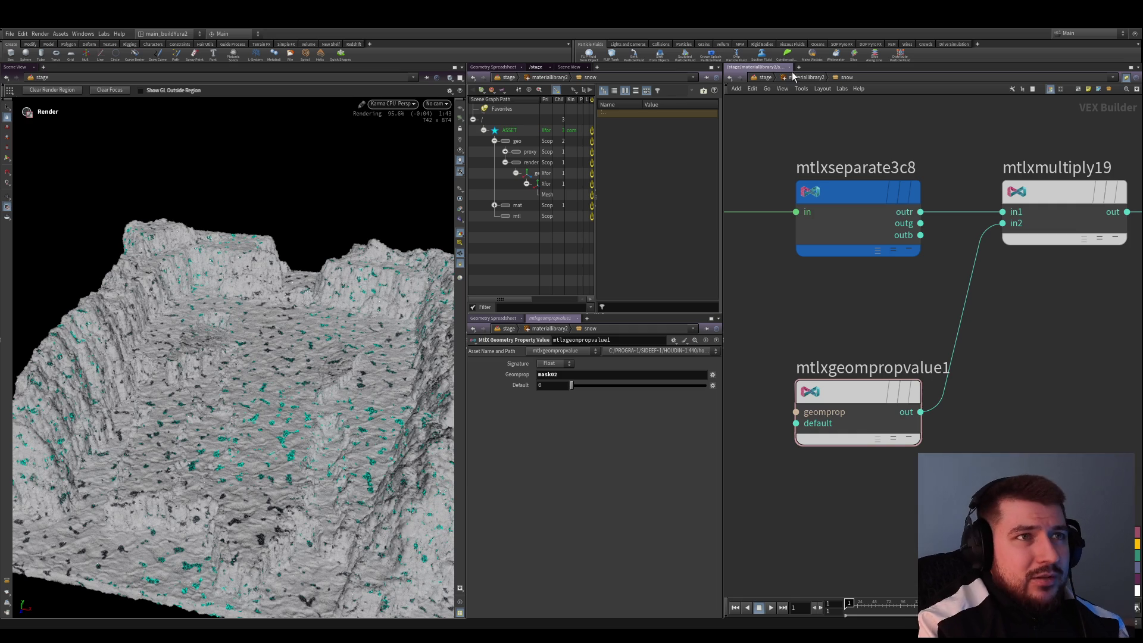
Jump from materiallibrary2/snow back up to the /stage network
click(751, 77)
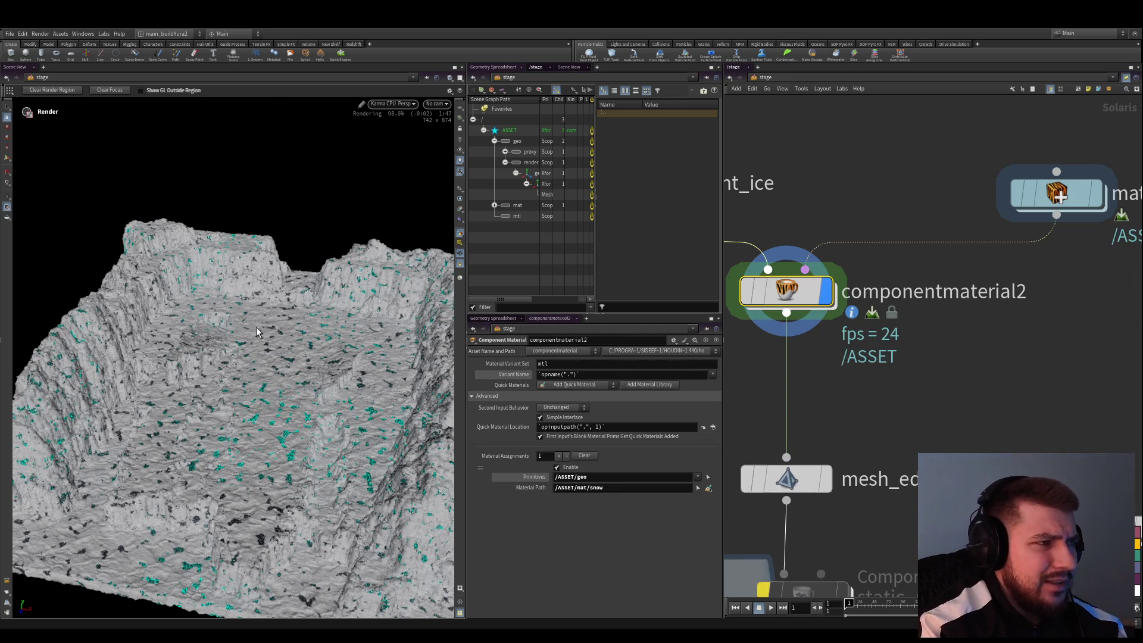
Tumble and zoom the viewport around the snow terrain
key(Escape)
drag(257, 332, 454, 423)
scroll(373, 419, up, 5)
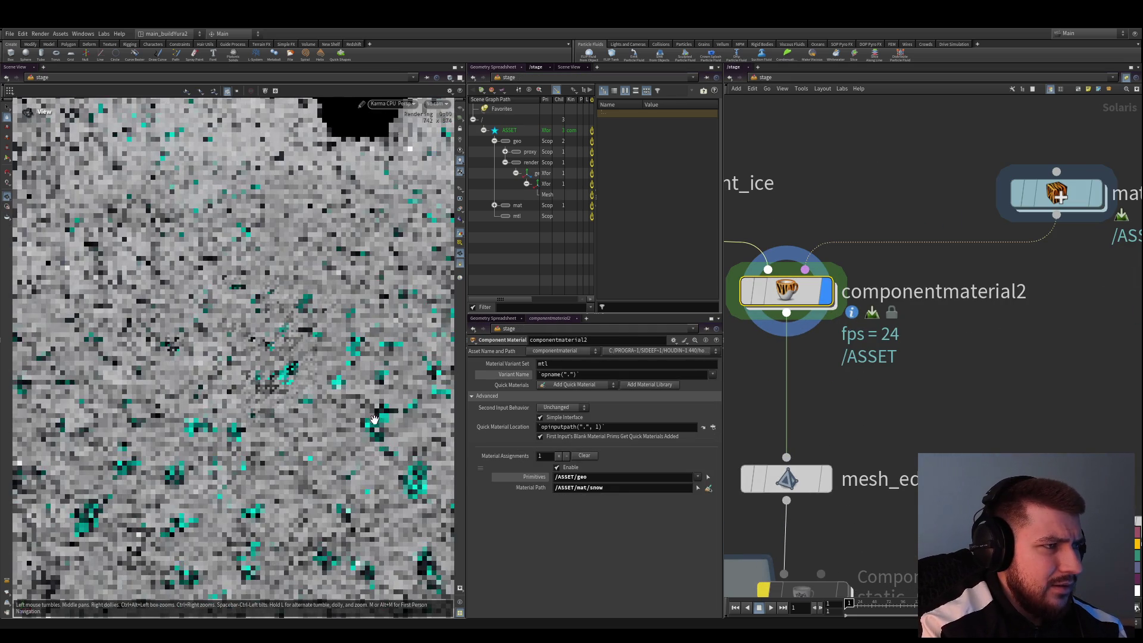
scroll(374, 419, down, 5)
key(shift+r)
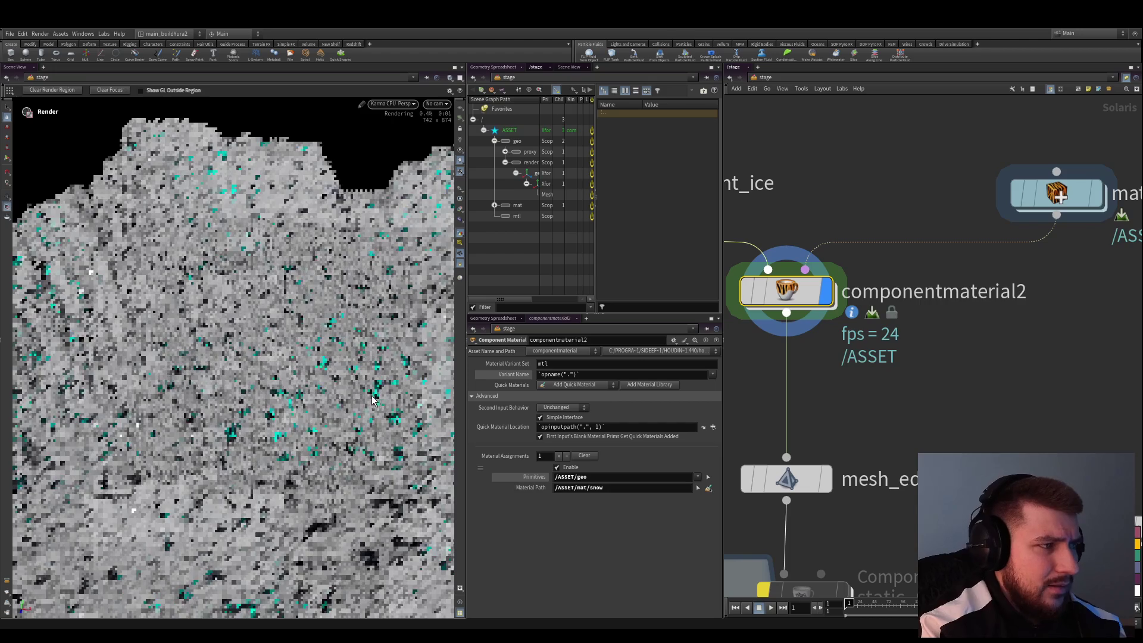
scroll(898, 397, down, 3)
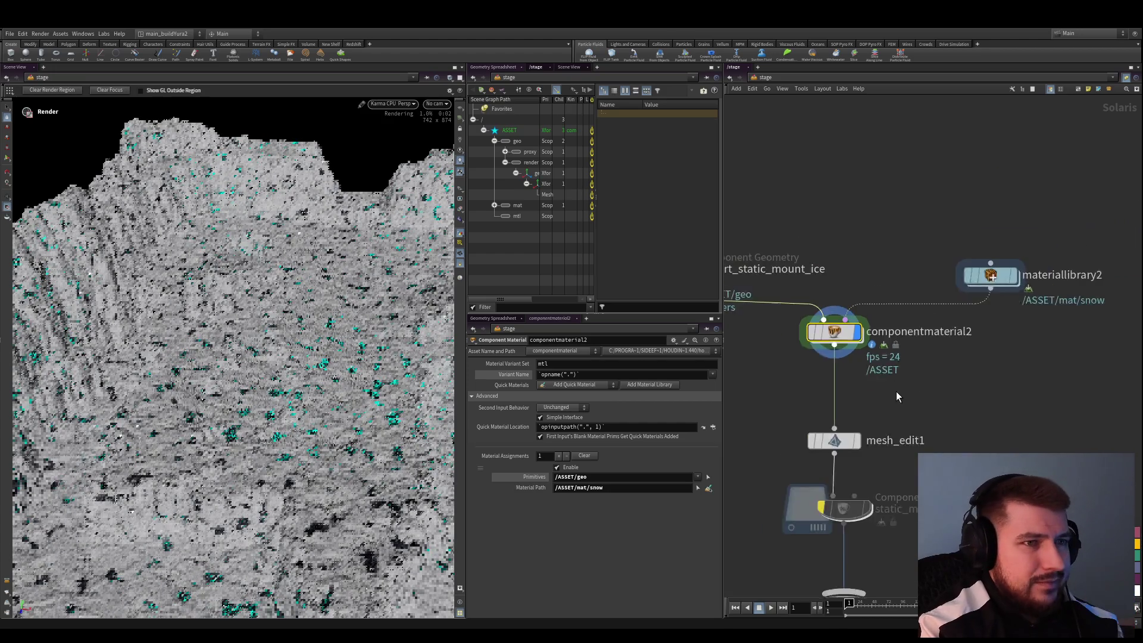
scroll(781, 362, up, 2)
scroll(788, 341, up, 2)
Select mesh_edit1 and set its display flag so the subdivided terrain renders
drag(862, 340, 867, 288)
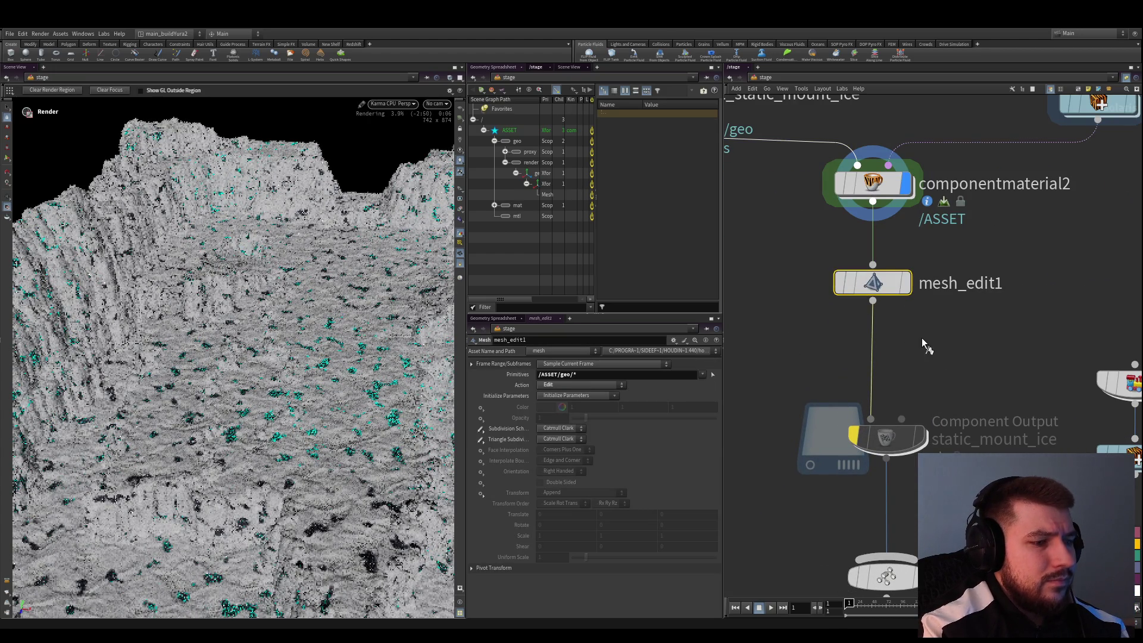
key(r)
scroll(887, 319, down, 4)
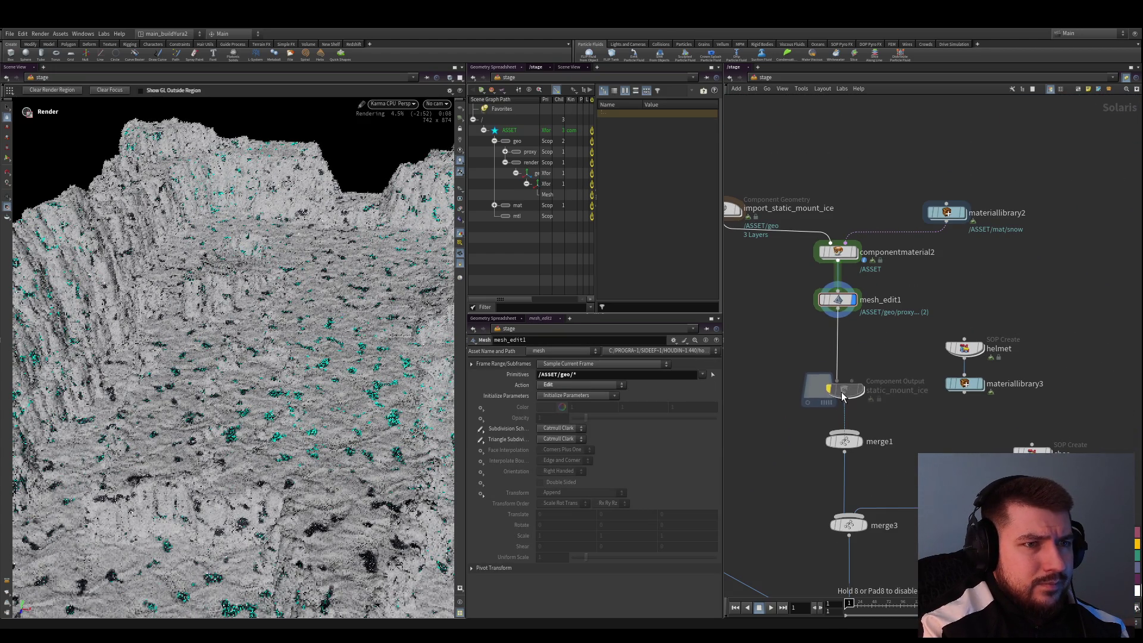
scroll(794, 441, down, 5)
scroll(904, 404, up, 5)
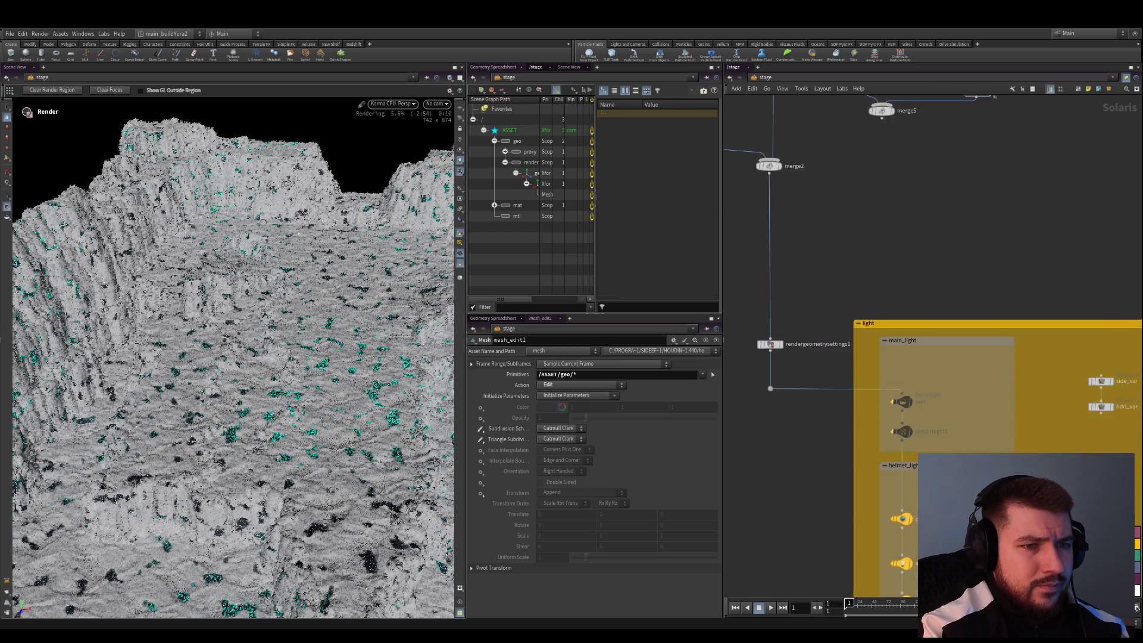
scroll(921, 416, up, 3)
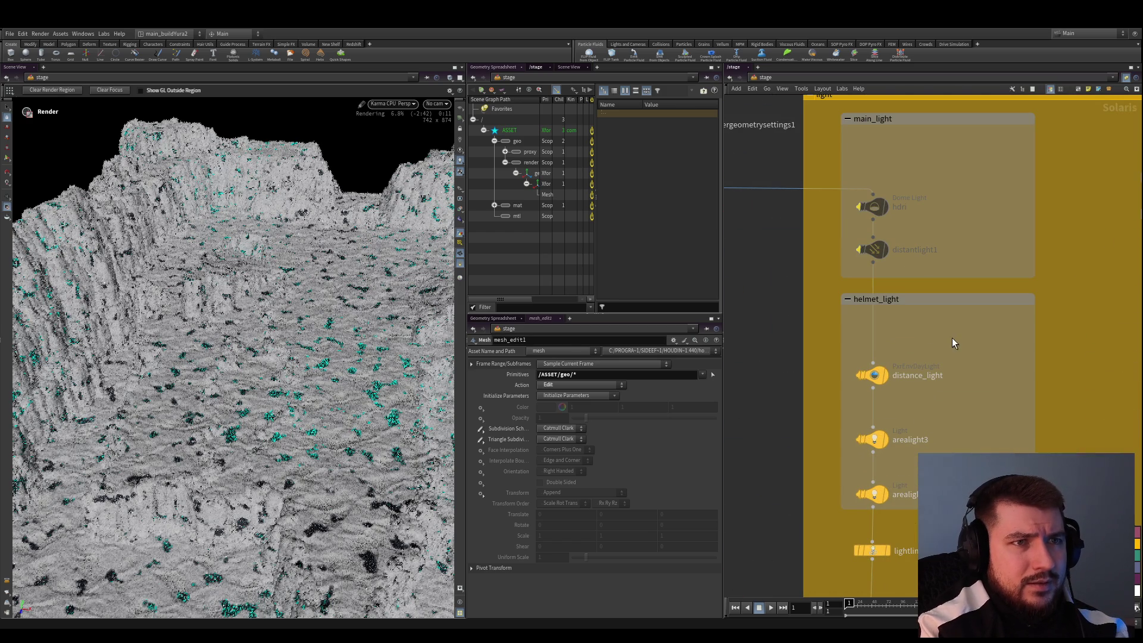
Pull the hdri dome light out of the main_light box and insert it below mesh_edit1
drag(950, 336, 838, 392)
key(ctrl+z)
ctrl+scroll(913, 325, up, 3)
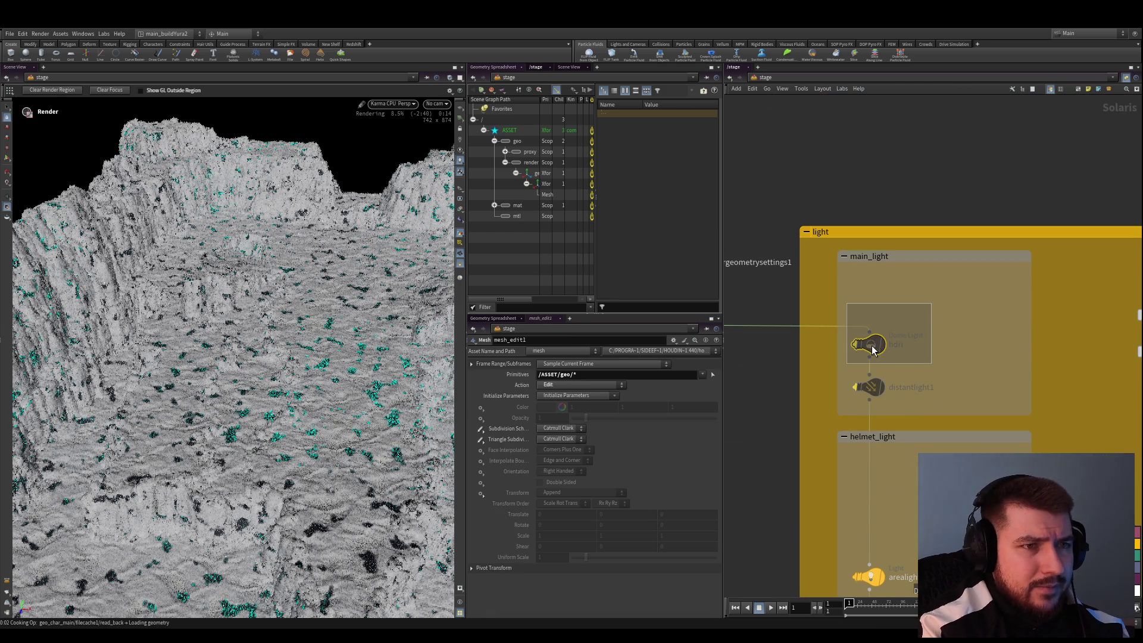
drag(876, 348, 850, 171)
ctrl+scroll(850, 173, up, 5)
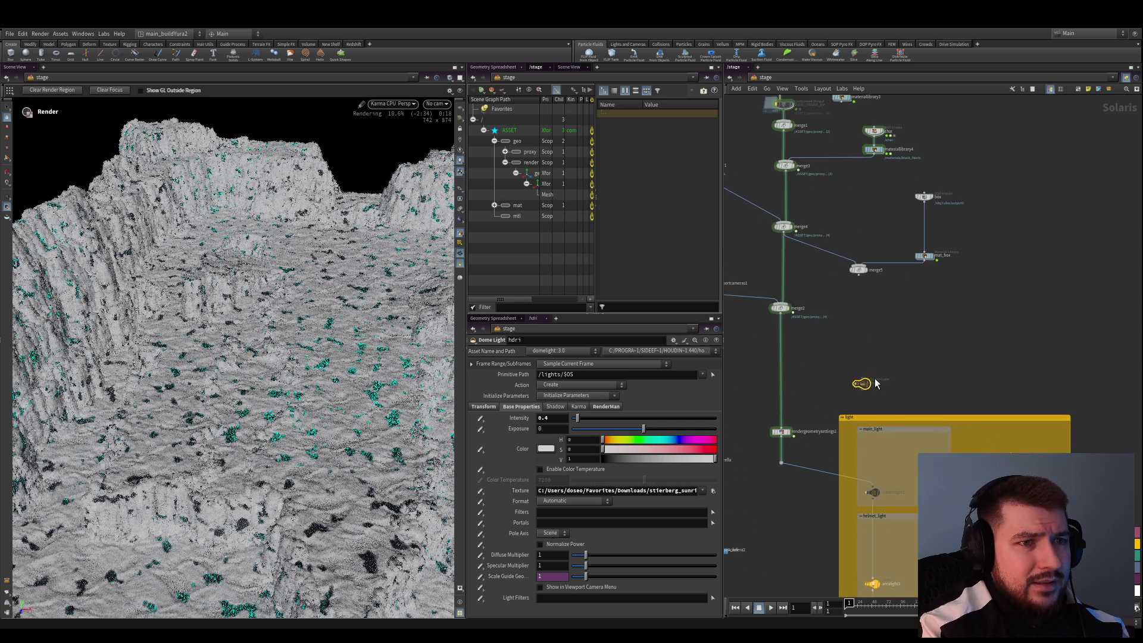
mouse_move(848, 361)
mouse_down()
mouse_move(779, 238)
mouse_move(781, 213)
mouse_up()
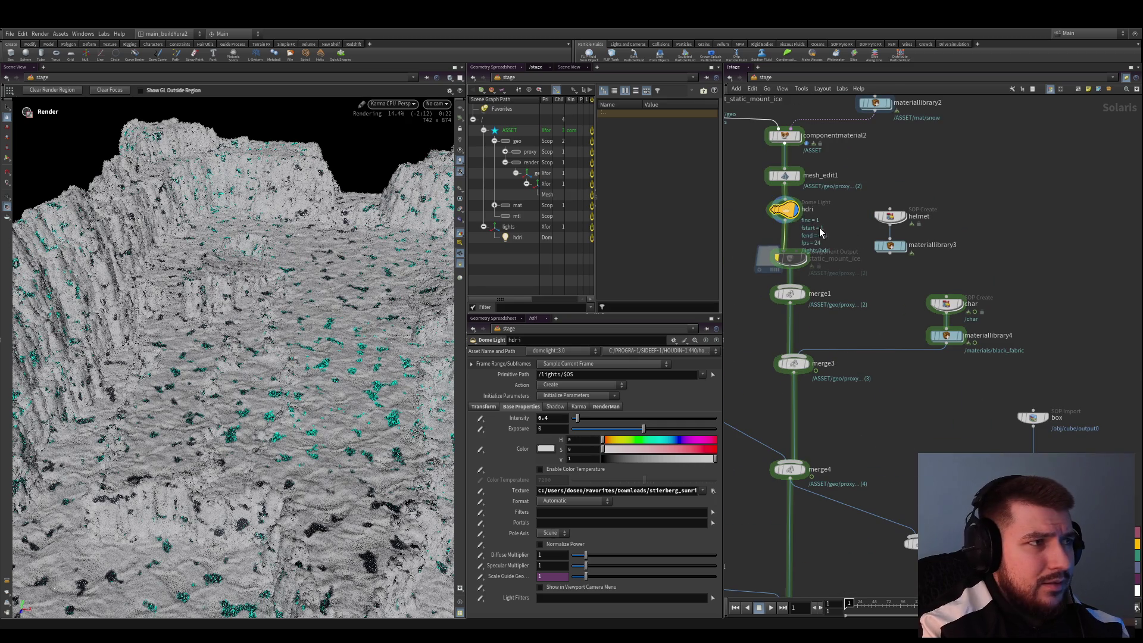
Set the display flag on hdri so Karma renders the dome-lit terrain
click(760, 203)
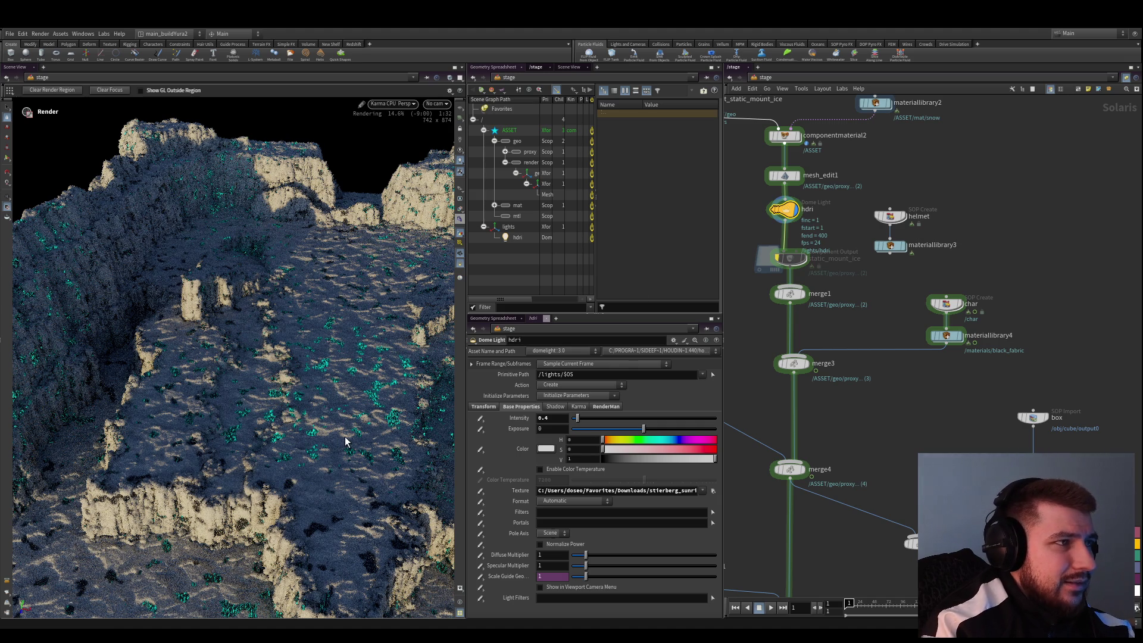
Save the scene, then switch between the View and render region tools while Karma renders
key(ctrl+s)
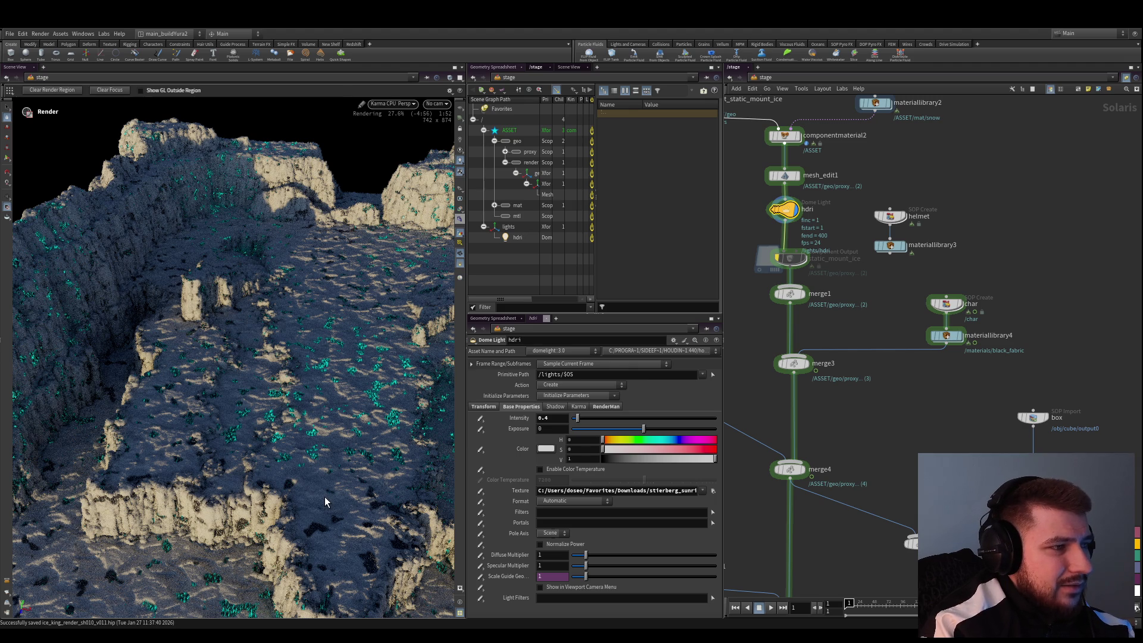
scroll(841, 422, up, 2)
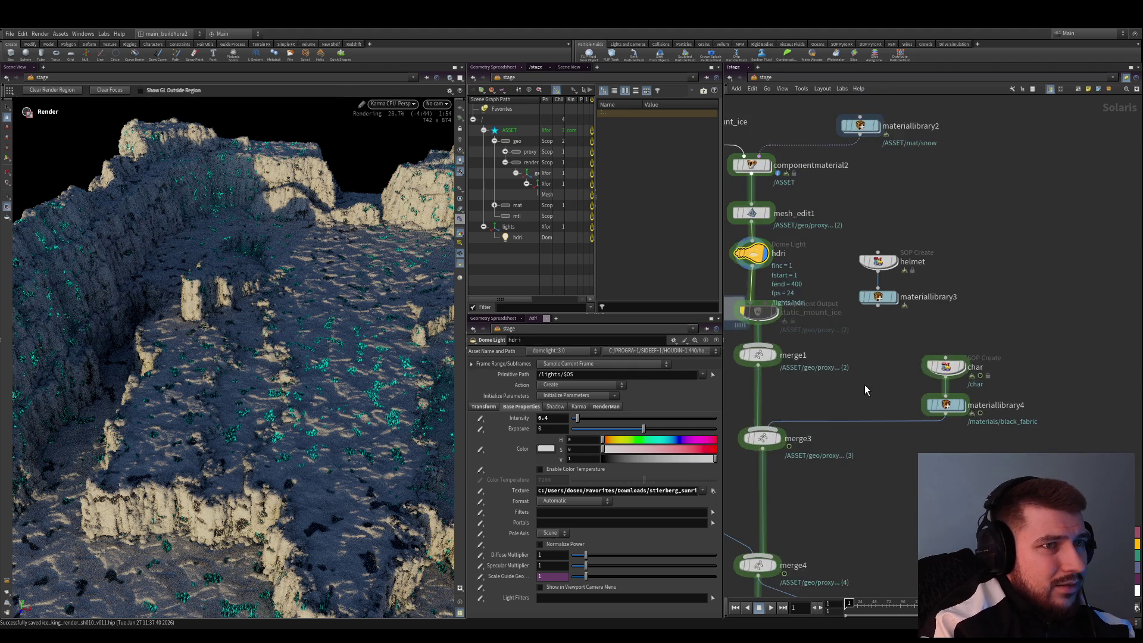
scroll(861, 370, up, 1)
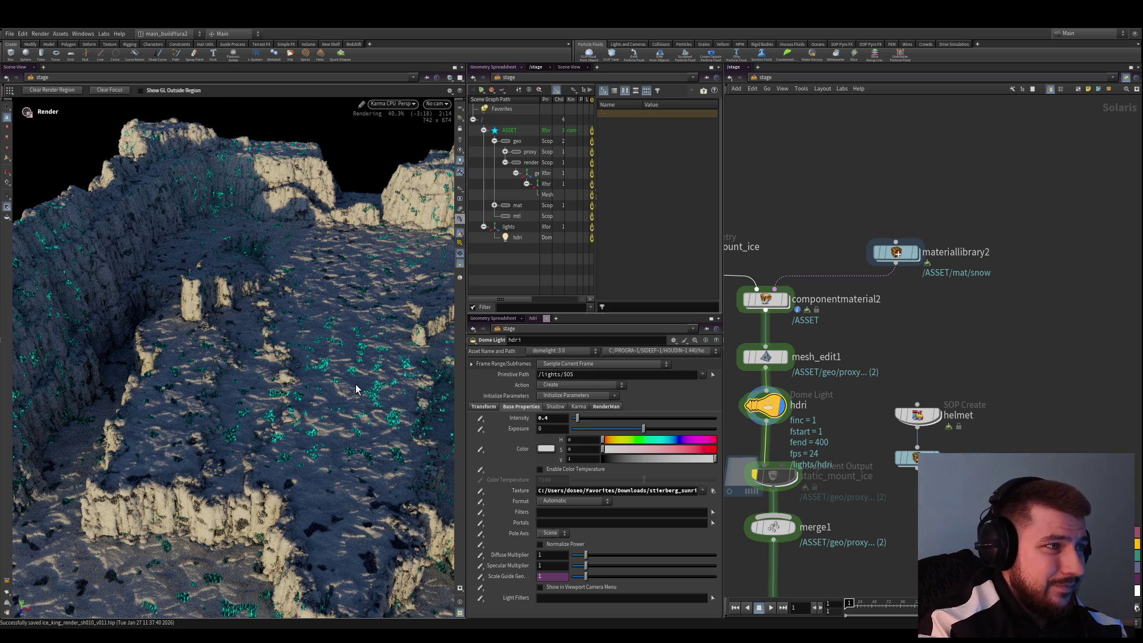
key(Escape)
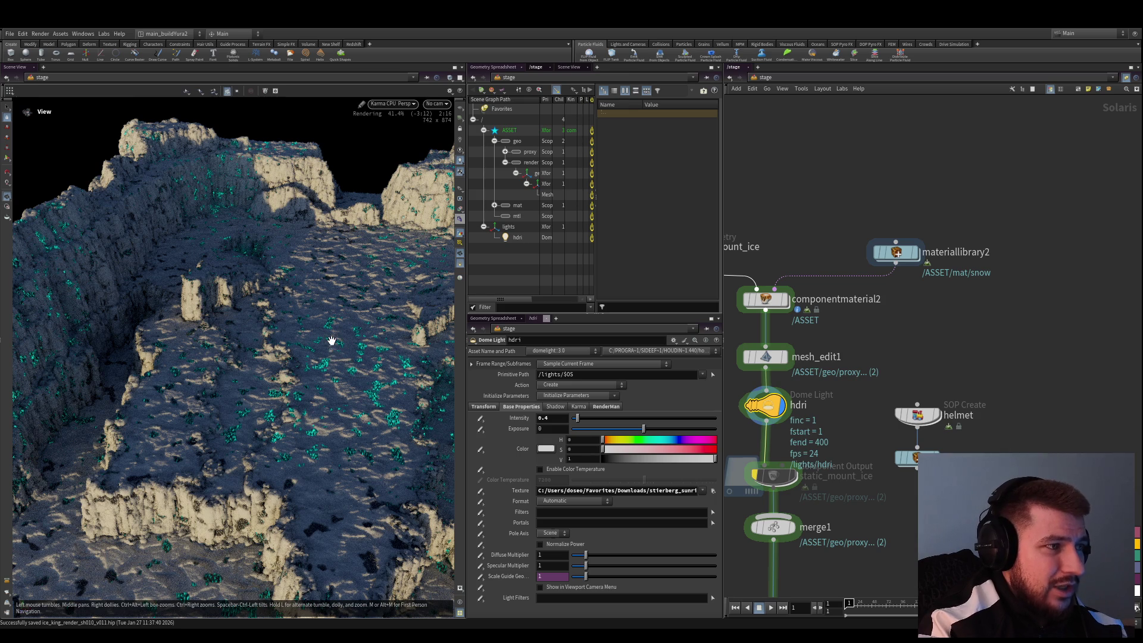
key(ctrl+b)
key(Escape)
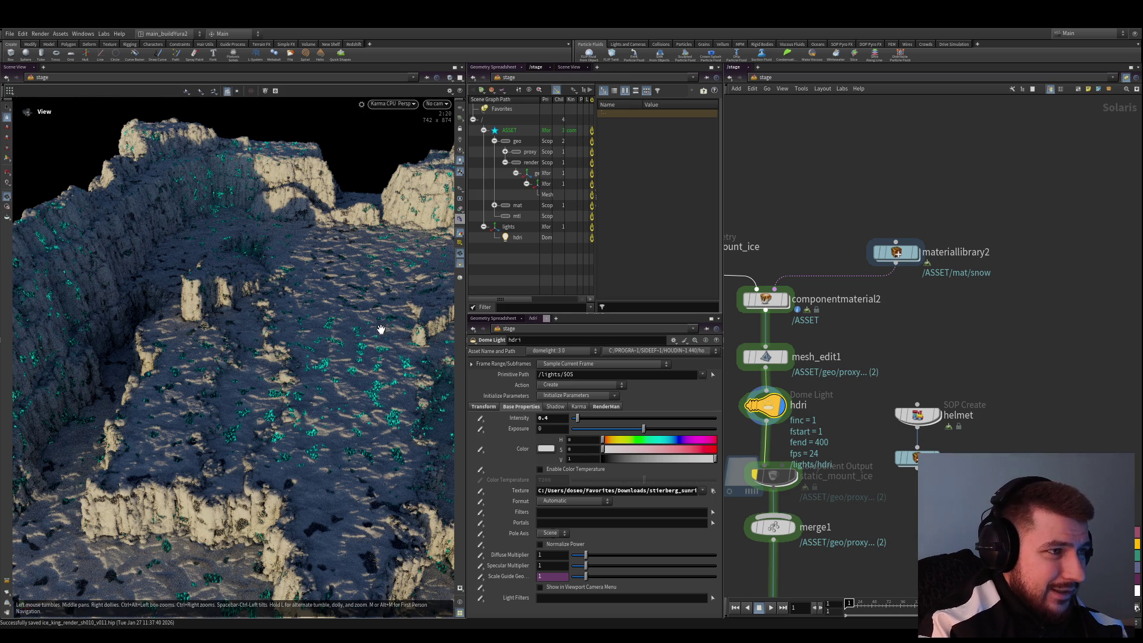
key(ctrl+b)
Tumble and dolly in close to the lit terrain, then save the scene again
key(Escape)
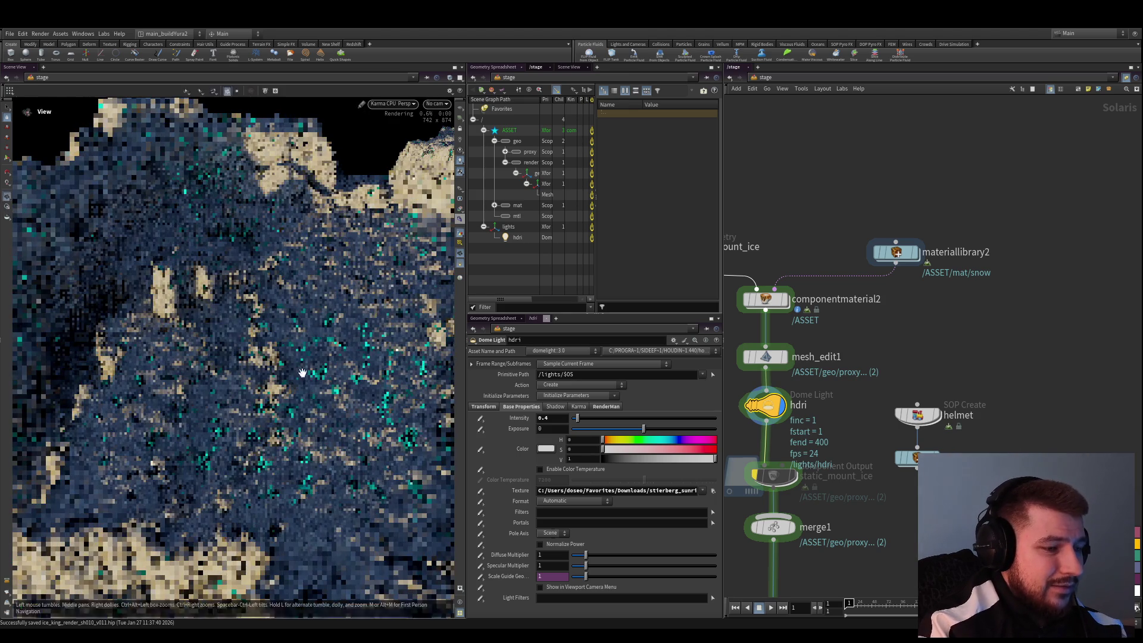
scroll(366, 333, up, 5)
key(ctrl+b)
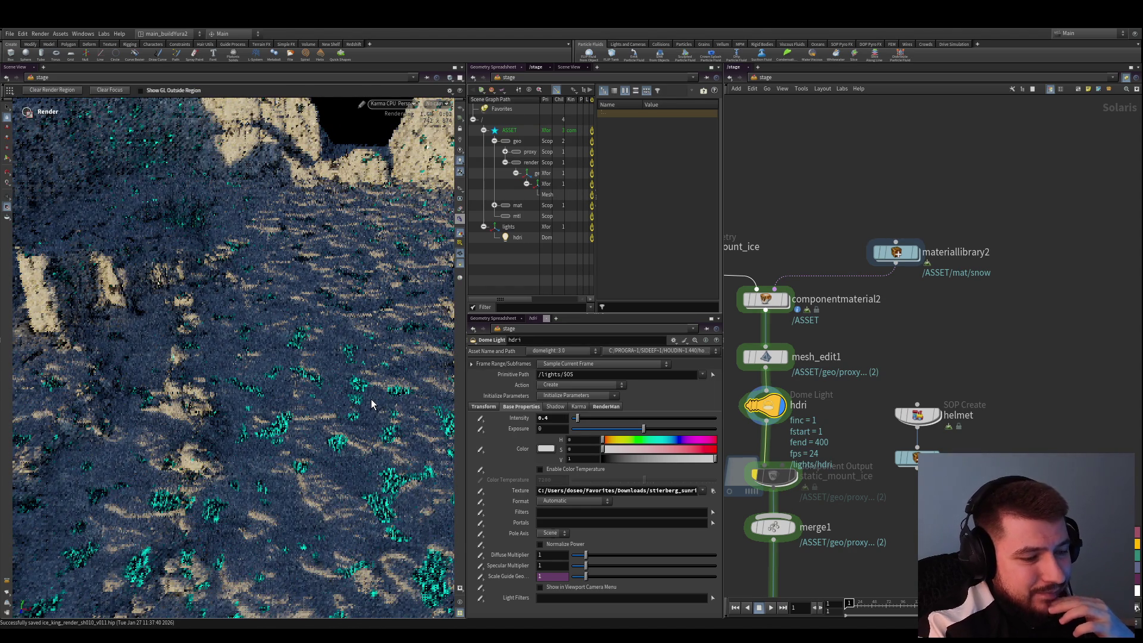
key(Escape)
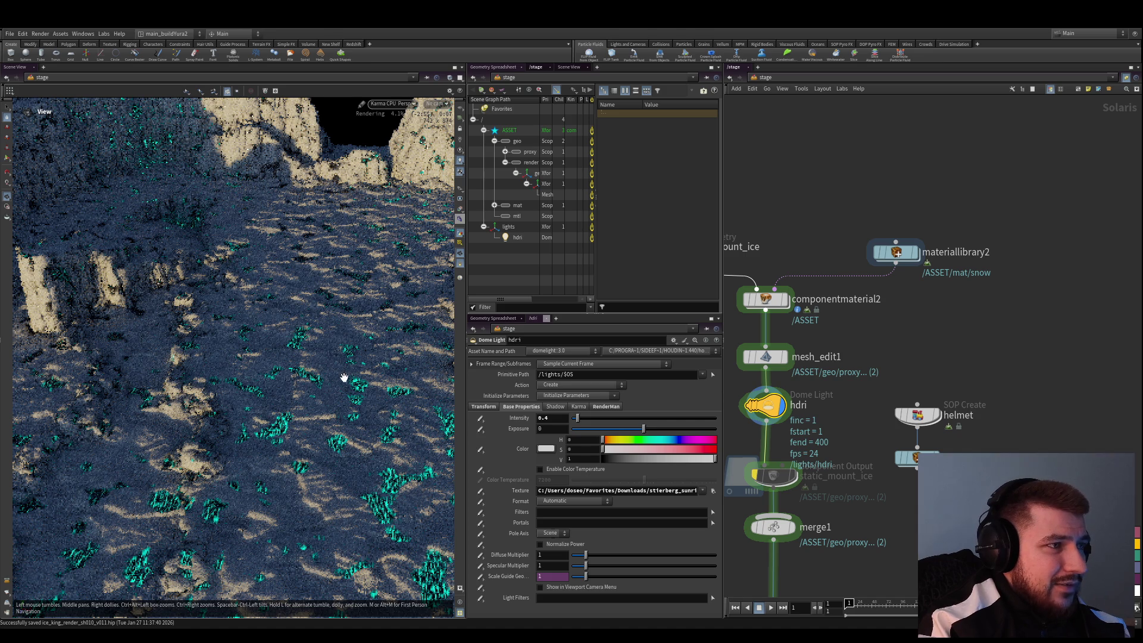
mouse_move(345, 376)
mouse_down()
mouse_move(291, 380)
mouse_move(272, 408)
mouse_move(322, 331)
mouse_up()
mouse_move(322, 331)
right_down()
mouse_move(283, 352)
mouse_move(279, 291)
right_up()
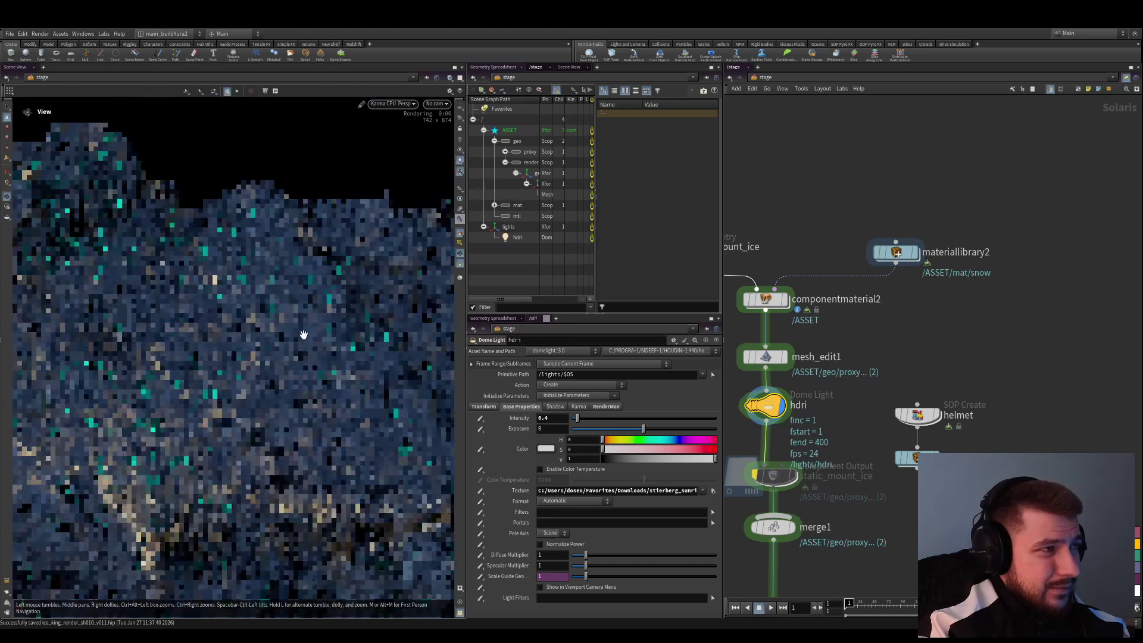
key(ctrl+s)
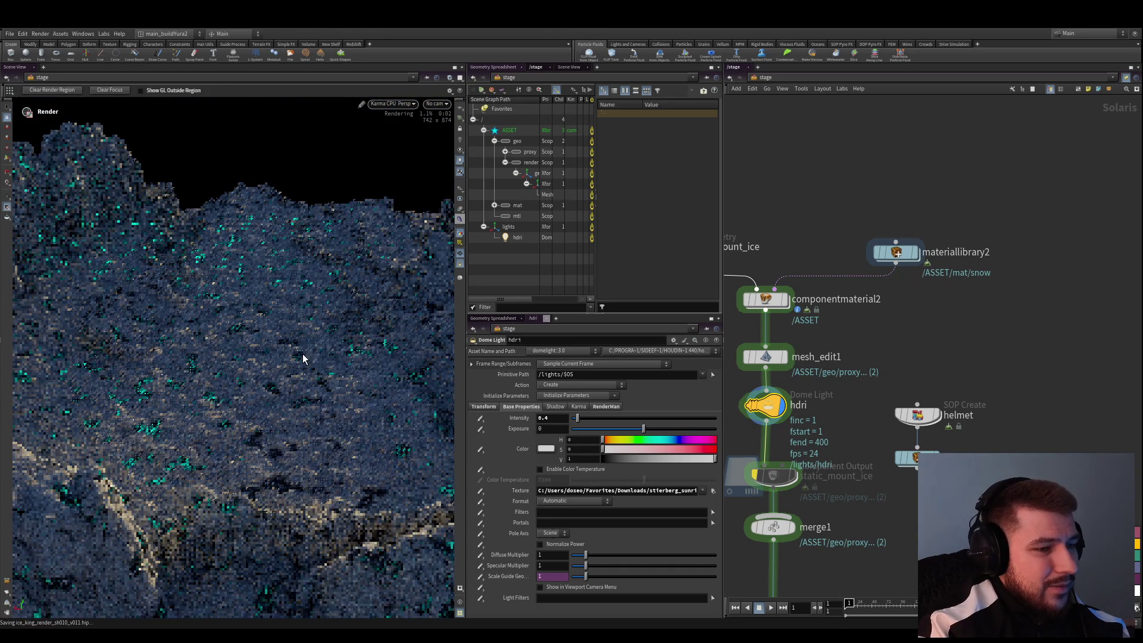
key(Escape)
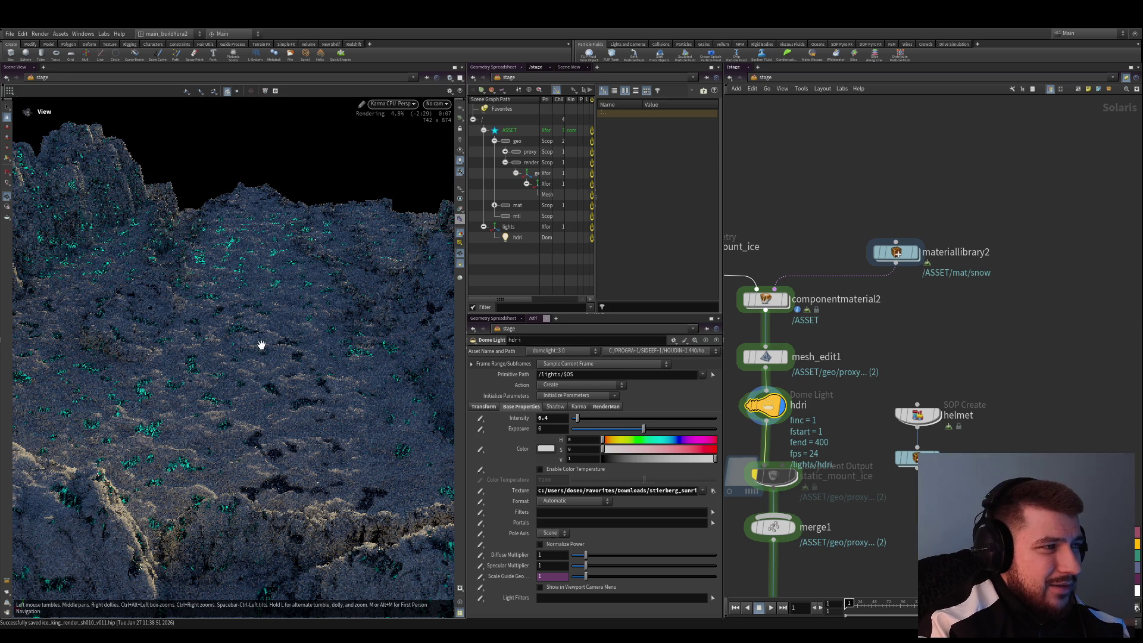
key(shift+r)
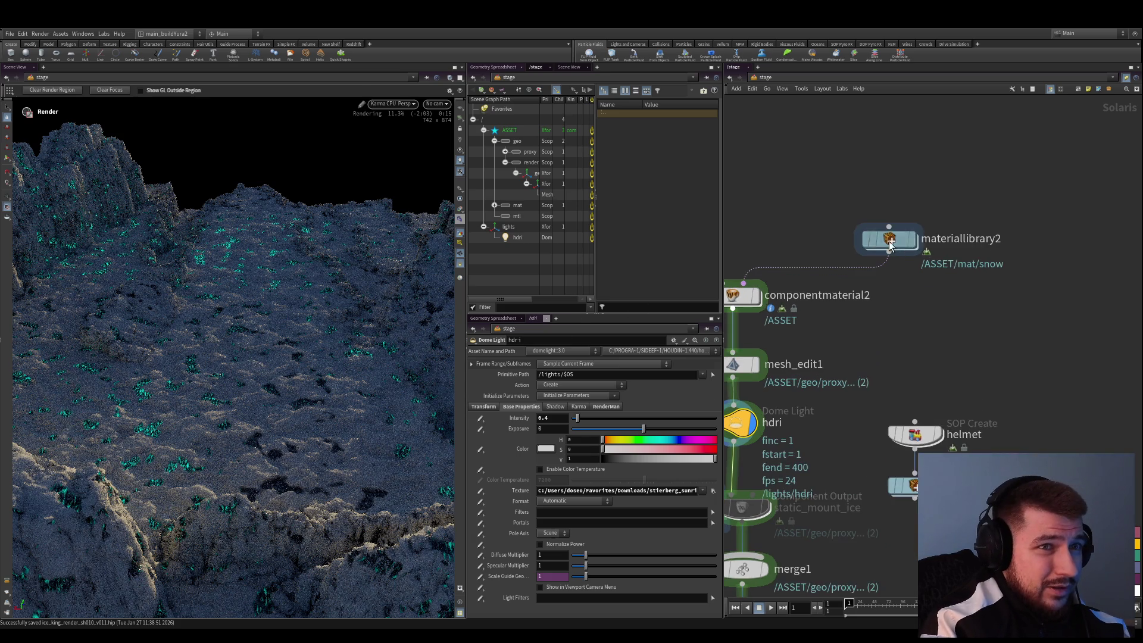
Inside materiallibrary2, set mtlxstandard_surface1's Emission to 0.2
double_click(896, 252)
scroll(809, 324, down, 5)
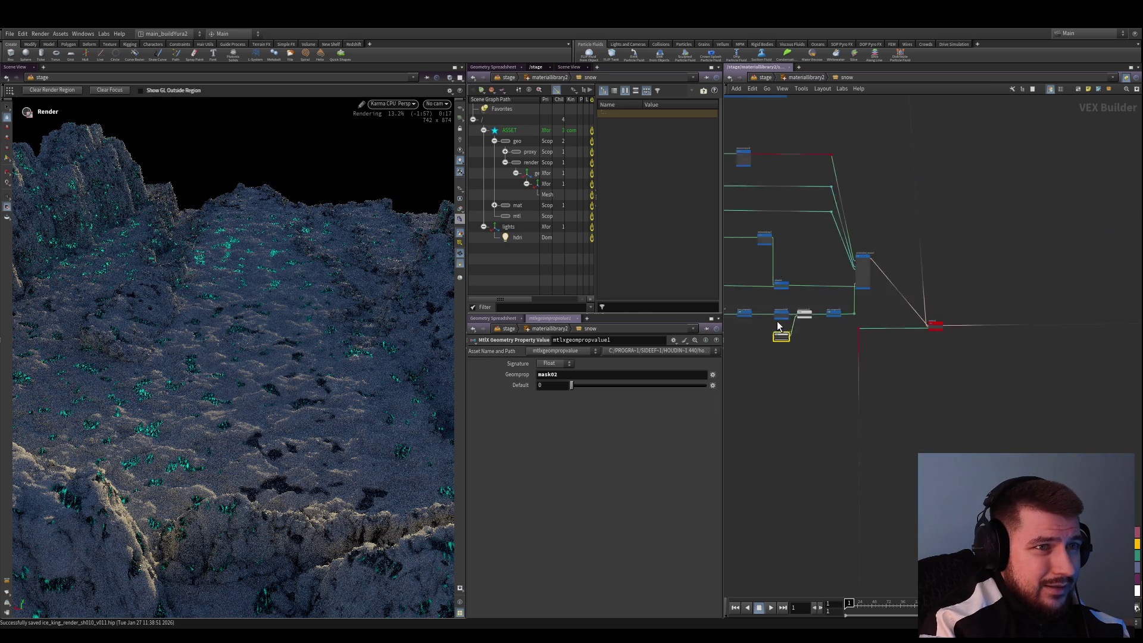
scroll(837, 319, up, 4)
key(ctrl+s)
mouse_move(909, 329)
middle_down()
mouse_move(922, 350)
mouse_move(906, 370)
middle_up()
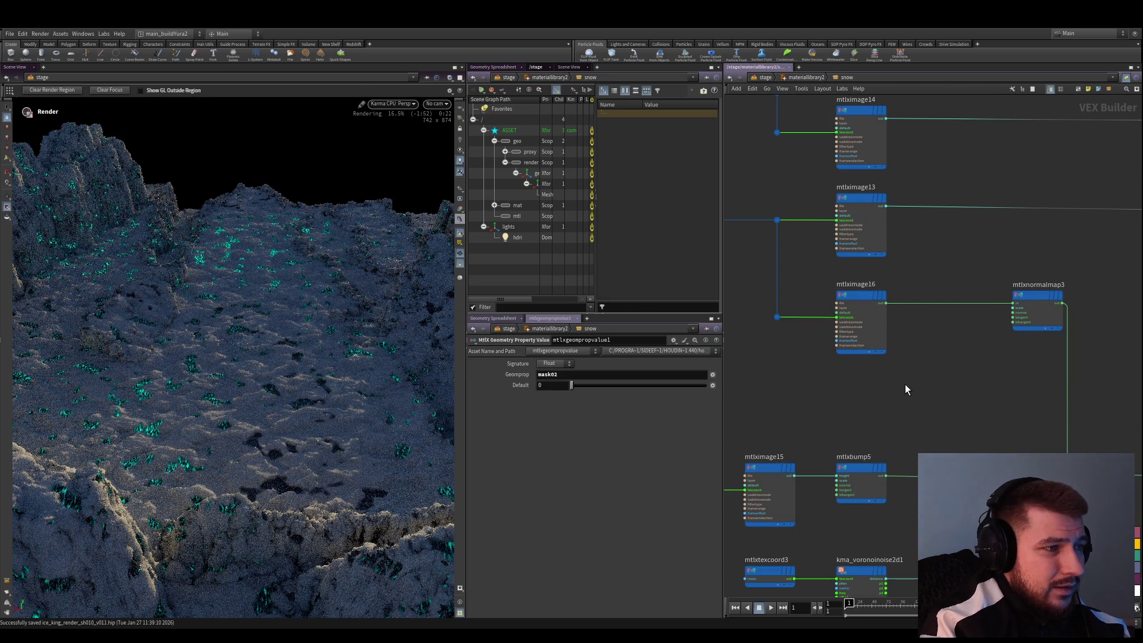
scroll(911, 387, down, 4)
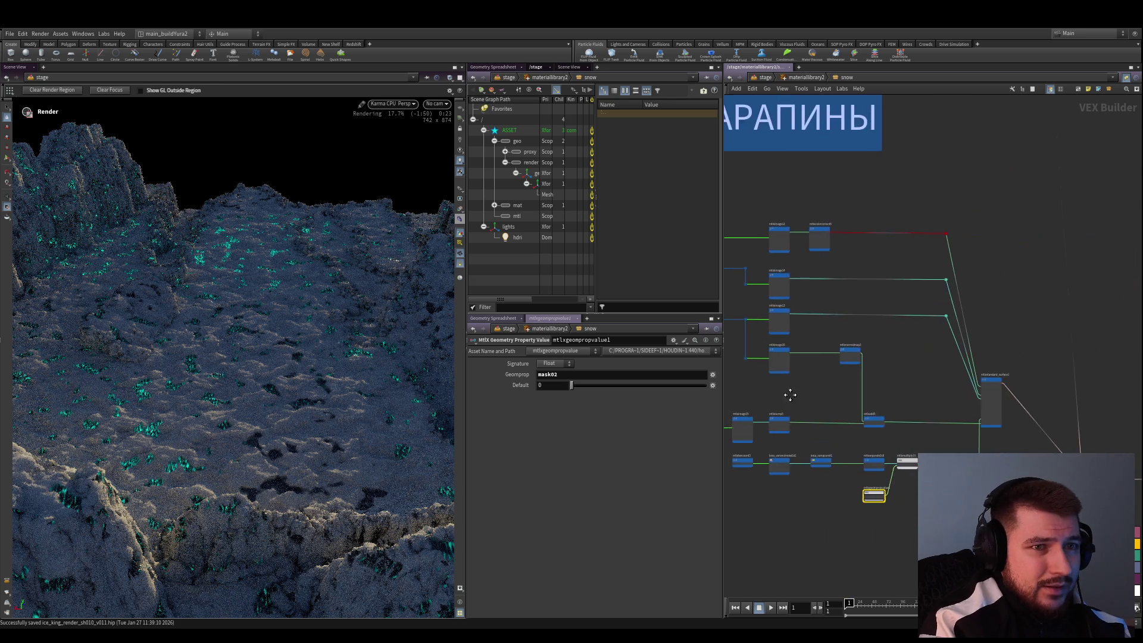
scroll(984, 423, up, 5)
click(984, 424)
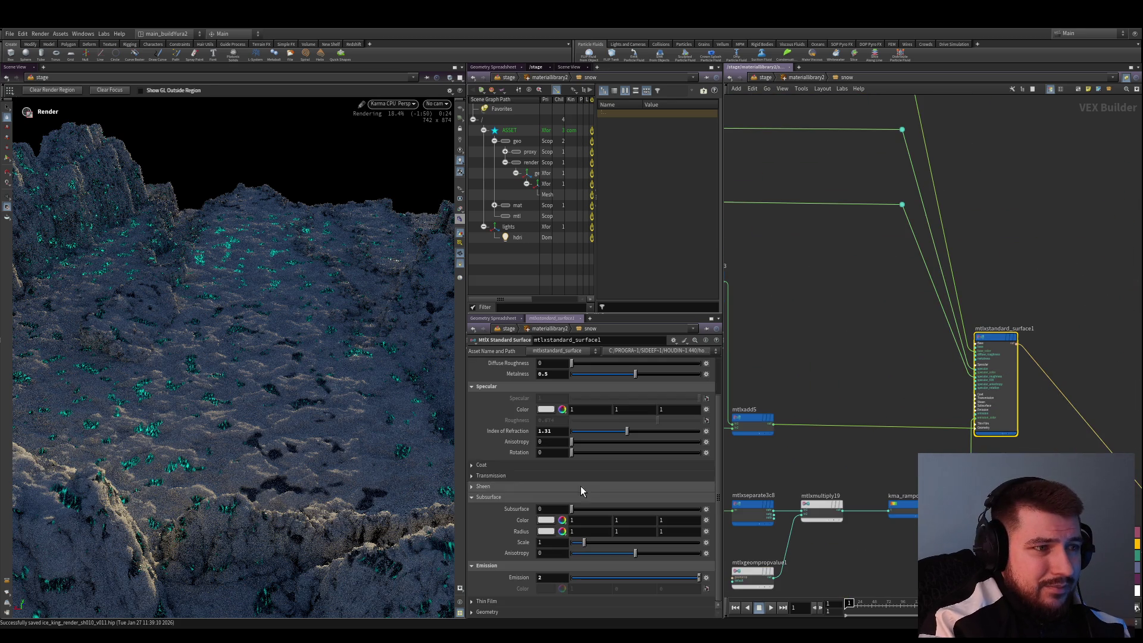
click(552, 577)
text(0)
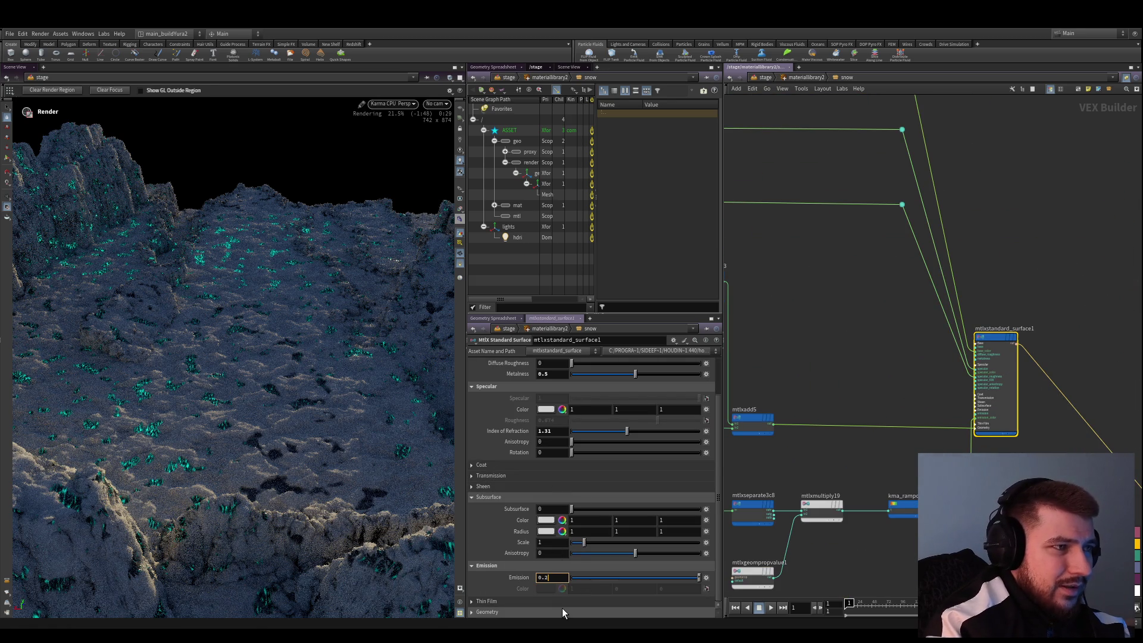
text(.2)
key(Return)
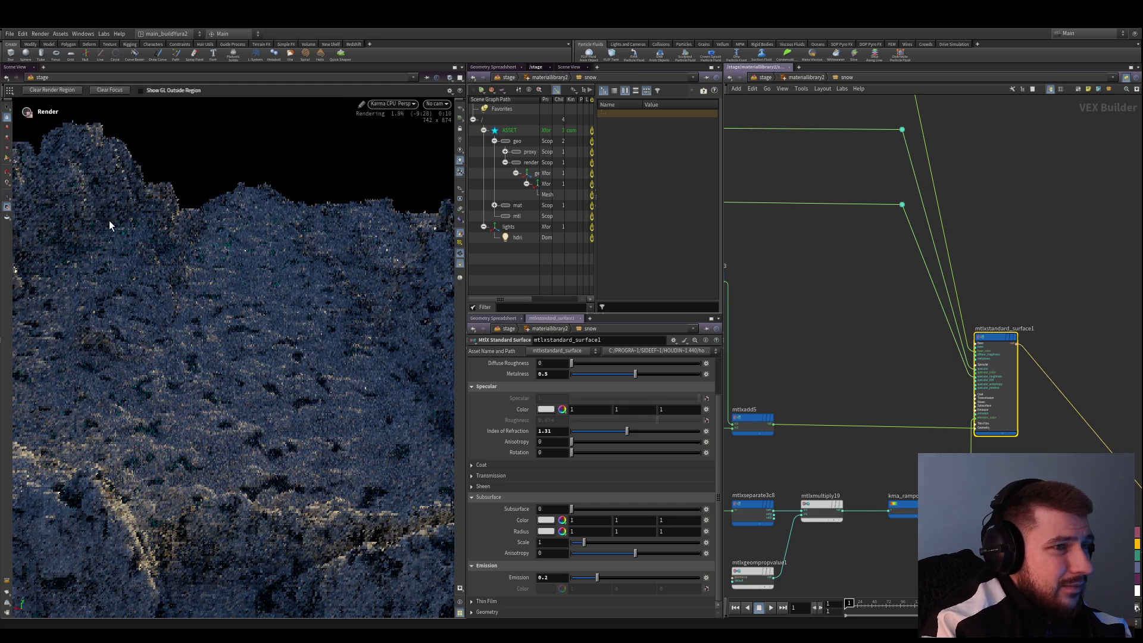
Change mtlxstandard_surface1's Emission to 0.5
scroll(913, 416, down, 5)
scroll(913, 416, up, 3)
scroll(929, 428, down, 6)
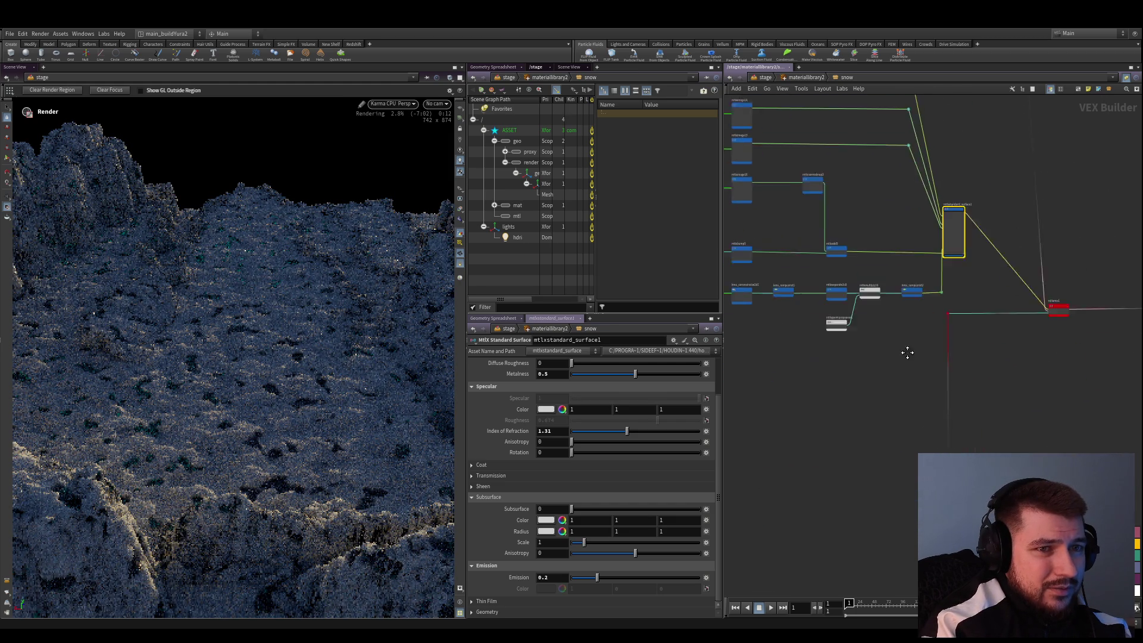
scroll(919, 440, up, 2)
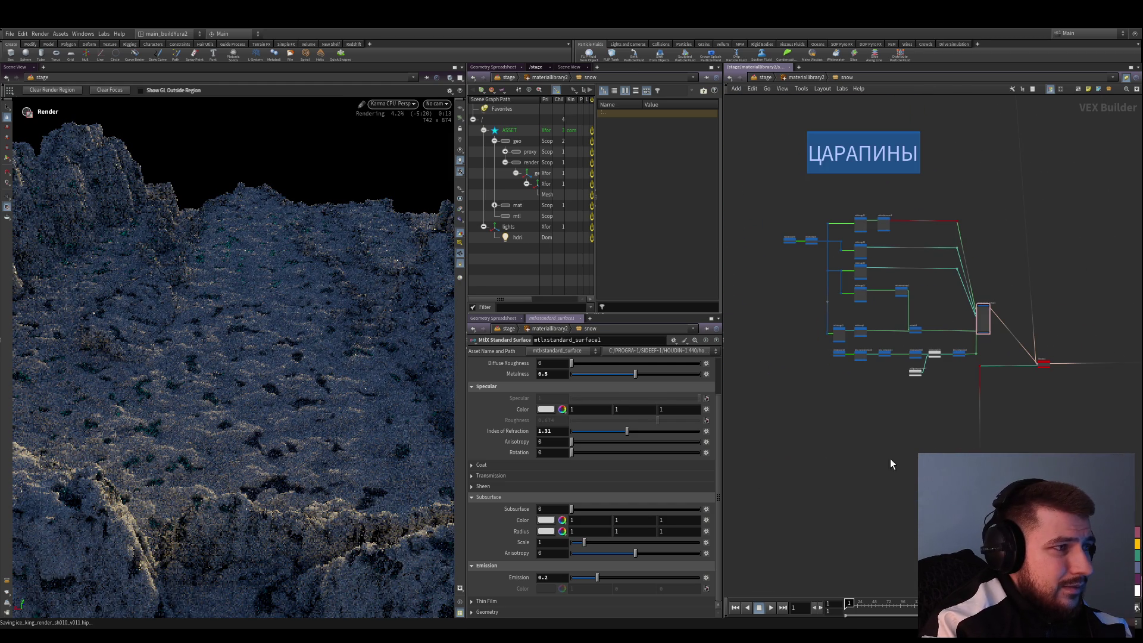
middle_drag(891, 458, 906, 476)
click(542, 578)
text(.2)
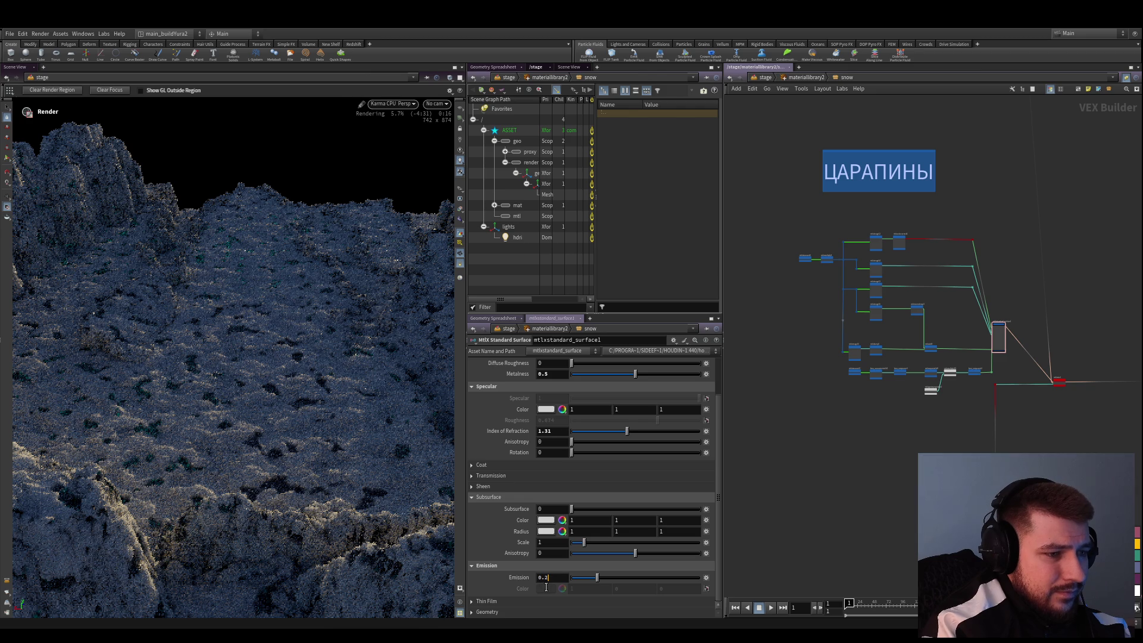
key(BackSpace)
key(BackSpace)
text(5)
key(Return)
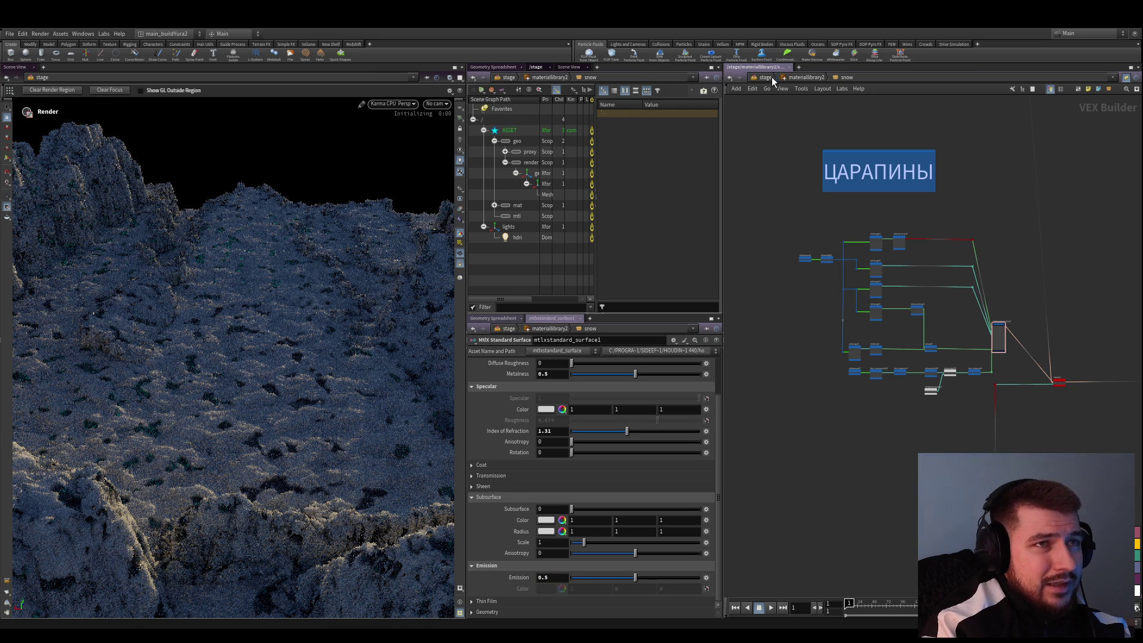
Save the scene file
scroll(859, 424, down, 4)
scroll(869, 380, up, 2)
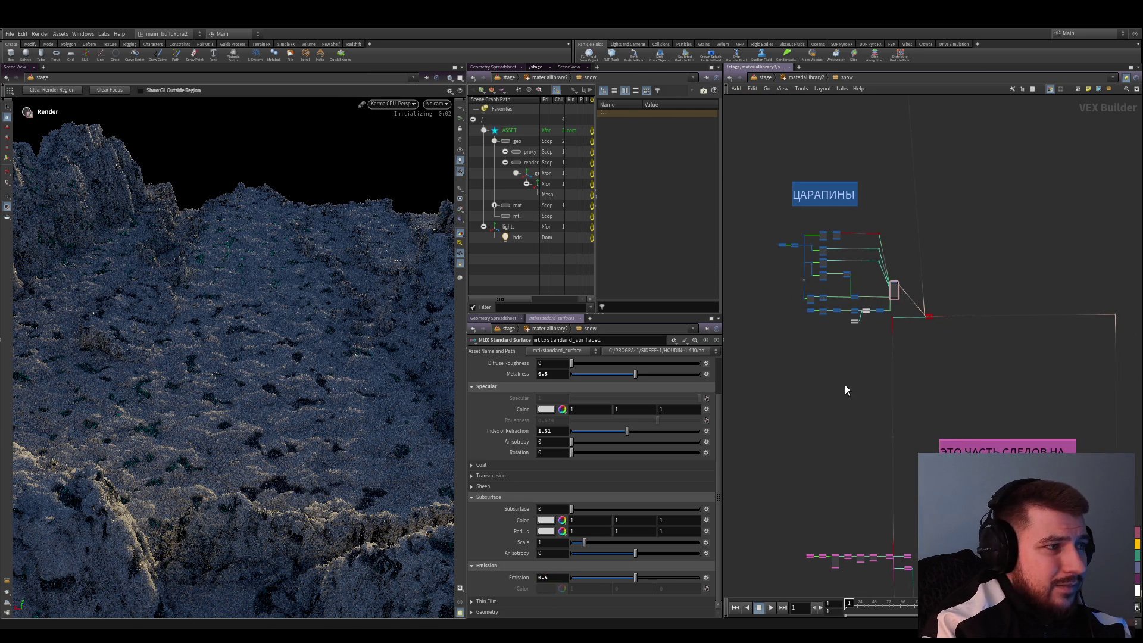
key(ctrl+s)
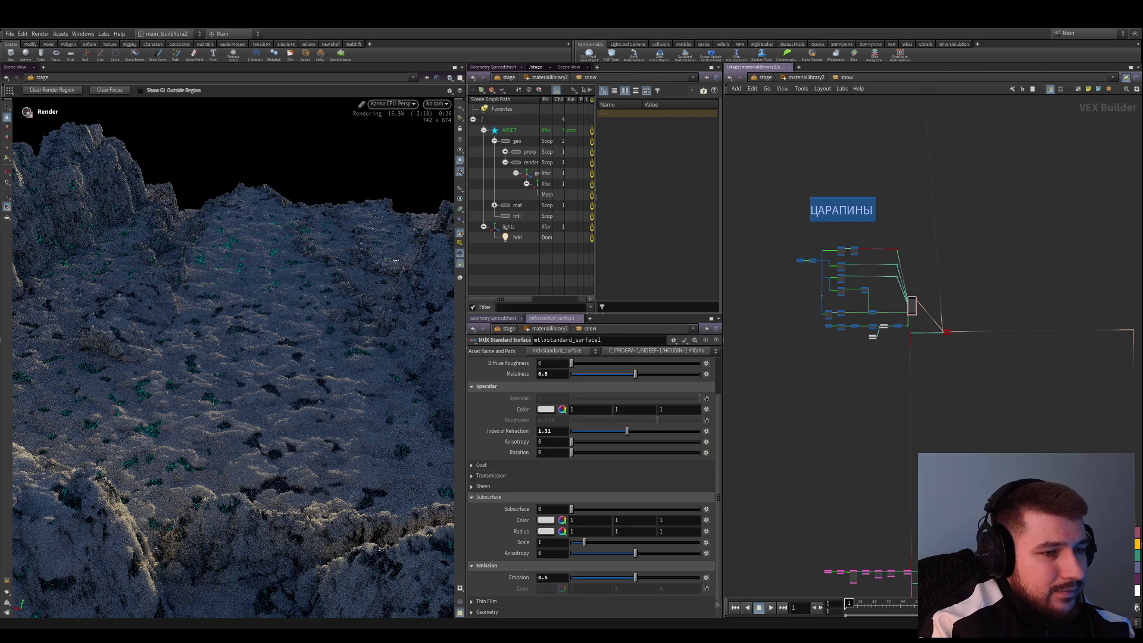
Adjust the Houdini source in the streaming software and screenshot the render view
key(alt+Tab)
click(270, 493)
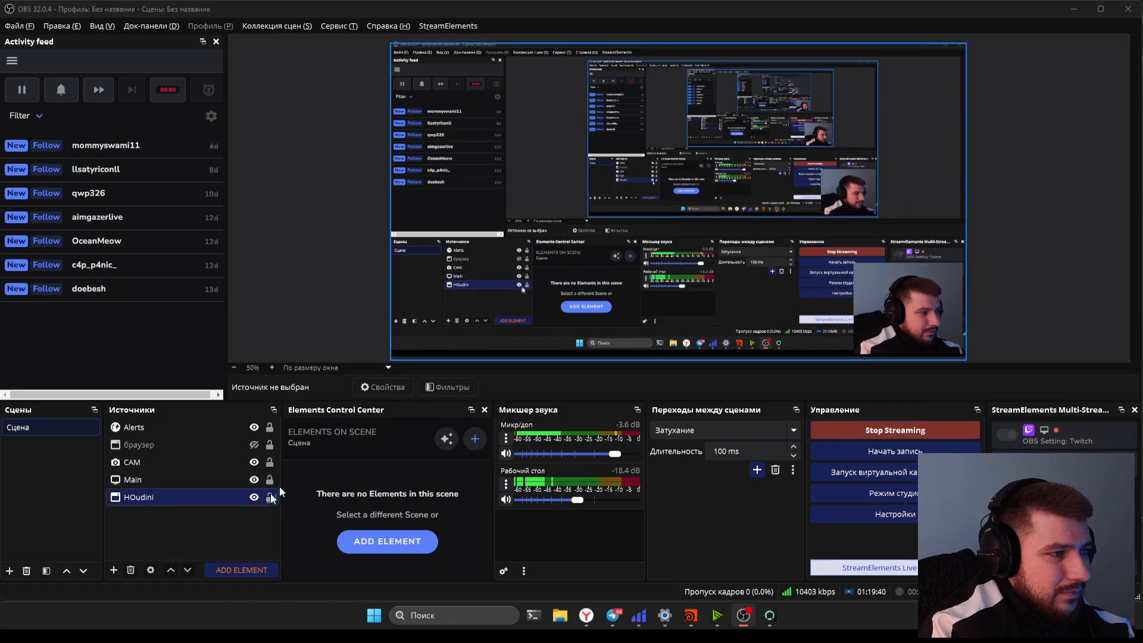
key(alt+Tab)
key(Print)
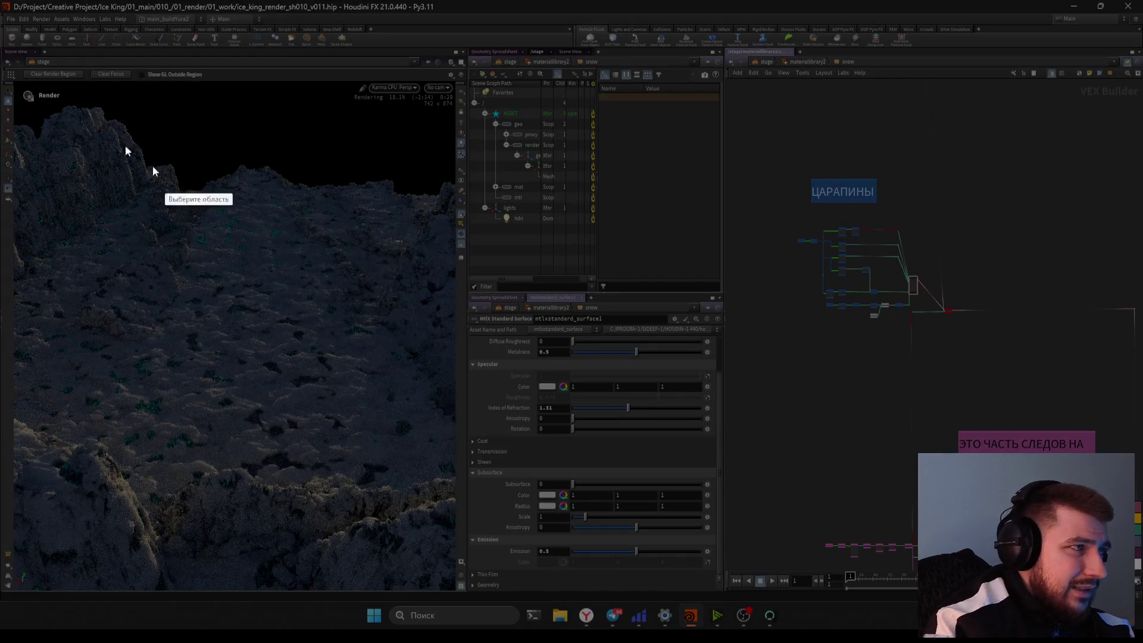
drag(2, 82, 448, 591)
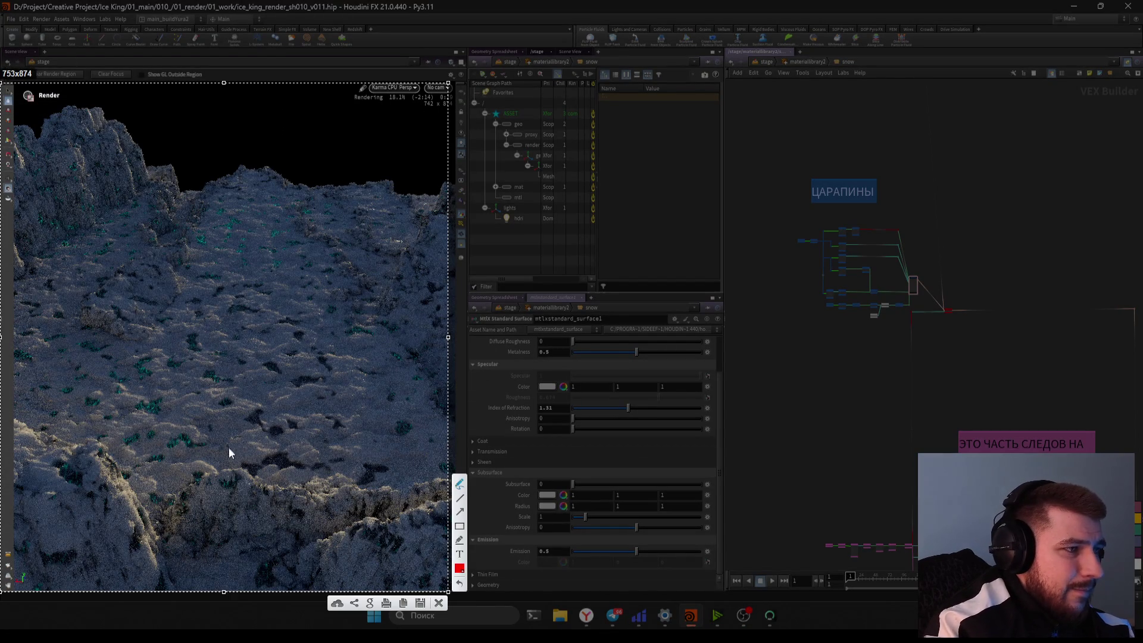
Circle a spot and mark the upper-left rocky cliff with red strokes
mouse_move(260, 415)
mouse_down()
mouse_move(249, 427)
mouse_move(282, 429)
mouse_move(260, 418)
mouse_up()
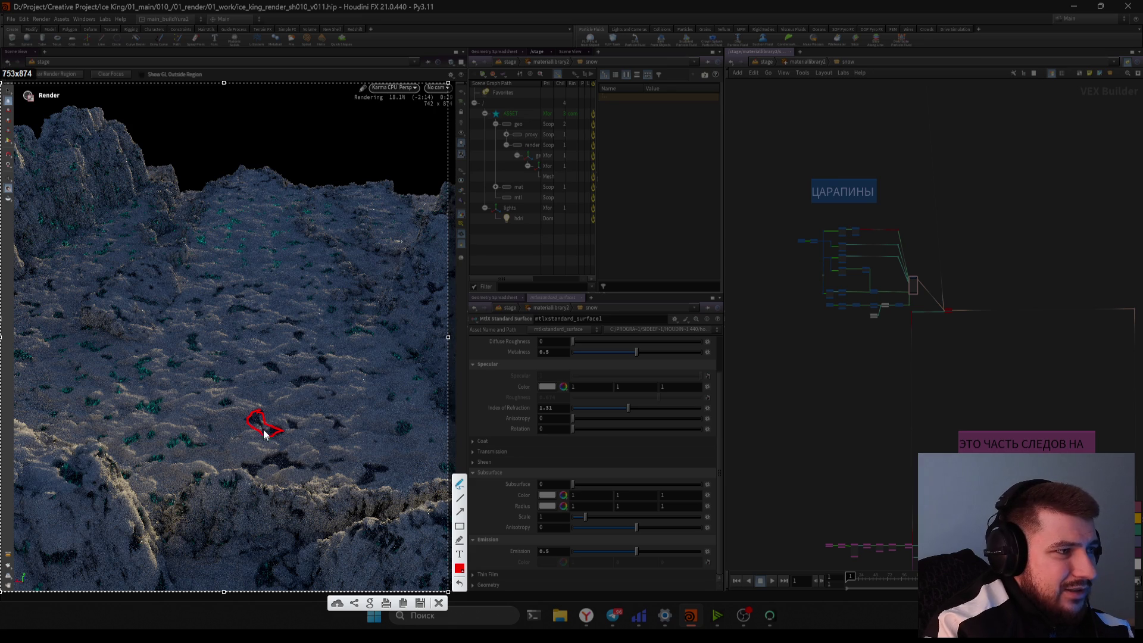
mouse_move(76, 148)
mouse_down()
mouse_move(101, 224)
mouse_move(48, 186)
mouse_move(76, 154)
mouse_up()
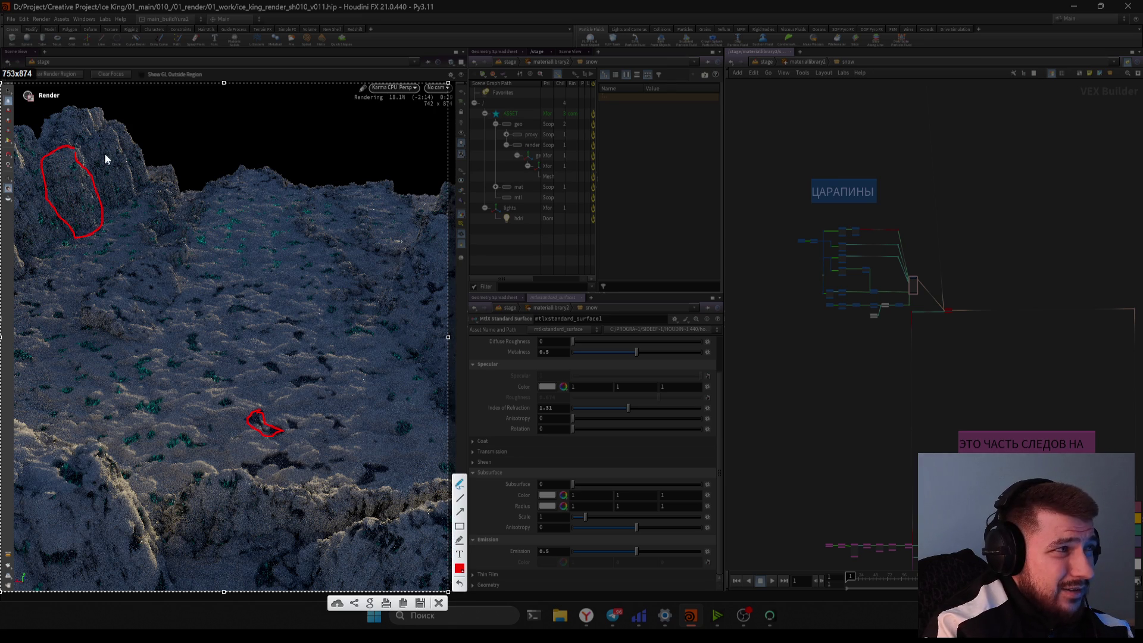
mouse_move(110, 144)
mouse_down()
mouse_move(122, 213)
mouse_move(127, 202)
mouse_up()
drag(128, 136, 132, 197)
drag(98, 146, 113, 205)
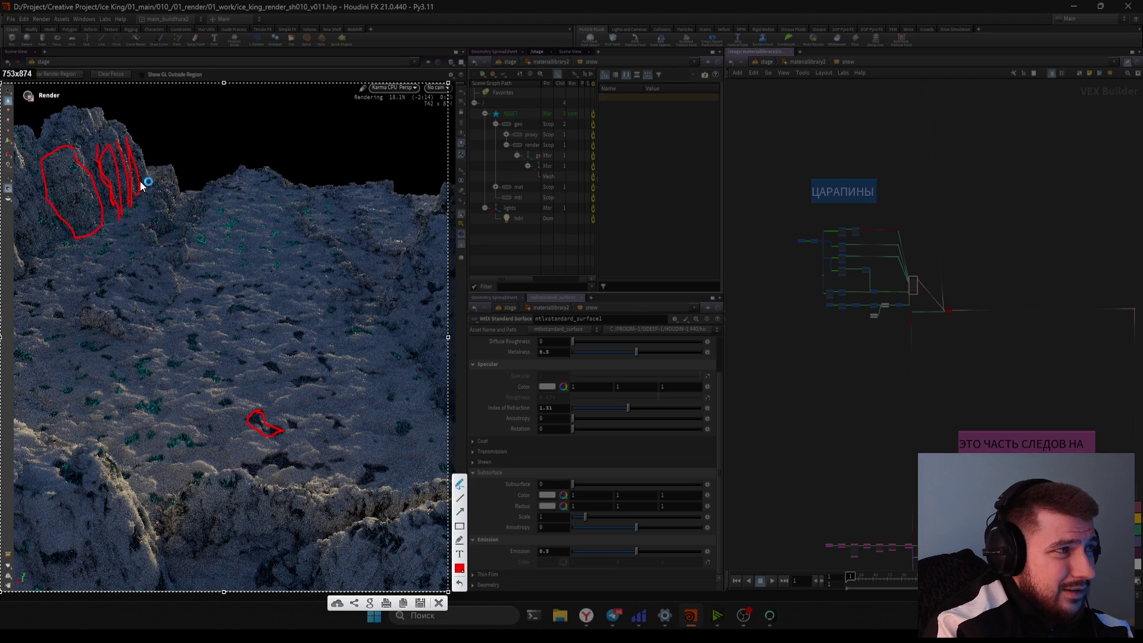
mouse_move(110, 156)
mouse_down()
mouse_move(126, 196)
mouse_move(149, 178)
mouse_up()
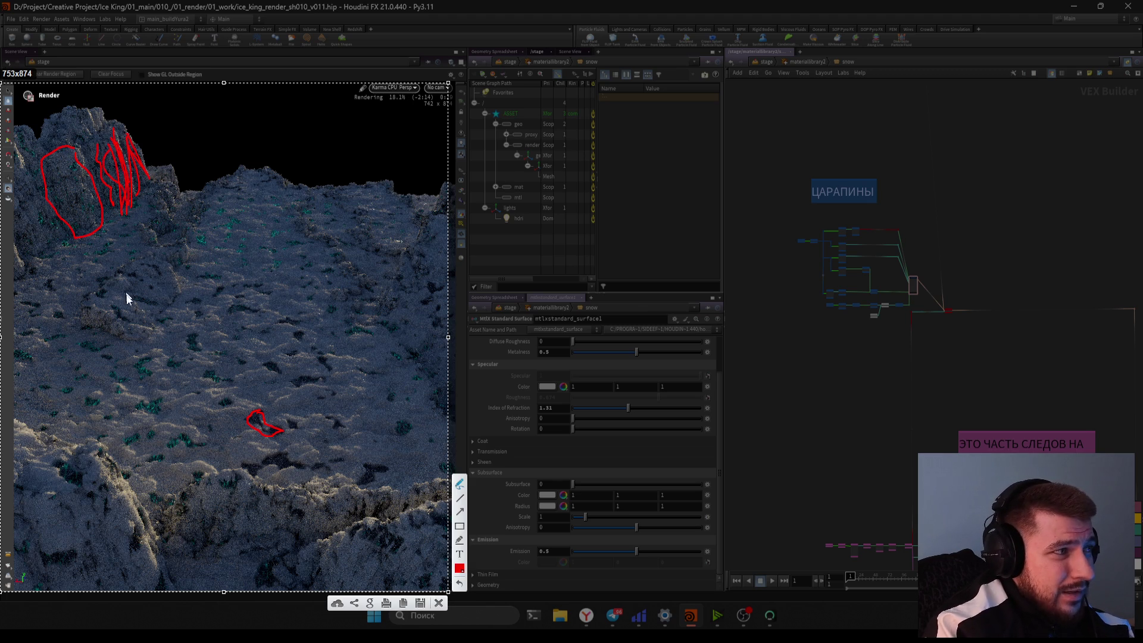
Outline a snow area in red and circle the top-left rock
mouse_move(97, 290)
mouse_down()
mouse_move(94, 317)
mouse_move(112, 327)
mouse_move(170, 263)
mouse_up()
mouse_move(109, 289)
mouse_down()
mouse_move(83, 324)
mouse_move(106, 340)
mouse_up()
drag(172, 325, 181, 299)
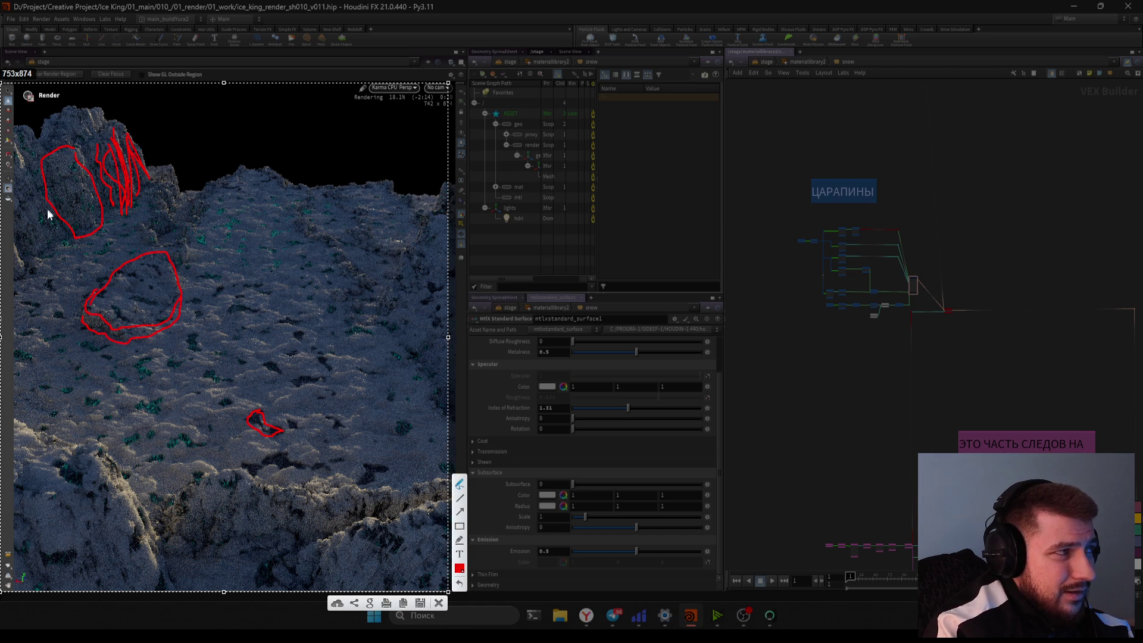
mouse_move(35, 170)
mouse_down()
mouse_move(102, 143)
mouse_move(78, 110)
mouse_move(5, 171)
mouse_move(39, 166)
mouse_up()
key(Escape)
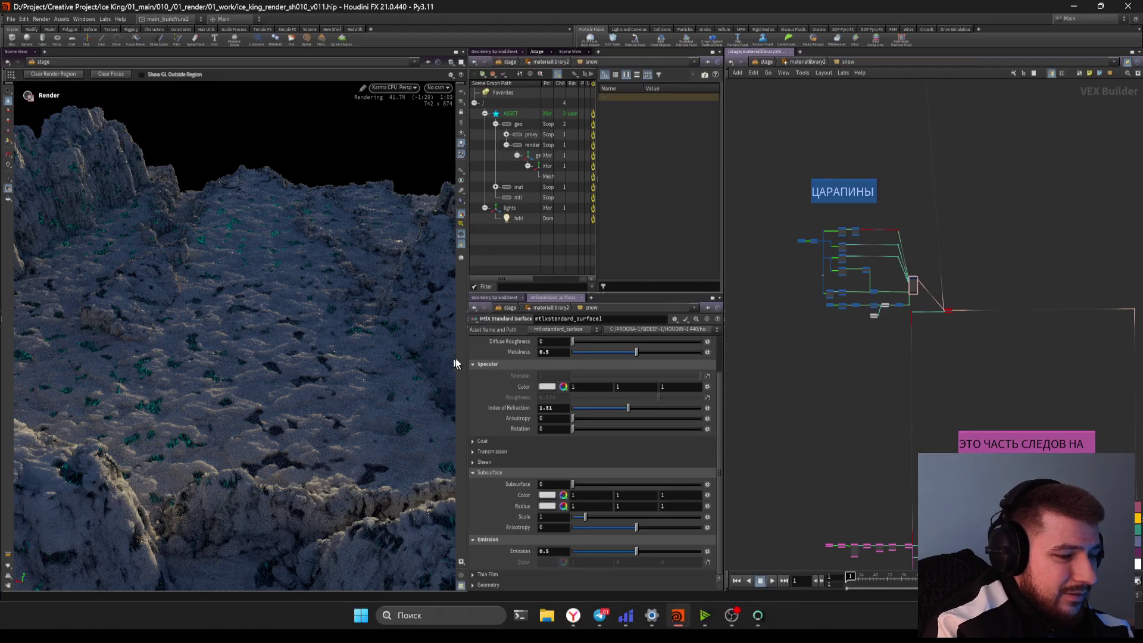
key(alt+Tab)
key(alt+Tab)
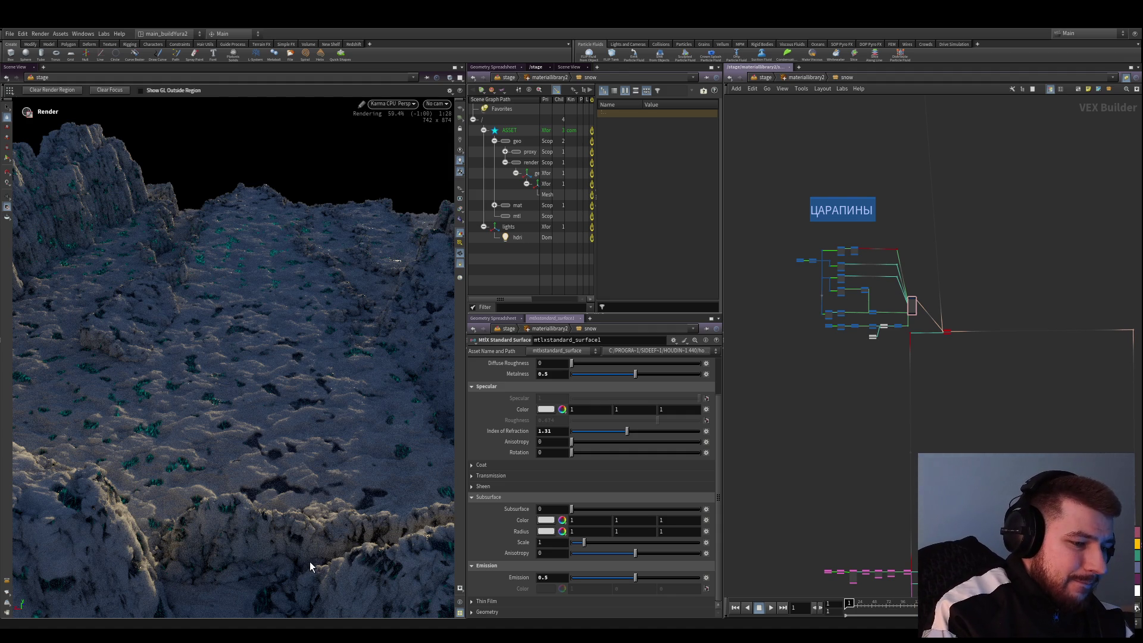
scroll(879, 383, down, 3)
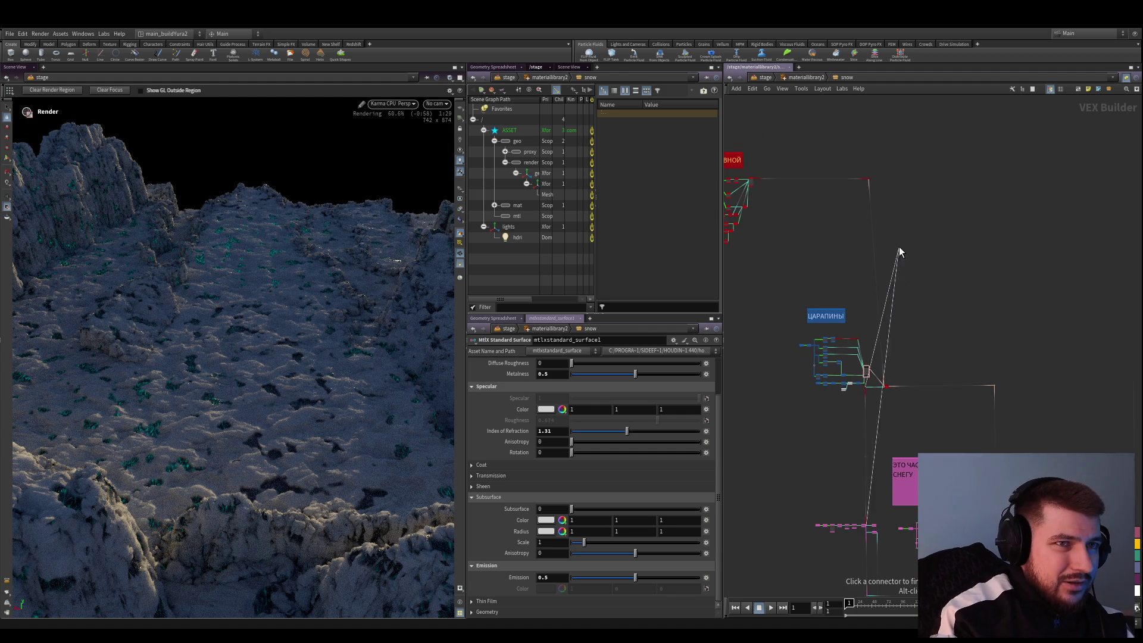
click(846, 393)
scroll(851, 248, up, 3)
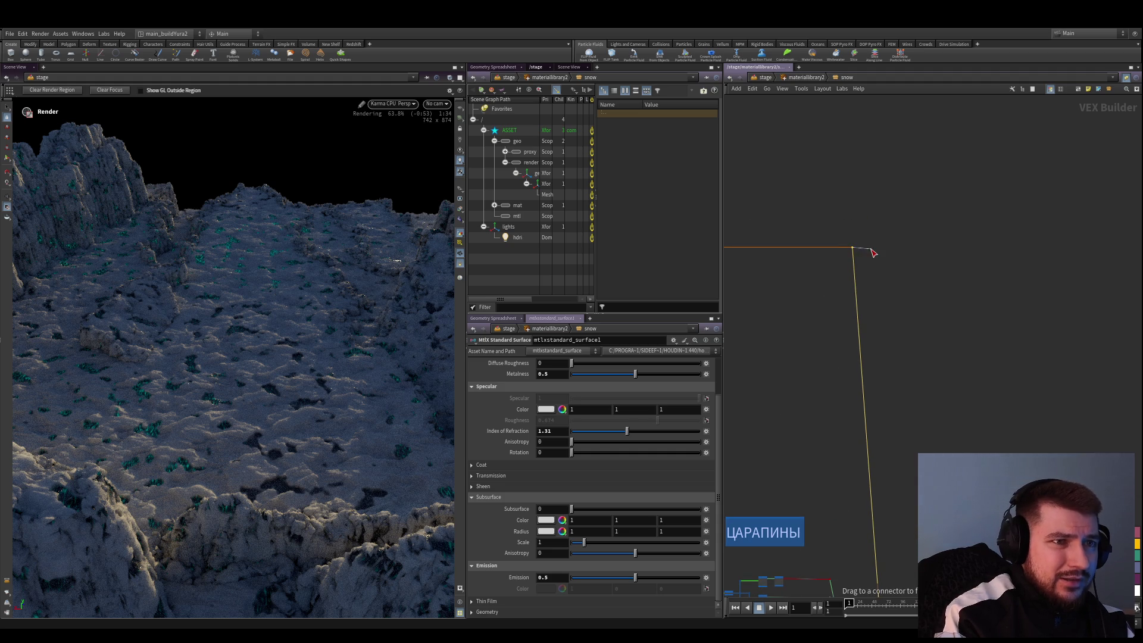
scroll(878, 249, up, 2)
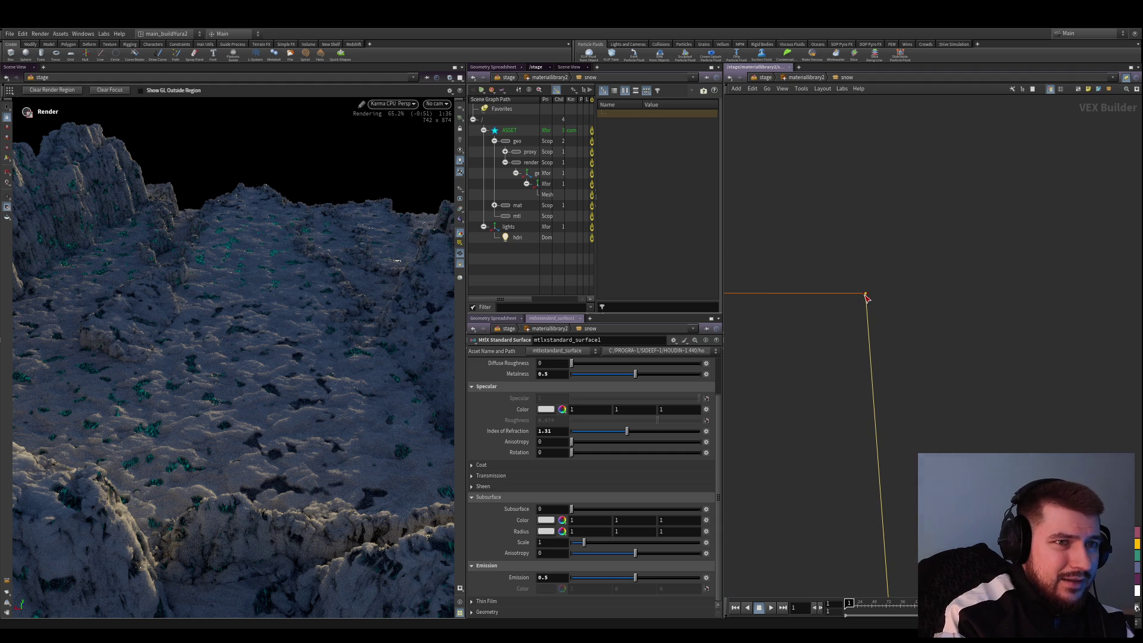
click(890, 294)
scroll(962, 357, down, 3)
key(ctrl+s)
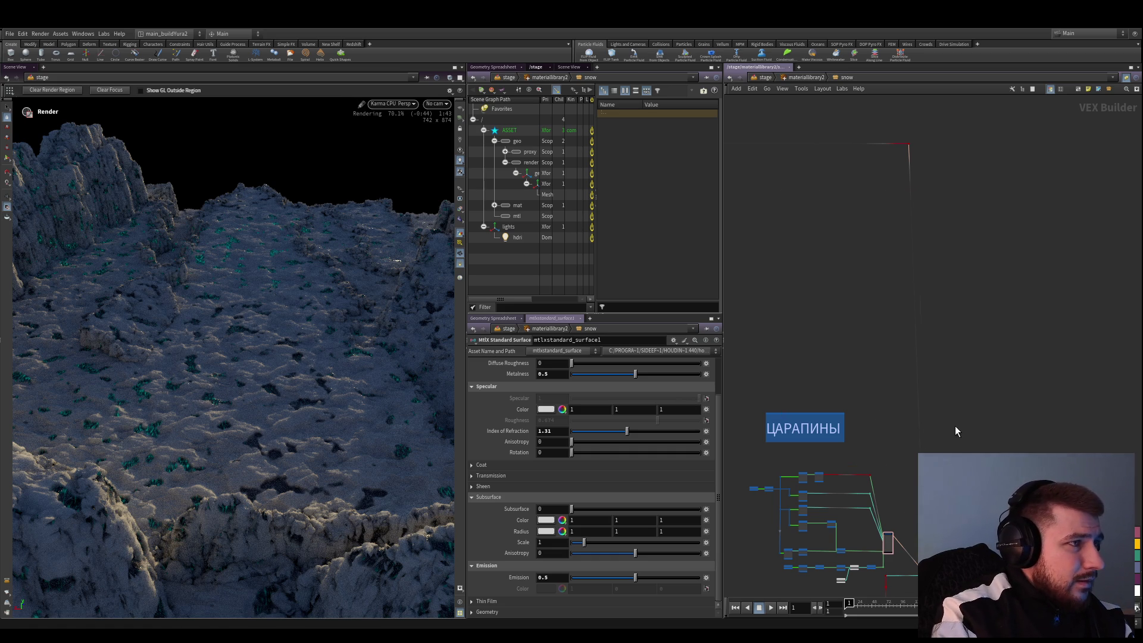
scroll(954, 426, down, 2)
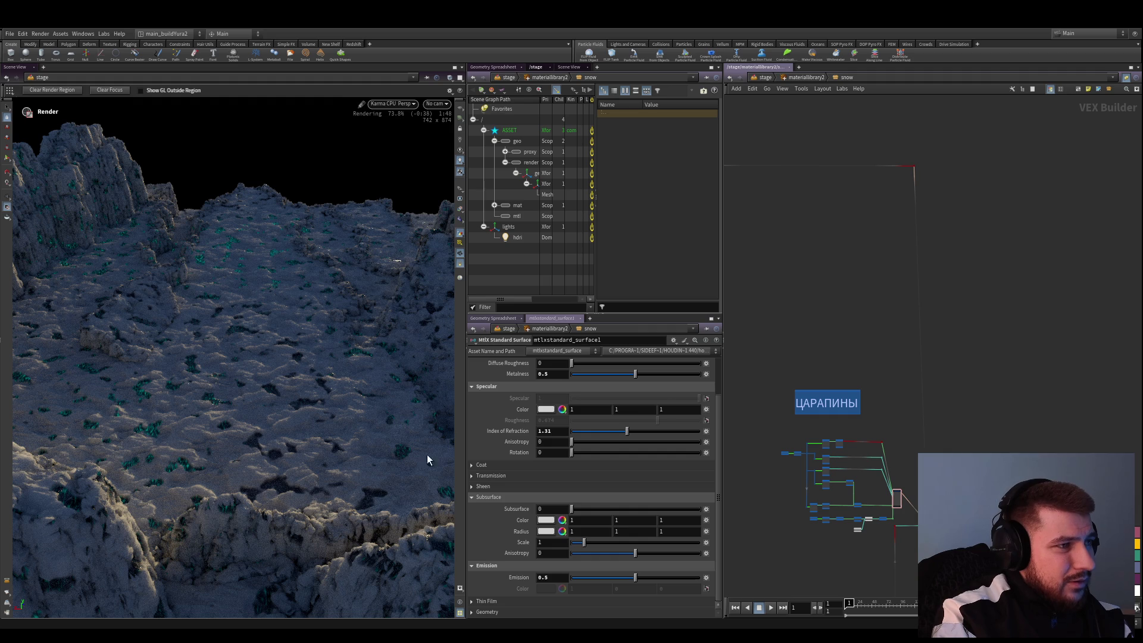
scroll(904, 274, down, 2)
Back in /stage, add a distant light below the hdri light
click(765, 77)
scroll(831, 387, up, 5)
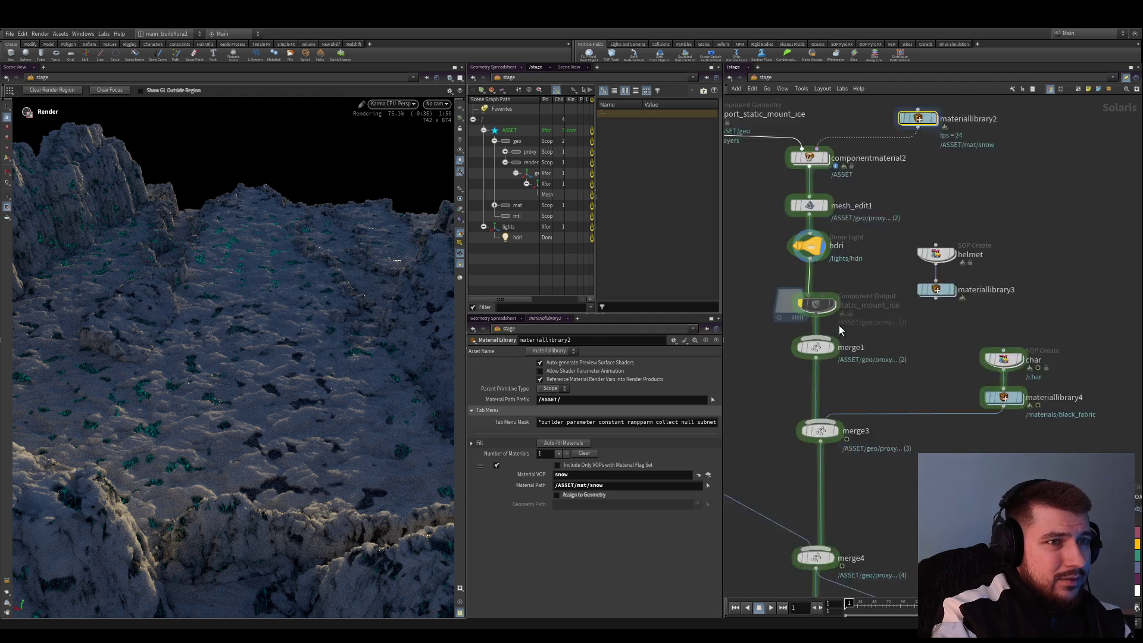
click(754, 291)
drag(756, 292, 812, 275)
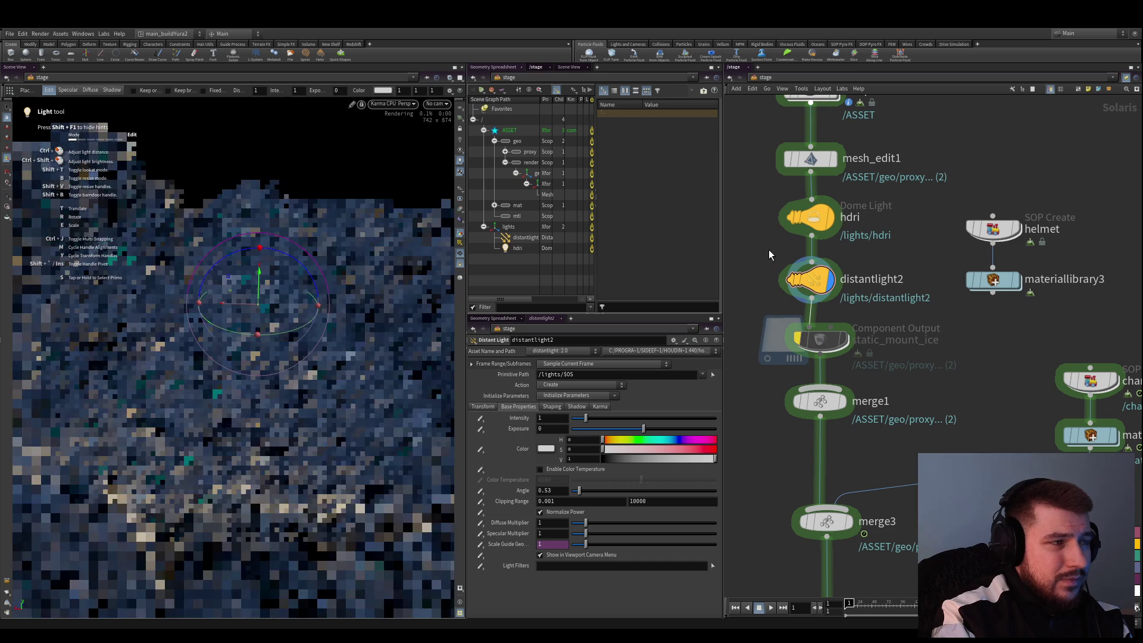
Give the distant light a Uniform Scale of 25, aim it in the viewport, and save
key(Return)
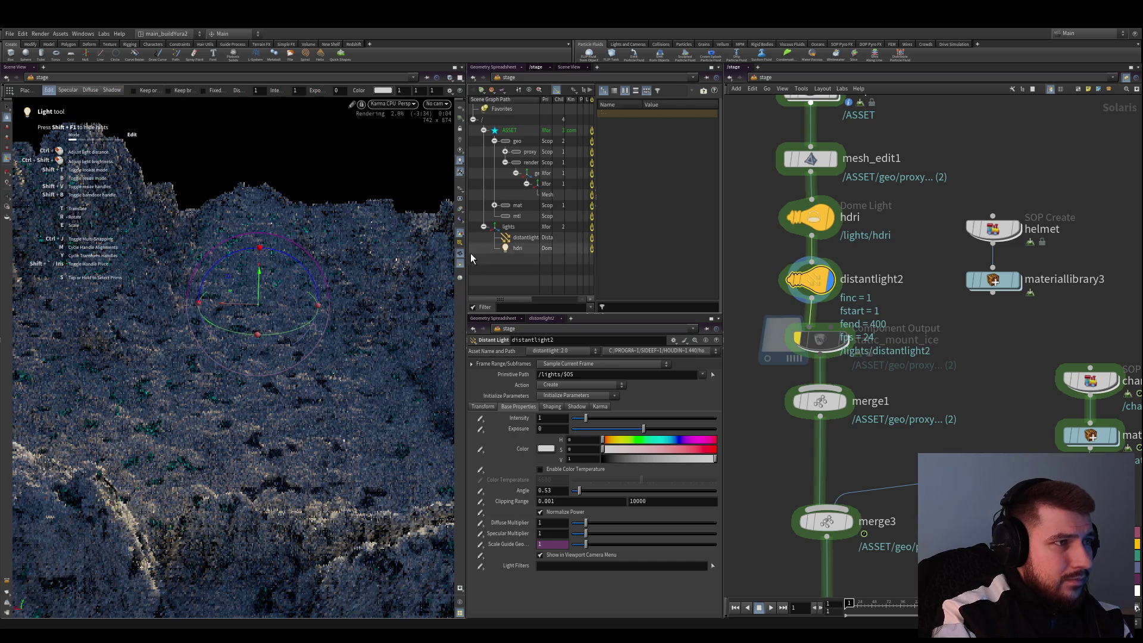
click(482, 406)
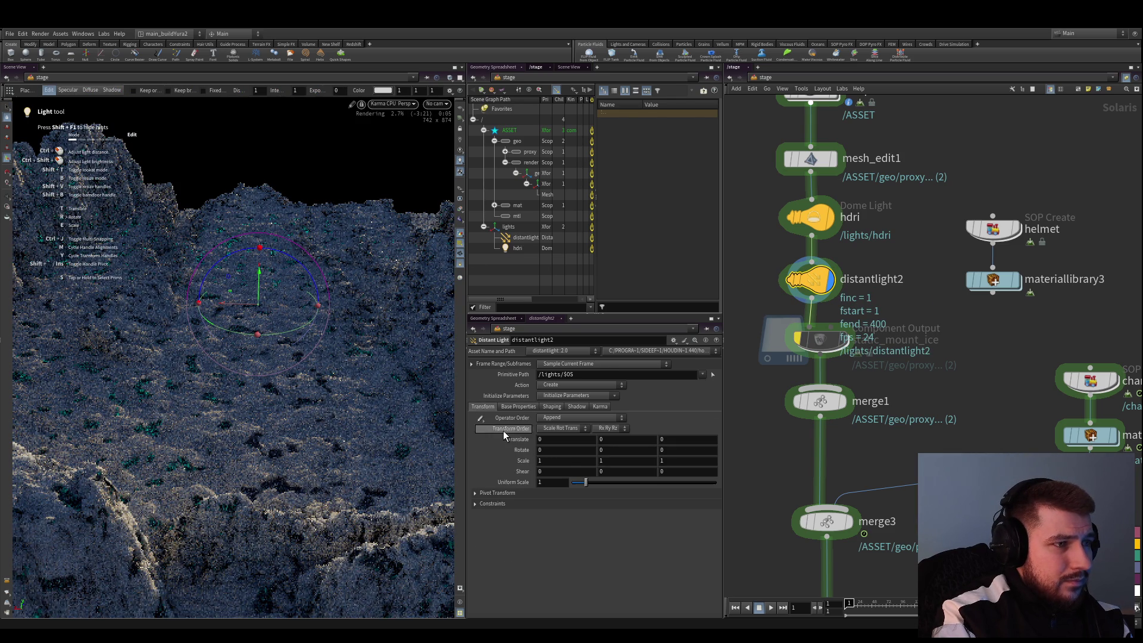
click(543, 482)
text(25)
key(Return)
mouse_move(277, 333)
mouse_down()
mouse_move(214, 320)
mouse_move(217, 311)
mouse_up()
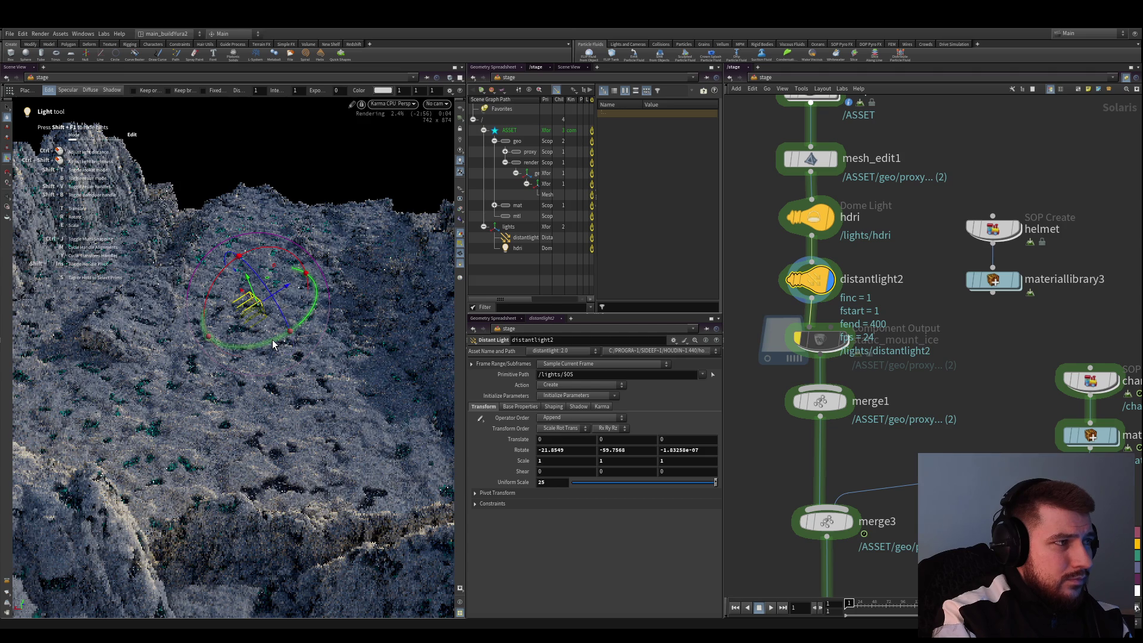
drag(272, 339, 281, 342)
key(s)
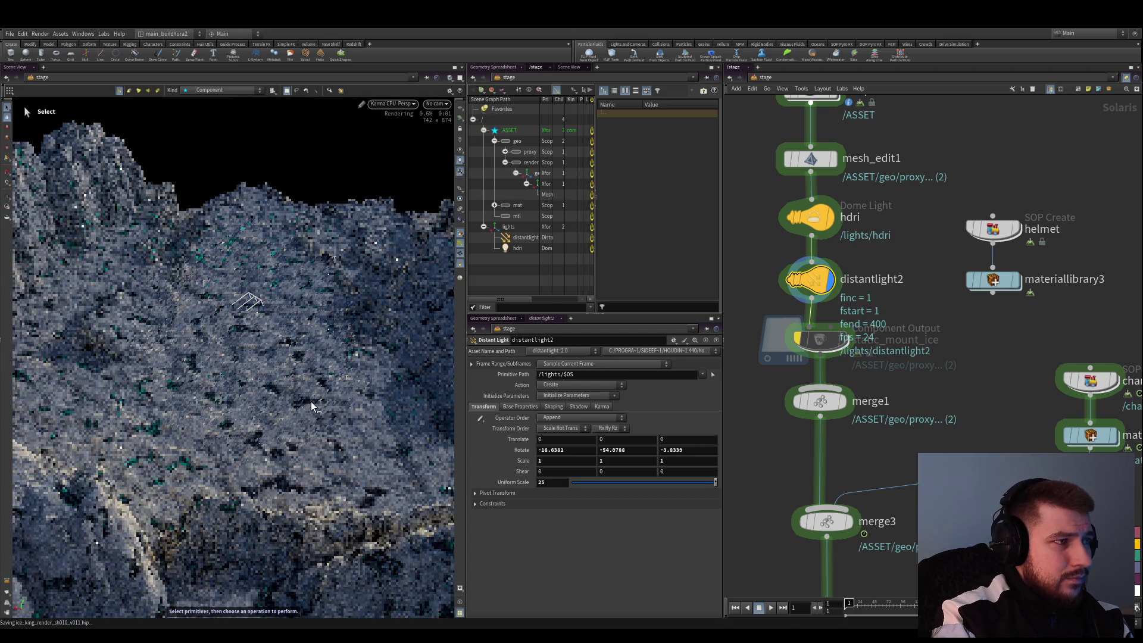
key(ctrl+s)
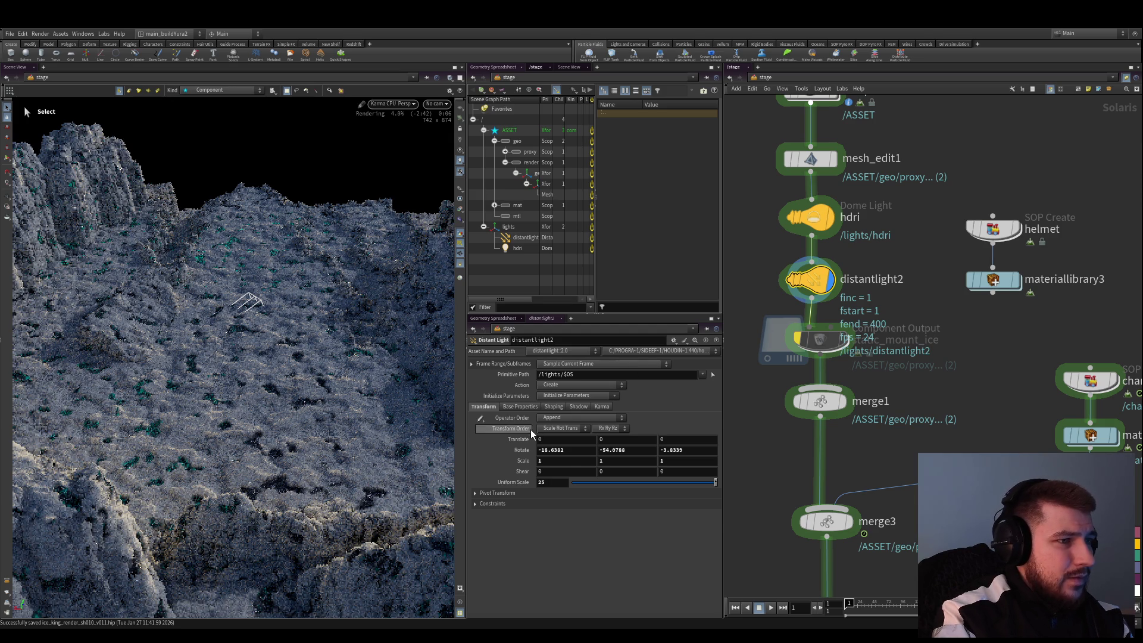
Enable colour temperature on distantlight2 at 11446.4 and save the scene
click(520, 406)
click(548, 472)
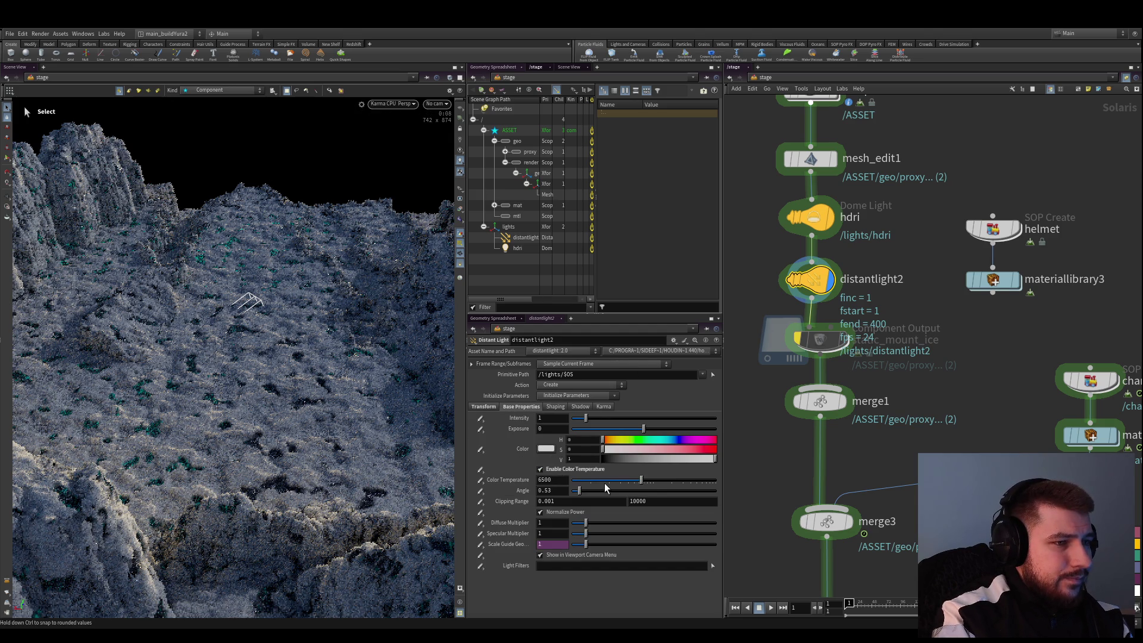
drag(641, 480, 659, 484)
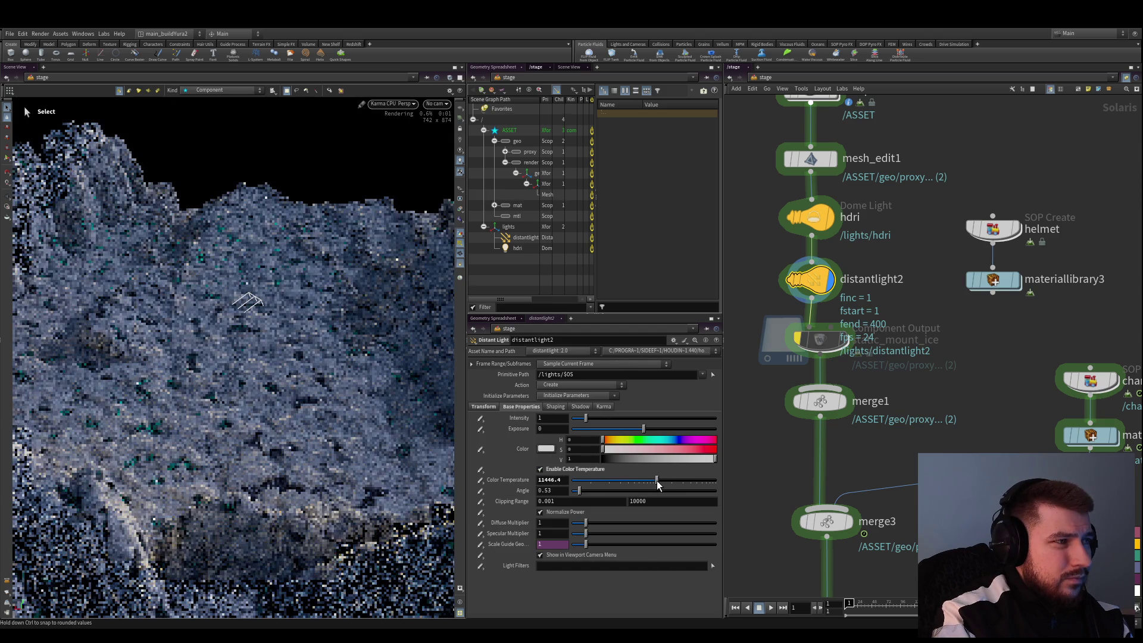
key(ctrl+s)
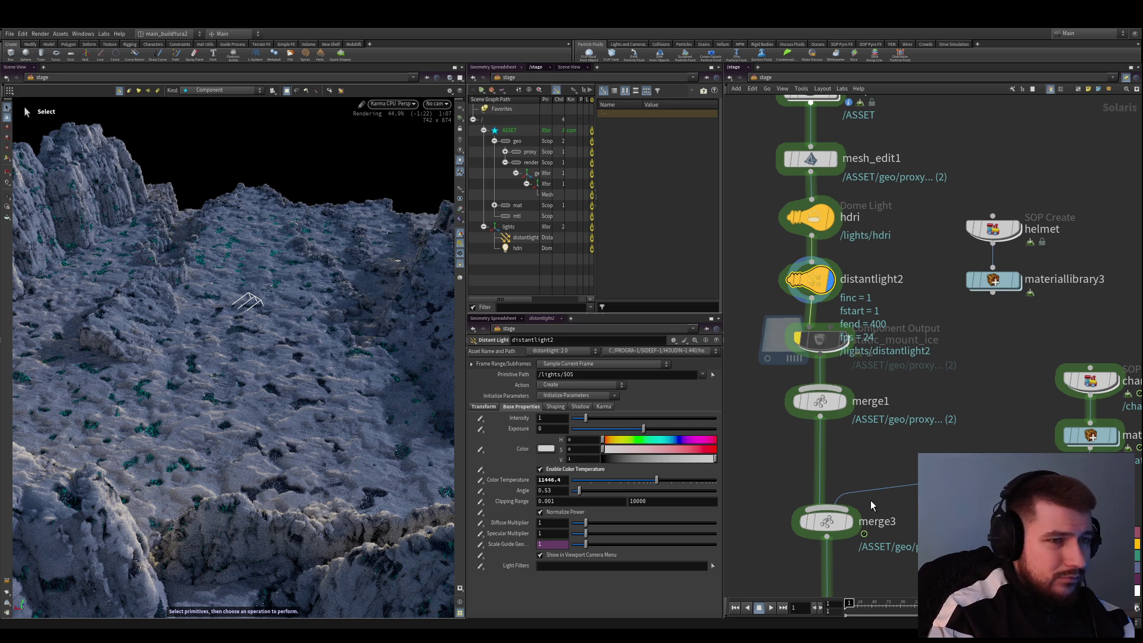
scroll(821, 392, down, 5)
scroll(822, 399, up, 3)
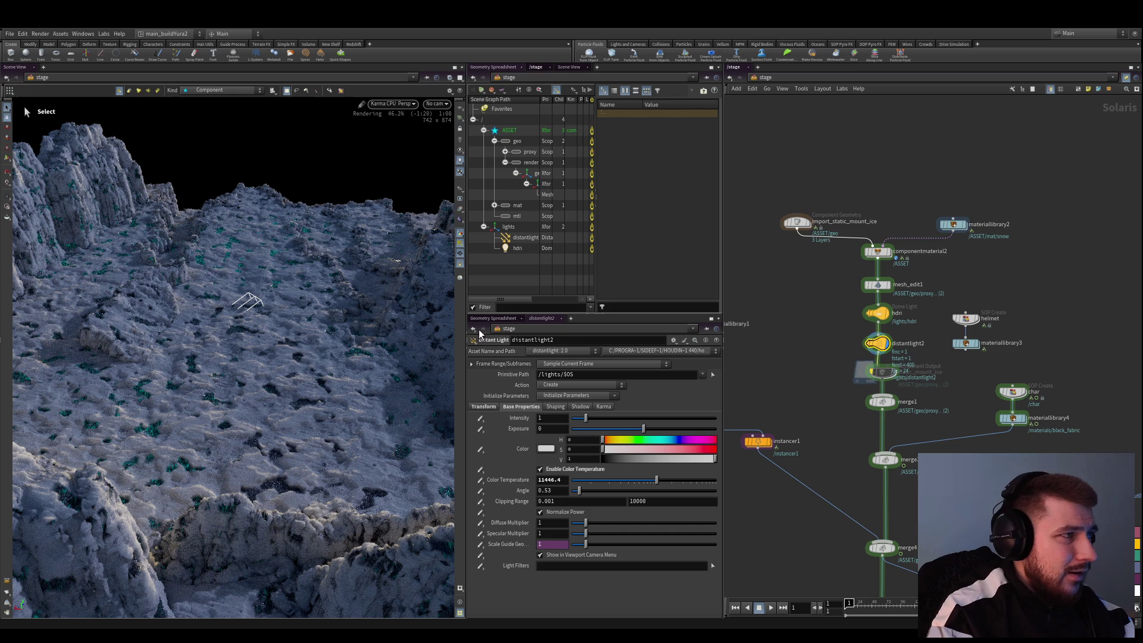
scroll(763, 260, up, 3)
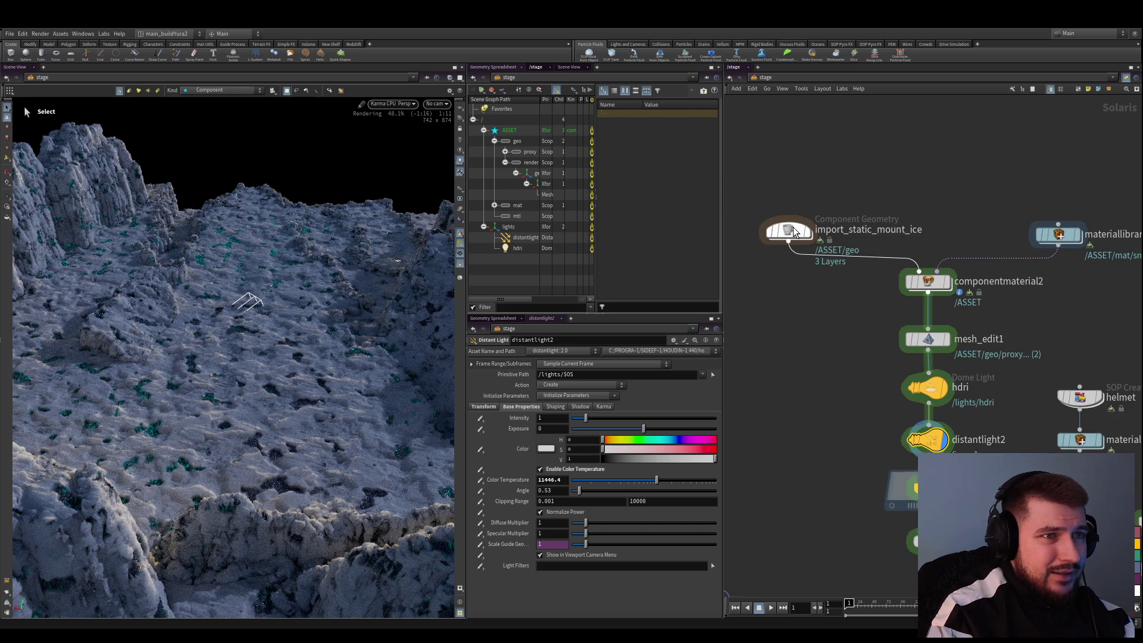
double_click(791, 230)
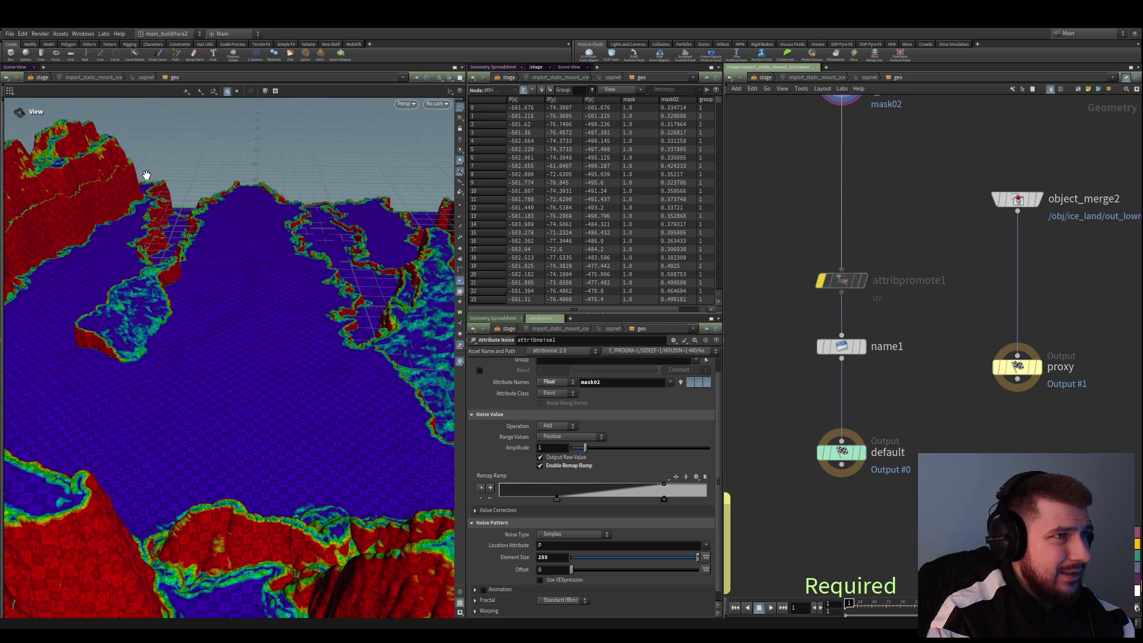
click(765, 77)
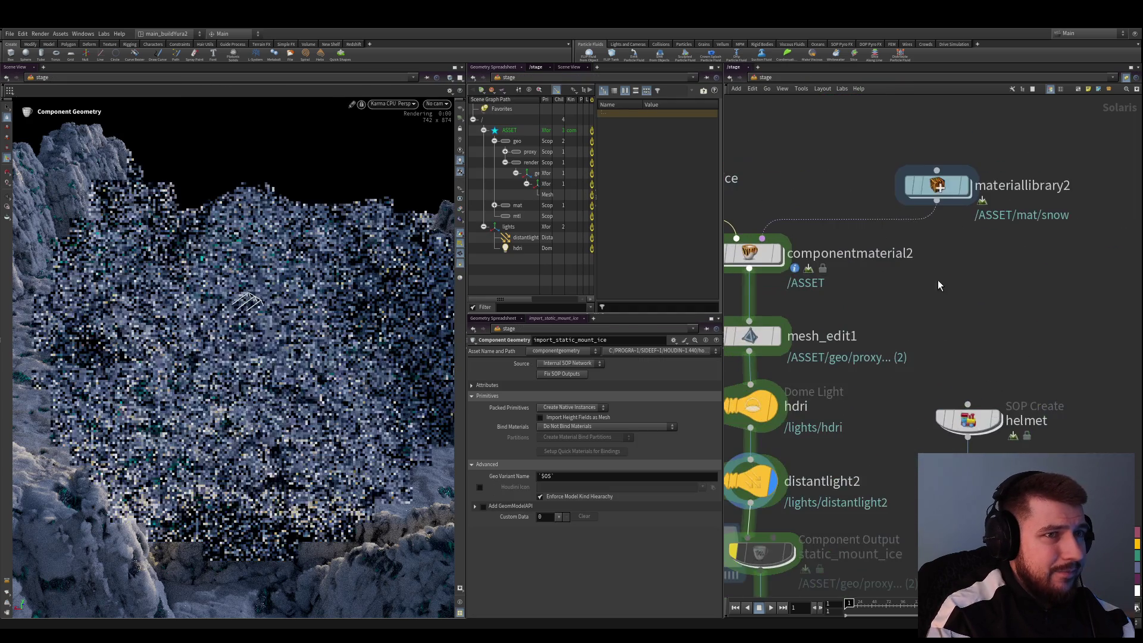
Dive into materiallibrary2/snow, delete the bottom node row plus mtlxmix, then undo it
double_click(936, 185)
double_click(840, 388)
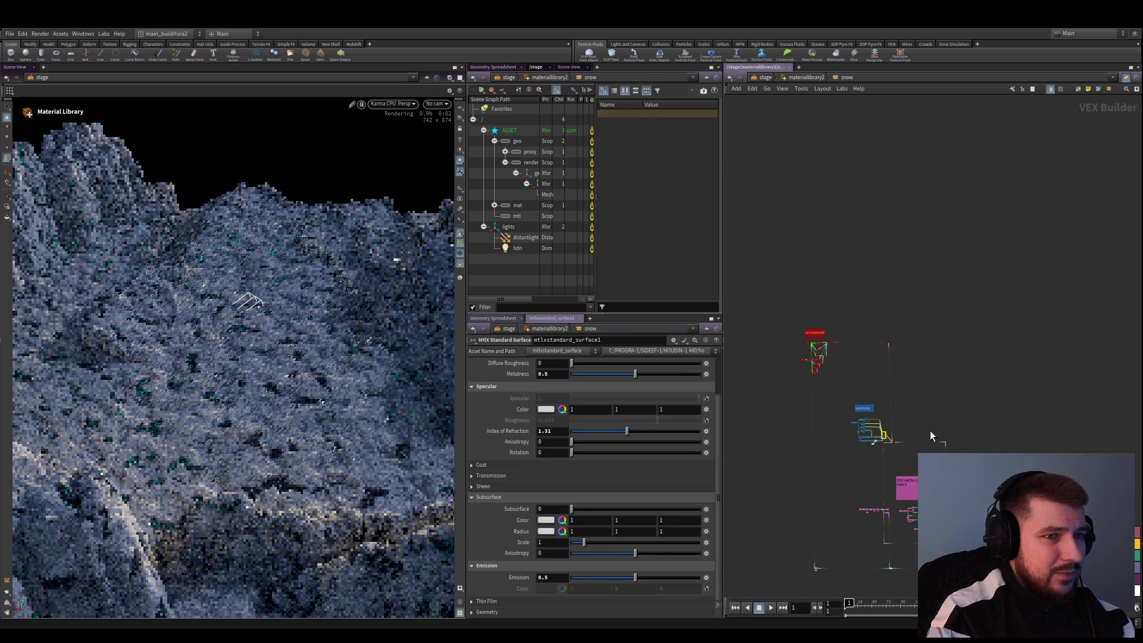
scroll(930, 431, up, 10)
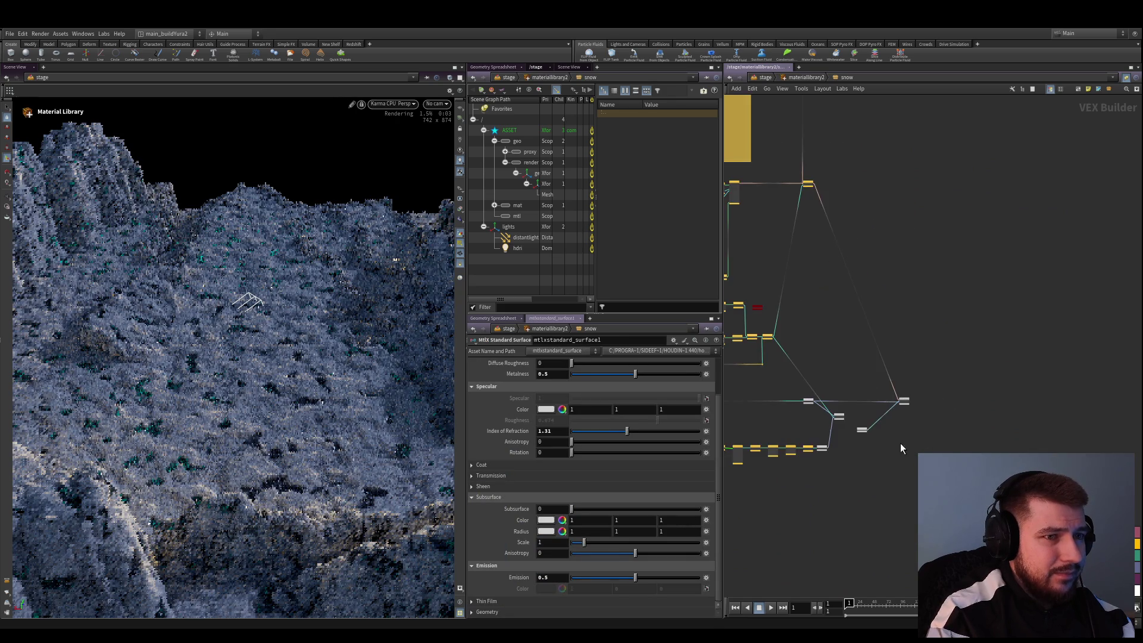
scroll(900, 447, up, 2)
middle_drag(877, 377, 845, 333)
drag(895, 406, 727, 364)
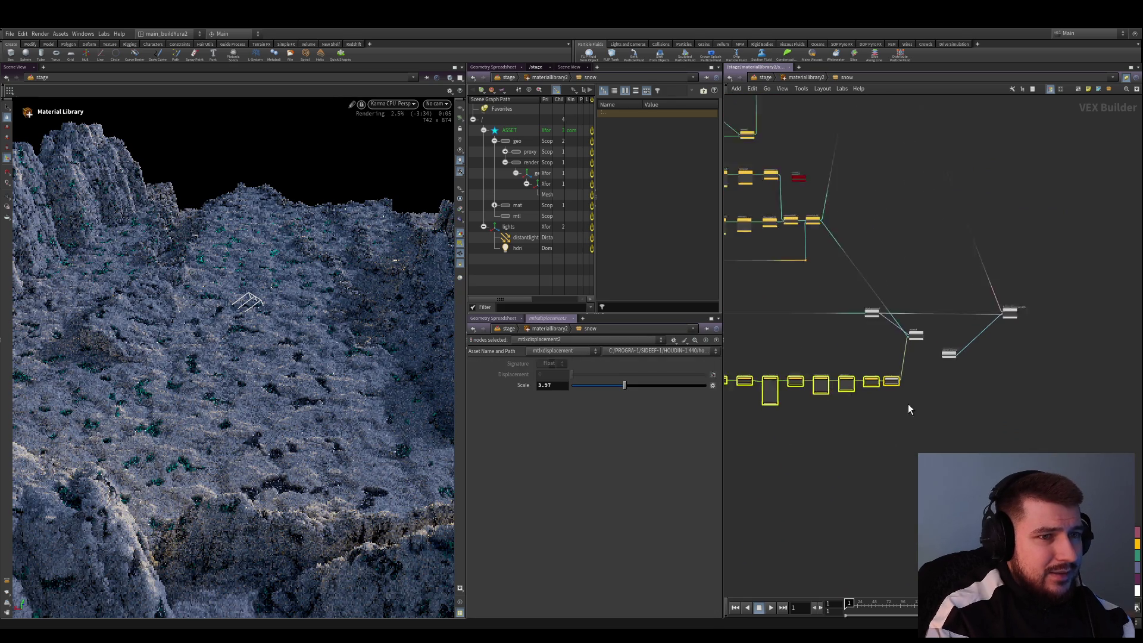
scroll(909, 405, up, 1)
shift+click(917, 320)
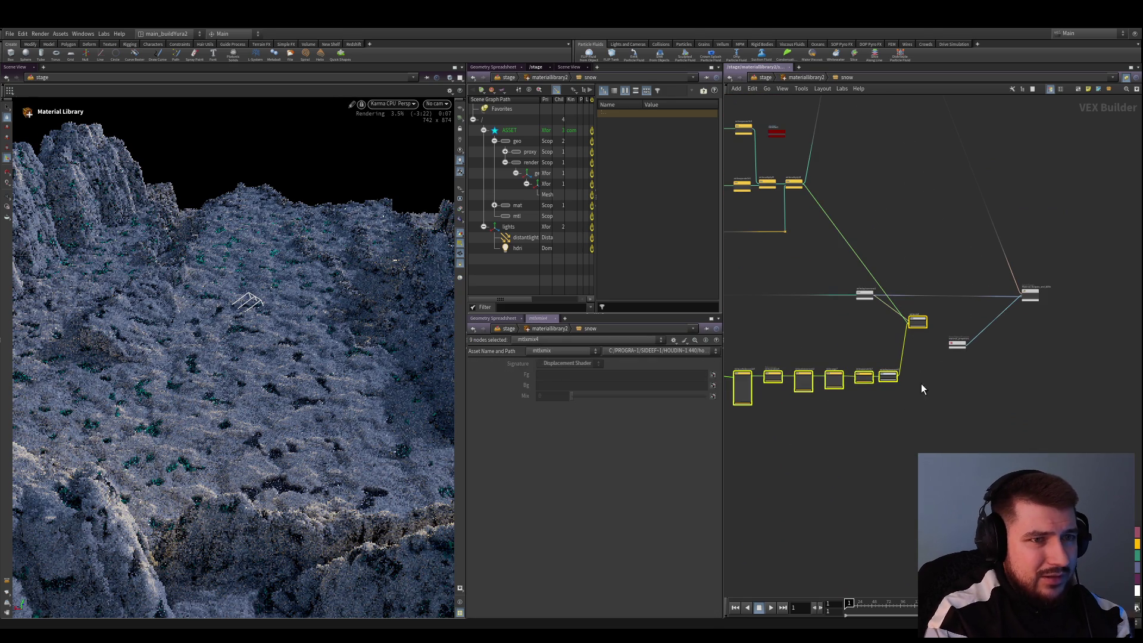
key(Delete)
scroll(901, 342, down, 5)
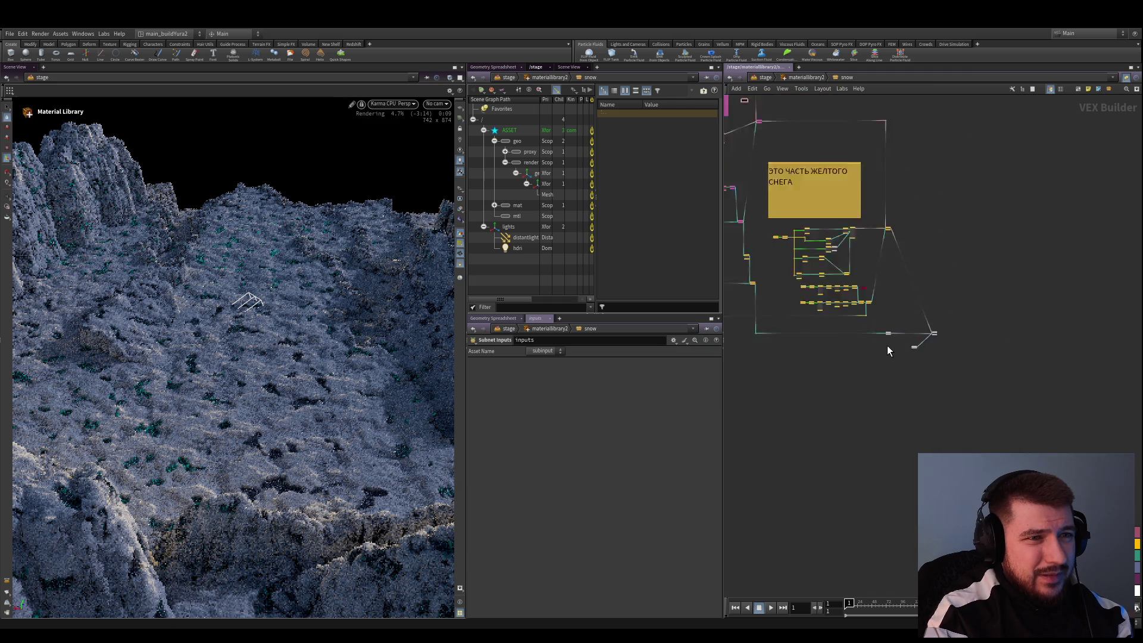
scroll(901, 368, up, 4)
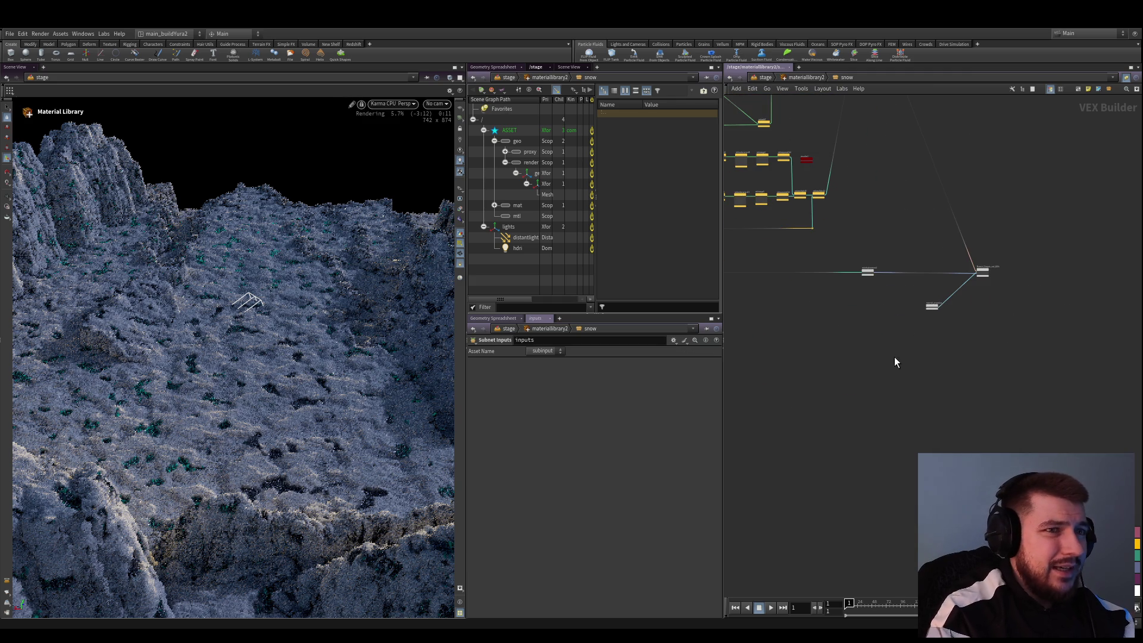
key(ctrl+z)
Move mtlxmix4 lower and mtlxdisplacement1 rightward to make room for a new node
scroll(886, 316, up, 5)
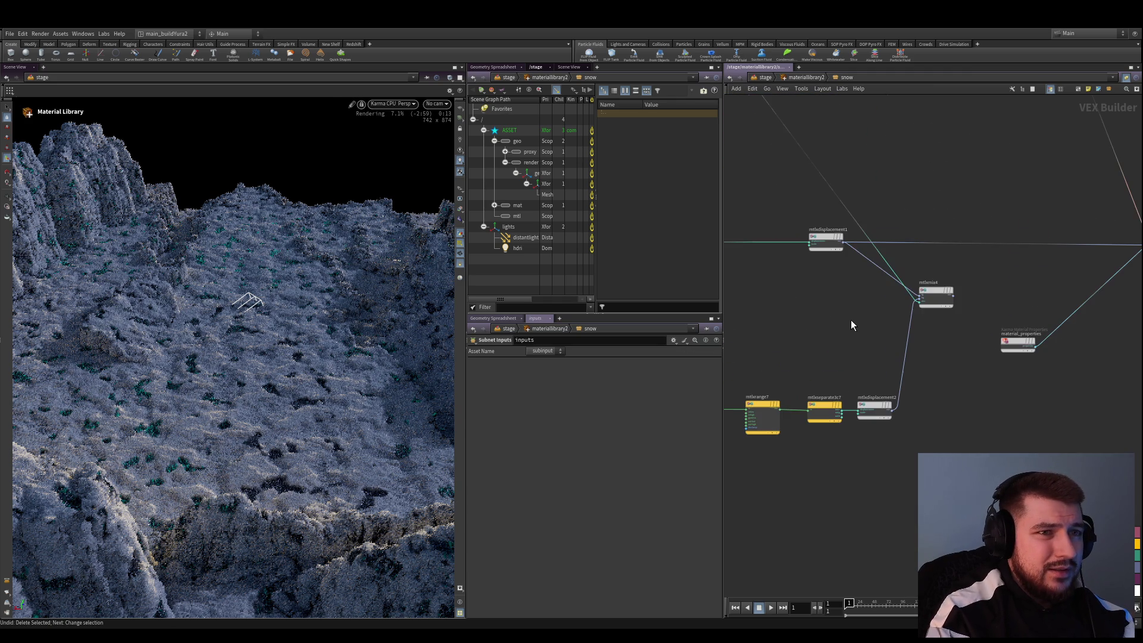
drag(938, 297, 937, 305)
mouse_move(831, 341)
middle_down()
mouse_move(846, 359)
mouse_move(864, 348)
mouse_move(889, 358)
middle_up()
scroll(884, 355, down, 2)
scroll(882, 358, up, 2)
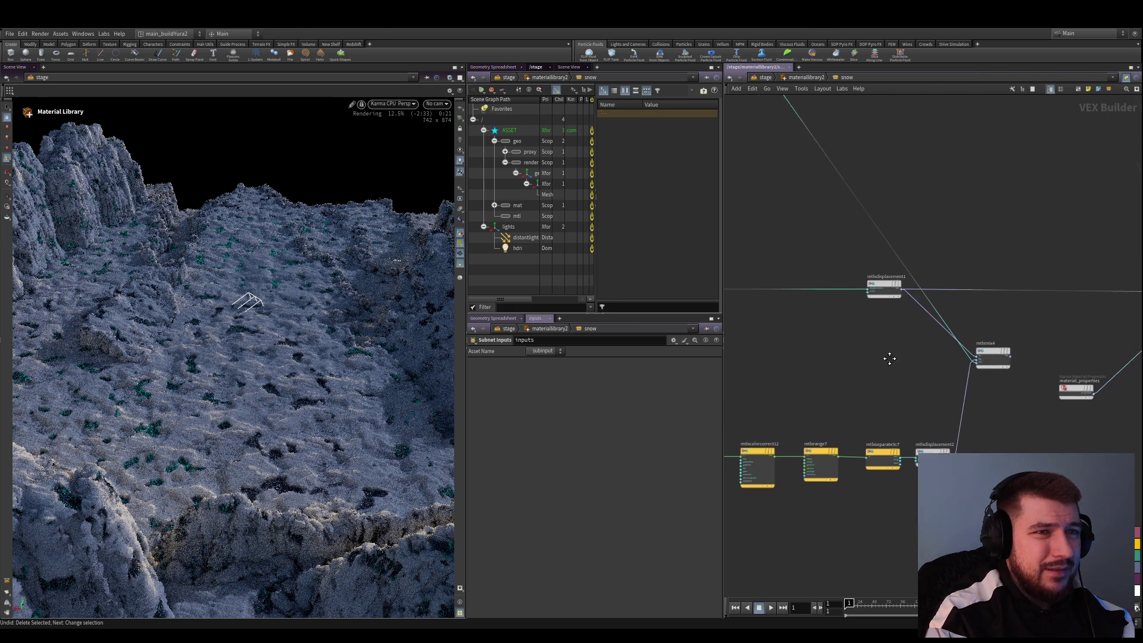
scroll(889, 357, up, 1)
mouse_move(849, 288)
mouse_down()
mouse_move(992, 291)
mouse_move(947, 287)
mouse_up()
middle_drag(866, 357, 891, 359)
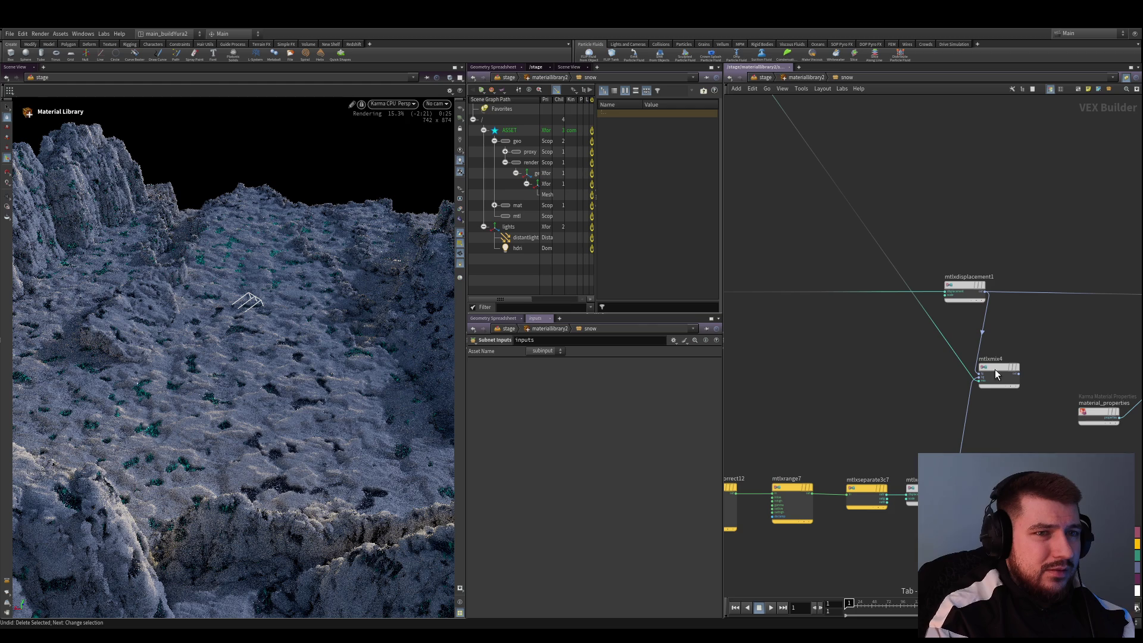
Add an mtlxadd node and insert it ahead of mtlxdisplacement1
text(mtlxadd)
key(Return)
click(885, 300)
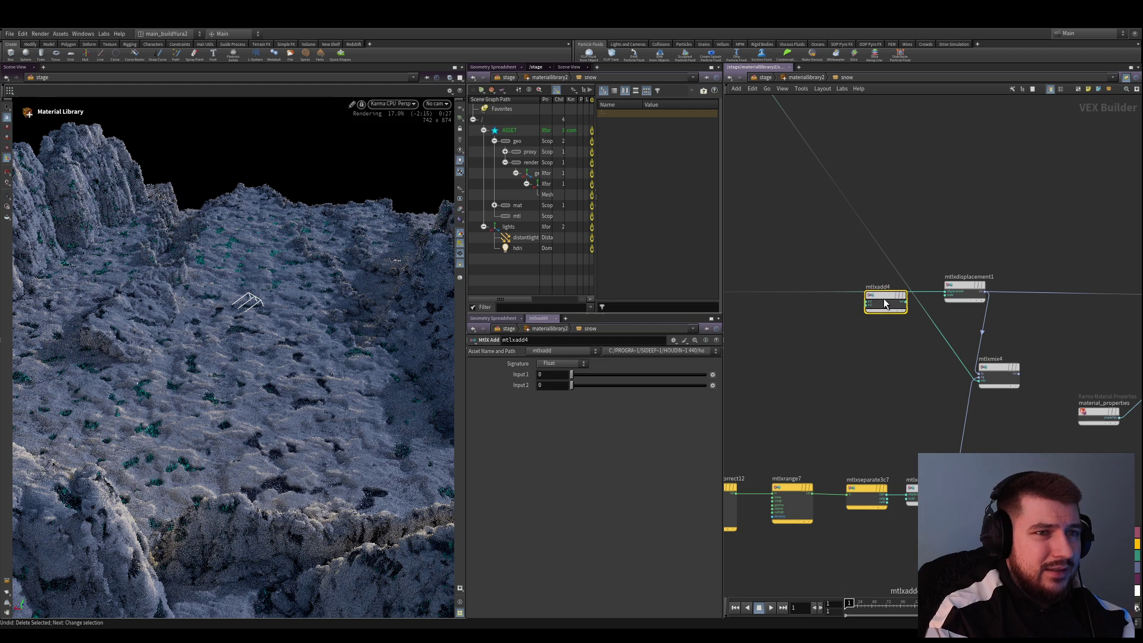
click(885, 303)
middle_drag(908, 440, 916, 445)
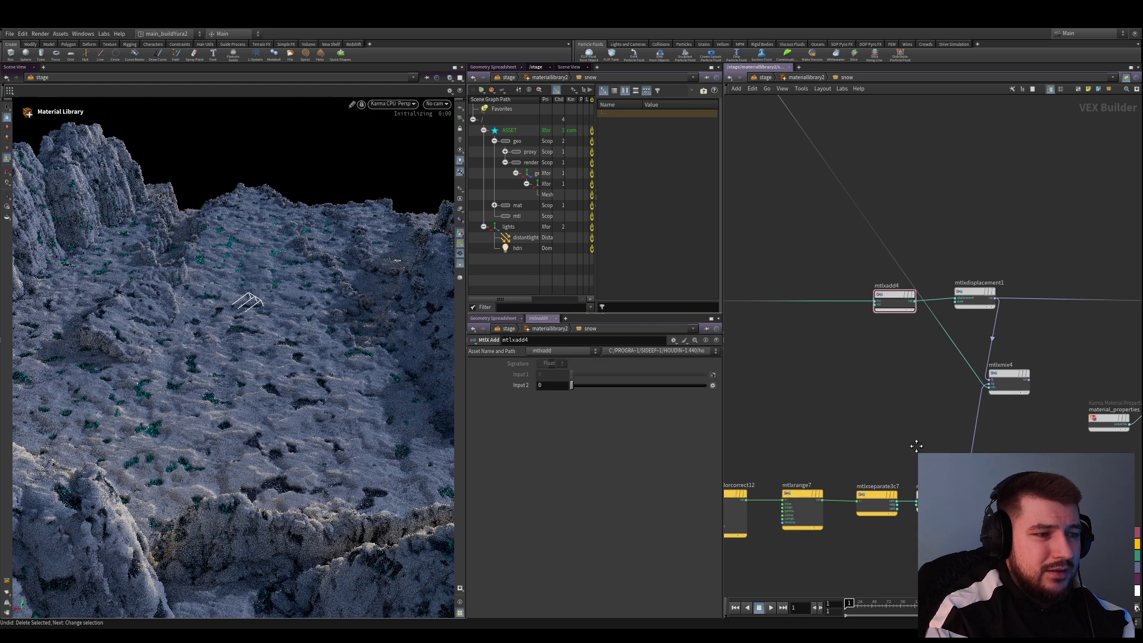
scroll(924, 452, up, 2)
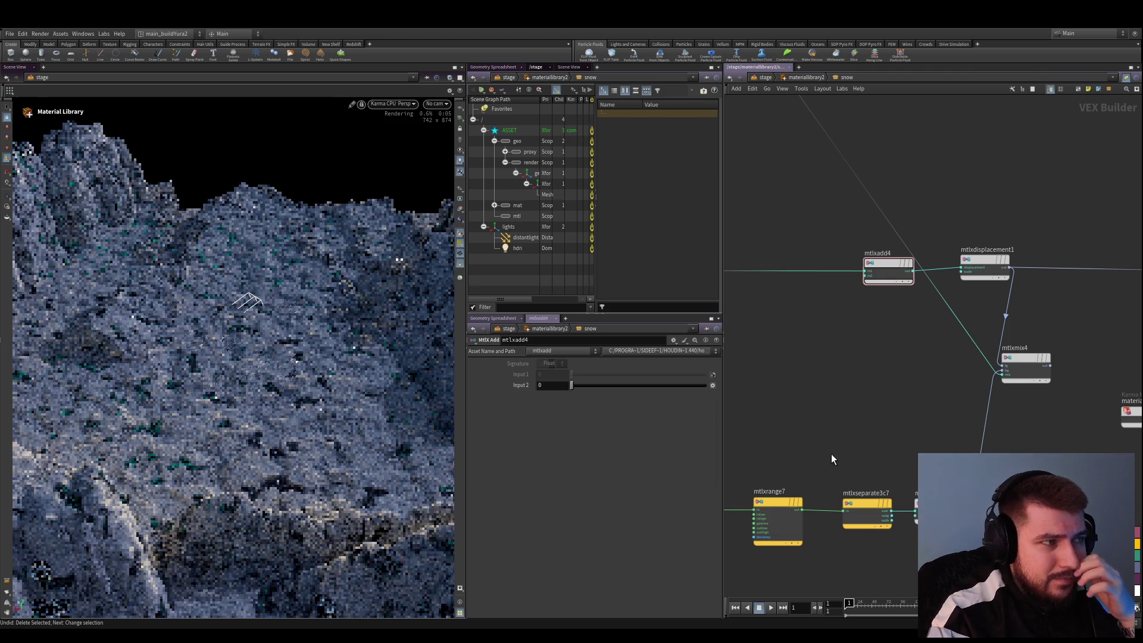
scroll(852, 460, down, 2)
scroll(888, 420, up, 1)
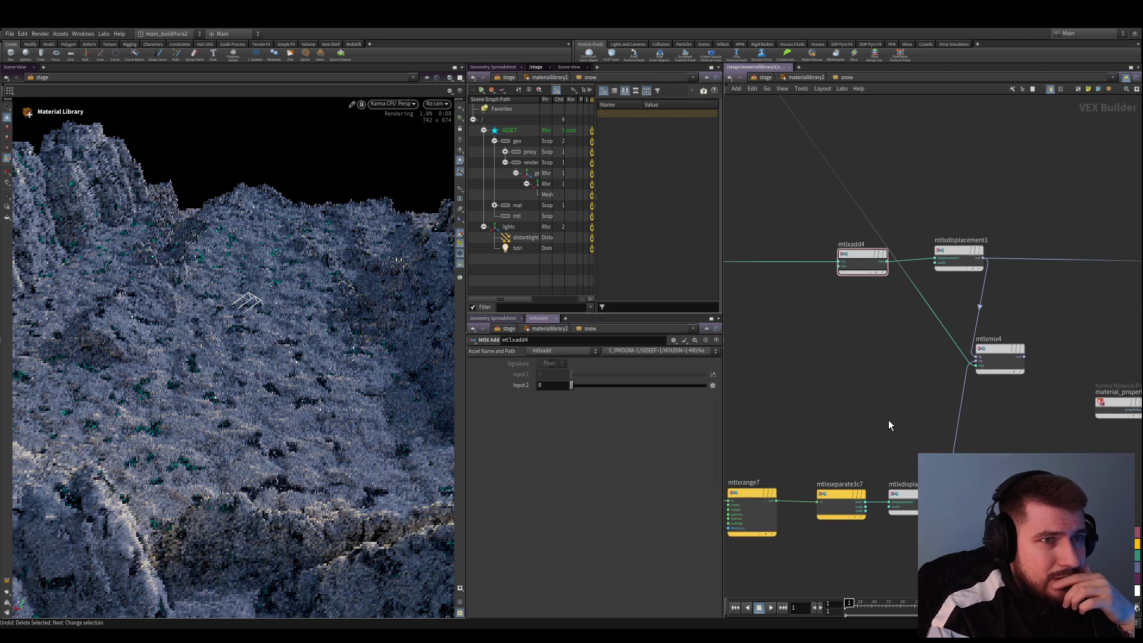
scroll(895, 381, down, 2)
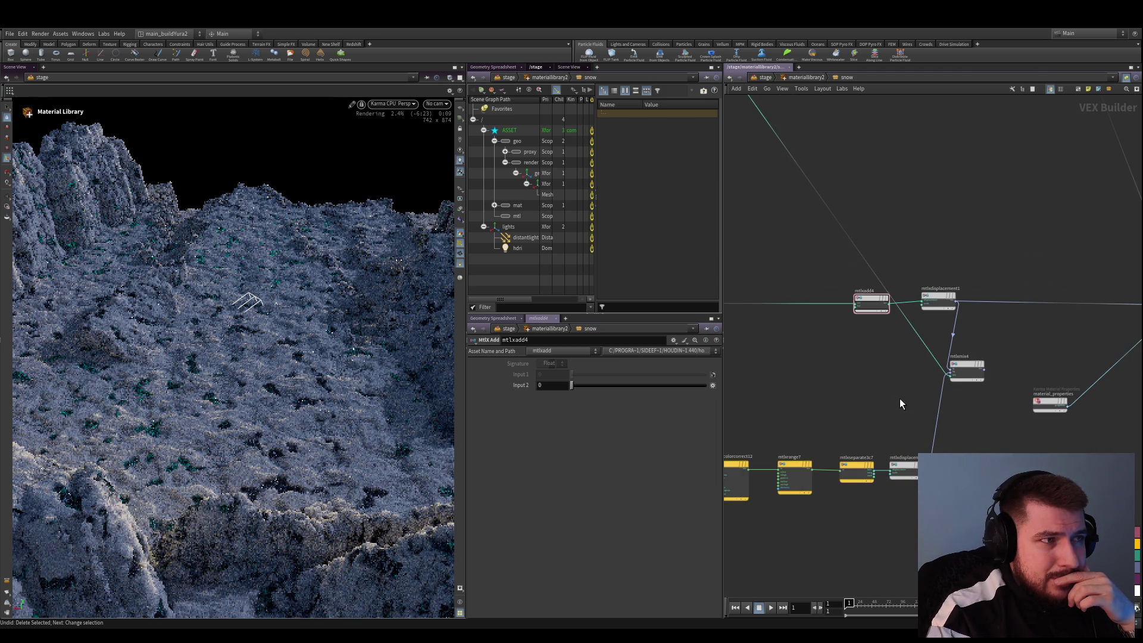
scroll(898, 398, up, 5)
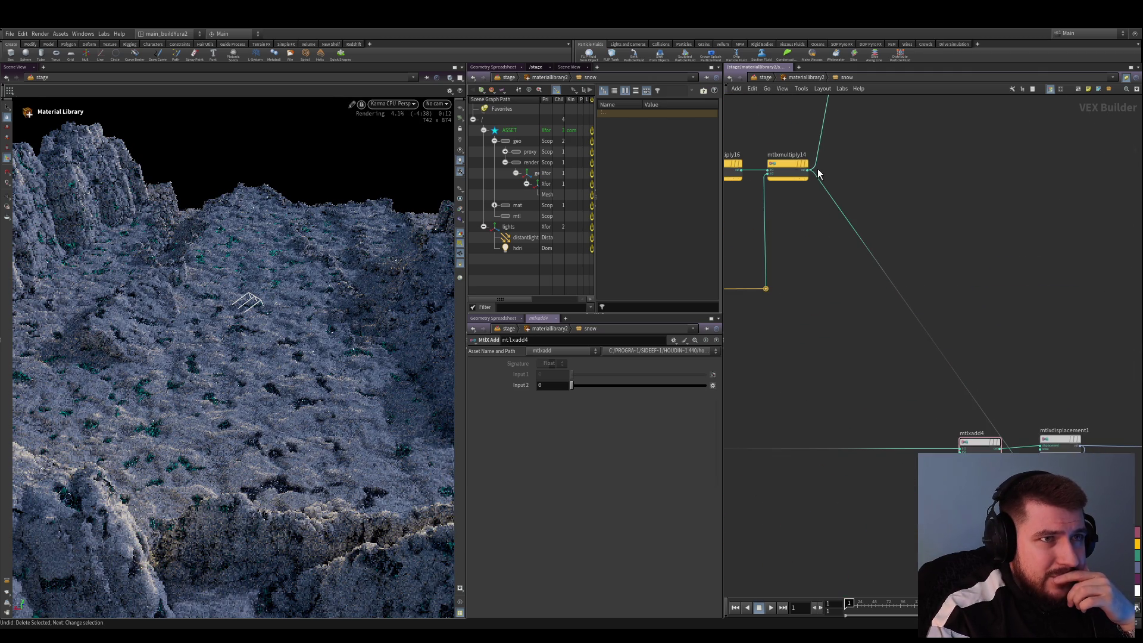
Wire mtlxmultiply14's output into mtlxadd4's Input 2
click(819, 192)
scroll(829, 248, down, 1)
scroll(905, 393, up, 2)
click(930, 407)
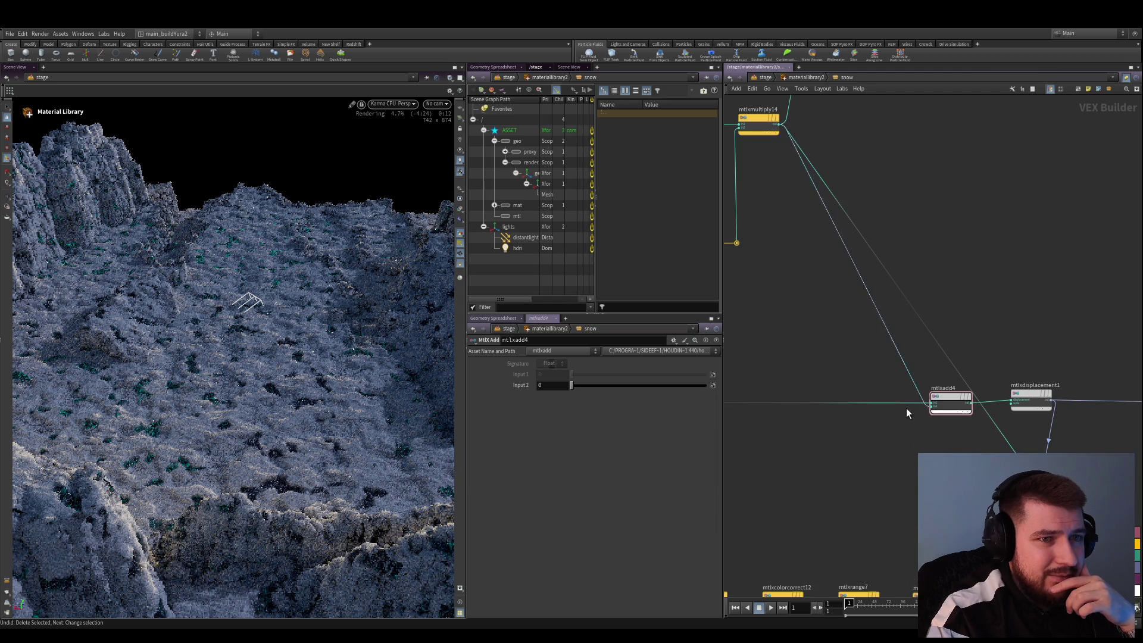
scroll(905, 409, down, 2)
scroll(1066, 403, down, 5)
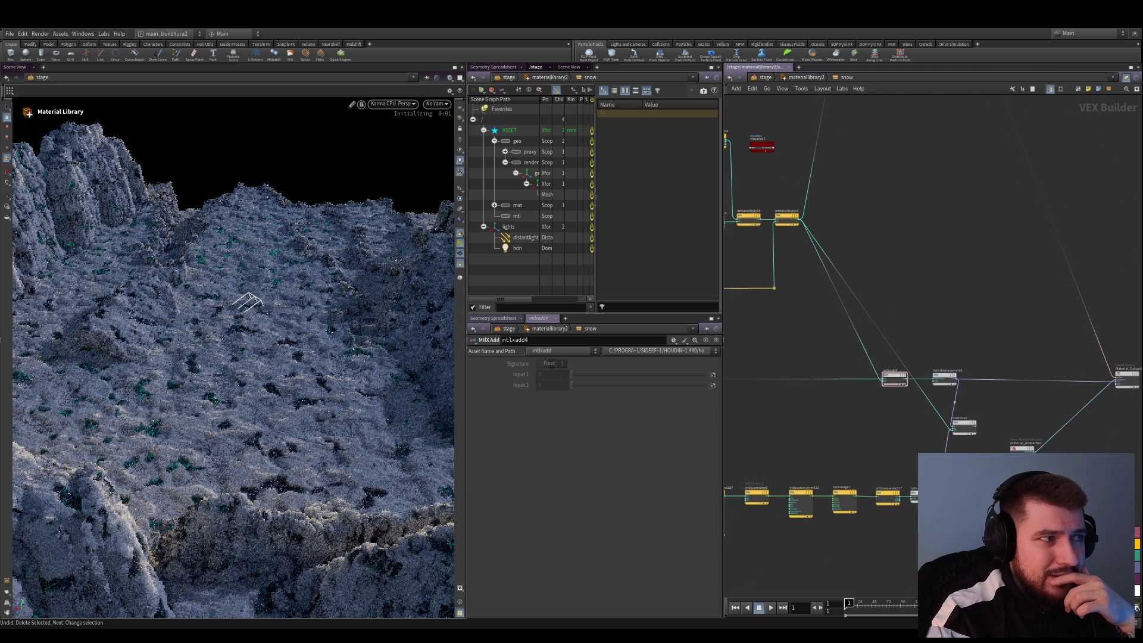
Box-select and delete the old bottom row of nodes
drag(1025, 496, 786, 444)
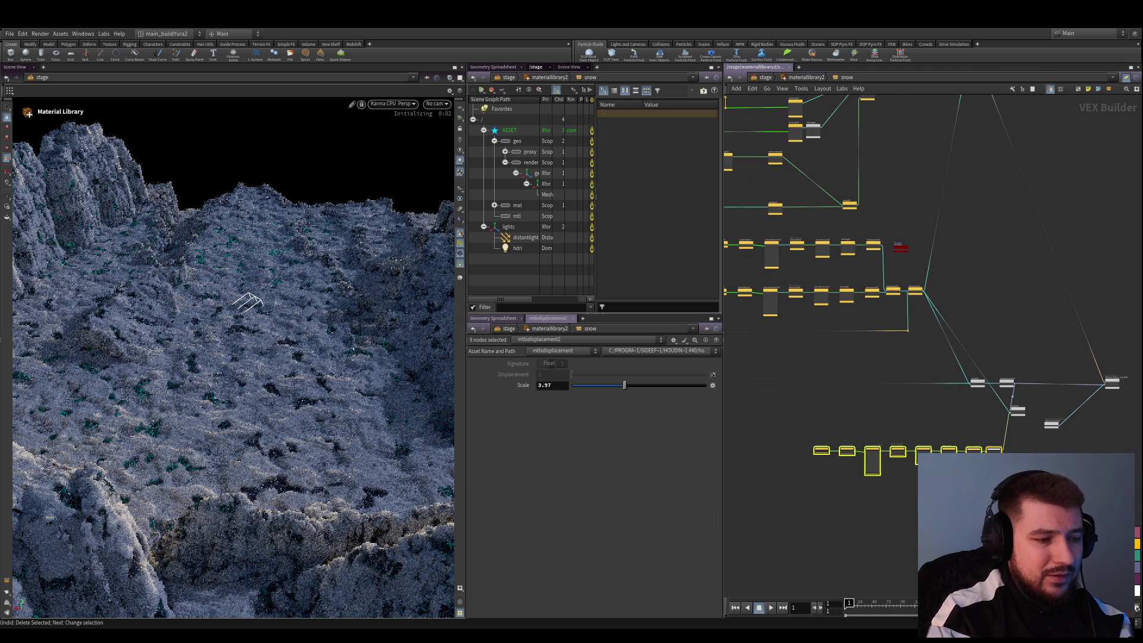
key(Delete)
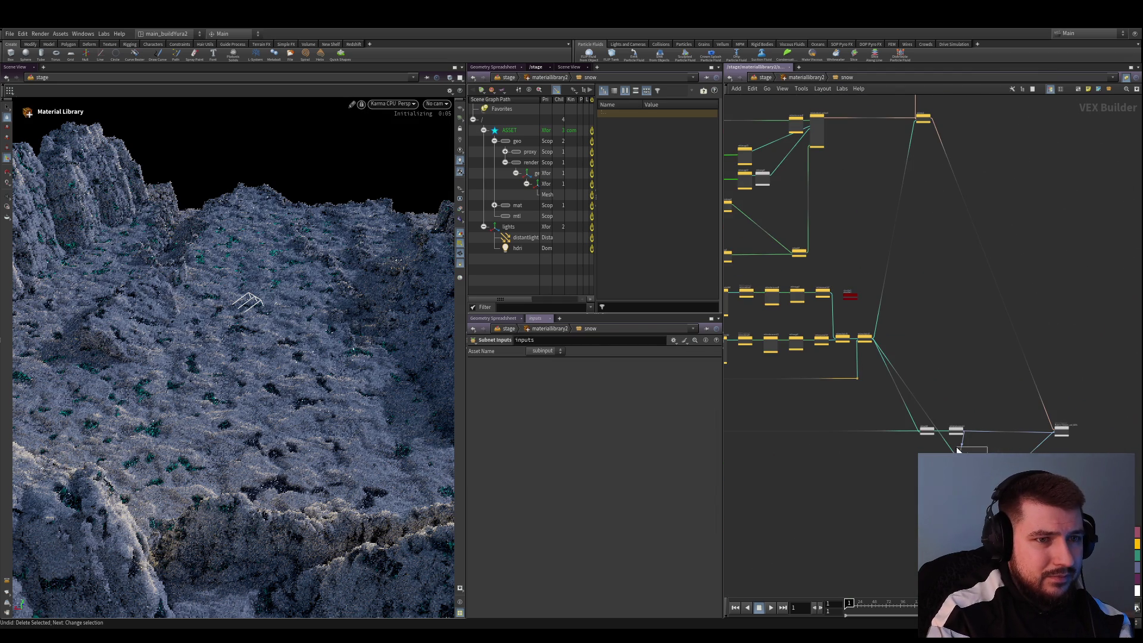
scroll(958, 450, up, 5)
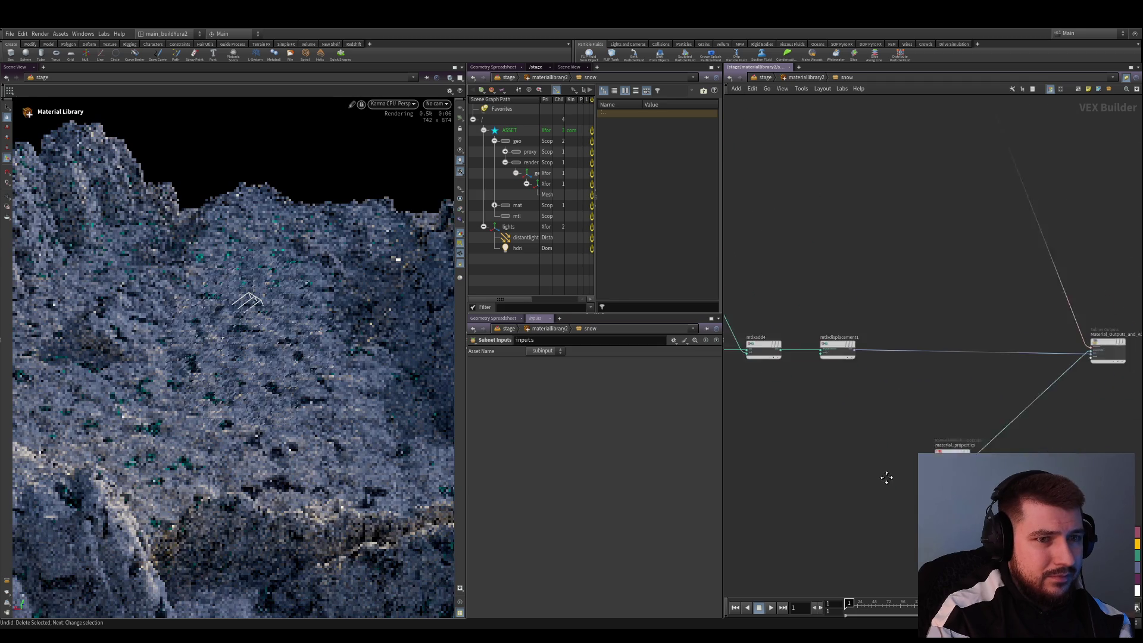
mouse_move(886, 477)
middle_down()
mouse_move(893, 446)
mouse_move(860, 472)
mouse_move(903, 477)
middle_up()
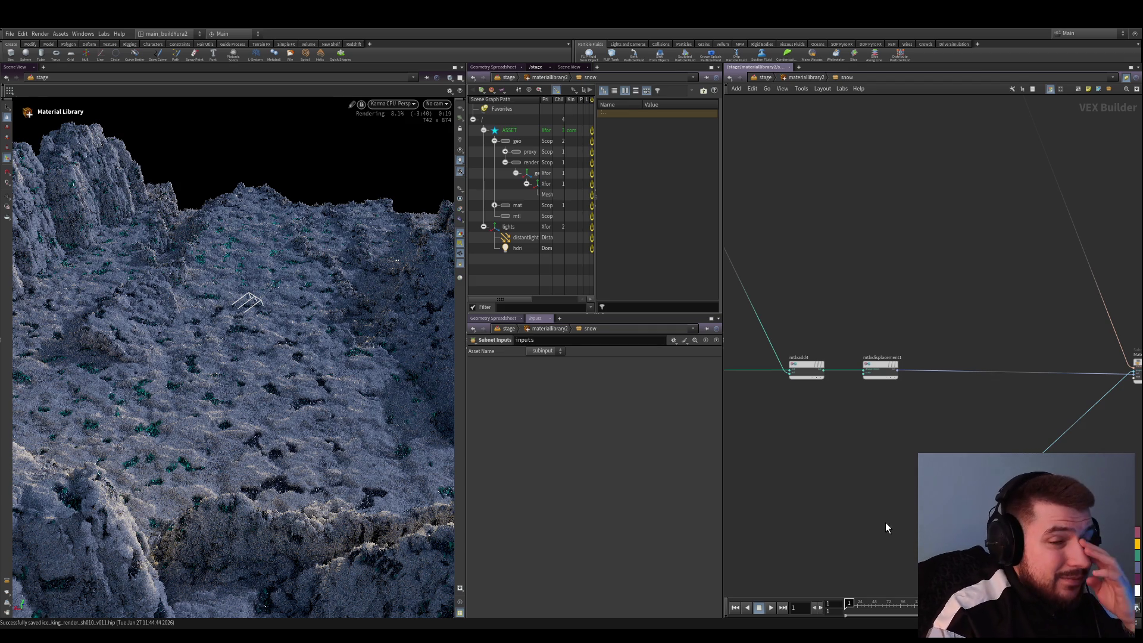
Select mtlxdisplacement1 to check its 3.97 Scale, then widen the render viewport
click(880, 370)
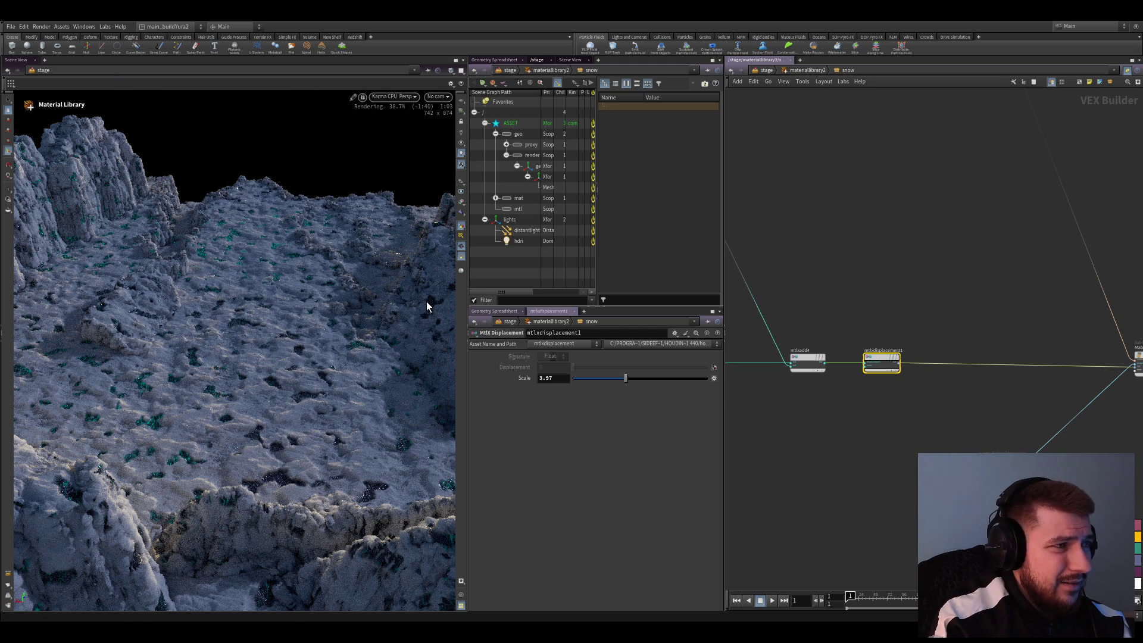
drag(468, 432, 489, 440)
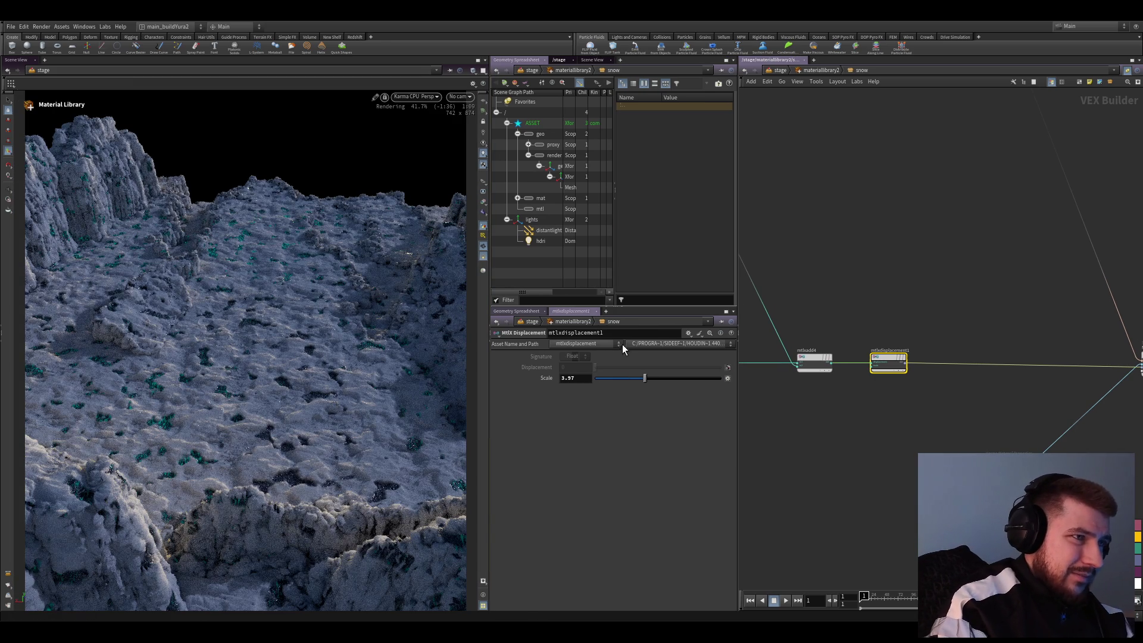
Back in /stage, give distantlight2 an angle of 0.09 and an intensity of 4
click(779, 70)
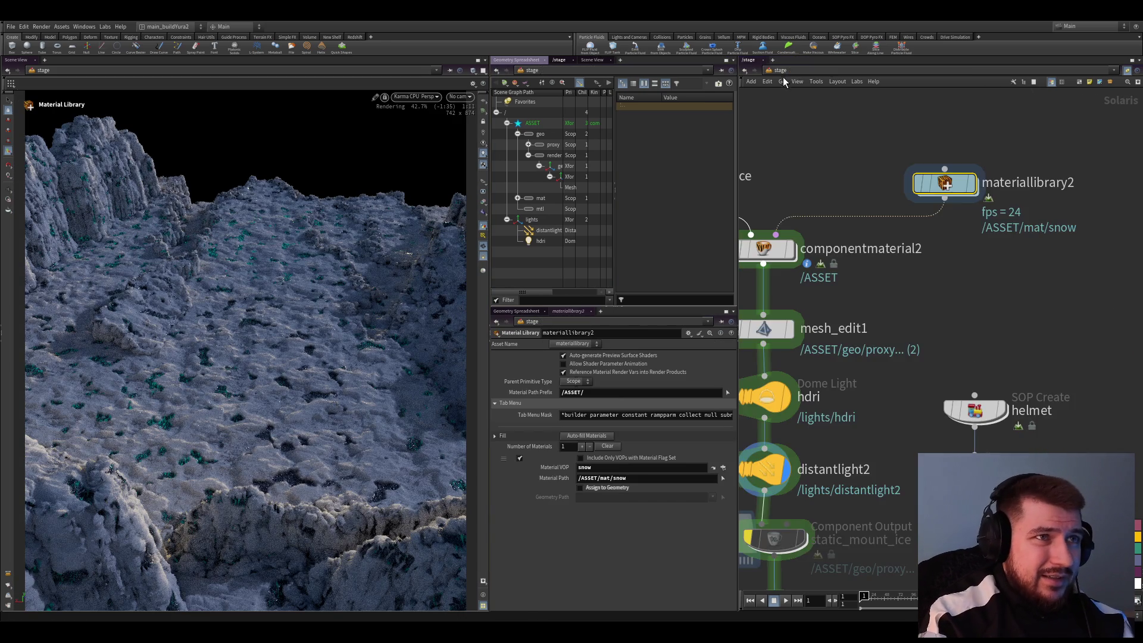
scroll(910, 398, up, 3)
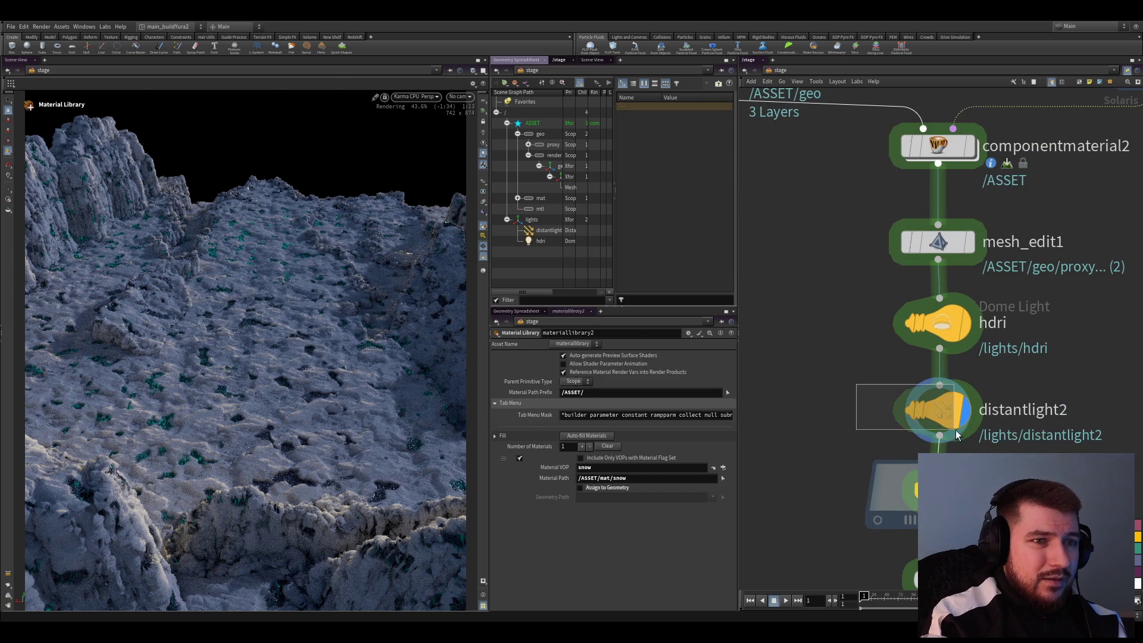
click(938, 409)
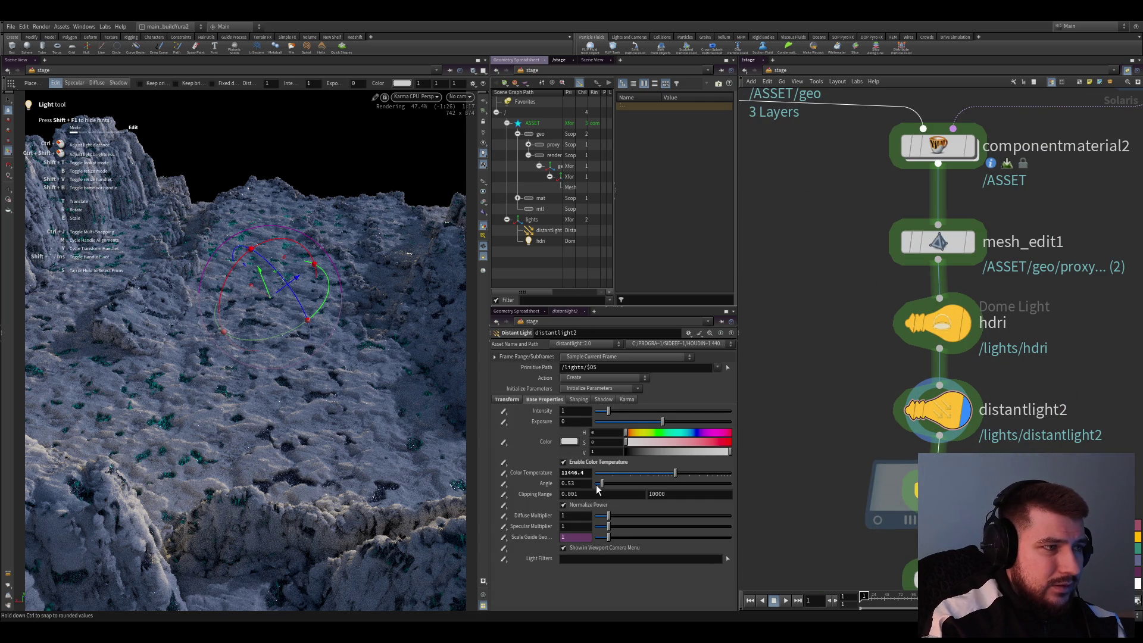
click(598, 485)
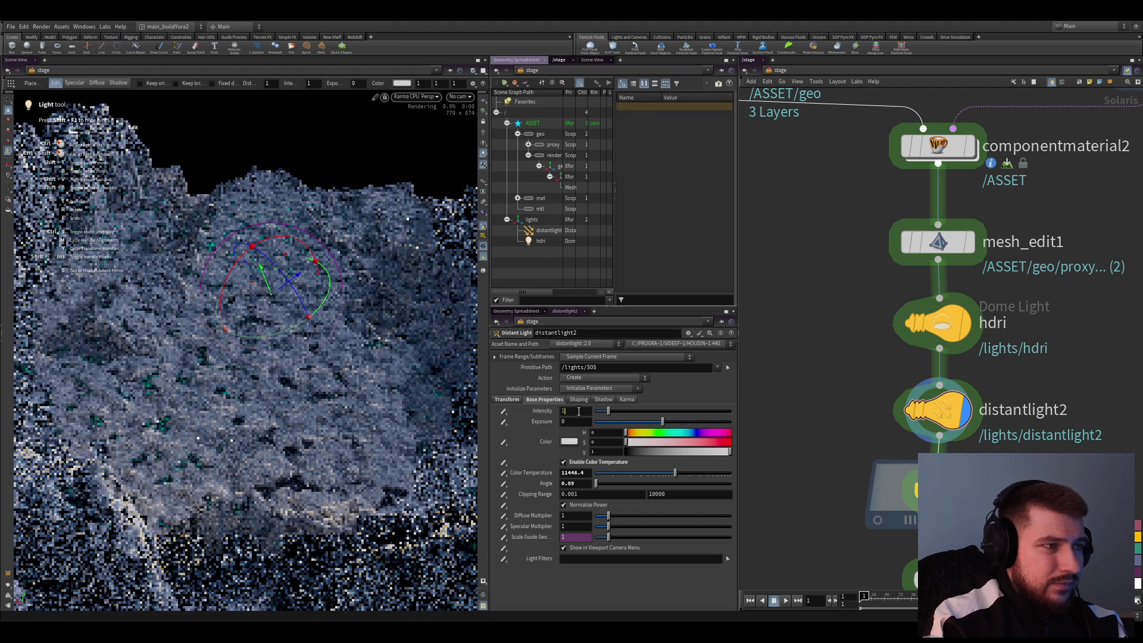
text(5)
key(Return)
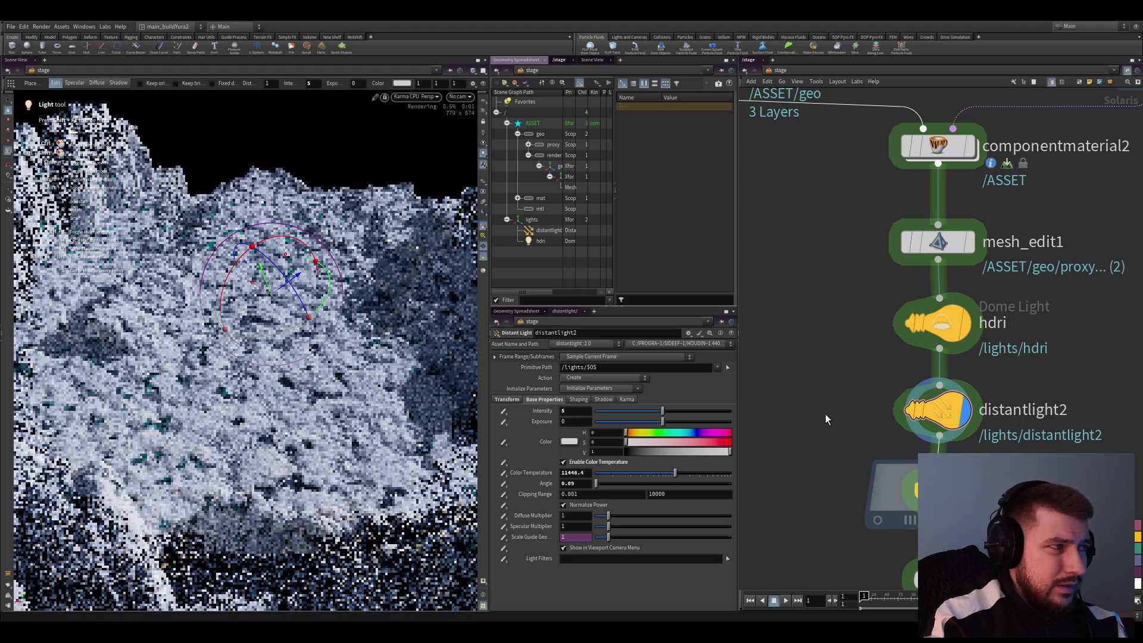
text(4)
key(Return)
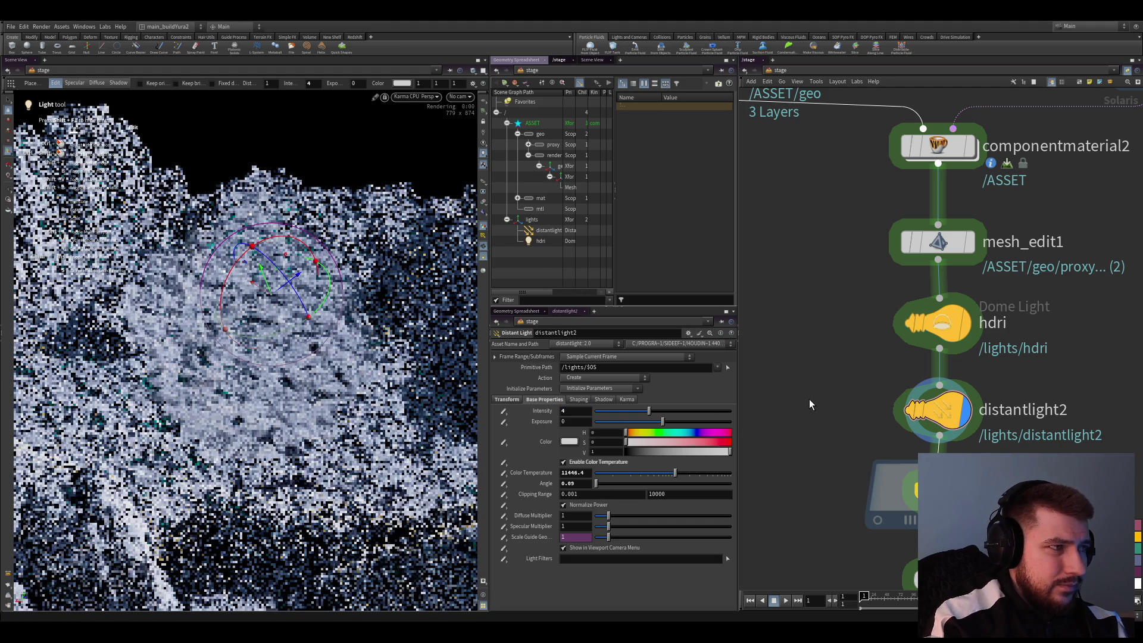
Return to the Select tool and save the scene as ice_king_render_sh010_v011.hip
key(s)
key(ctrl+s)
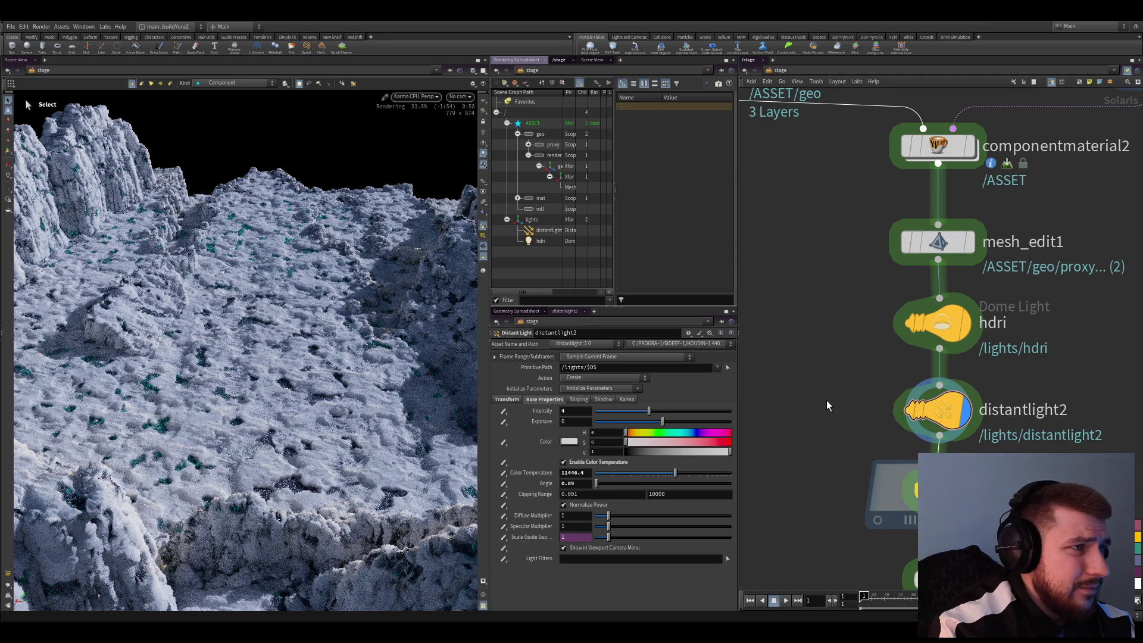
key(ctrl+s)
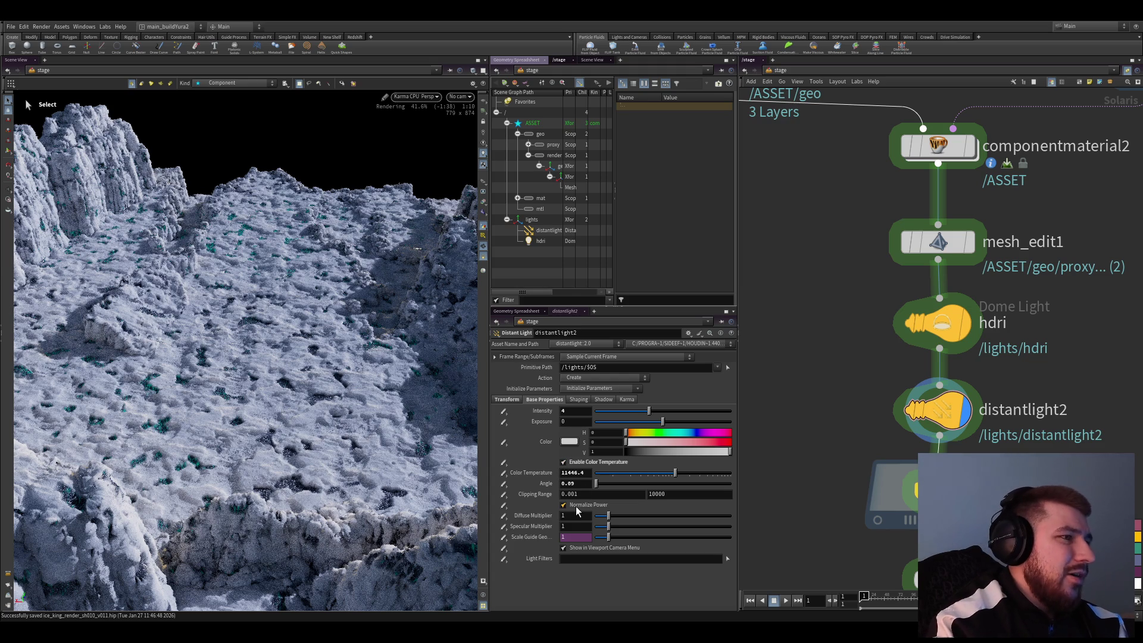
scroll(852, 420, down, 5)
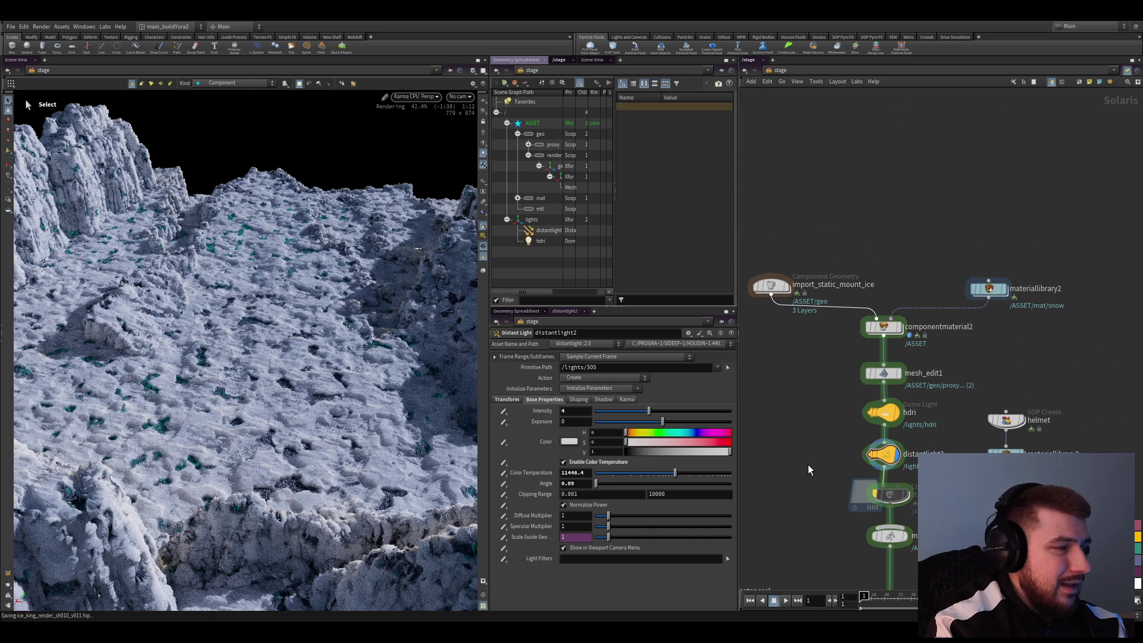
Go inside materiallibrary2 and open the snow material subnetwork
scroll(900, 437, up, 2)
double_click(1033, 255)
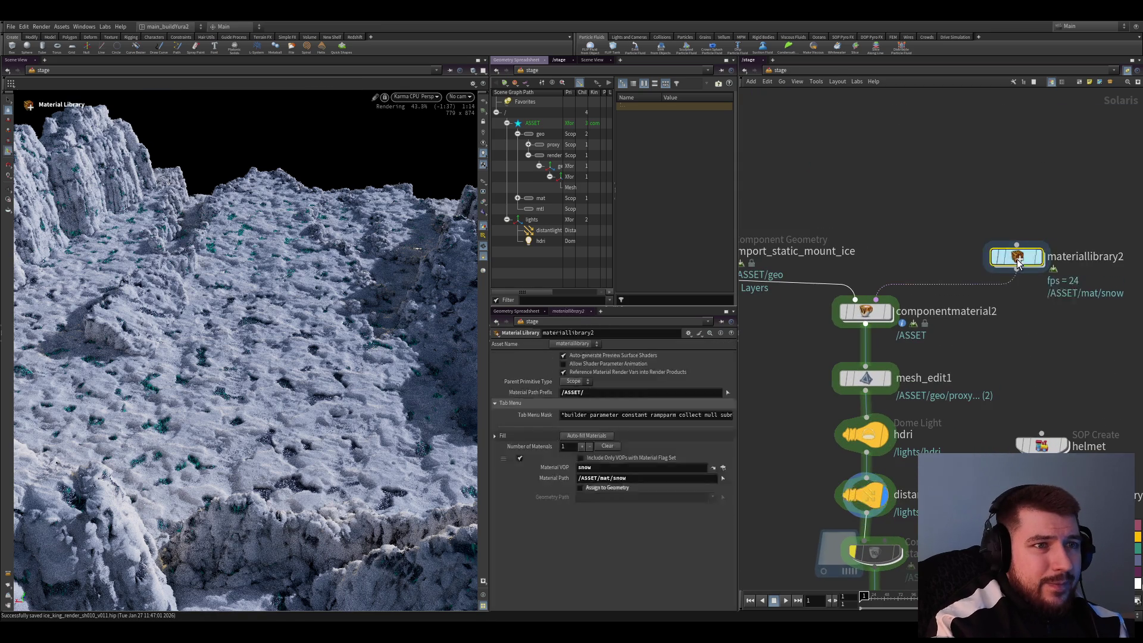
double_click(845, 380)
scroll(890, 448, up, 3)
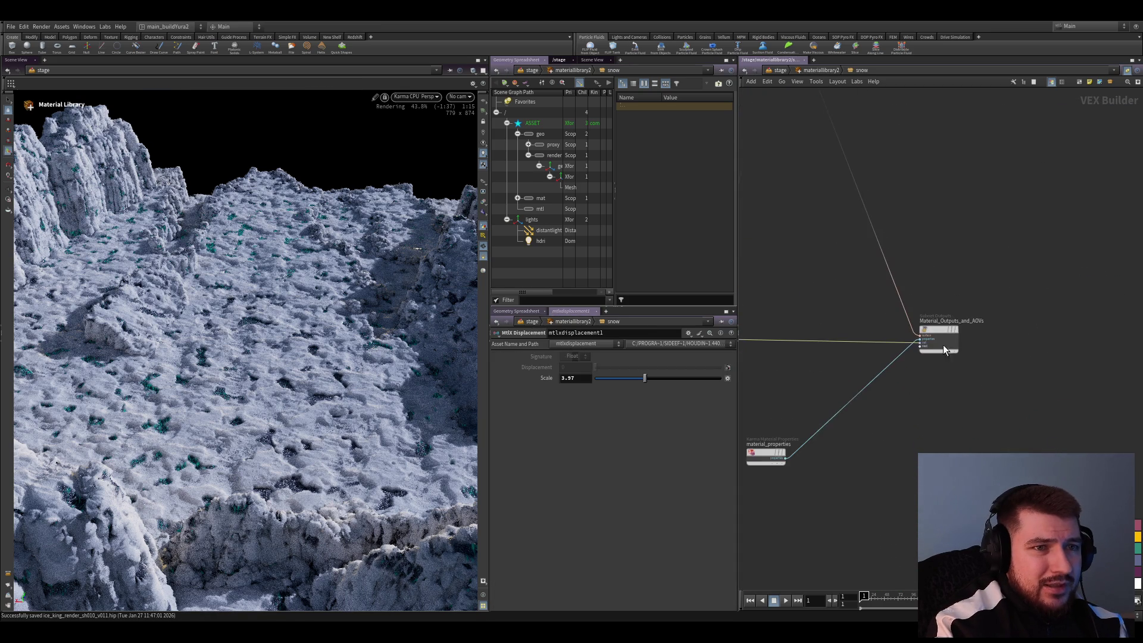
scroll(962, 386, down, 4)
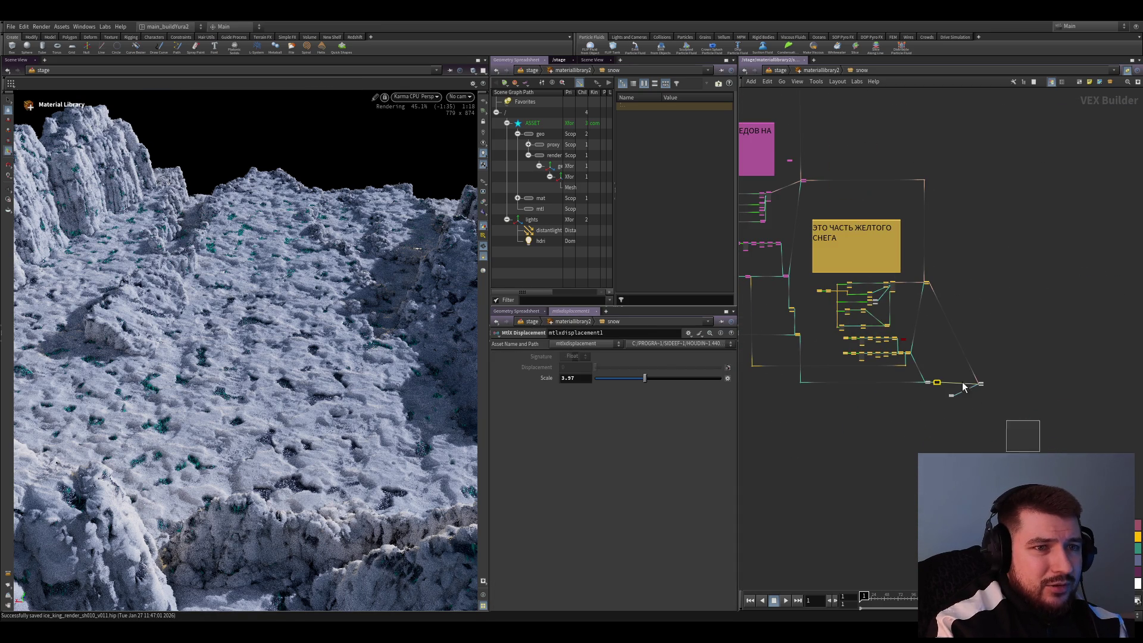
Select the output and material_properties nodes and drag material_properties away from output
click(980, 384)
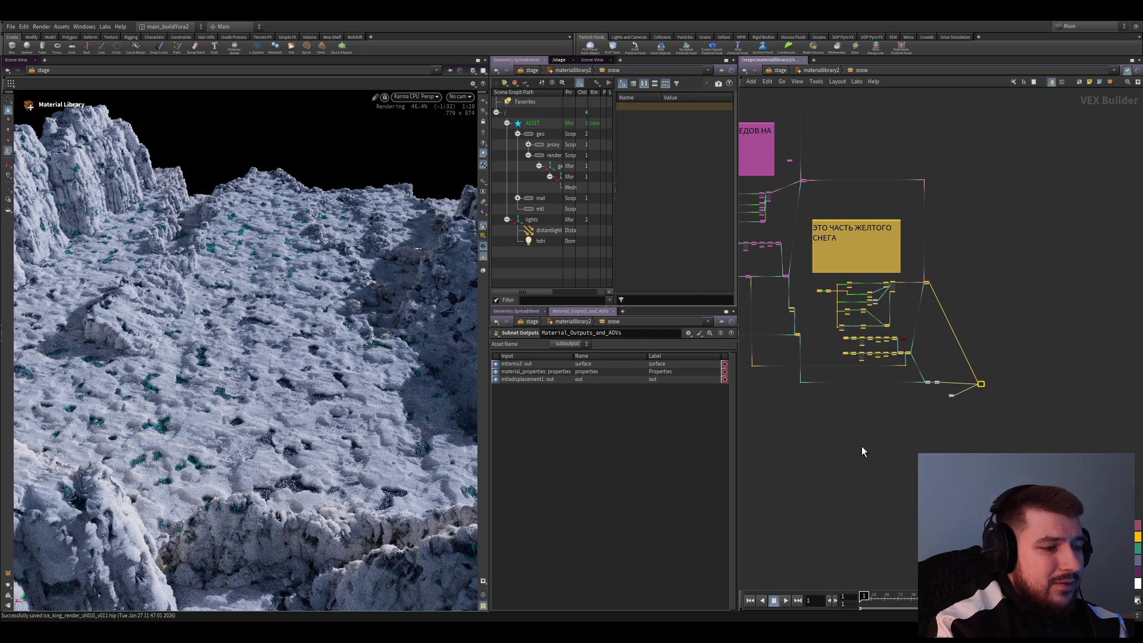
scroll(998, 441, up, 3)
mouse_move(986, 454)
mouse_down()
mouse_move(857, 348)
mouse_move(902, 357)
mouse_move(1015, 433)
mouse_move(976, 357)
mouse_move(869, 439)
mouse_up()
scroll(893, 363, up, 2)
scroll(905, 465, up, 2)
middle_drag(1039, 357, 967, 443)
Reposition material_properties below the output node and move the pink end node further down
scroll(1016, 367, up, 2)
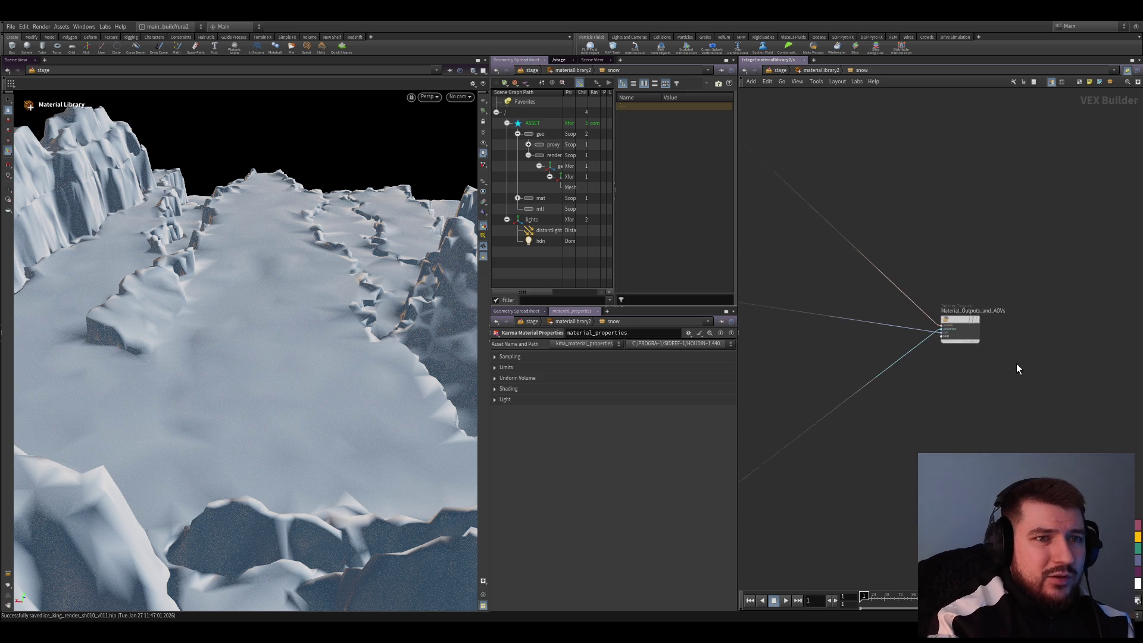
mouse_move(1016, 367)
middle_down()
mouse_move(1066, 382)
mouse_move(896, 364)
middle_up()
scroll(1066, 383, down, 3)
scroll(897, 365, down, 2)
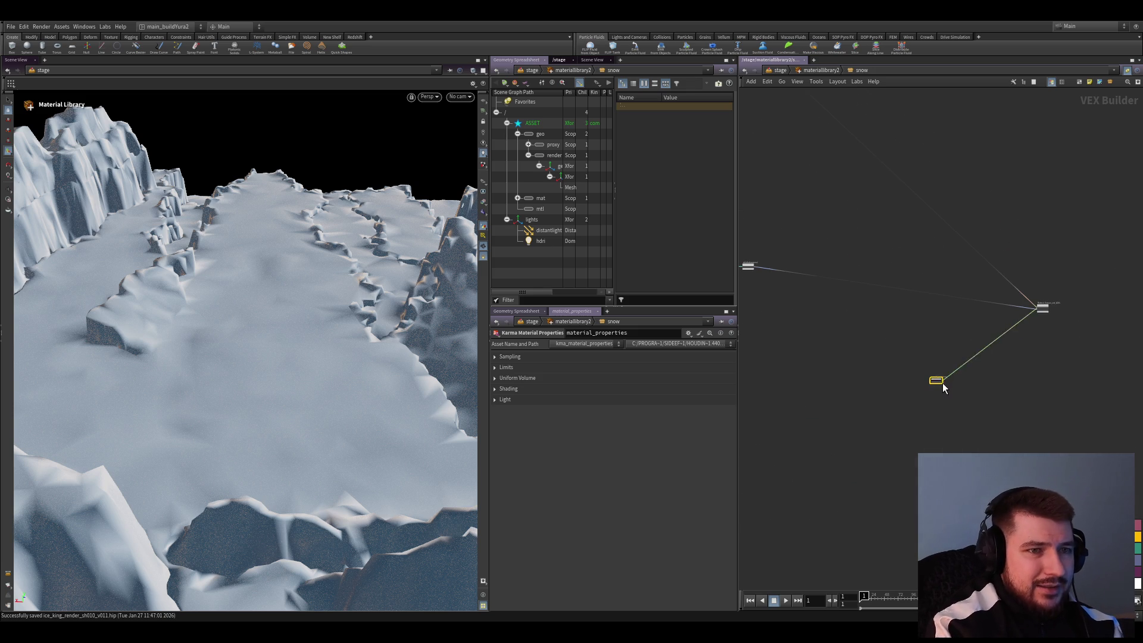
drag(937, 378, 906, 501)
scroll(880, 420, down, 1)
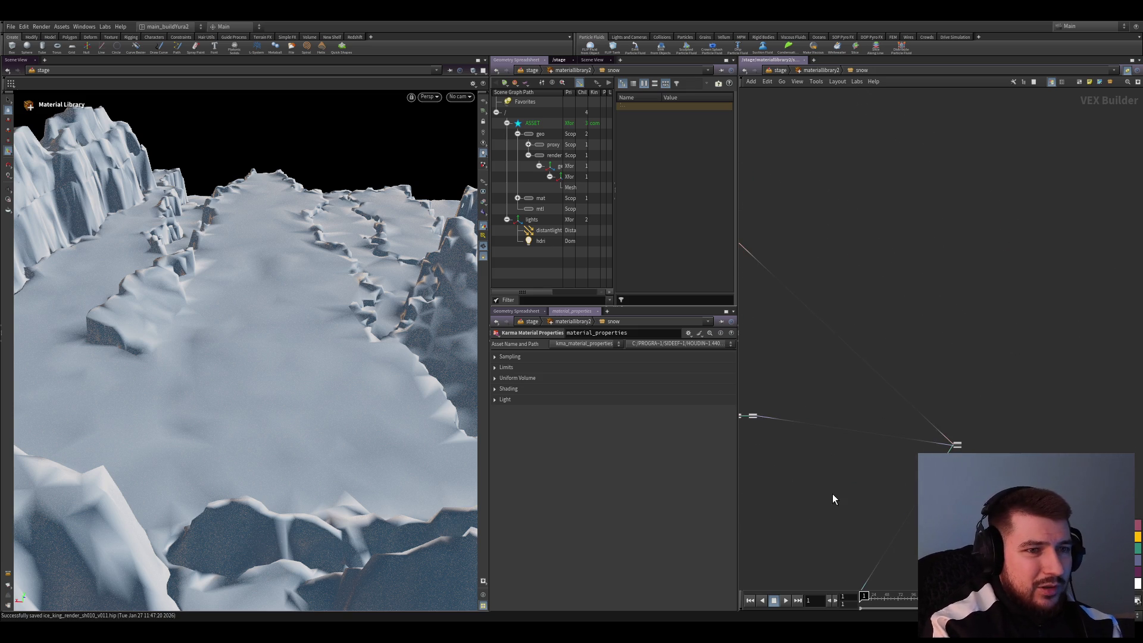
scroll(870, 434, down, 3)
middle_drag(910, 462, 880, 369)
drag(885, 430, 885, 524)
Move the mtlxadd4 node further to the left
scroll(881, 330, up, 3)
scroll(871, 289, up, 3)
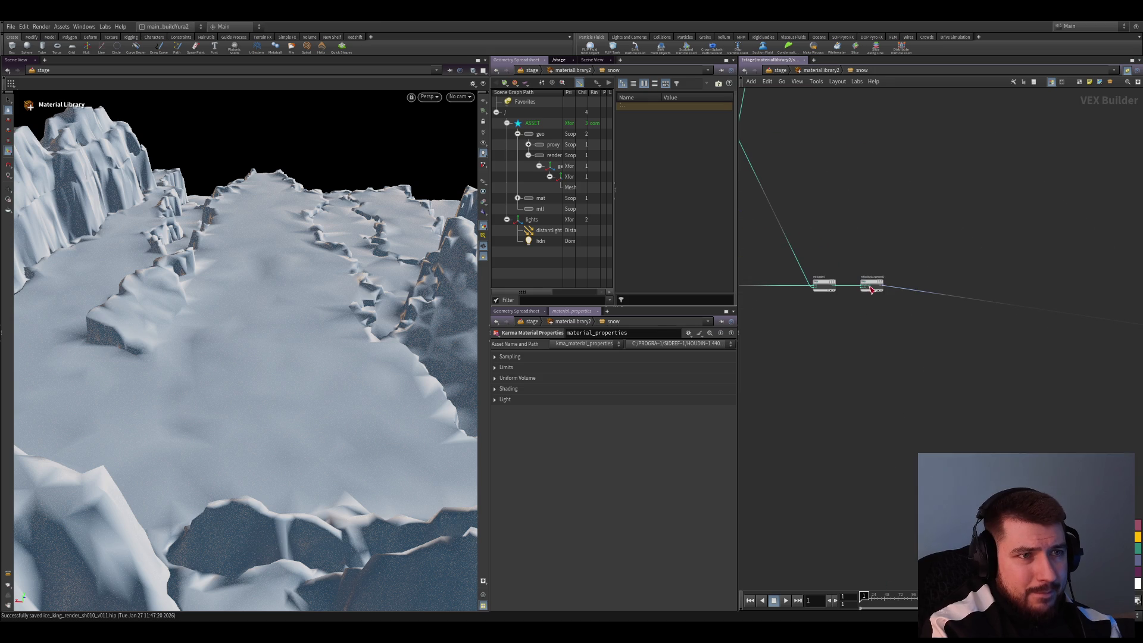
scroll(1030, 499, down, 4)
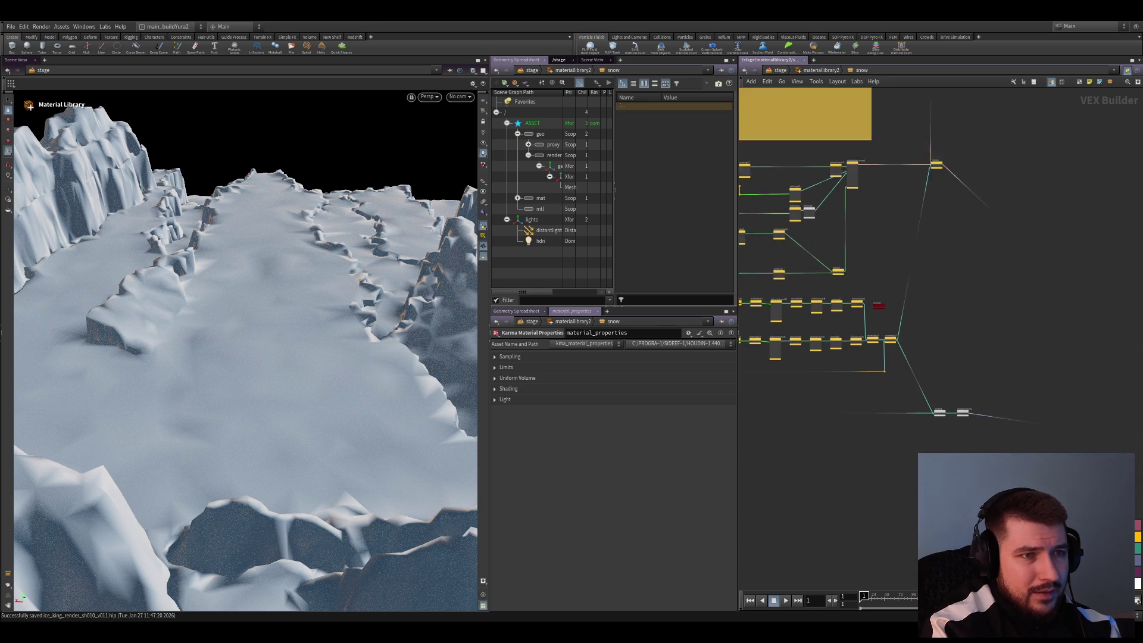
scroll(907, 383, up, 3)
mouse_move(967, 424)
mouse_down()
mouse_move(929, 428)
mouse_move(920, 409)
mouse_move(902, 410)
mouse_up()
scroll(933, 425, up, 3)
Settle mtlxadd4 in its new position and inspect the mtlxstandard_surface3 node
scroll(901, 410, down, 5)
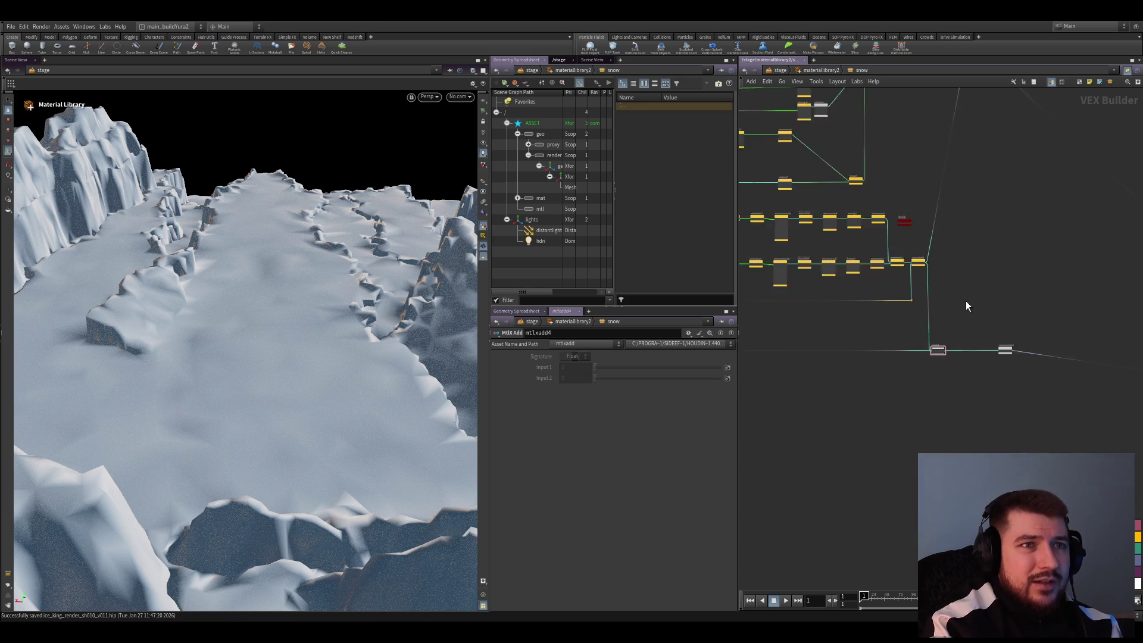
middle_drag(966, 301, 956, 439)
scroll(942, 423, down, 2)
scroll(942, 429, up, 2)
scroll(1011, 396, down, 3)
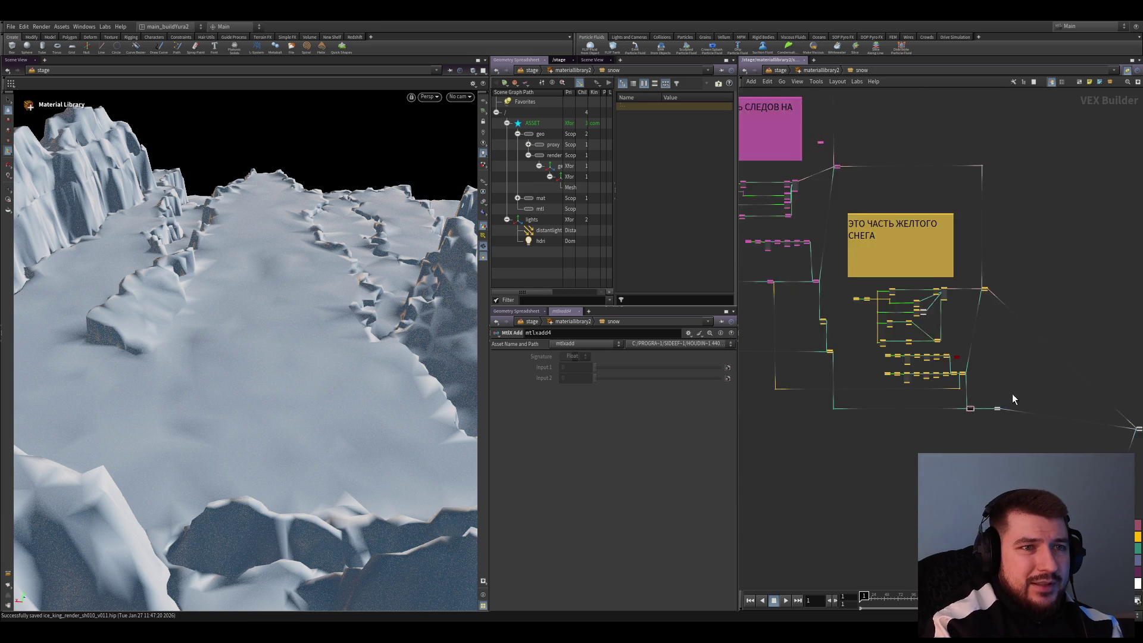
scroll(970, 351, up, 4)
scroll(944, 326, down, 1)
click(905, 295)
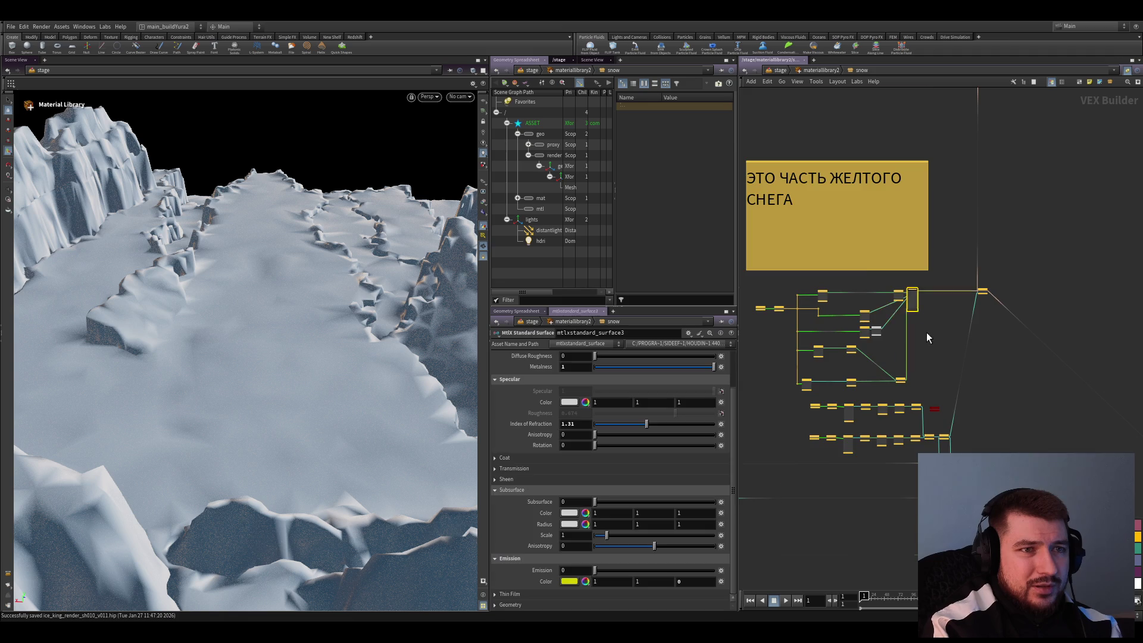
scroll(932, 330, up, 2)
scroll(979, 369, down, 4)
Pan across the snow network to survey the ЦАРАПИНЫ group and the pink and yellow note groups
middle_drag(979, 369, 1125, 515)
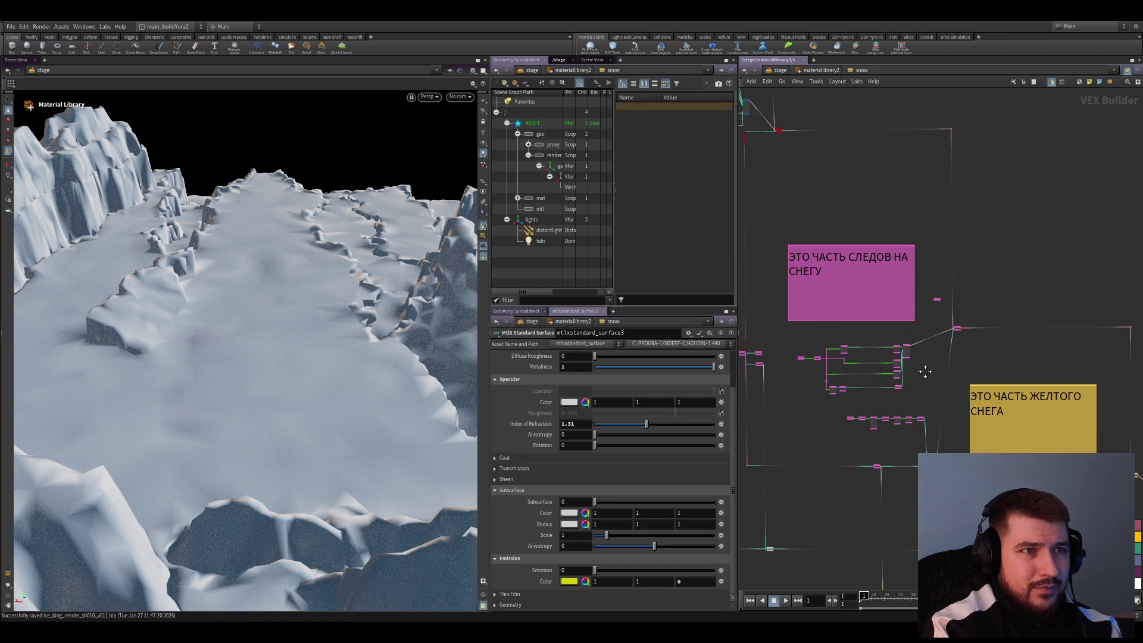
mouse_move(790, 220)
middle_down()
mouse_move(853, 271)
mouse_move(943, 390)
mouse_move(1007, 450)
middle_up()
scroll(875, 297, up, 3)
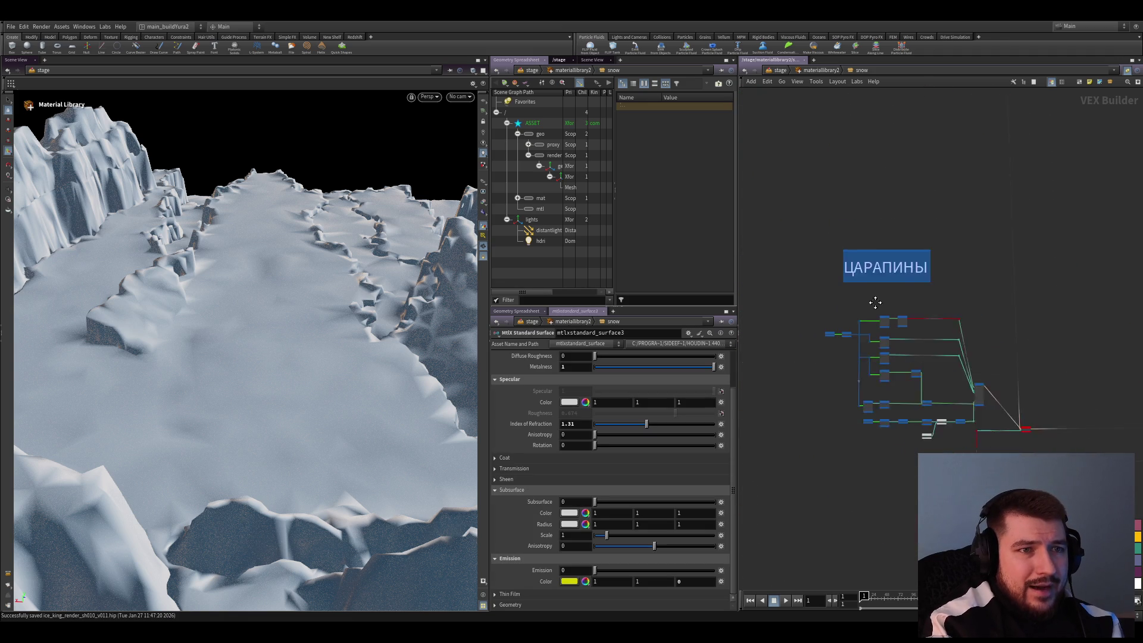
scroll(889, 344, down, 3)
scroll(889, 344, down, 3)
scroll(884, 369, down, 2)
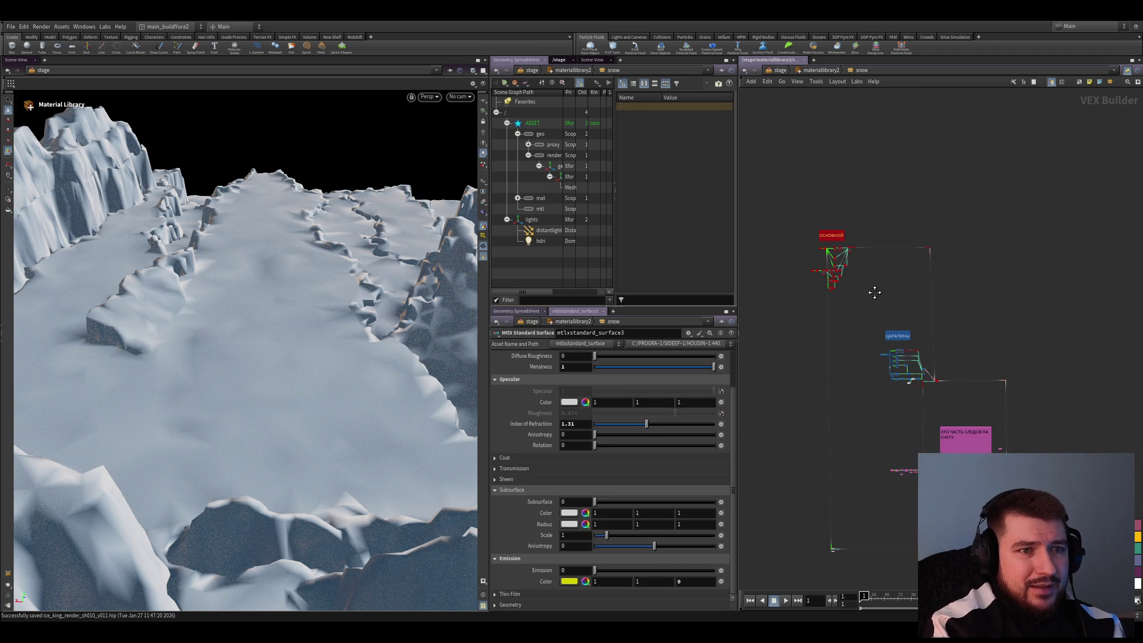
middle_drag(1035, 482, 952, 398)
scroll(999, 358, up, 2)
middle_drag(981, 342, 1012, 371)
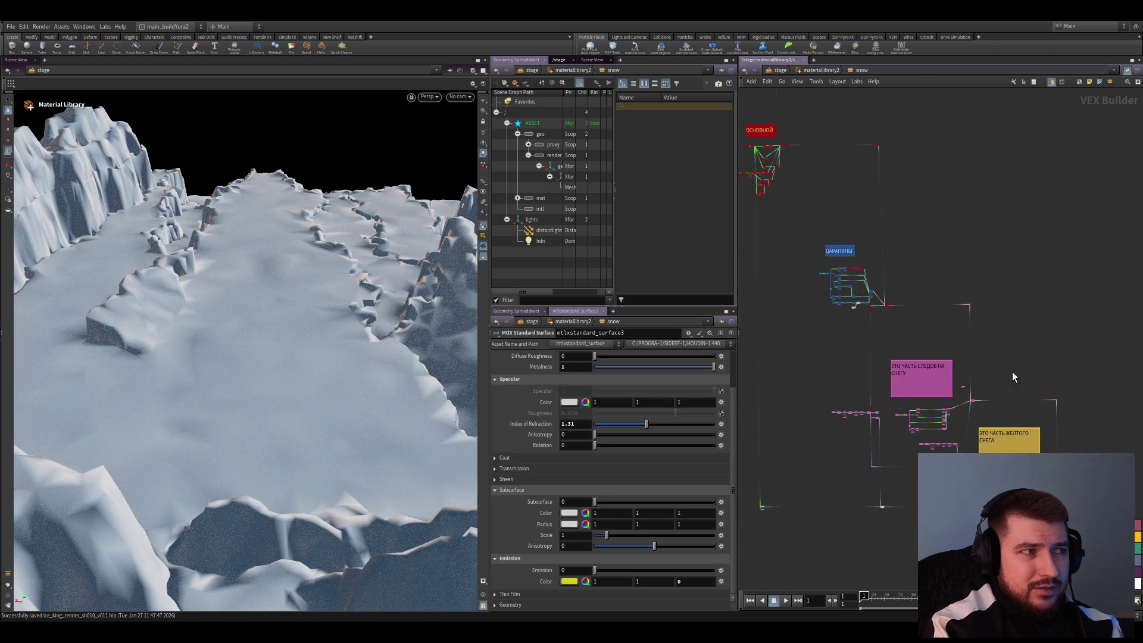
scroll(952, 357, up, 4)
scroll(804, 297, up, 6)
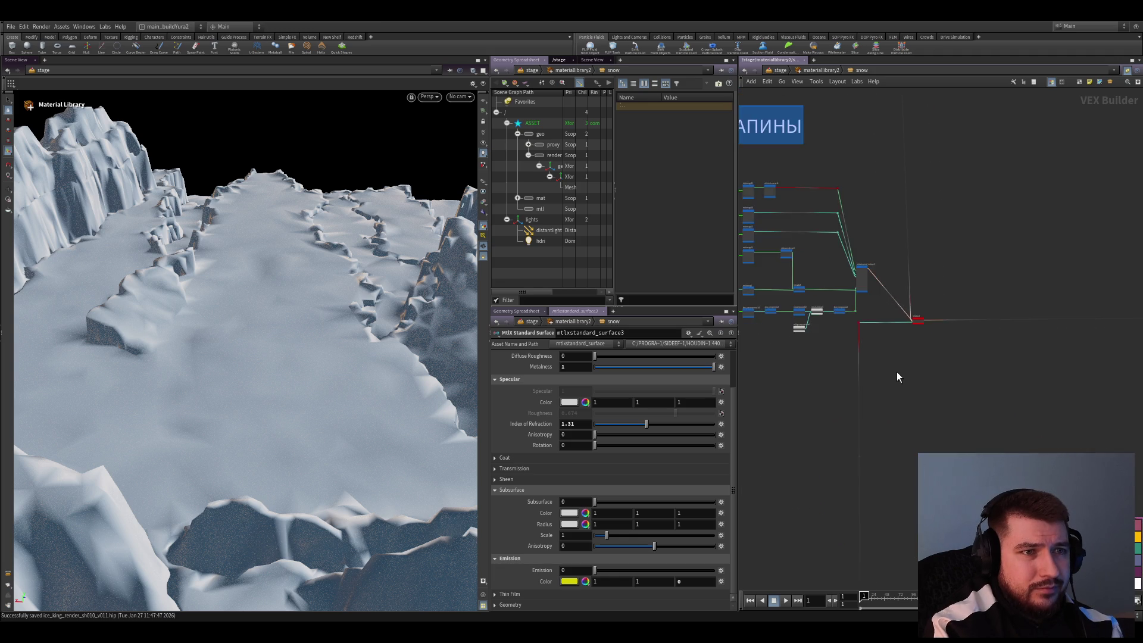
scroll(872, 191, down, 6)
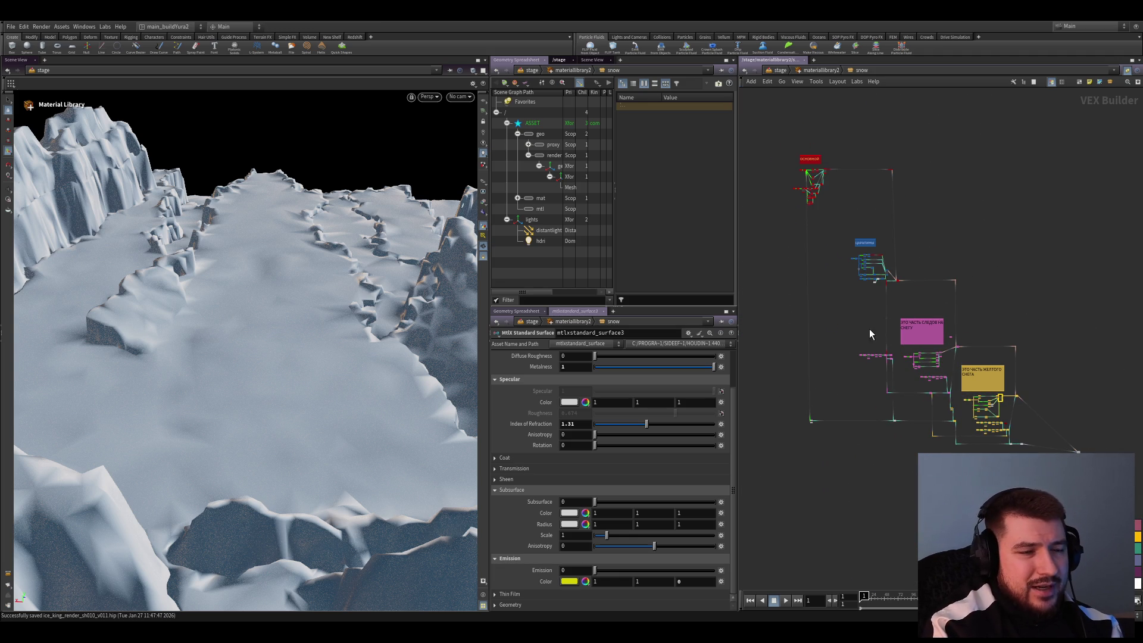
mouse_move(820, 299)
middle_down()
mouse_move(828, 313)
mouse_move(782, 255)
middle_up()
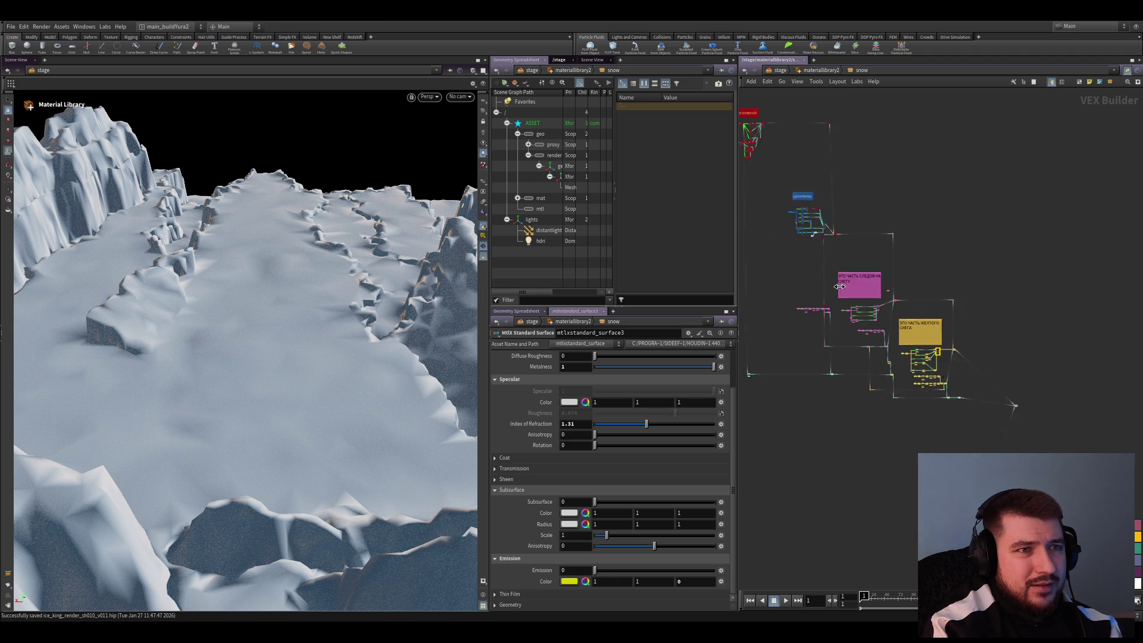
scroll(868, 304, up, 2)
Move the 23-node ОСНОВНОЙ group down and shift the lower-left node upward
drag(791, 174, 873, 548)
scroll(873, 261, up, 3)
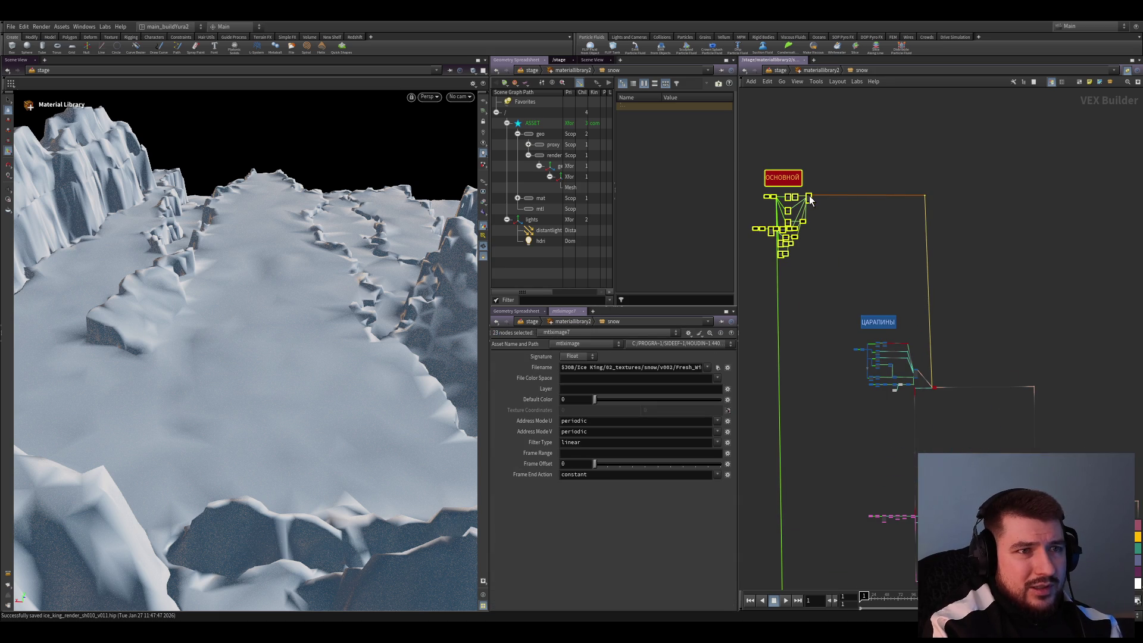
mouse_move(813, 197)
mouse_down()
mouse_move(836, 267)
mouse_move(813, 293)
mouse_up()
drag(817, 289, 815, 290)
click(832, 374)
middle_drag(832, 374, 831, 187)
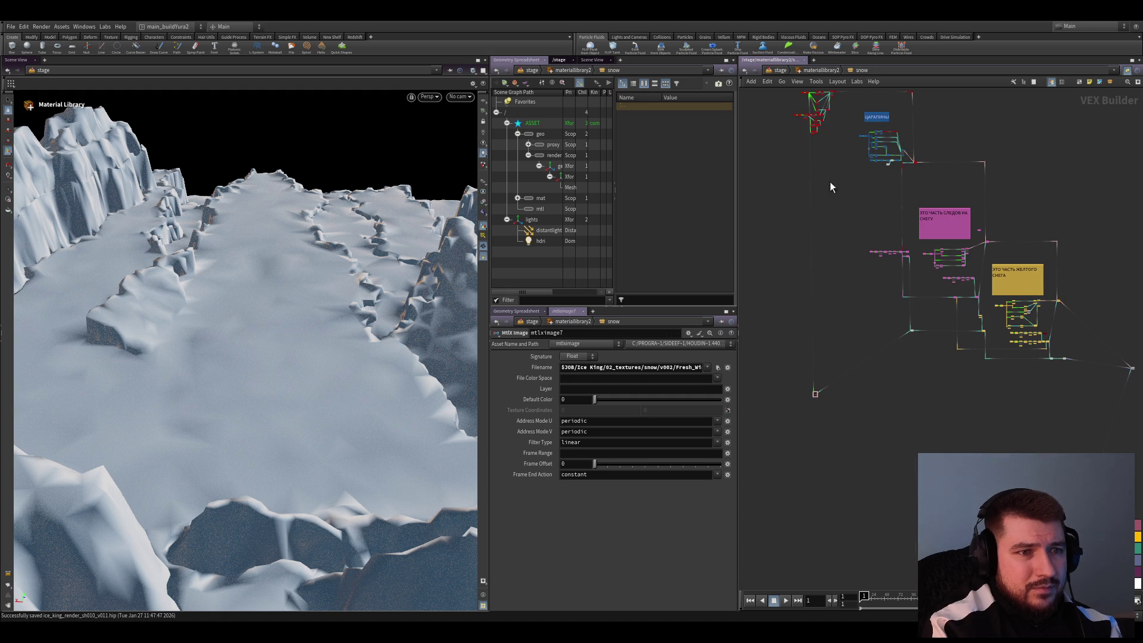
scroll(838, 402, up, 3)
drag(800, 391, 804, 283)
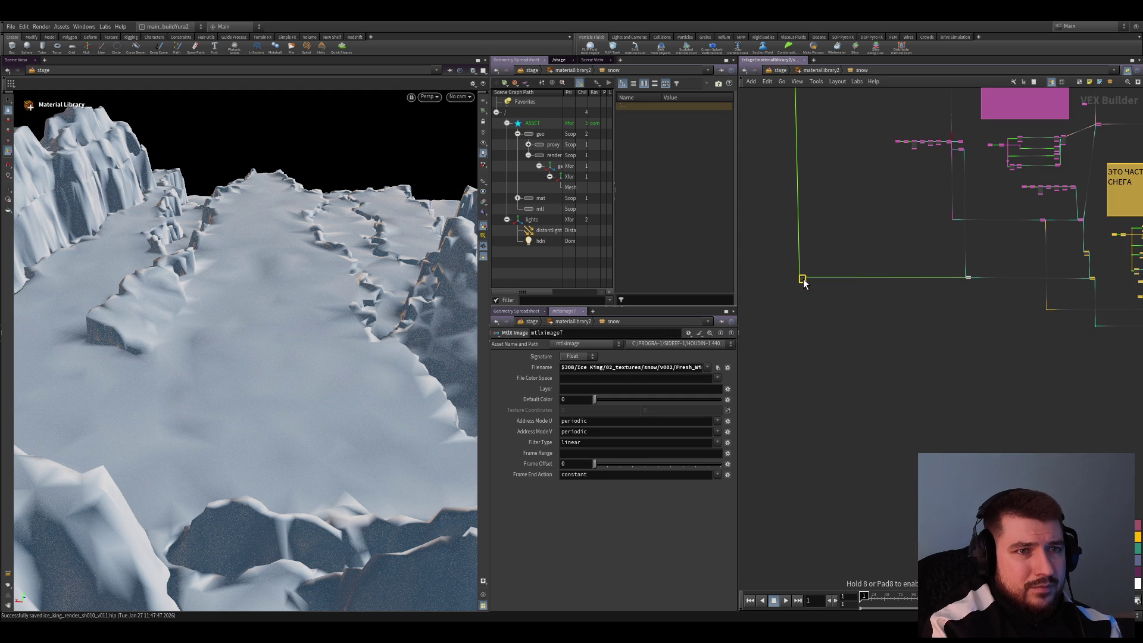
scroll(833, 333, down, 3)
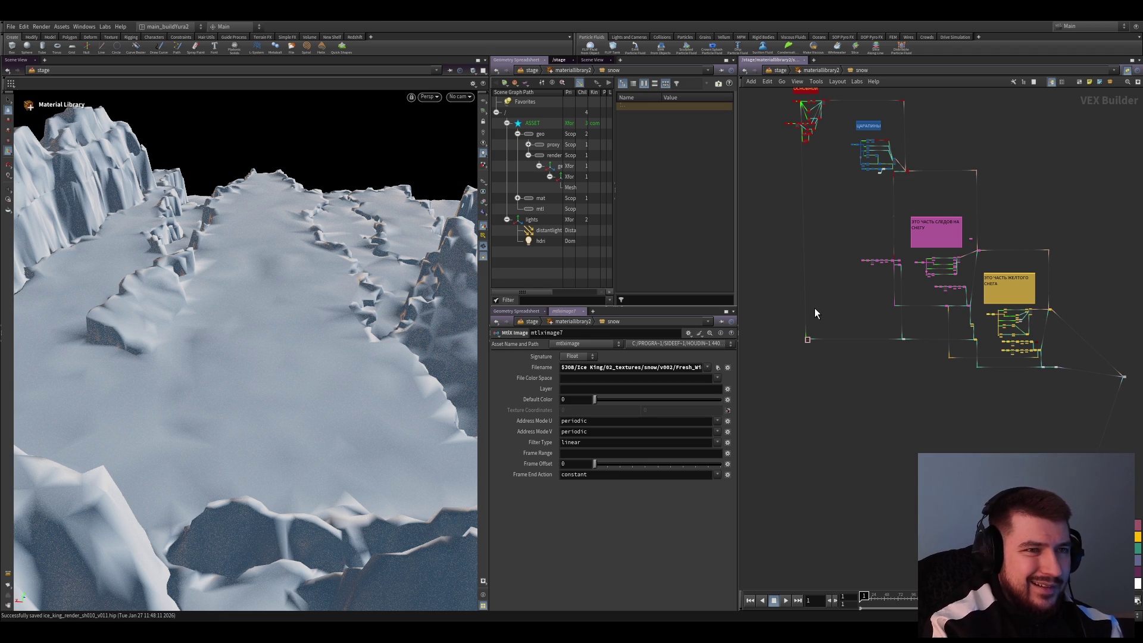
Nudge the wire's corner dot below the ОСНОВНОЙ group slightly upward
scroll(848, 331, up, 2)
scroll(846, 318, up, 2)
scroll(828, 344, down, 2)
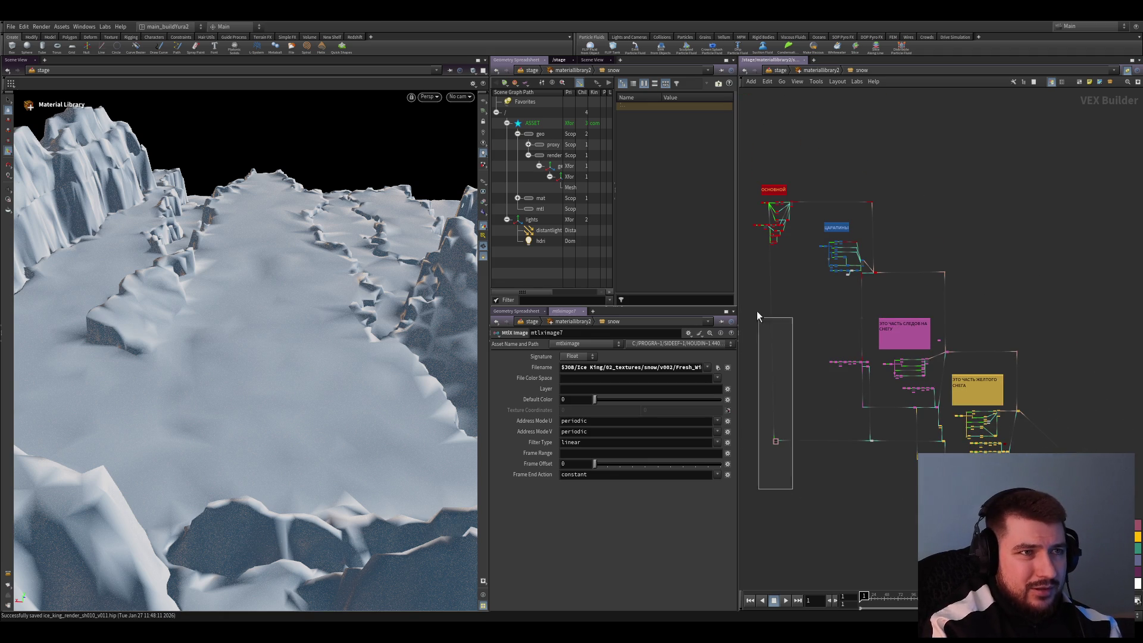
mouse_move(757, 315)
mouse_down()
mouse_move(744, 193)
mouse_move(799, 188)
mouse_up()
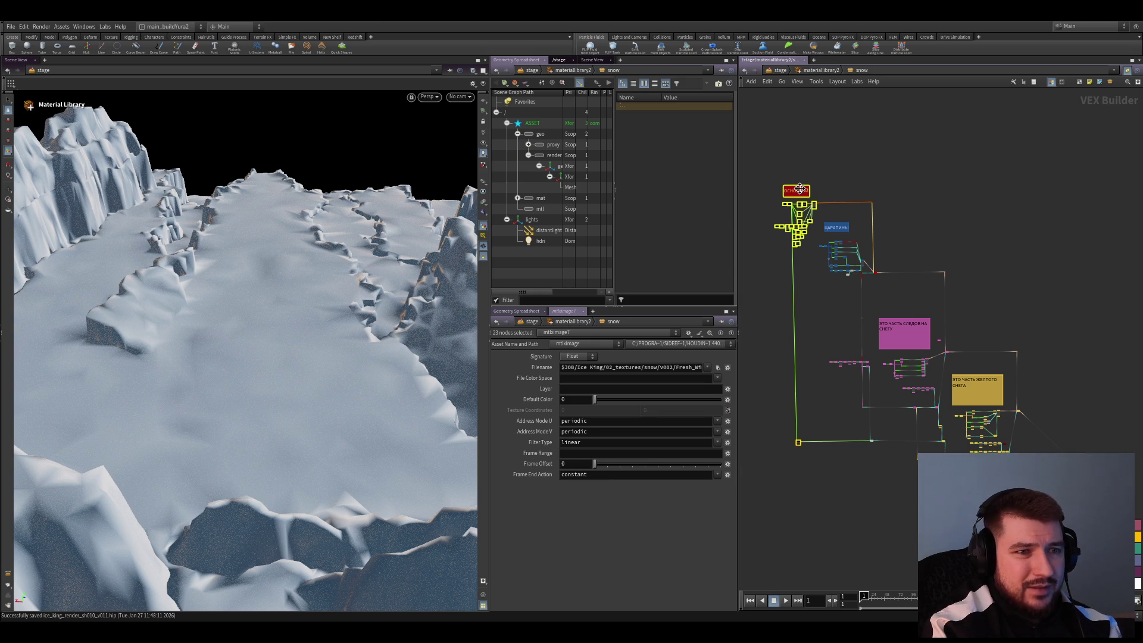
scroll(823, 459, up, 3)
click(822, 509)
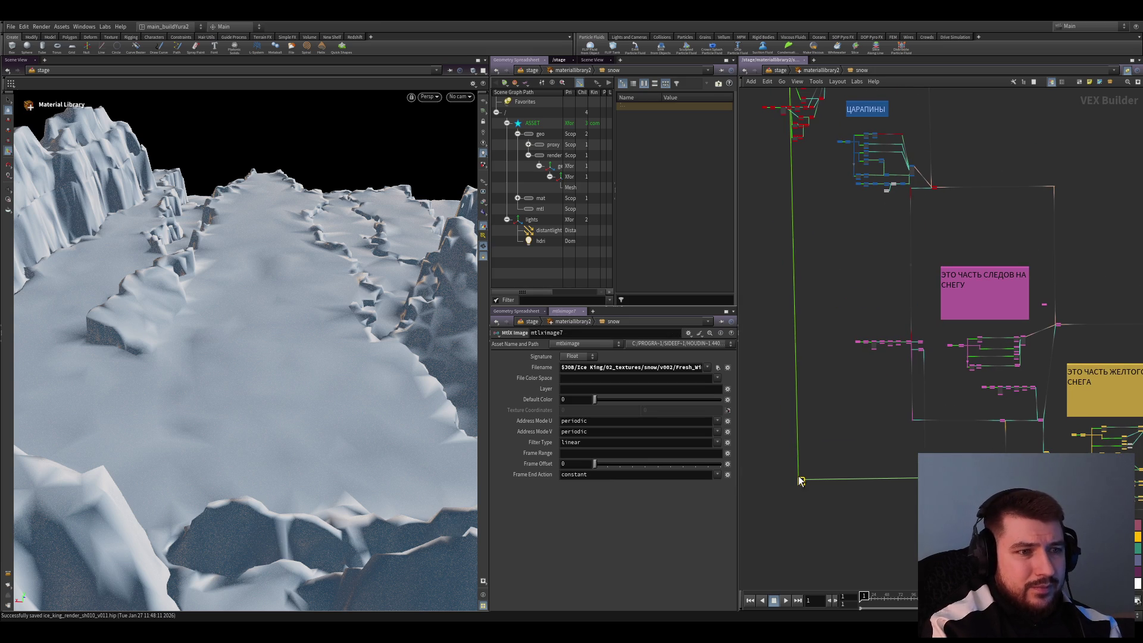
drag(800, 481, 800, 480)
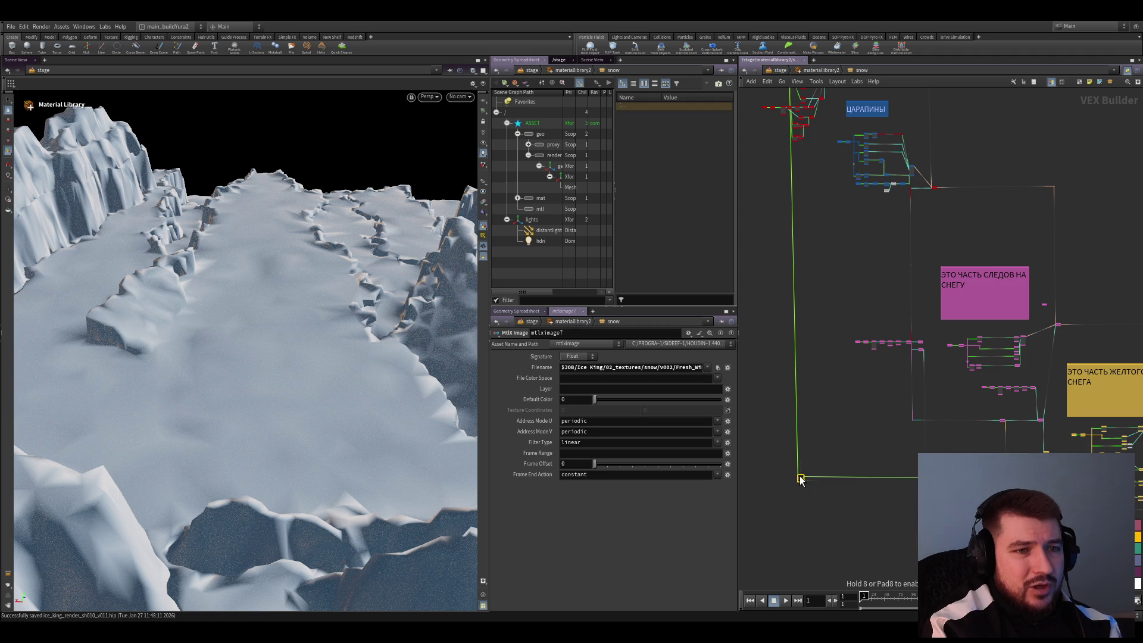
scroll(866, 379, down, 2)
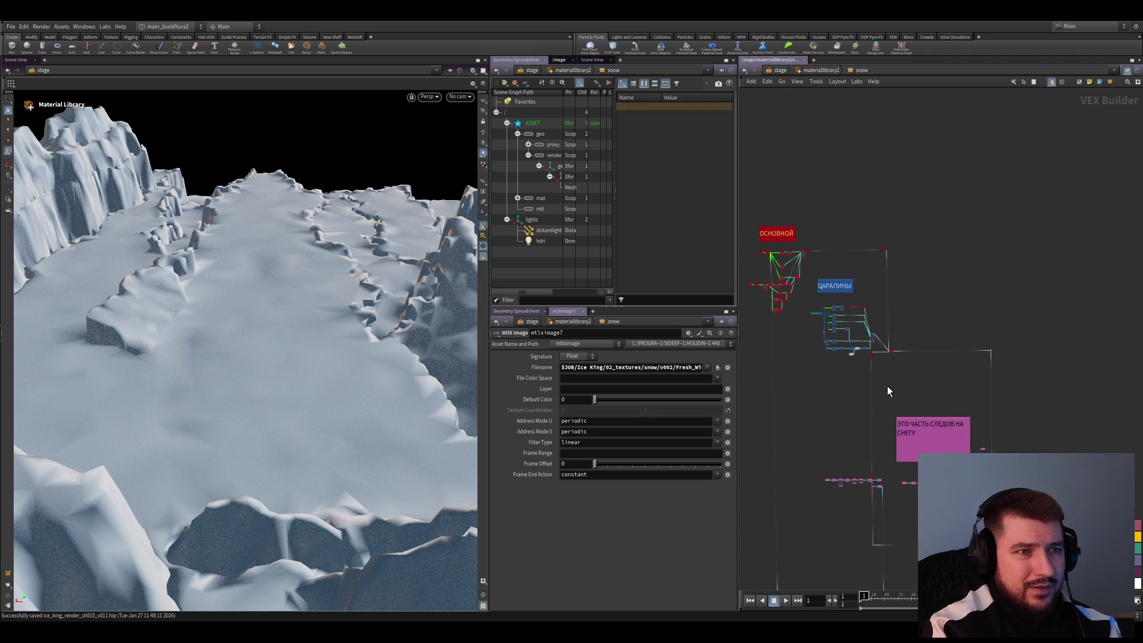
Select the red mtlxmix1 output node and shift the orange wire dot further right
scroll(889, 375, up, 5)
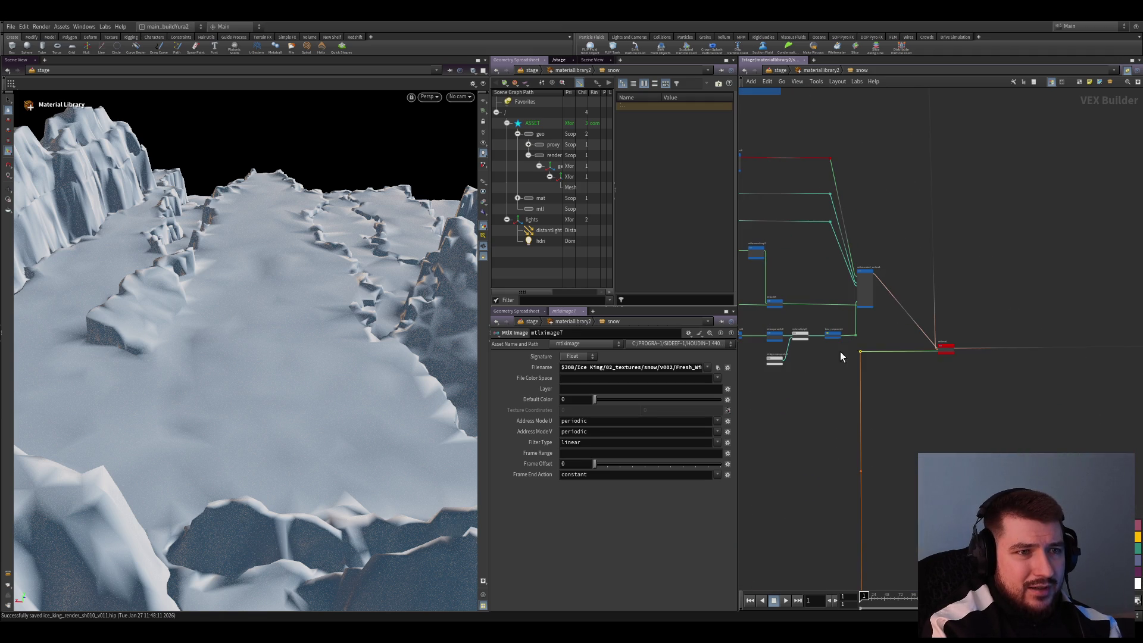
scroll(903, 386, down, 2)
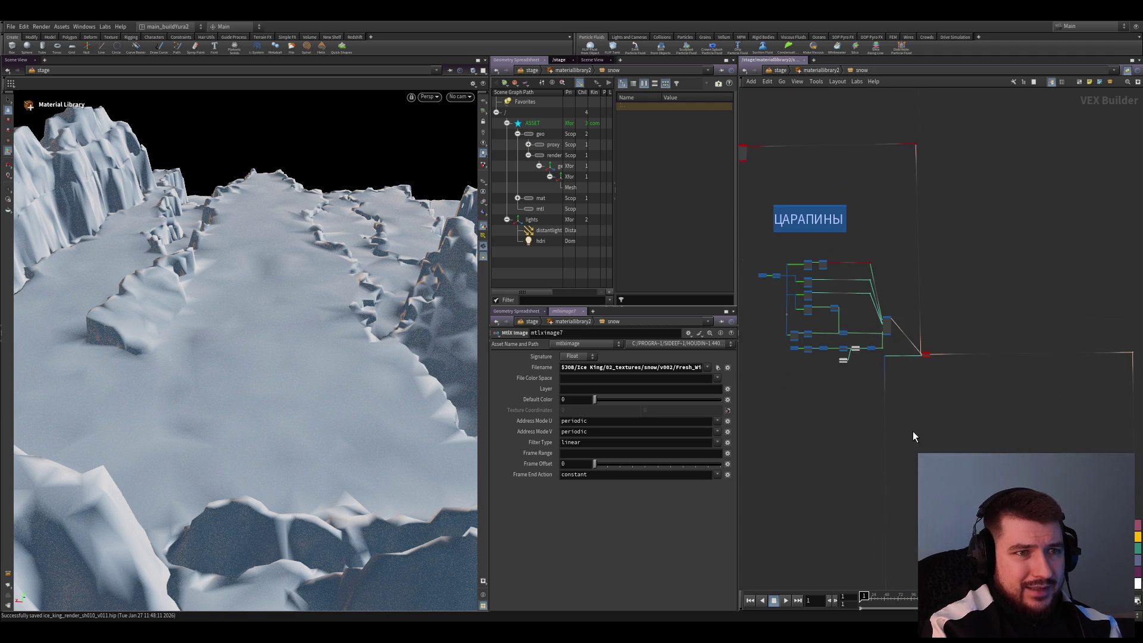
scroll(911, 350, up, 3)
scroll(968, 402, up, 2)
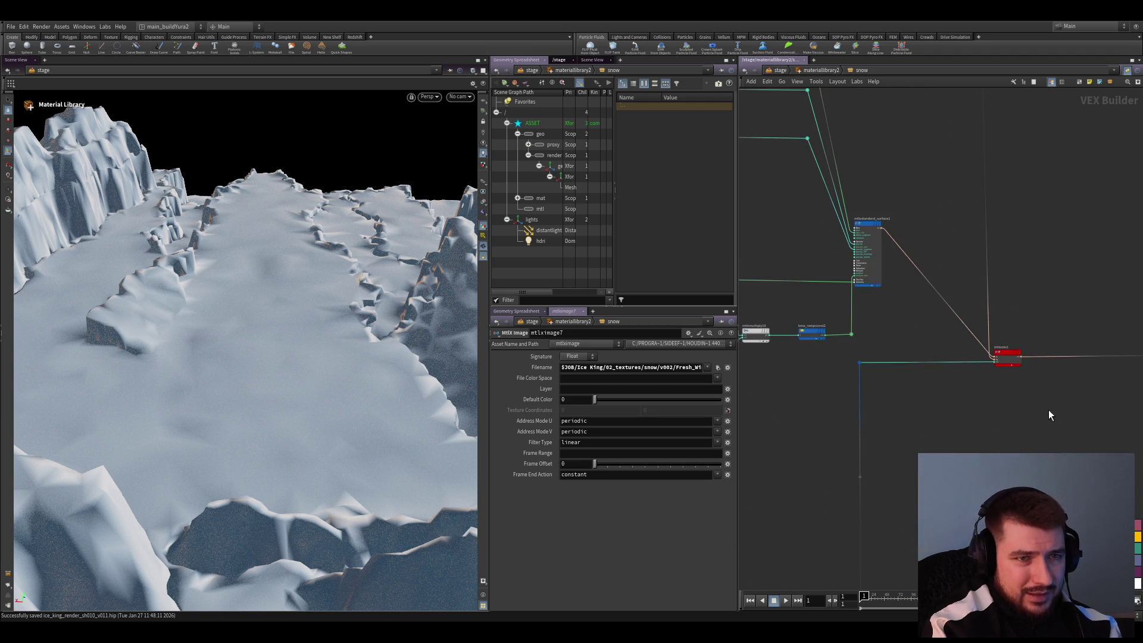
click(1002, 355)
scroll(988, 464, down, 2)
scroll(913, 367, up, 5)
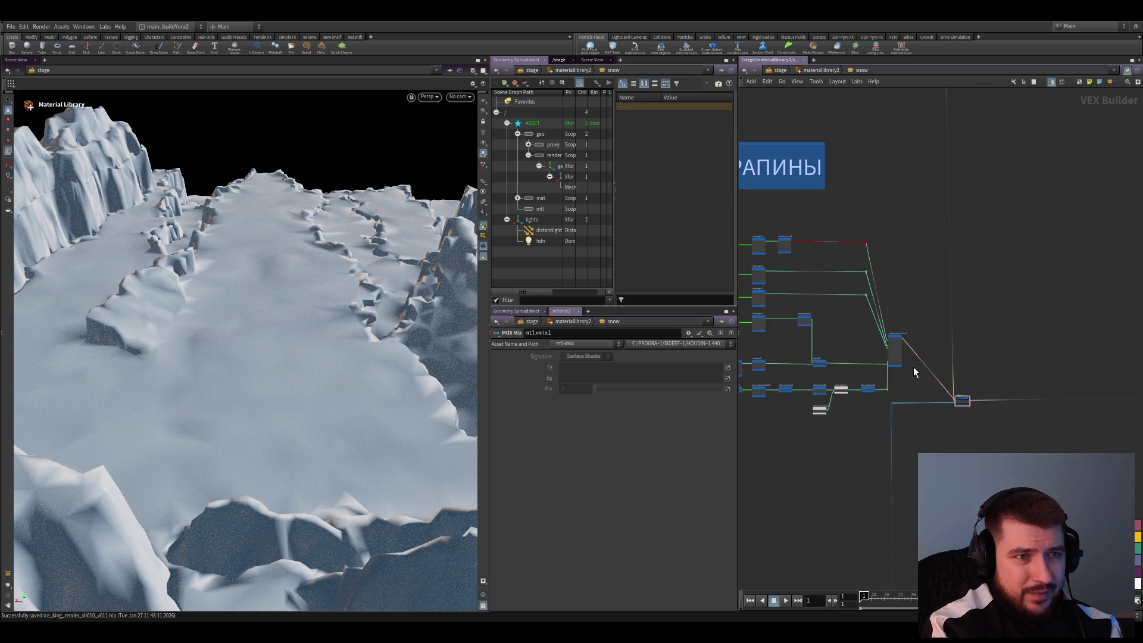
scroll(909, 503, down, 4)
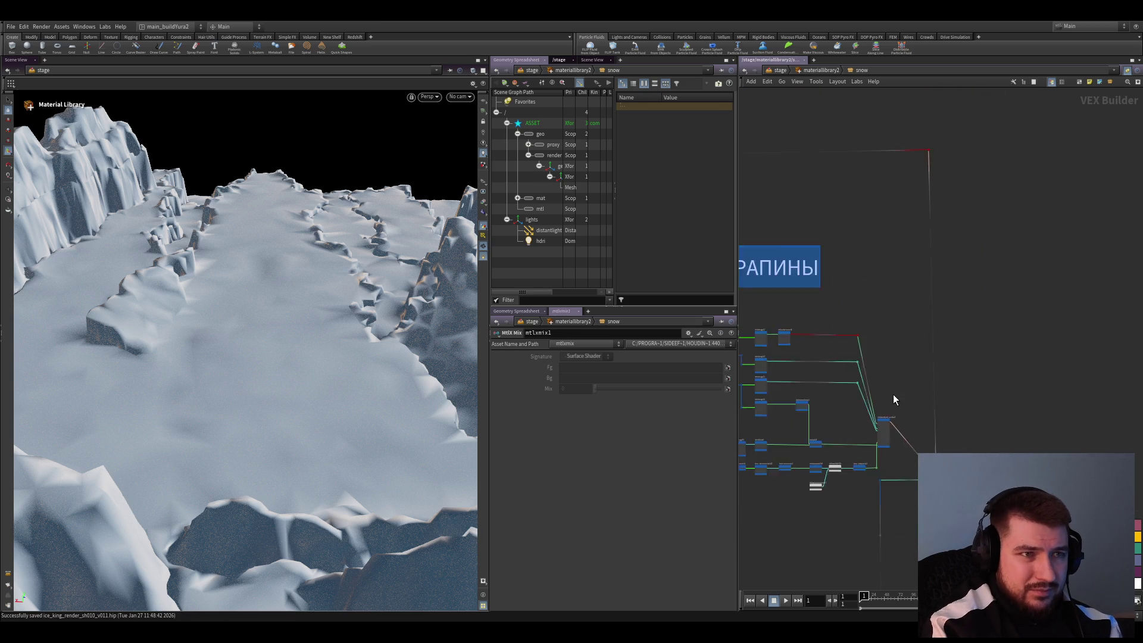
scroll(838, 335, up, 2)
drag(855, 308, 895, 310)
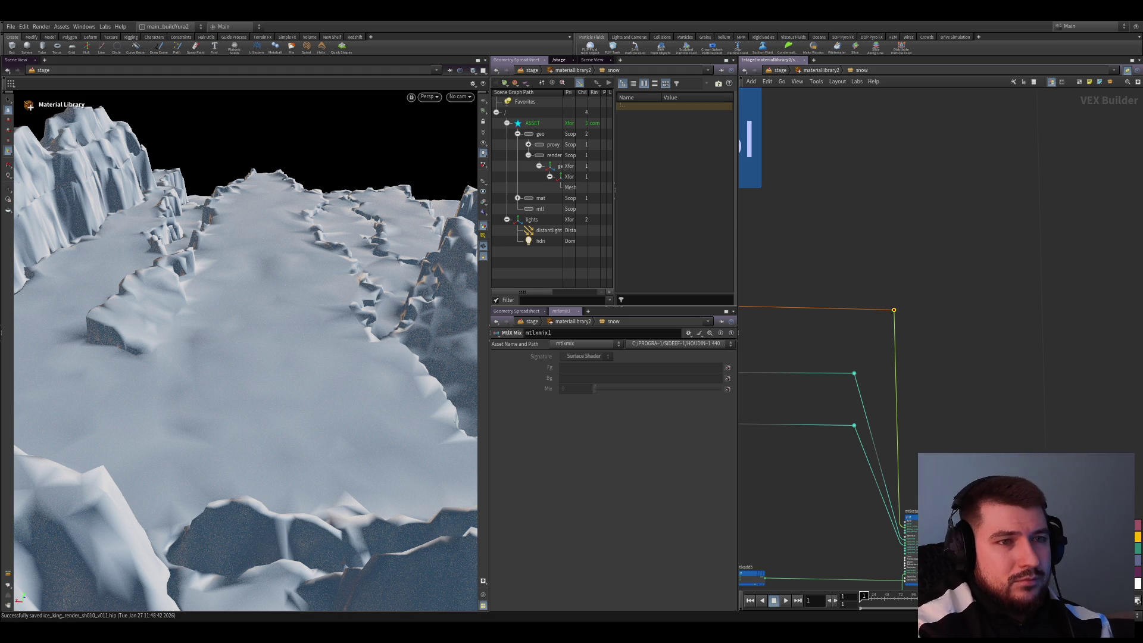
Pan the network to bring the ЦАРАПИНЫ nodes into view
scroll(861, 331, down, 10)
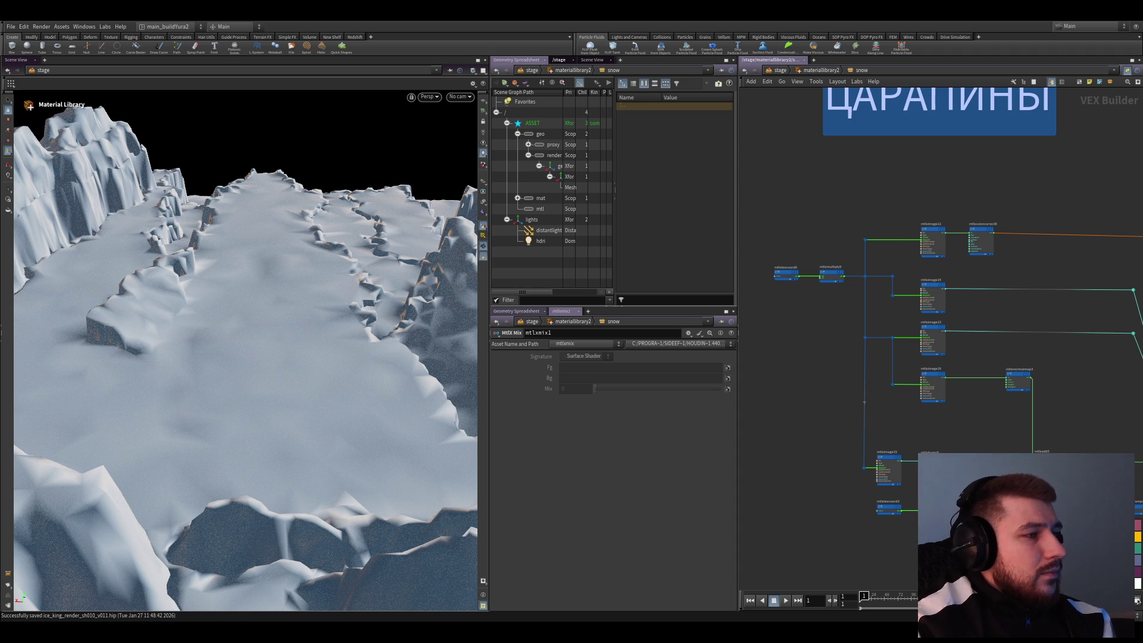
scroll(959, 414, down, 2)
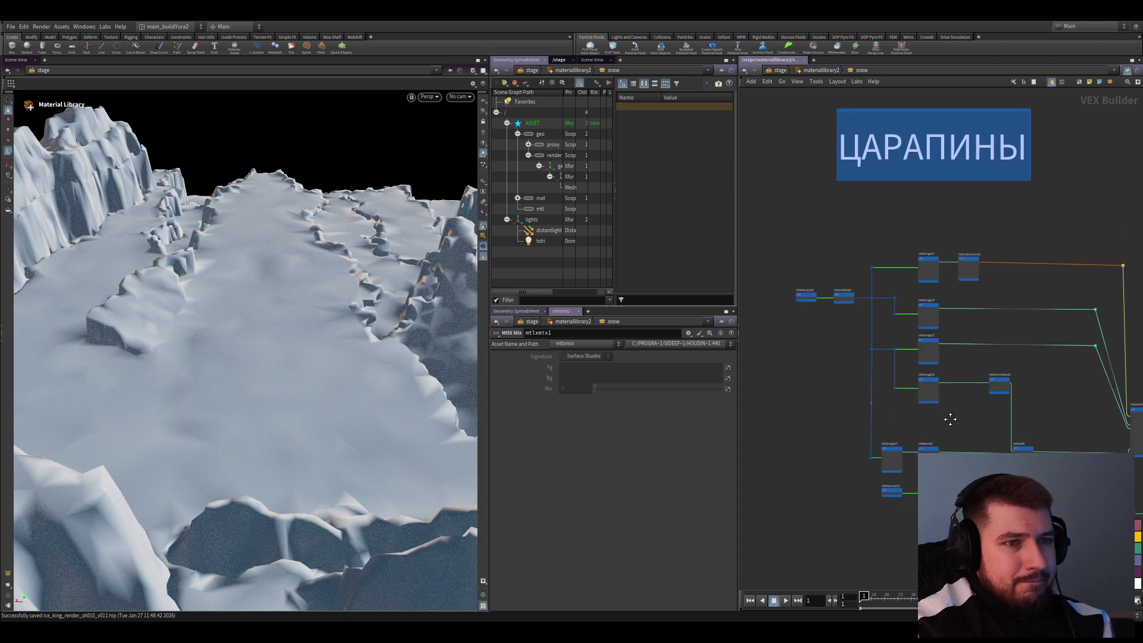
scroll(959, 414, up, 1)
mouse_move(928, 405)
middle_down()
mouse_move(959, 397)
mouse_move(1065, 524)
mouse_move(853, 225)
mouse_move(914, 391)
middle_up()
Select the 19 ЦАРАПИНЫ scratch-mask nodes with their dots and copy them
scroll(914, 391, up, 2)
drag(915, 391, 800, 353)
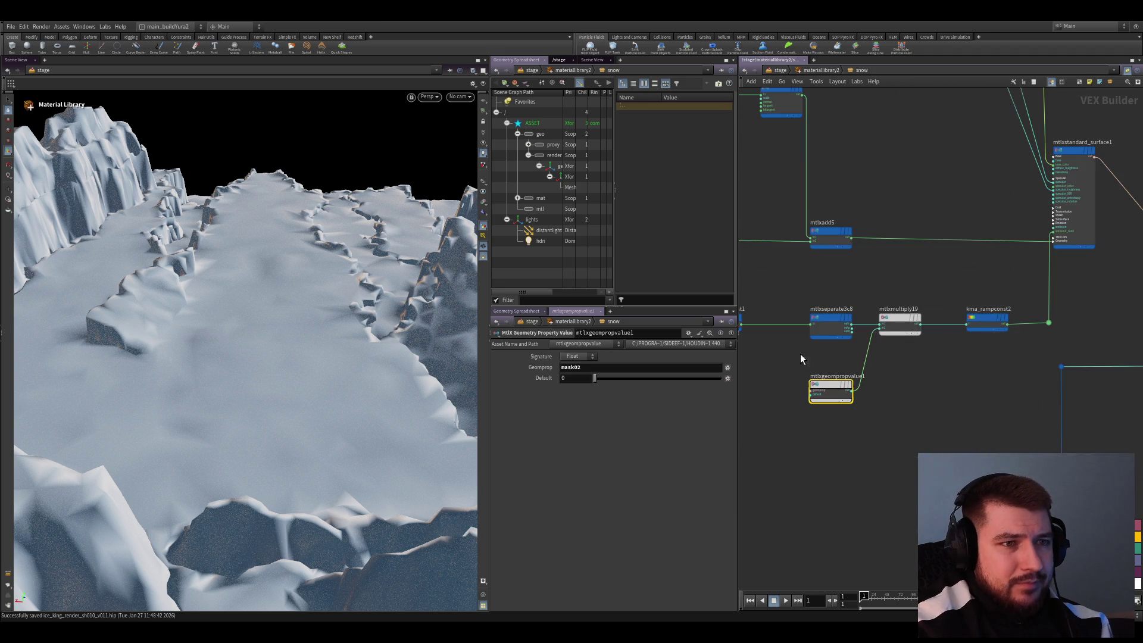
scroll(883, 445, down, 5)
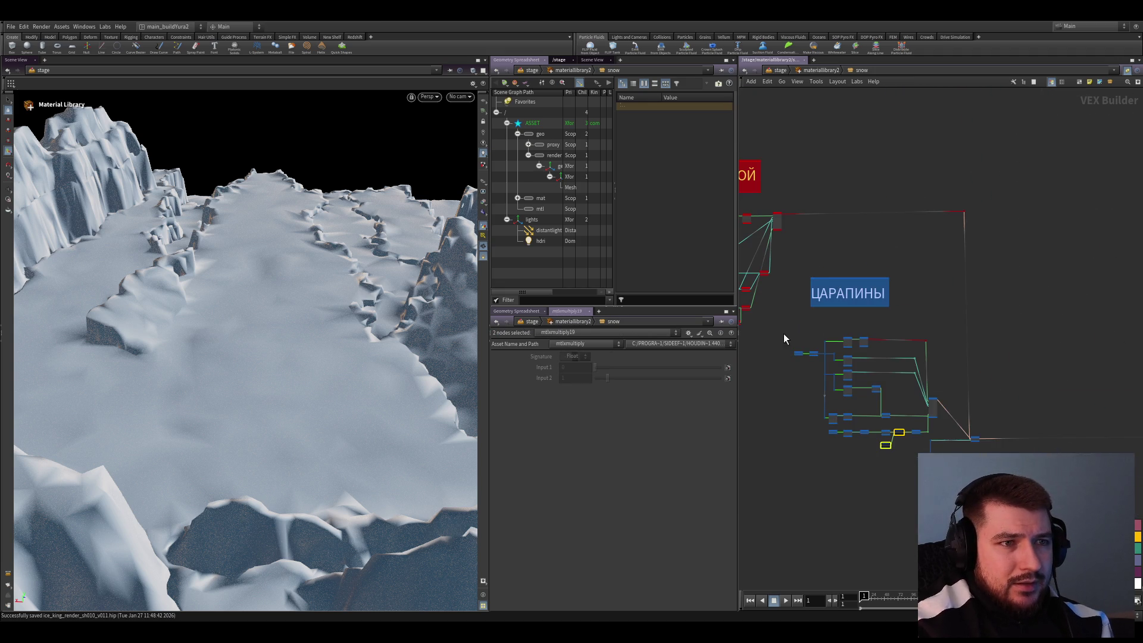
click(877, 442)
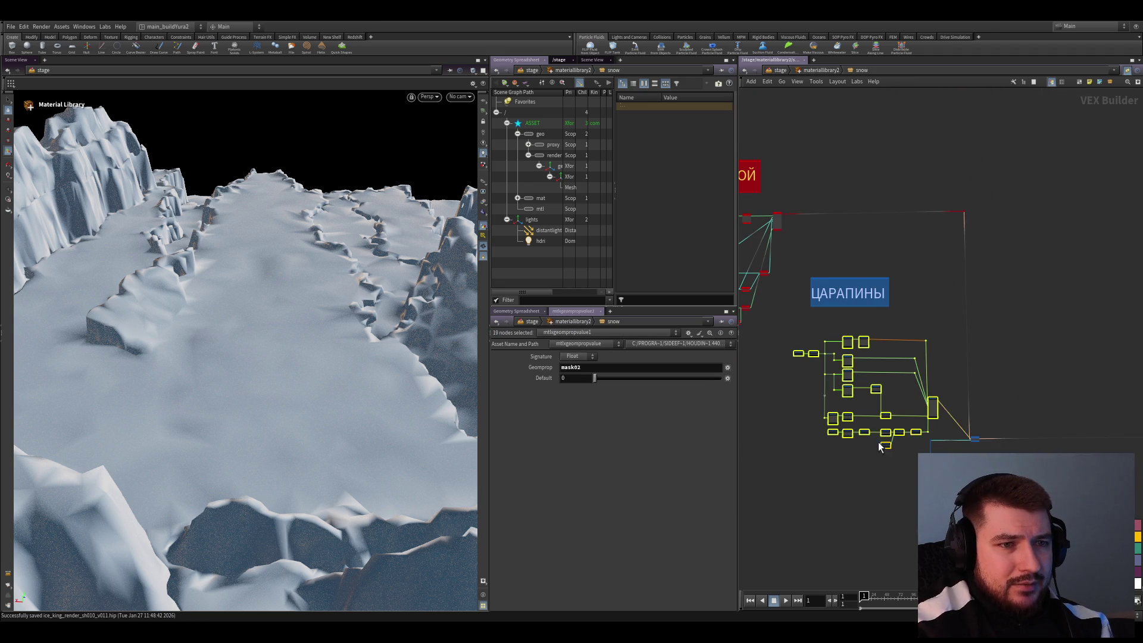
scroll(888, 458, up, 1)
key(ctrl+c)
Paste the copied scratch-mask nodes into the yellow snow section
scroll(989, 427, up, 3)
scroll(990, 427, down, 8)
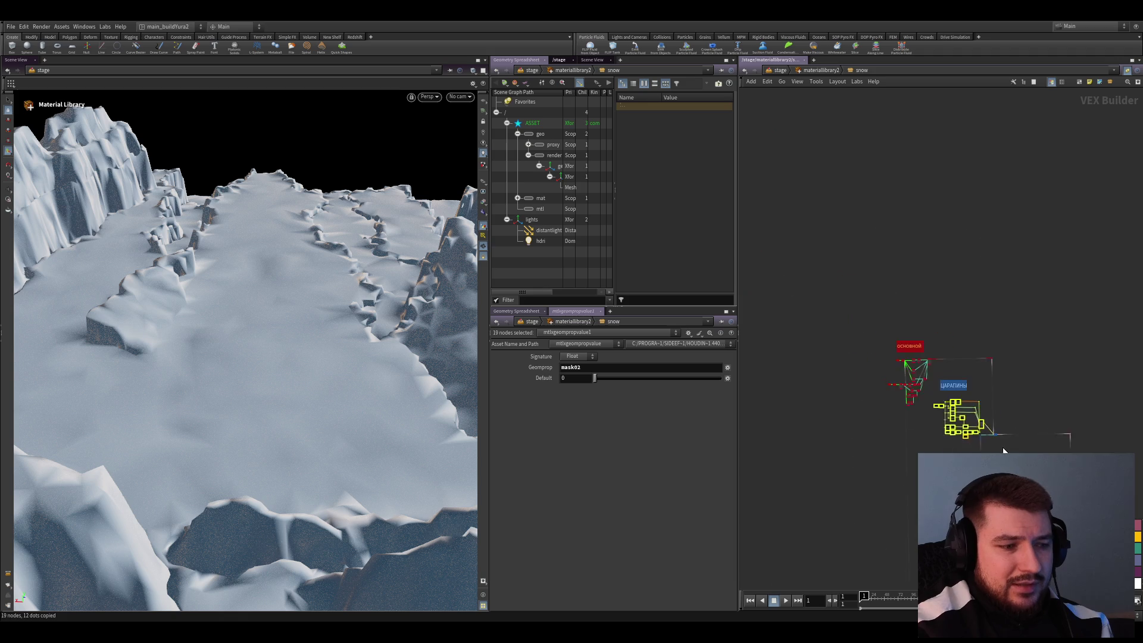
middle_drag(1106, 491, 1047, 418)
scroll(1046, 417, up, 3)
click(849, 338)
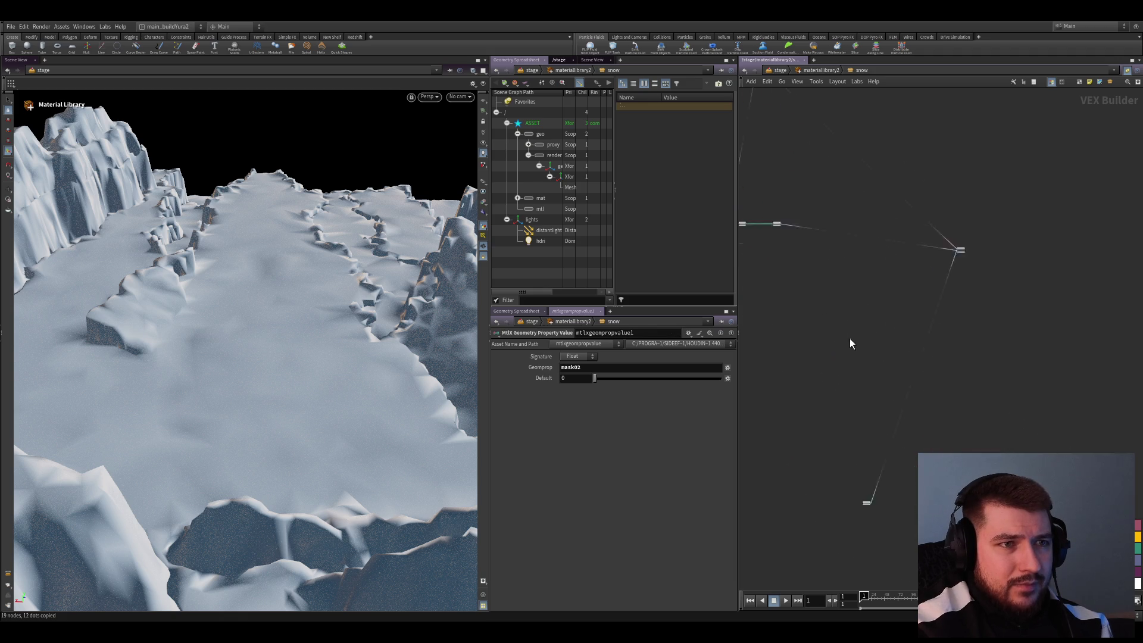
scroll(944, 387, down, 2)
key(ctrl+v)
Deselect the pasted nodes and select the mtlxmix3 node
scroll(952, 366, up, 2)
scroll(979, 316, down, 1)
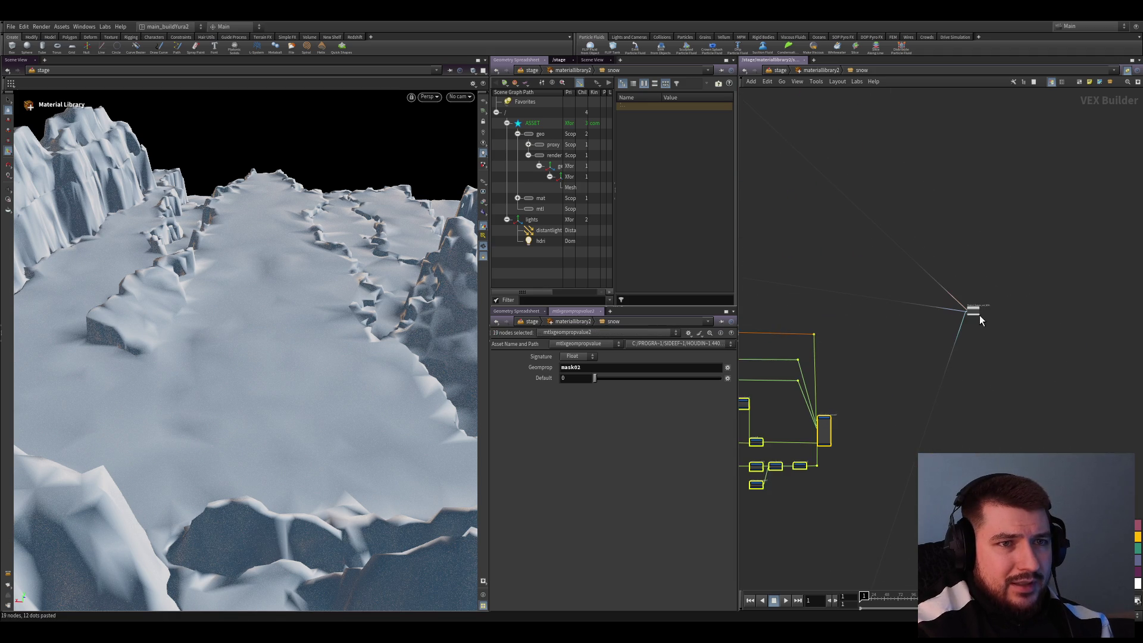
scroll(892, 330, up, 1)
scroll(892, 331, up, 3)
click(919, 316)
scroll(895, 335, up, 1)
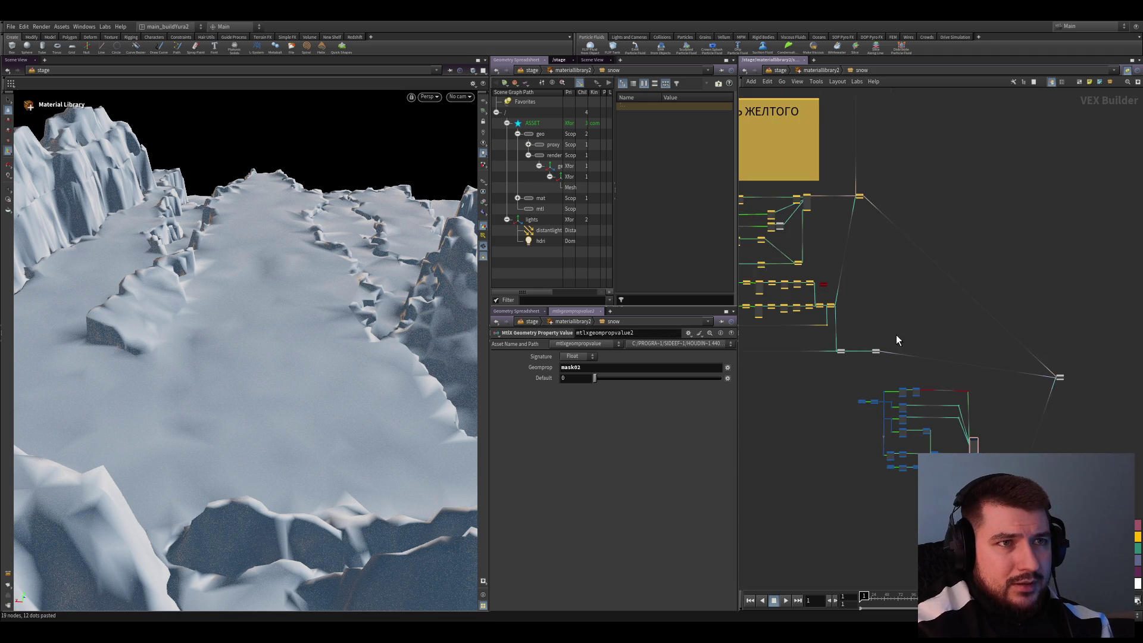
scroll(886, 333, up, 2)
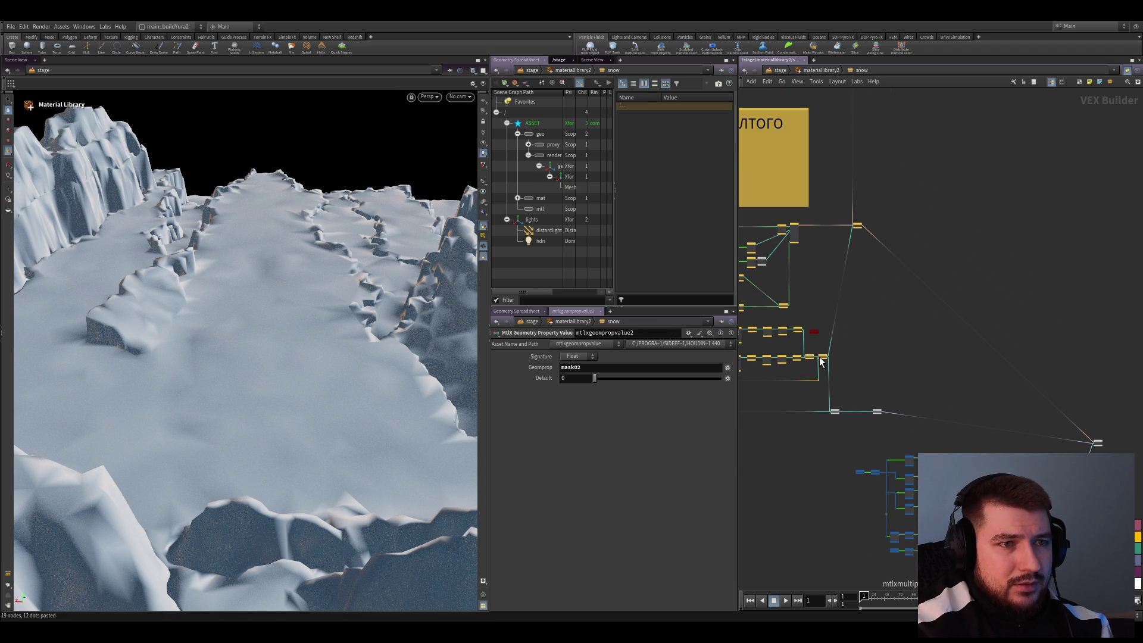
click(859, 251)
Duplicate mtlxmix3 as mtlxmix4, place it below, and wire an input into it
middle_drag(894, 283, 814, 185)
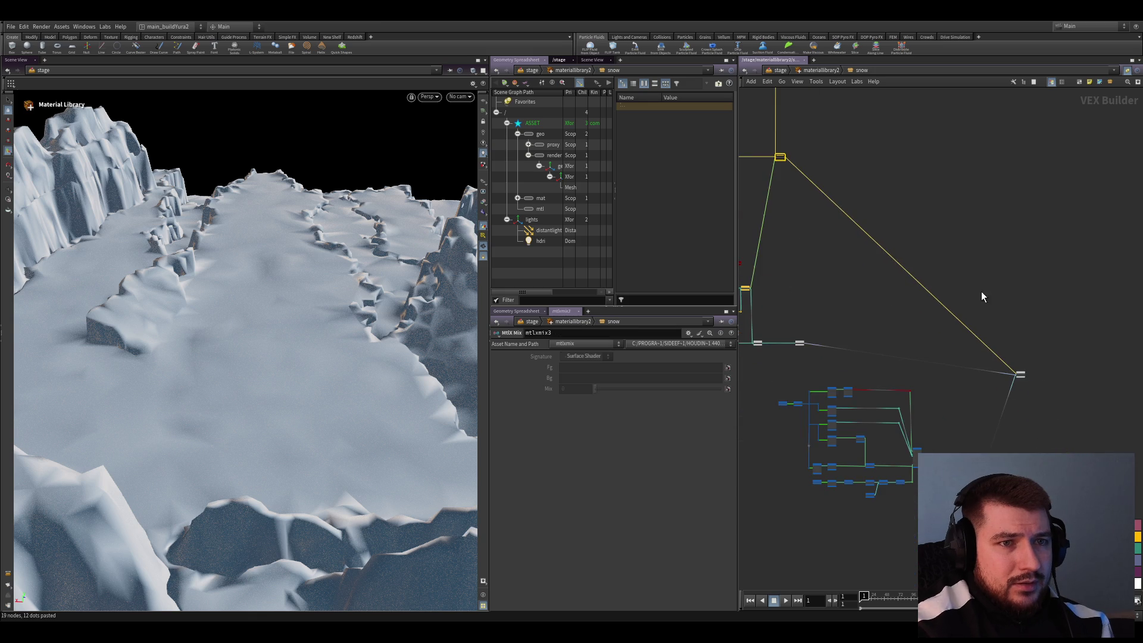
key(ctrl+c)
key(ctrl+v)
scroll(1012, 423, up, 2)
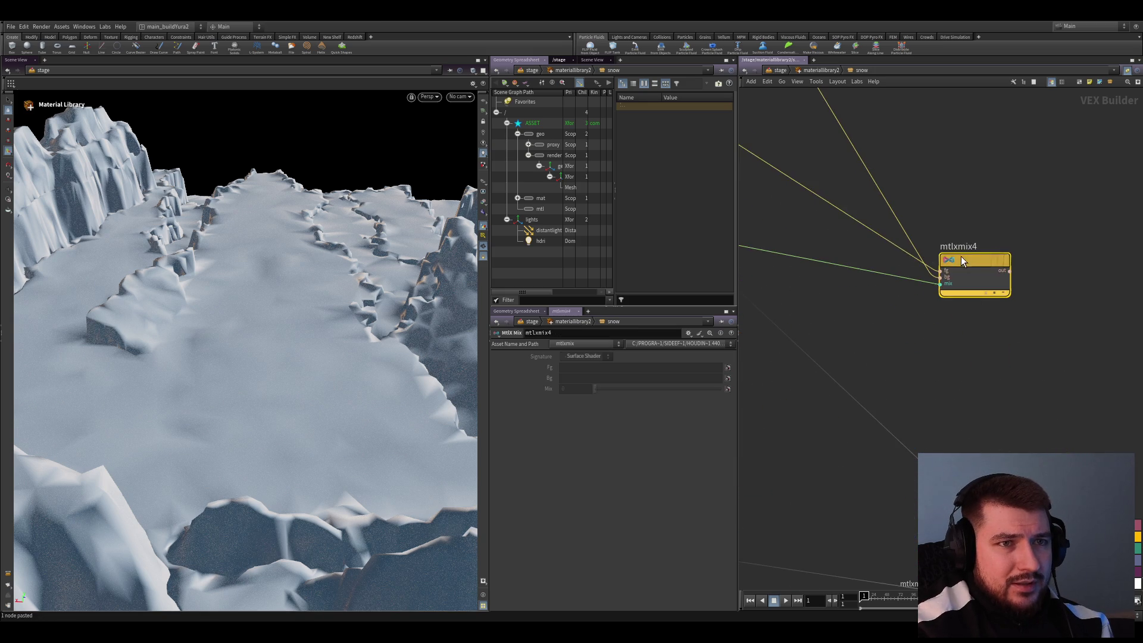
middle_drag(974, 298, 995, 443)
scroll(970, 365, up, 2)
scroll(895, 304, down, 5)
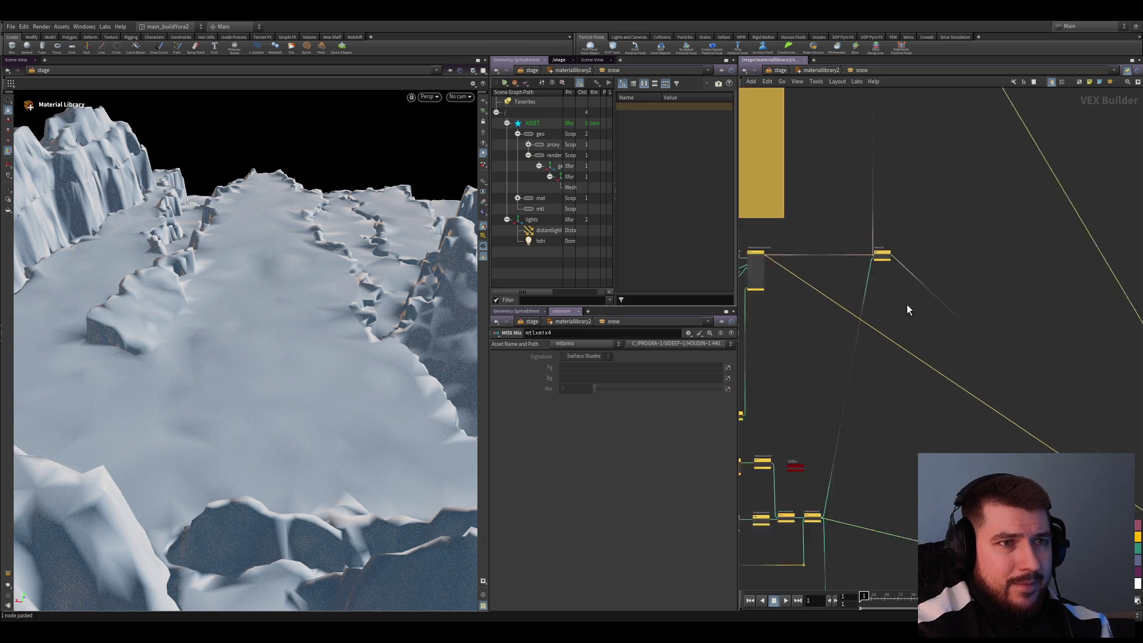
scroll(884, 234, up, 4)
click(884, 238)
mouse_move(974, 304)
middle_down()
mouse_move(1119, 416)
mouse_move(953, 334)
middle_up()
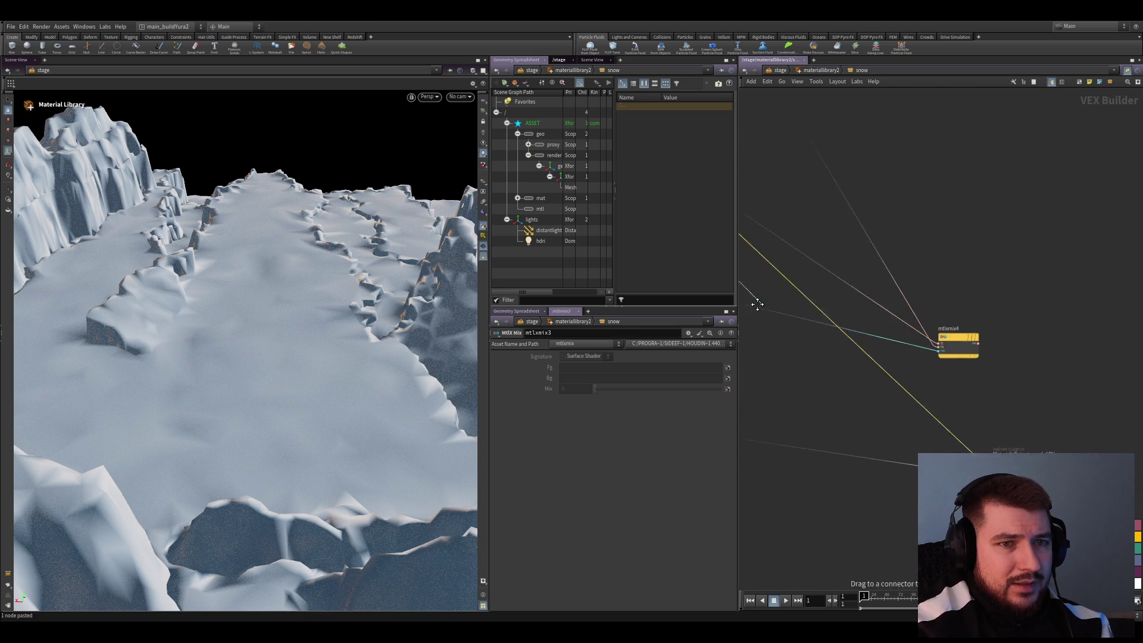
Wire mtlxmix3 toward the material output near Subnet Outputs and the standard surface nodes
scroll(998, 360, up, 2)
mouse_move(977, 406)
middle_down()
mouse_move(1016, 369)
mouse_move(1048, 381)
mouse_move(976, 333)
middle_up()
scroll(964, 314, down, 1)
scroll(919, 399, down, 5)
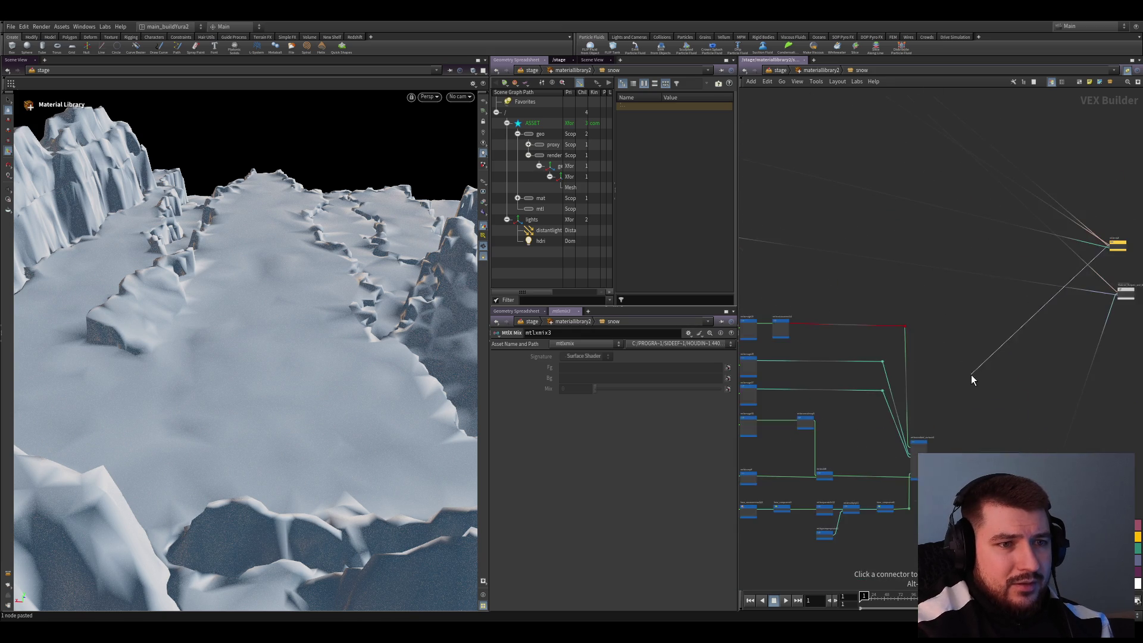
scroll(890, 524, up, 5)
scroll(955, 387, down, 5)
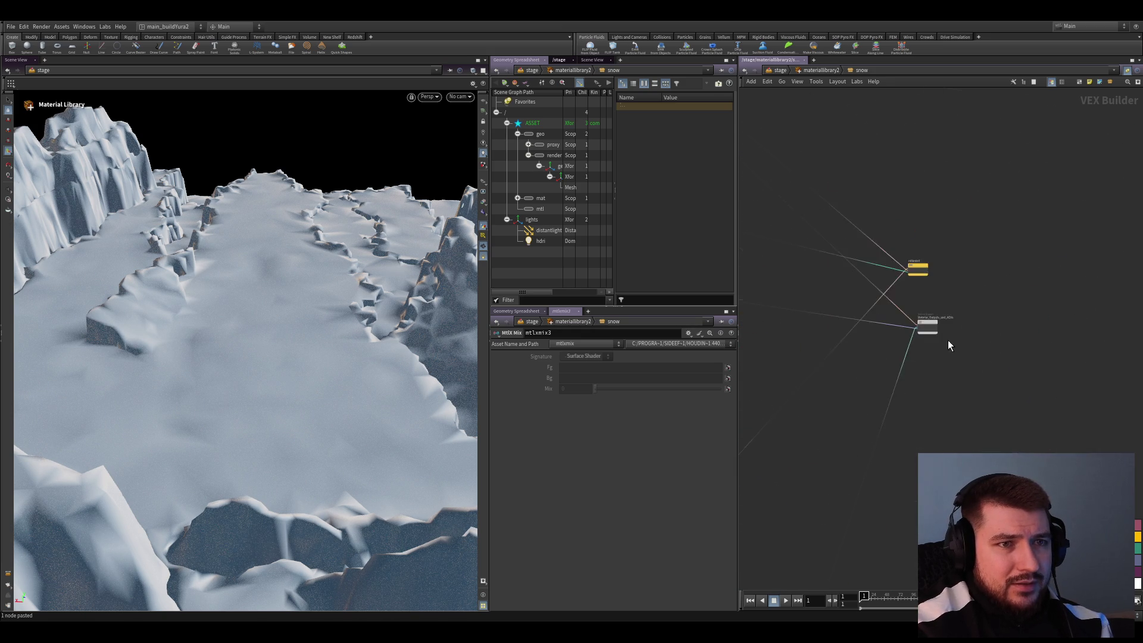
scroll(928, 322, up, 3)
scroll(910, 292, down, 1)
mouse_move(933, 259)
middle_down()
mouse_move(1052, 299)
mouse_move(1022, 357)
mouse_move(1008, 344)
middle_up()
scroll(811, 438, down, 10)
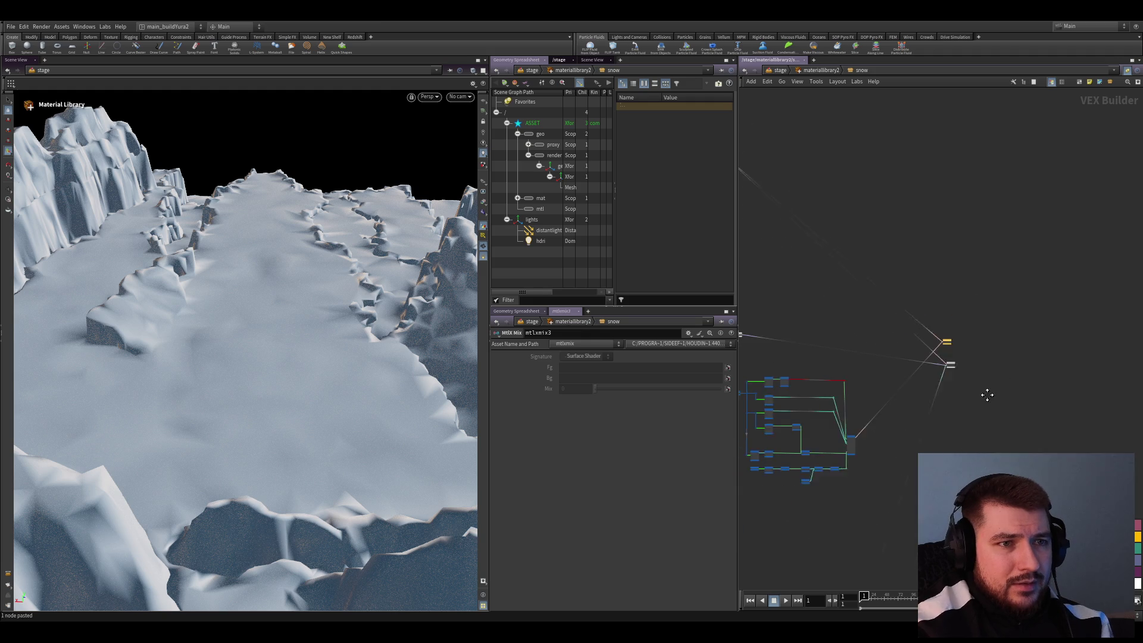
scroll(1020, 325, up, 5)
mouse_move(1020, 325)
middle_down()
mouse_move(912, 362)
mouse_move(1017, 360)
middle_up()
scroll(917, 291, up, 2)
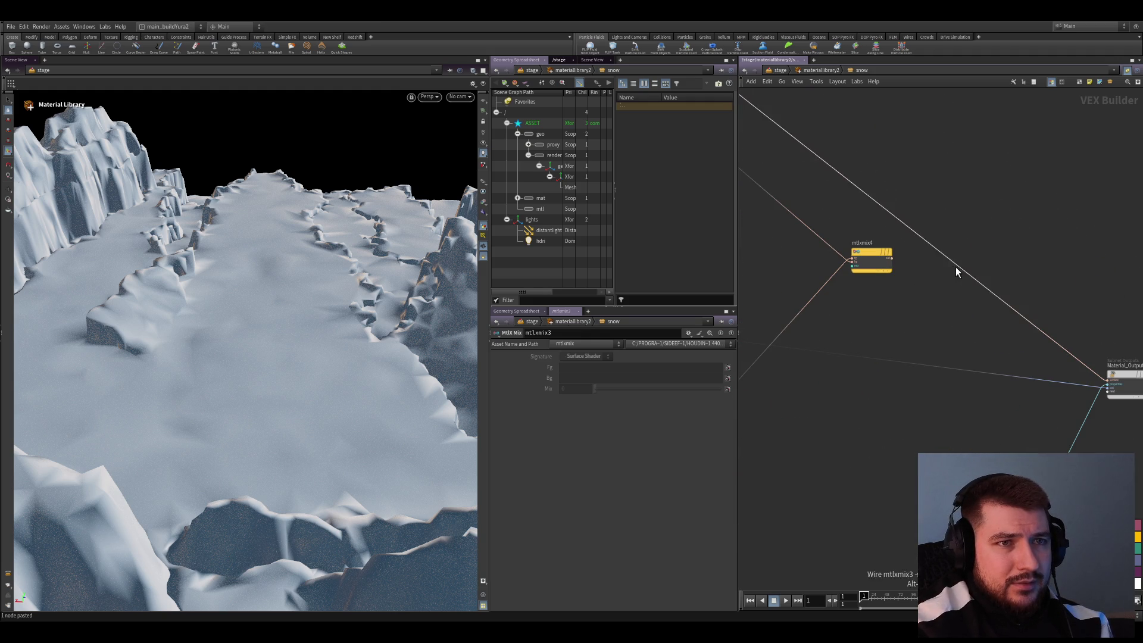
Undo the last node insertion and frame the whole snow material network
key(ctrl+z)
scroll(901, 257, down, 2)
scroll(896, 360, down, 3)
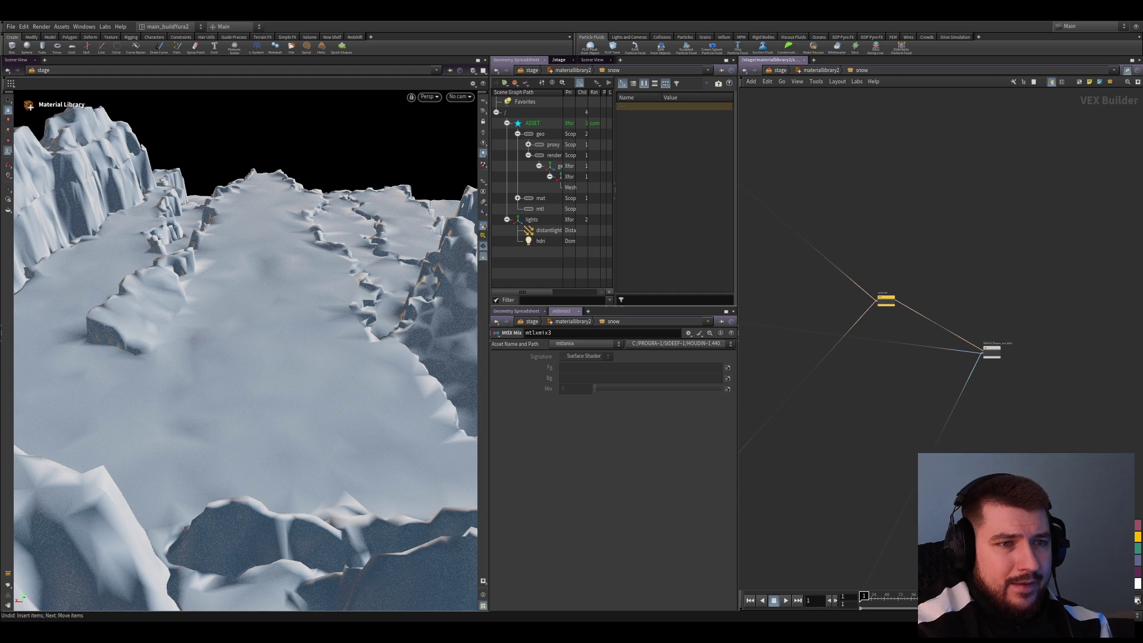
scroll(949, 434, down, 3)
middle_drag(949, 434, 948, 321)
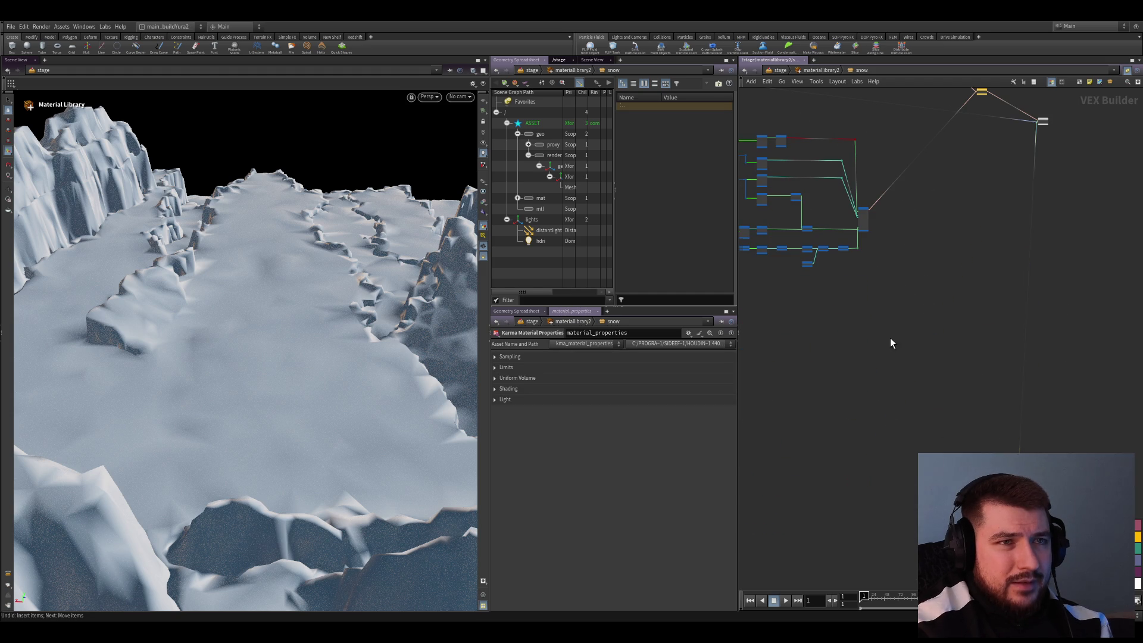
Move the 19-node cluster to the right
middle_drag(891, 344, 916, 497)
drag(757, 288, 920, 417)
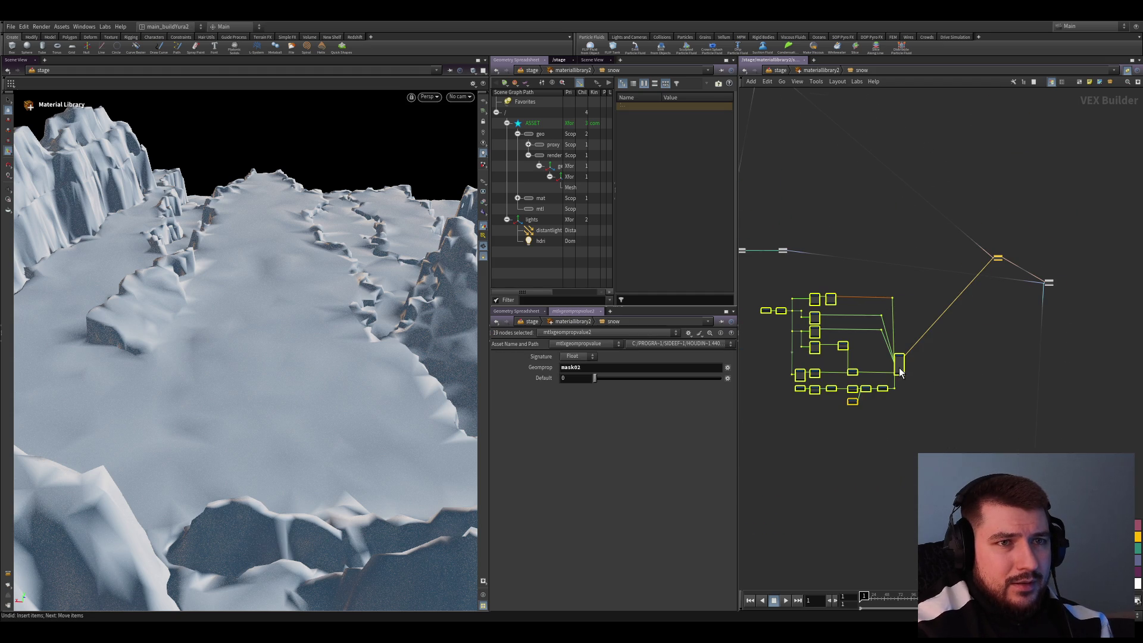
drag(899, 372, 969, 377)
click(1026, 320)
Add and position a right-angle corner point on the diagonal output wire
middle_drag(919, 164, 948, 351)
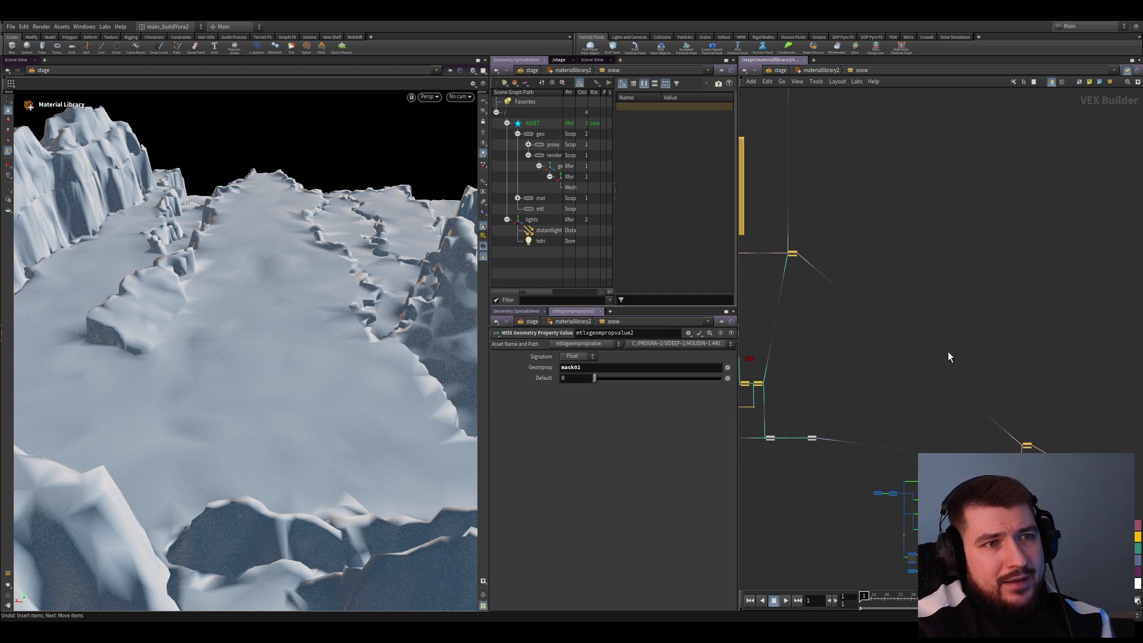
alt+drag(937, 373, 1027, 269)
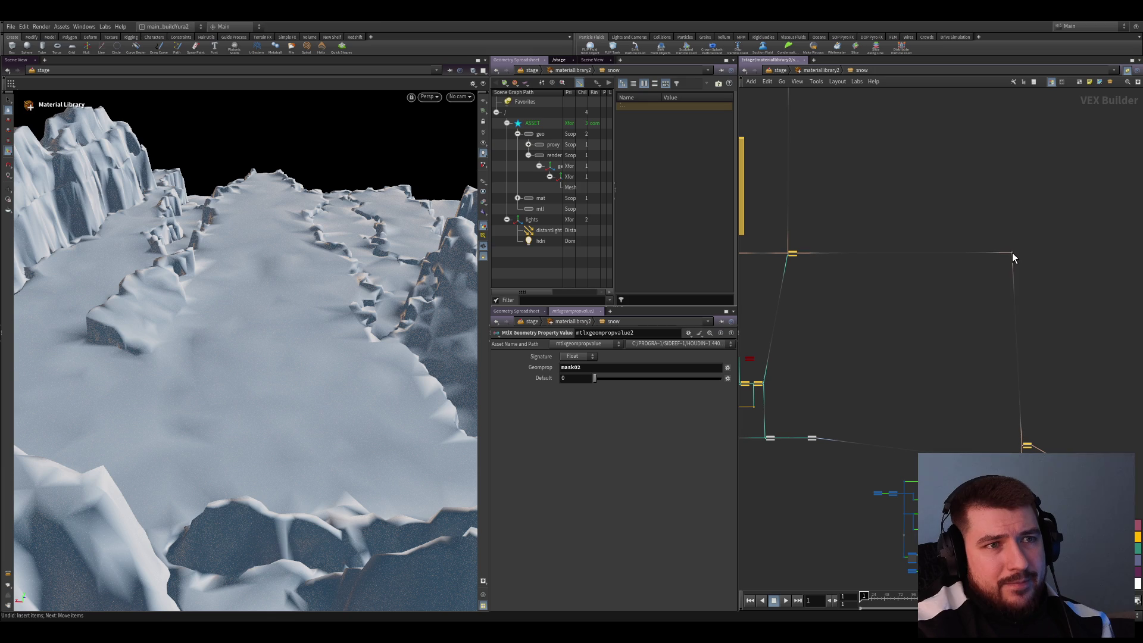
scroll(1012, 256, up, 2)
scroll(1012, 273, down, 3)
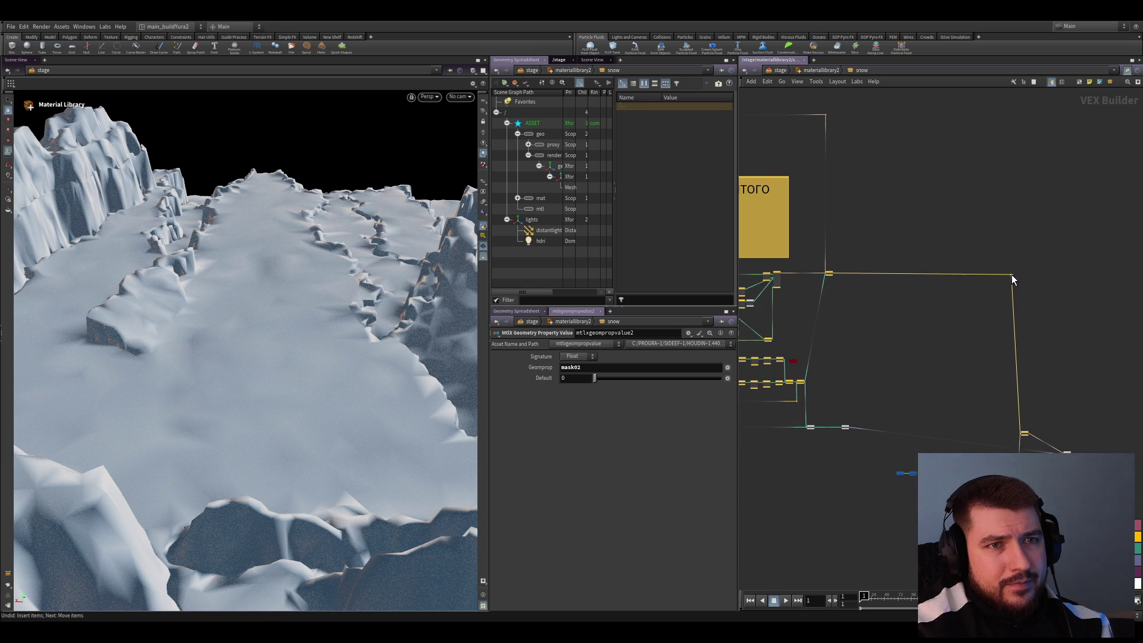
drag(1012, 273, 1016, 272)
middle_drag(969, 369, 928, 281)
drag(1002, 502, 833, 368)
middle_drag(841, 462, 814, 475)
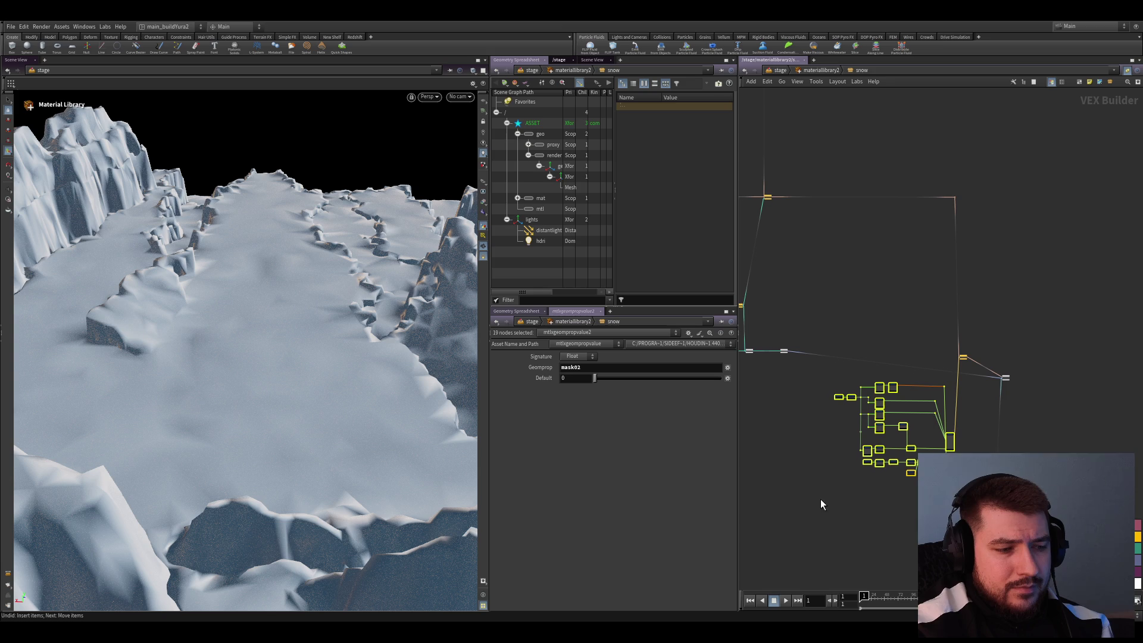
scroll(818, 505, up, 1)
scroll(822, 520, down, 2)
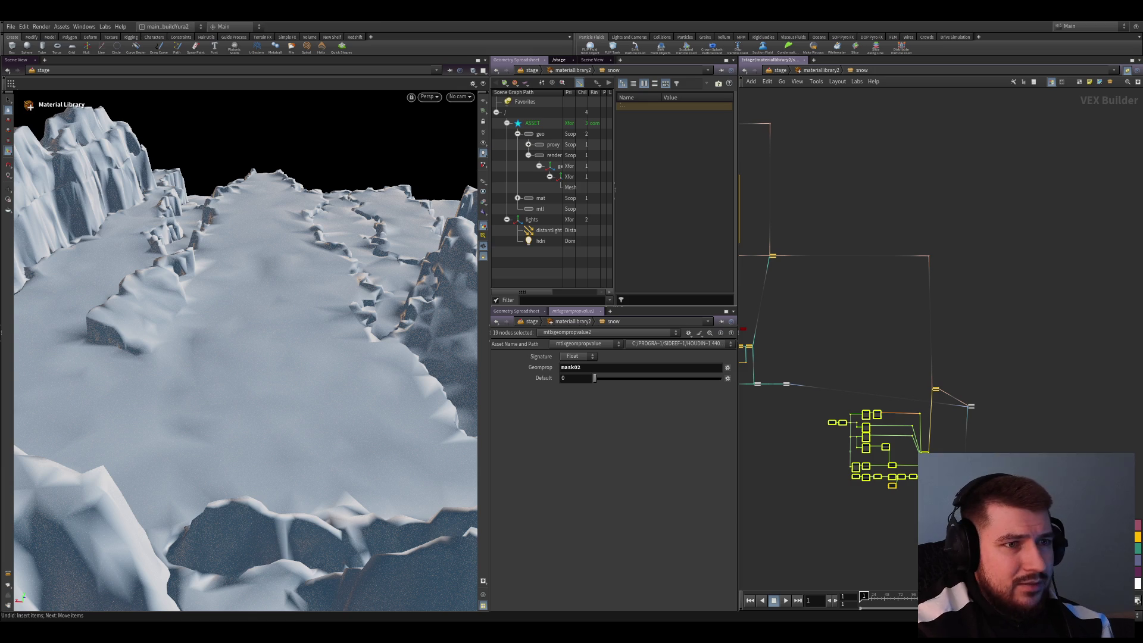
click(932, 375)
Delete the redundant routing point and add a corner below the cluster so the wire runs level
scroll(932, 375, down, 4)
scroll(914, 429, up, 5)
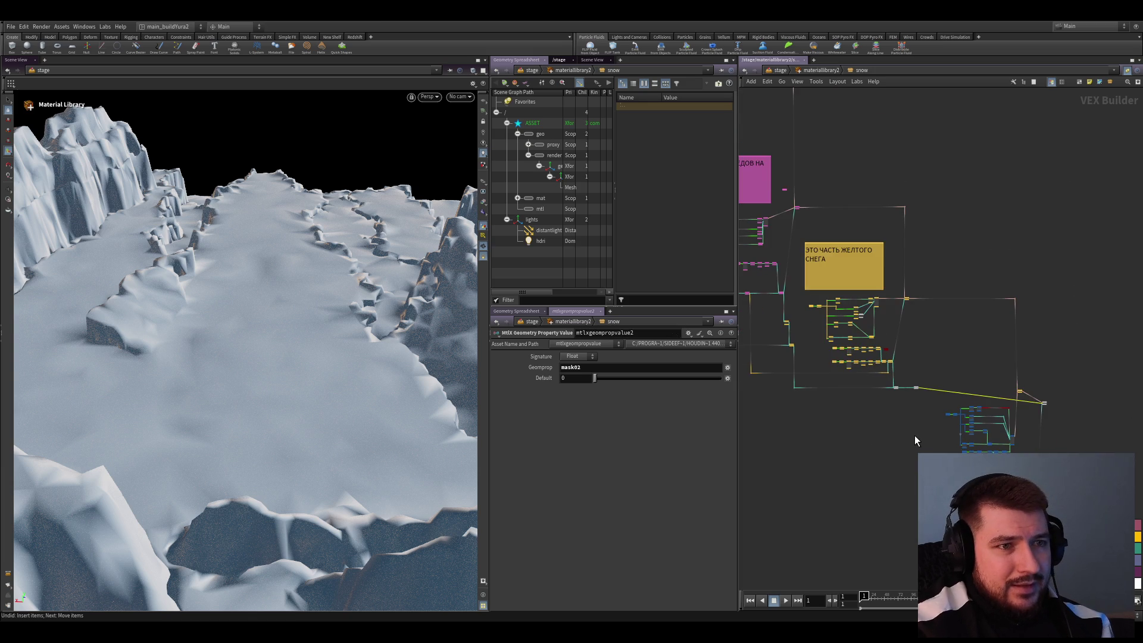
scroll(1045, 406, down, 5)
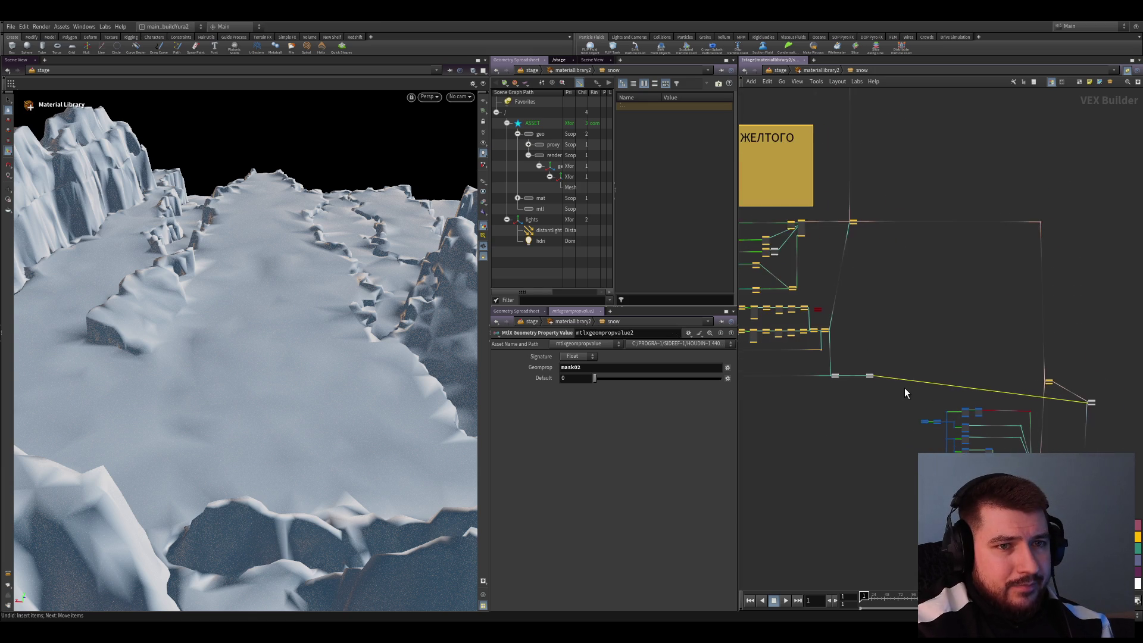
scroll(1045, 379, up, 2)
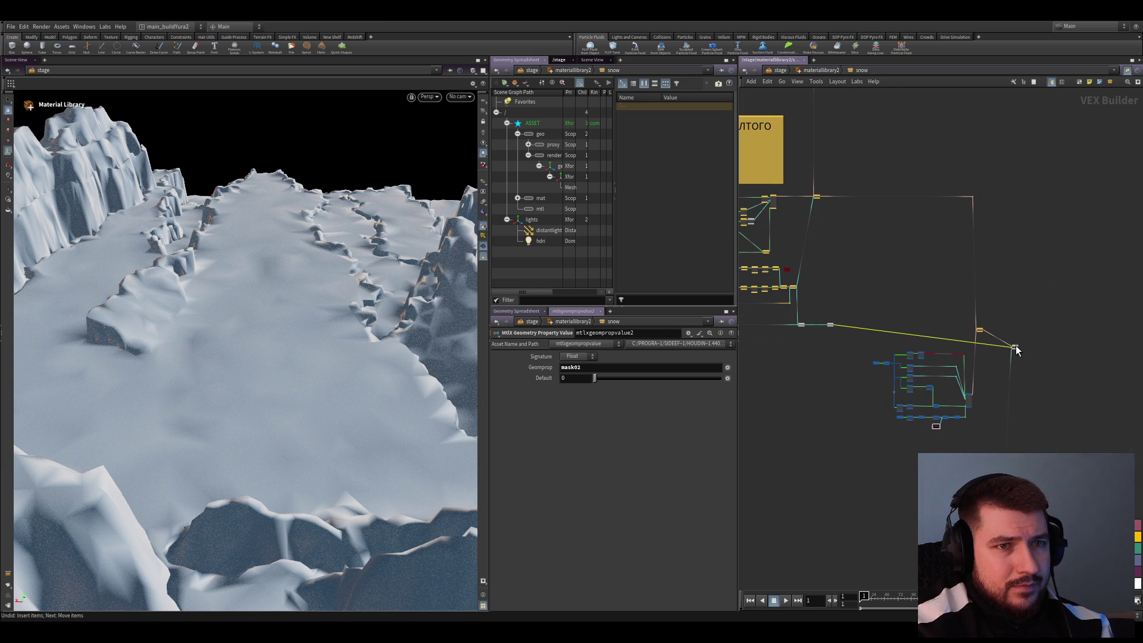
middle_drag(856, 464, 973, 458)
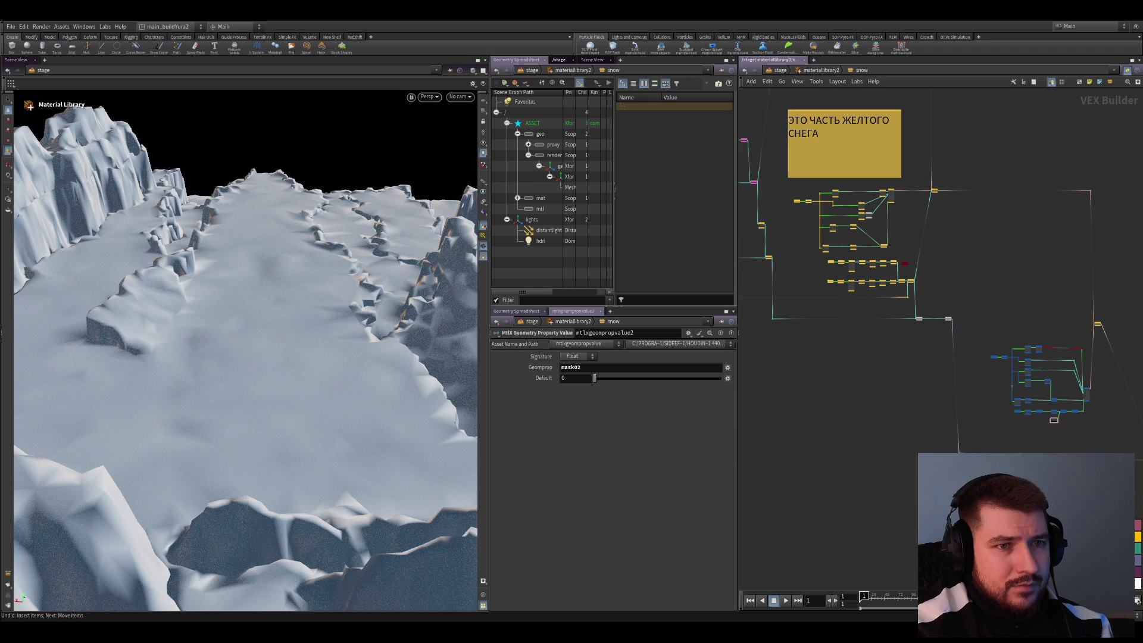
middle_drag(1018, 483, 905, 464)
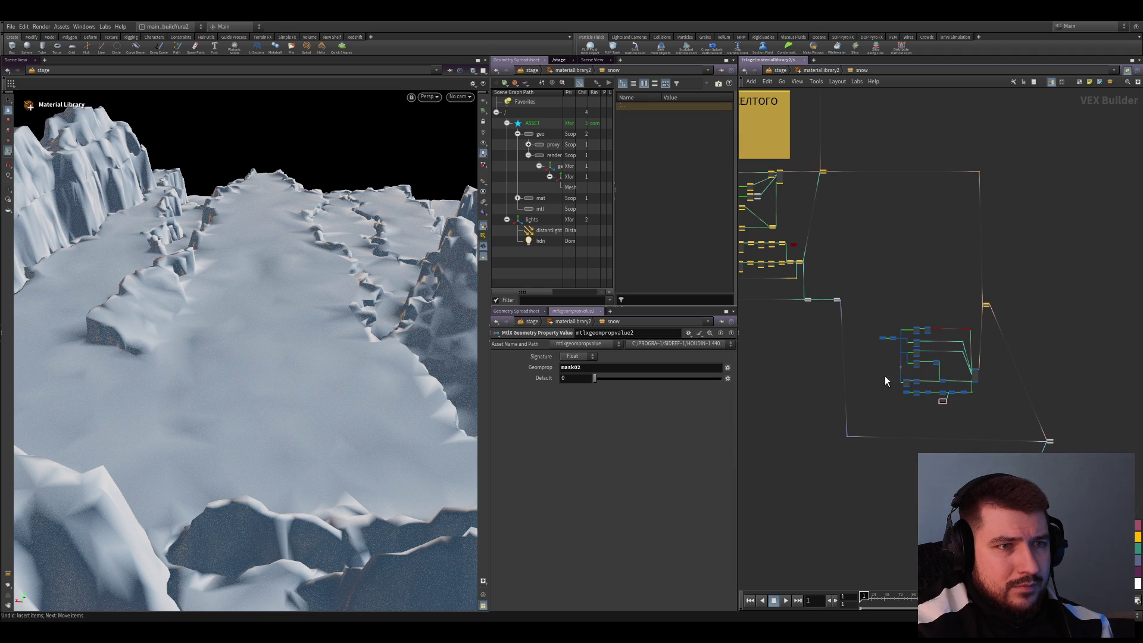
click(846, 437)
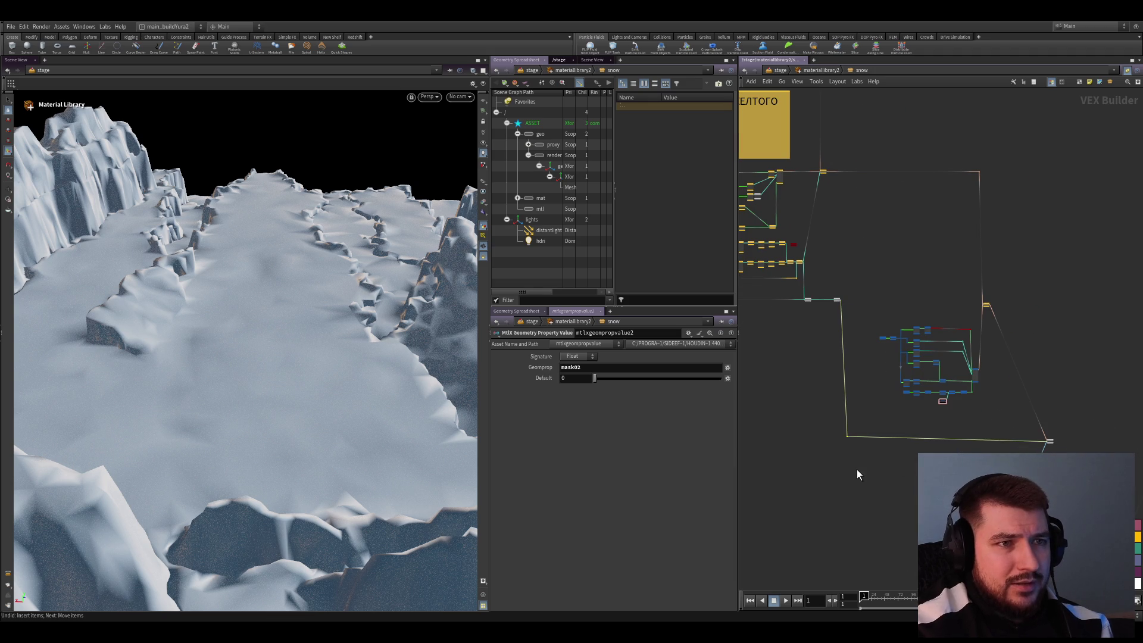
key(Delete)
mouse_move(839, 300)
mouse_down()
mouse_move(952, 405)
mouse_move(1015, 444)
mouse_up()
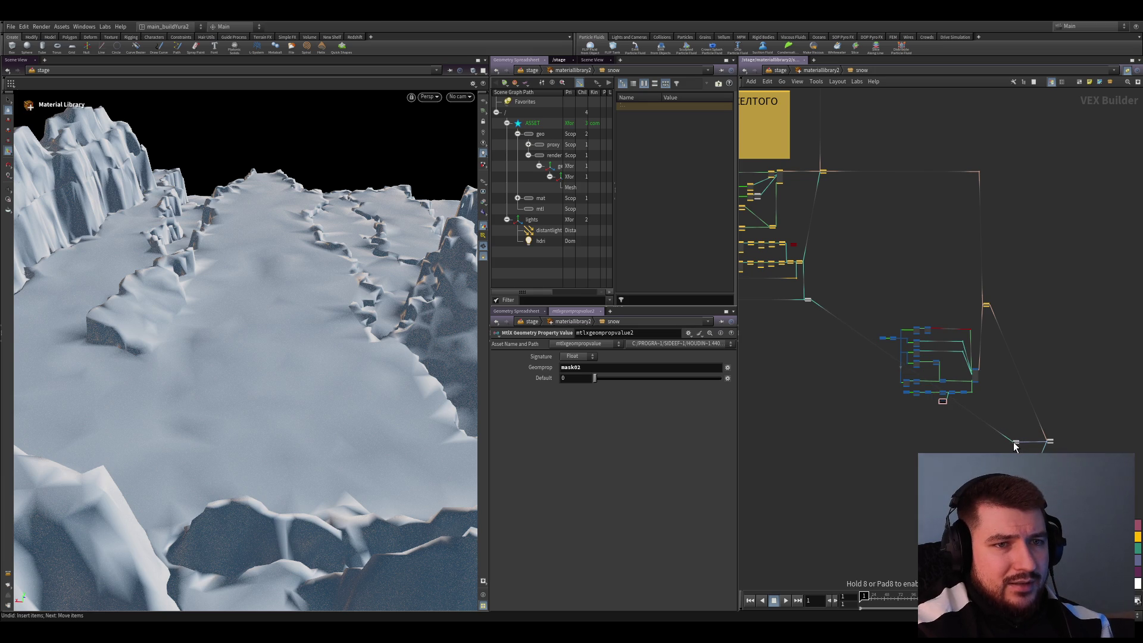
mouse_move(1015, 447)
mouse_down()
mouse_move(926, 413)
mouse_move(848, 416)
mouse_up()
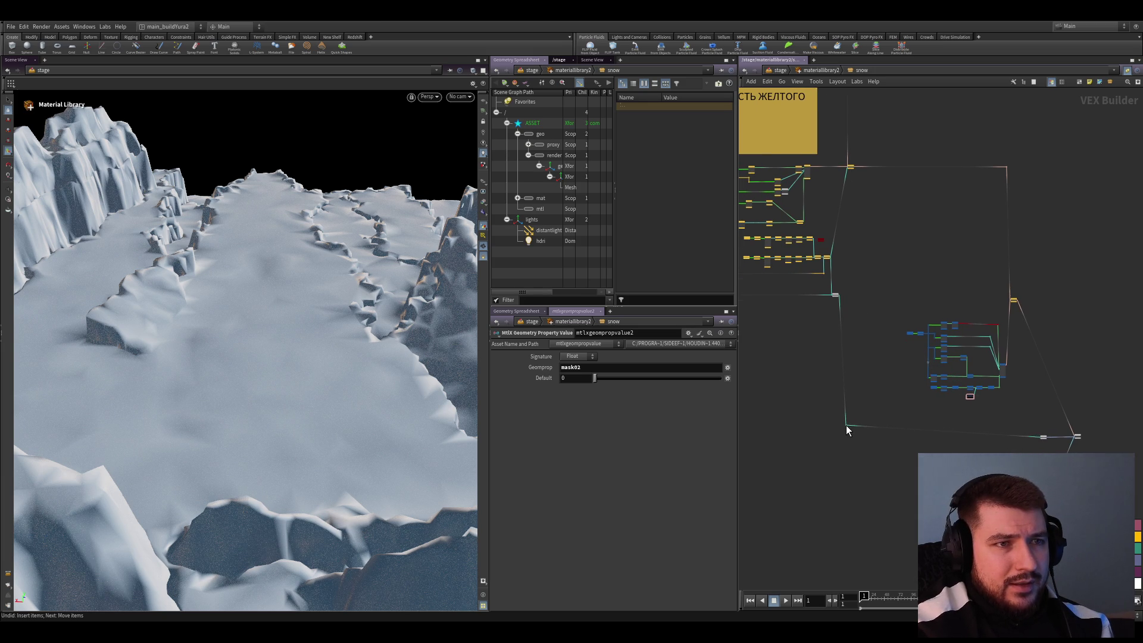
scroll(844, 473, up, 2)
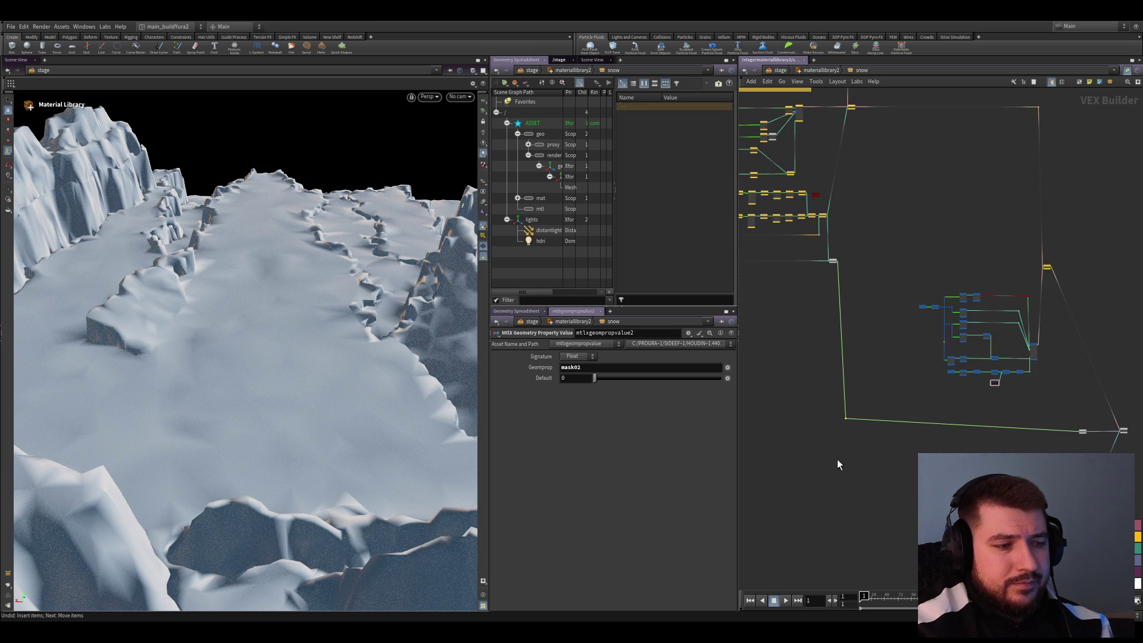
scroll(839, 455, up, 2)
drag(845, 414, 842, 426)
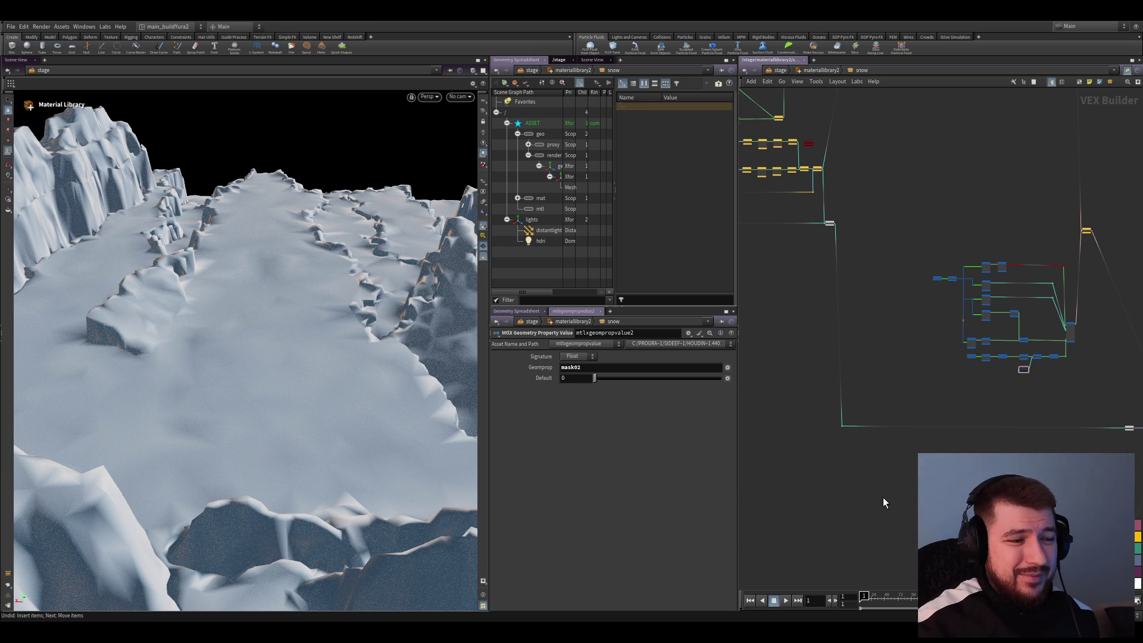
Select the 19-node cluster again
scroll(894, 411, up, 3)
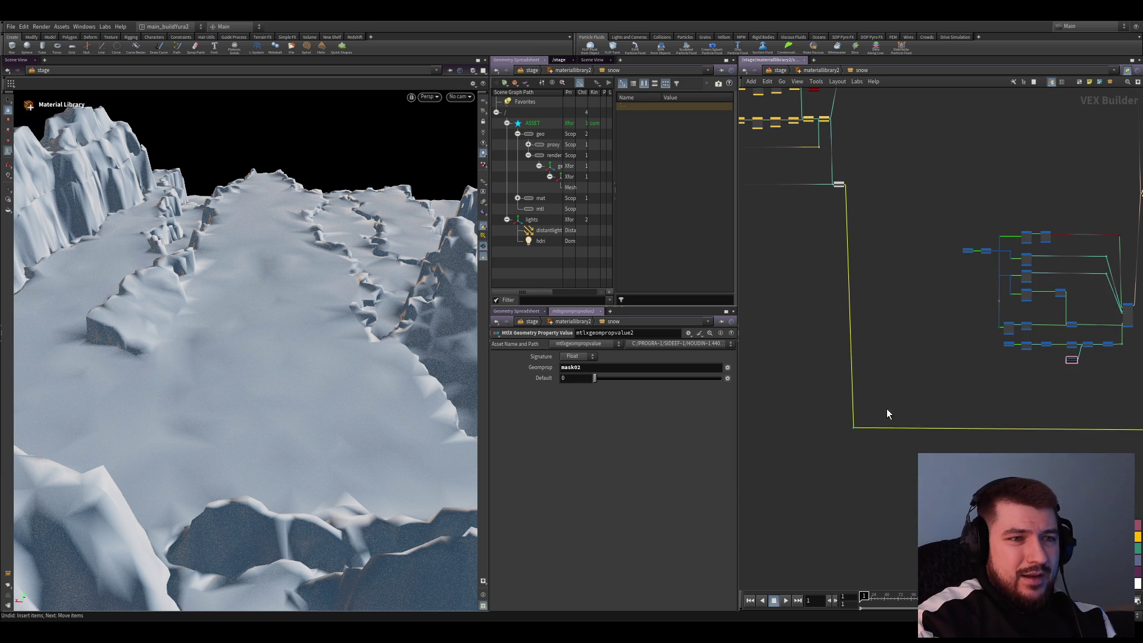
scroll(865, 442, up, 2)
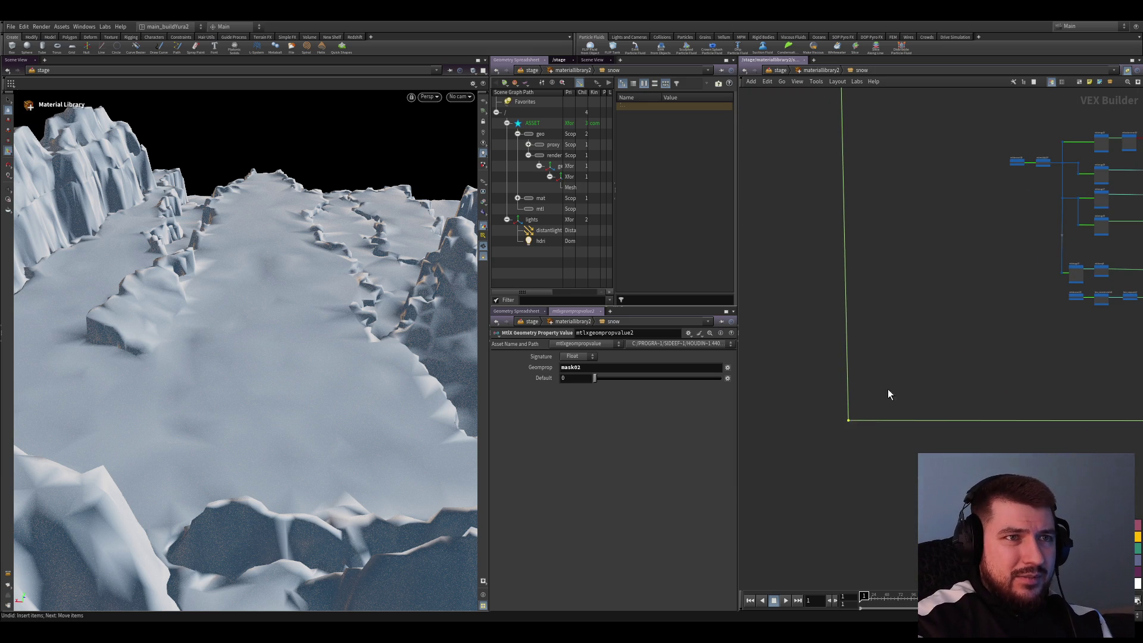
scroll(905, 390, down, 6)
mouse_move(937, 413)
mouse_down()
mouse_move(841, 263)
mouse_move(764, 237)
mouse_up()
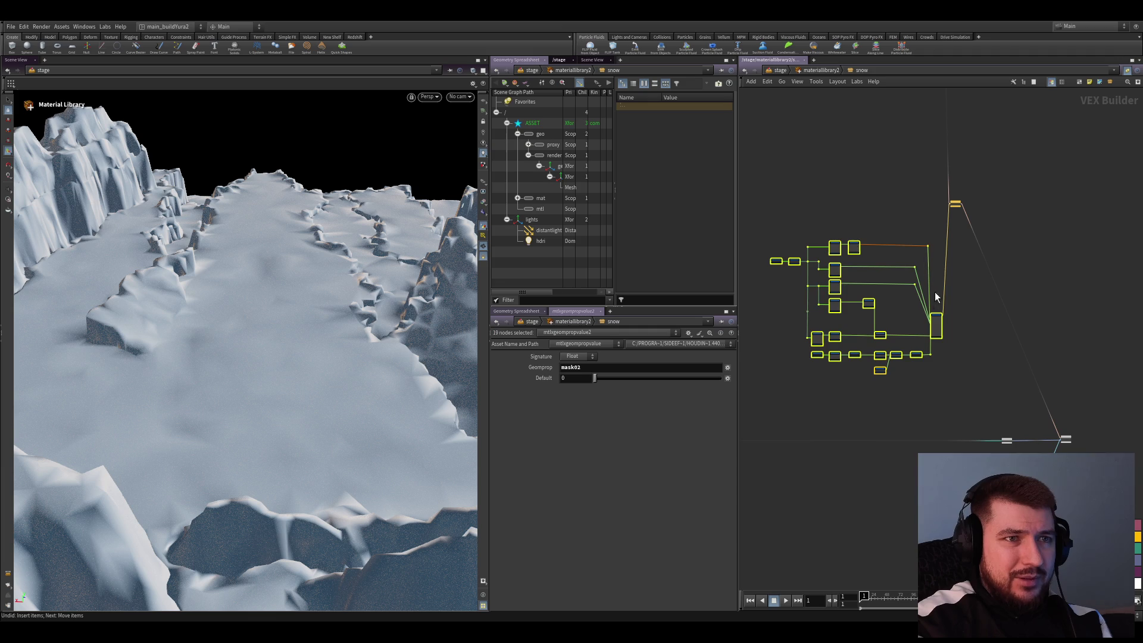
Revert an accidental auto-layout of the snow network
click(918, 257)
key(l)
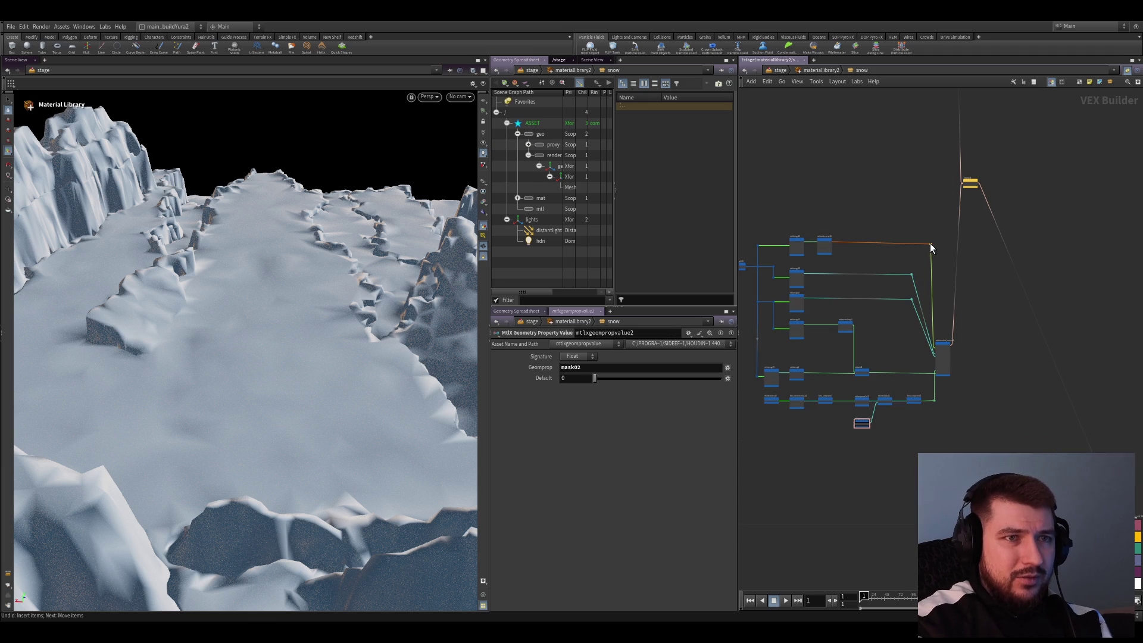
key(ctrl+z)
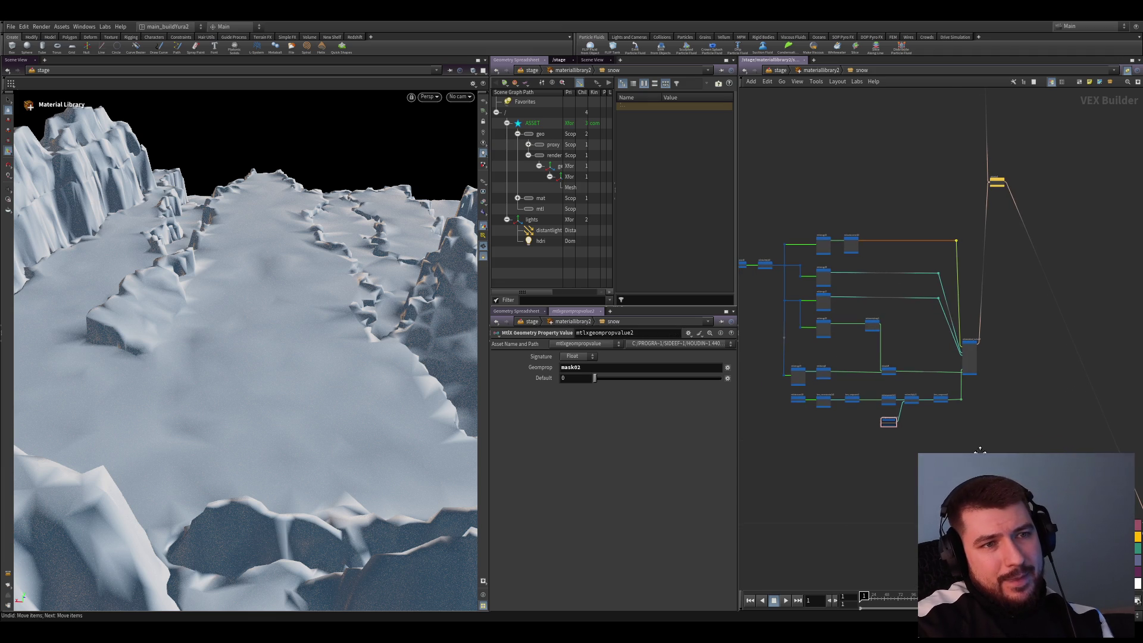
scroll(916, 442, down, 3)
drag(1015, 459, 842, 322)
click(980, 331)
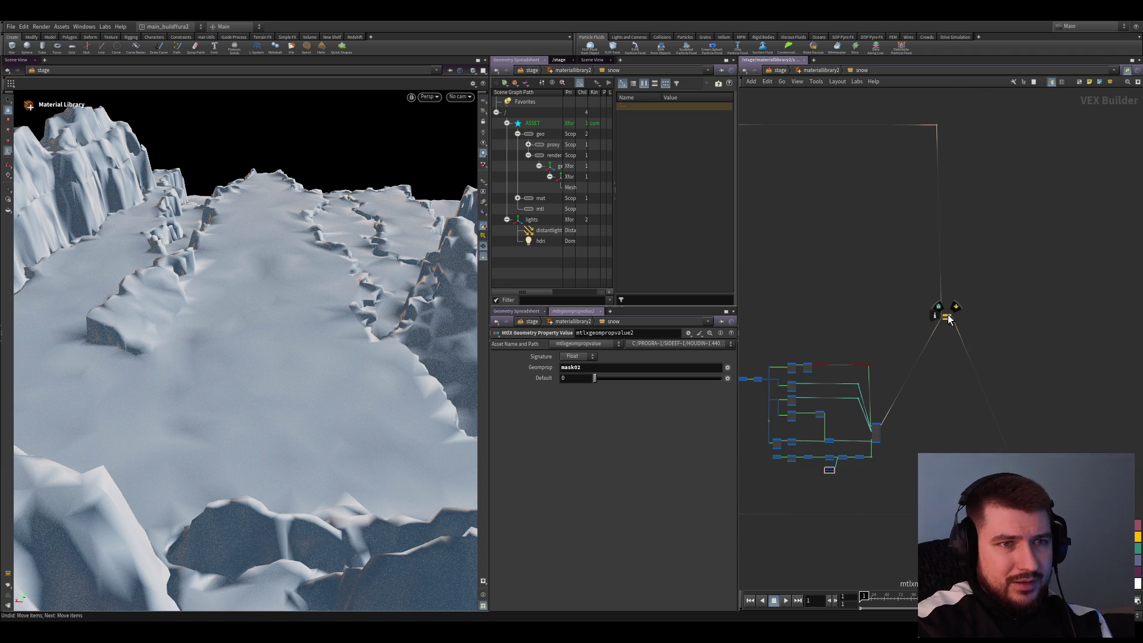
Reposition the yellow output node beside the output and displacement nodes
mouse_move(945, 319)
mouse_down()
mouse_move(988, 423)
mouse_move(979, 433)
mouse_up()
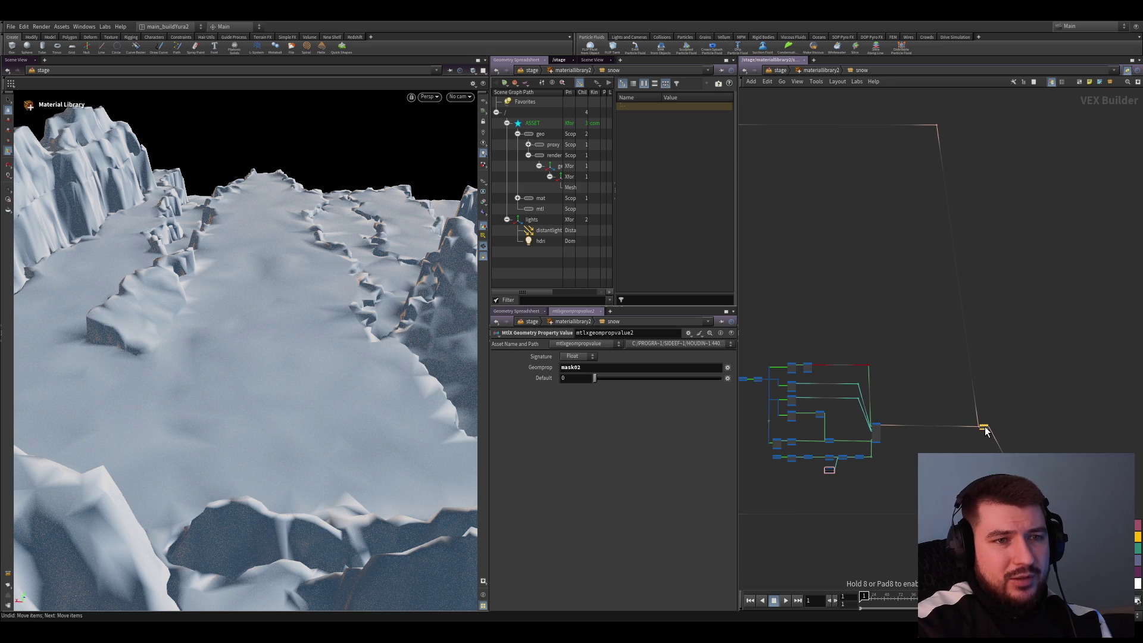
mouse_move(982, 429)
middle_down()
mouse_move(979, 402)
mouse_move(902, 366)
mouse_move(895, 331)
middle_up()
drag(896, 331, 909, 532)
drag(910, 501, 909, 332)
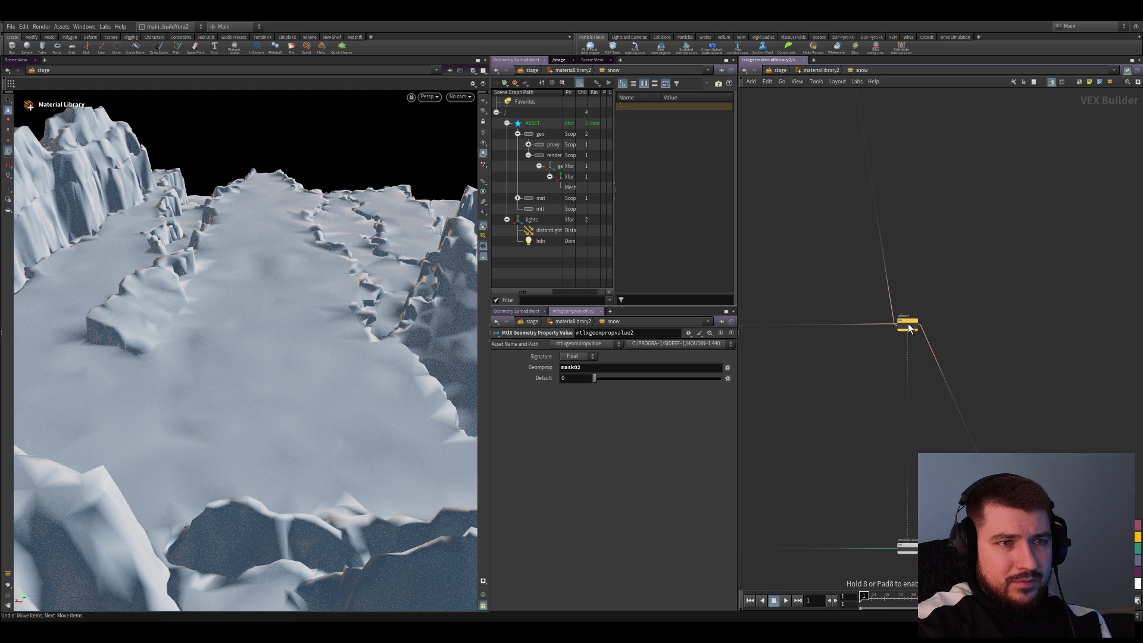
scroll(823, 308, down, 2)
scroll(870, 441, down, 3)
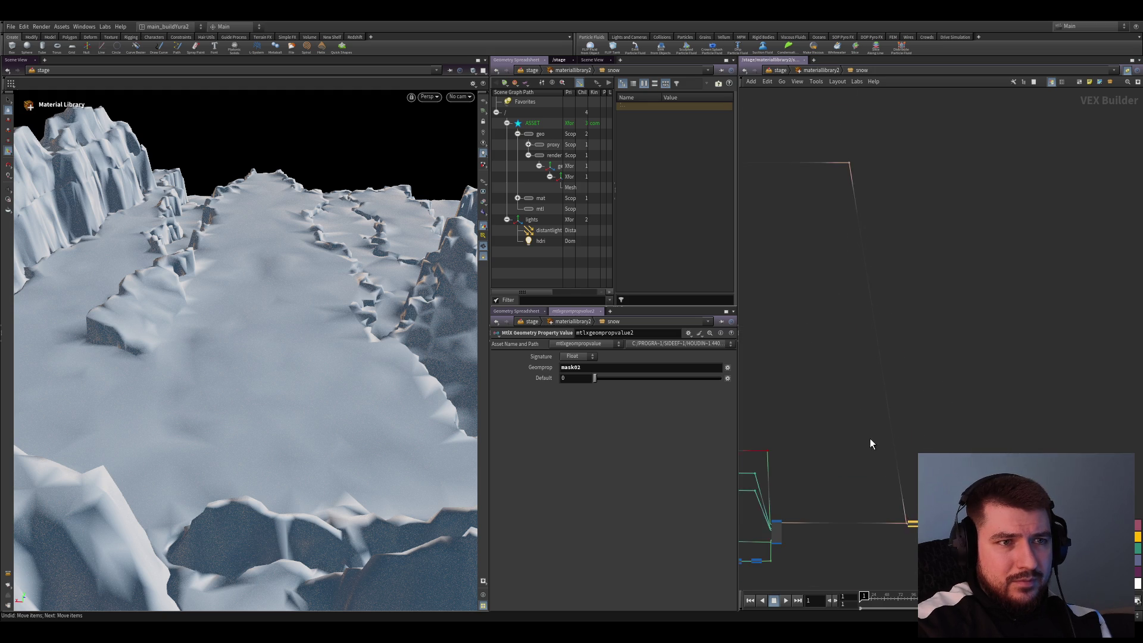
mouse_move(855, 222)
mouse_down()
mouse_move(849, 238)
mouse_move(905, 228)
mouse_up()
scroll(866, 324, down, 10)
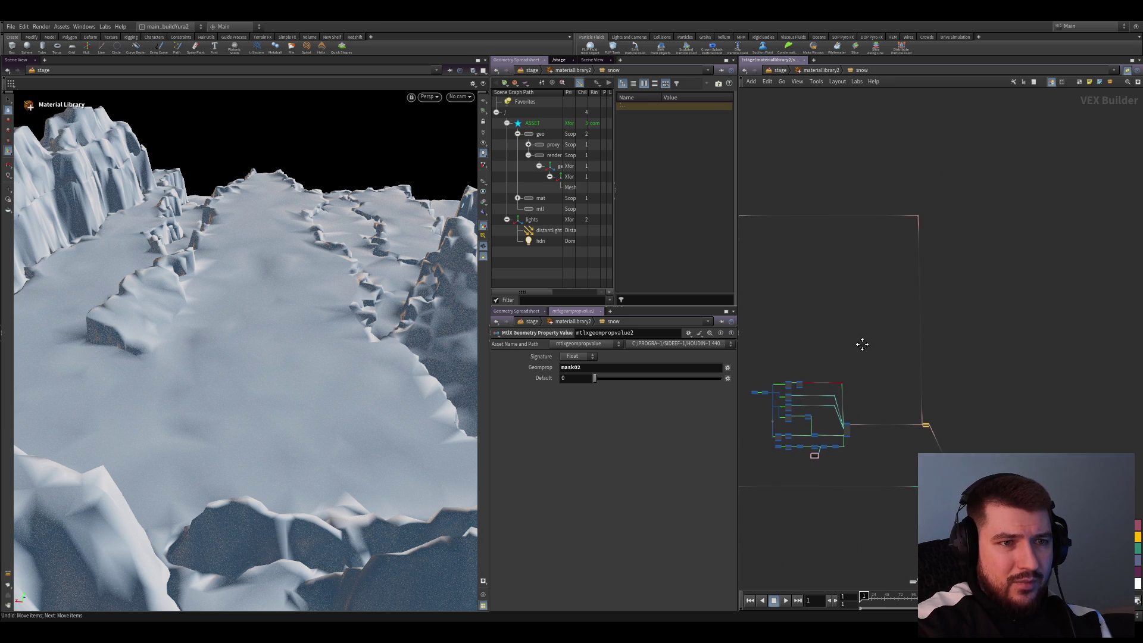
scroll(948, 330, up, 2)
Shift the 19-node cluster further right, near kma_rampconst4
drag(952, 320, 838, 419)
scroll(881, 358, up, 3)
drag(883, 352, 935, 357)
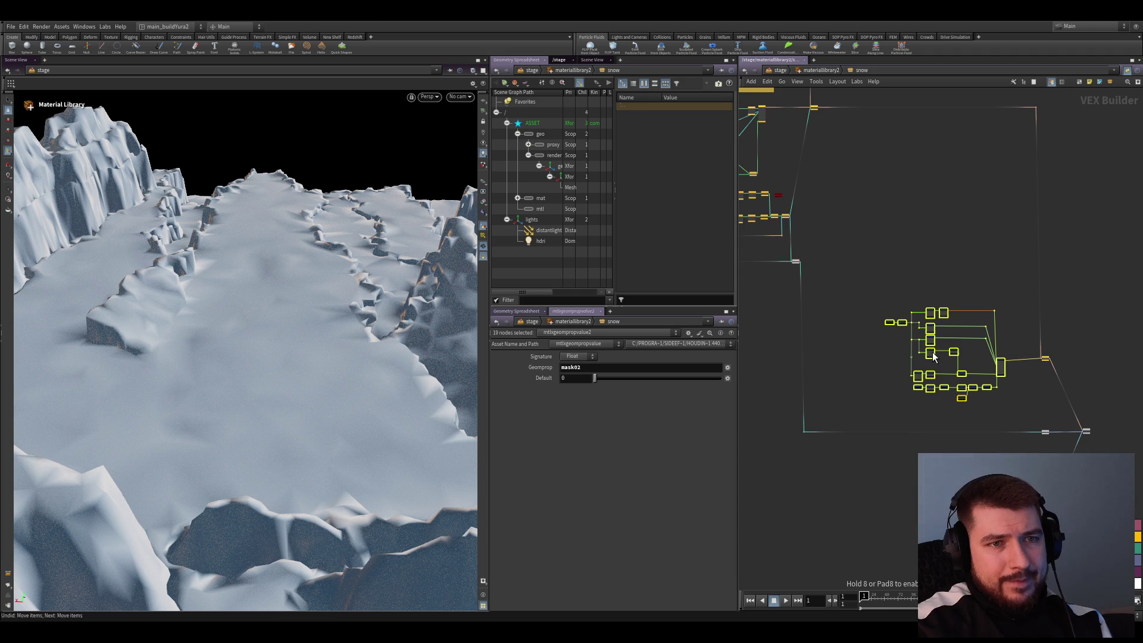
scroll(1020, 408, up, 5)
middle_drag(895, 374, 930, 374)
scroll(981, 313, down, 2)
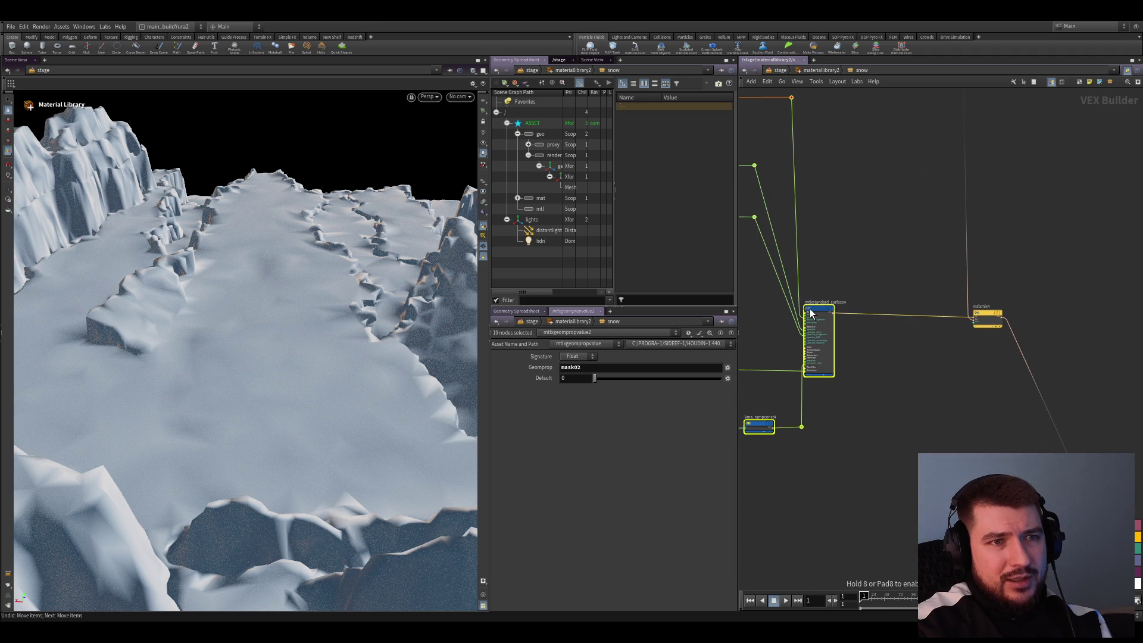
click(883, 265)
Align the upper and lower wire dots so the connections run straight
scroll(931, 351, down, 3)
scroll(917, 319, up, 3)
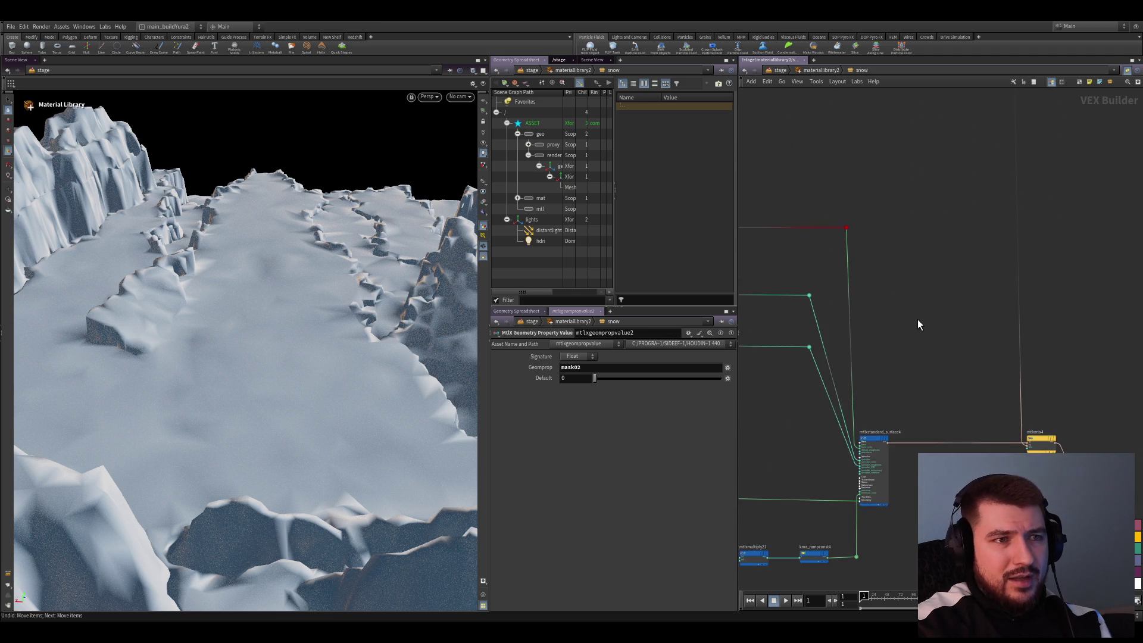
drag(879, 308, 906, 305)
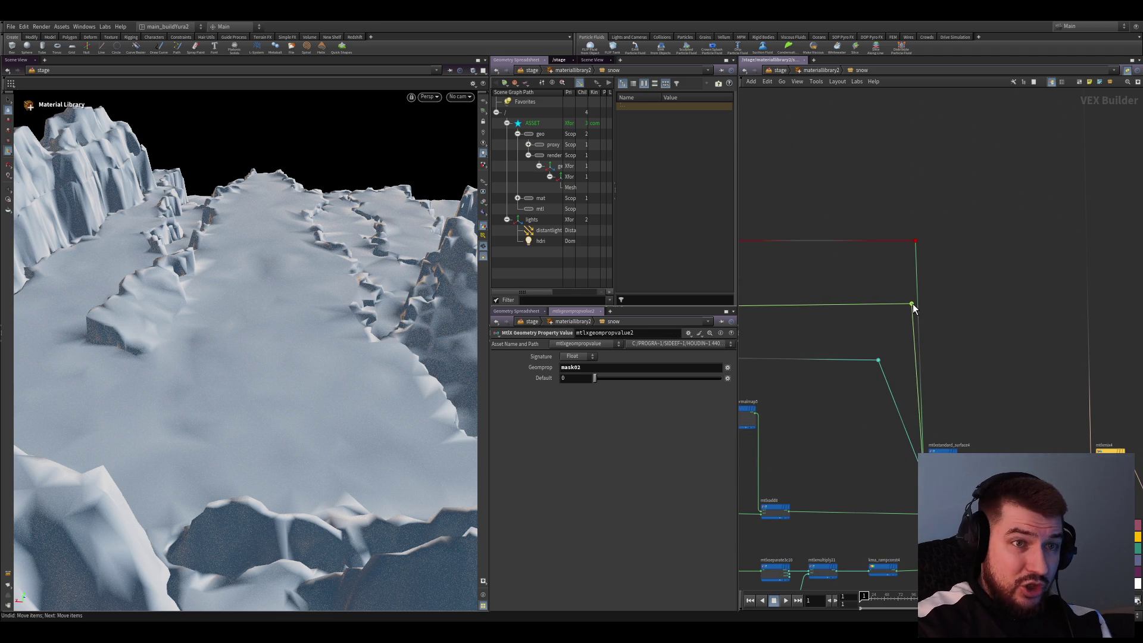
mouse_move(878, 360)
mouse_down()
mouse_move(894, 349)
mouse_move(902, 360)
mouse_up()
scroll(898, 317, up, 2)
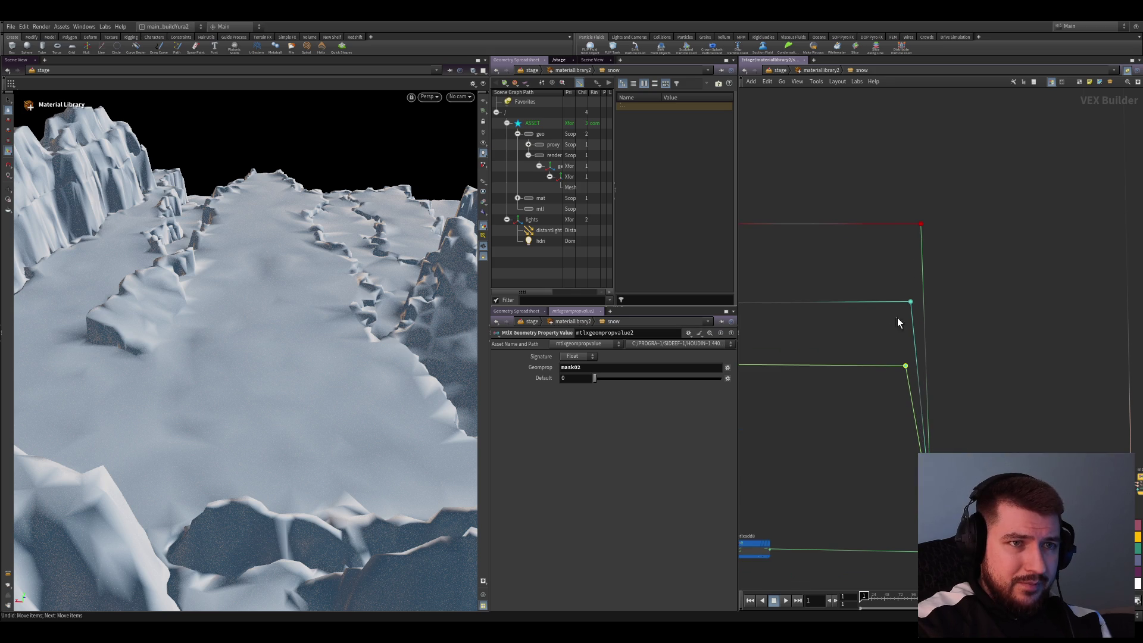
drag(910, 302, 912, 306)
scroll(940, 232, down, 5)
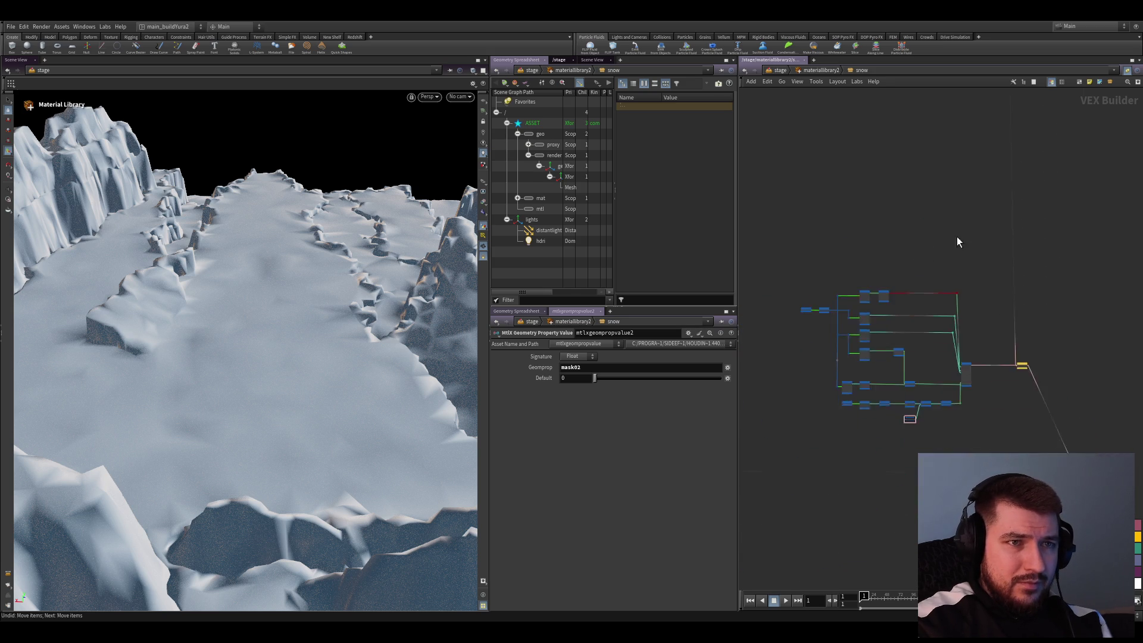
scroll(913, 321, up, 3)
scroll(887, 258, up, 3)
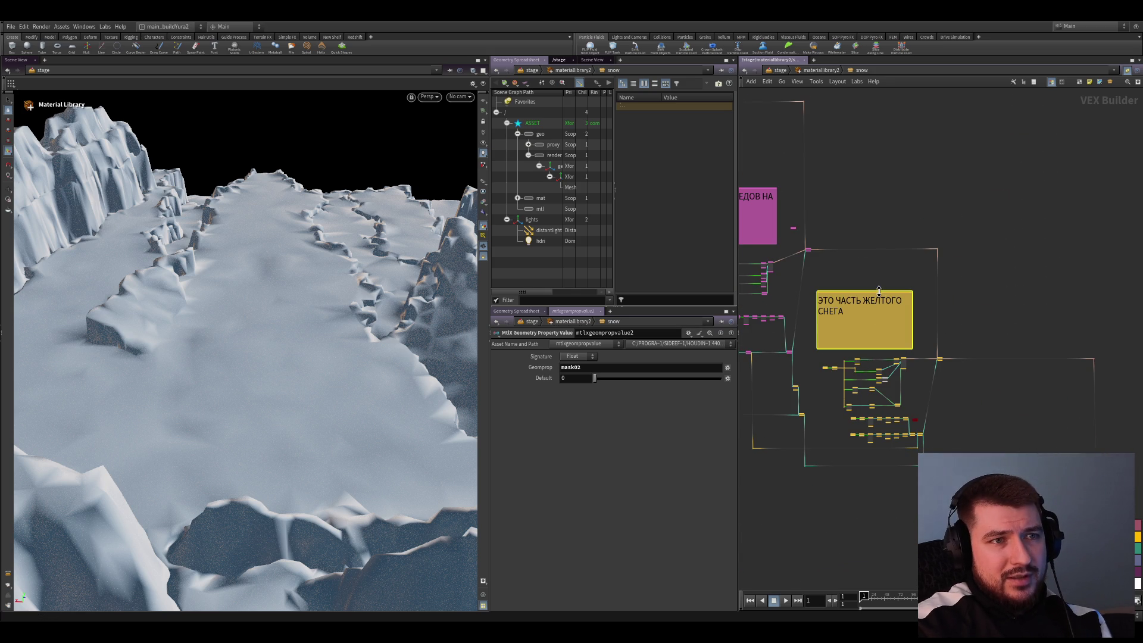
Paste a copy of the yellow sticky note and change its text to ЛЕД
middle_drag(919, 332, 847, 277)
key(ctrl+v)
scroll(946, 383, up, 2)
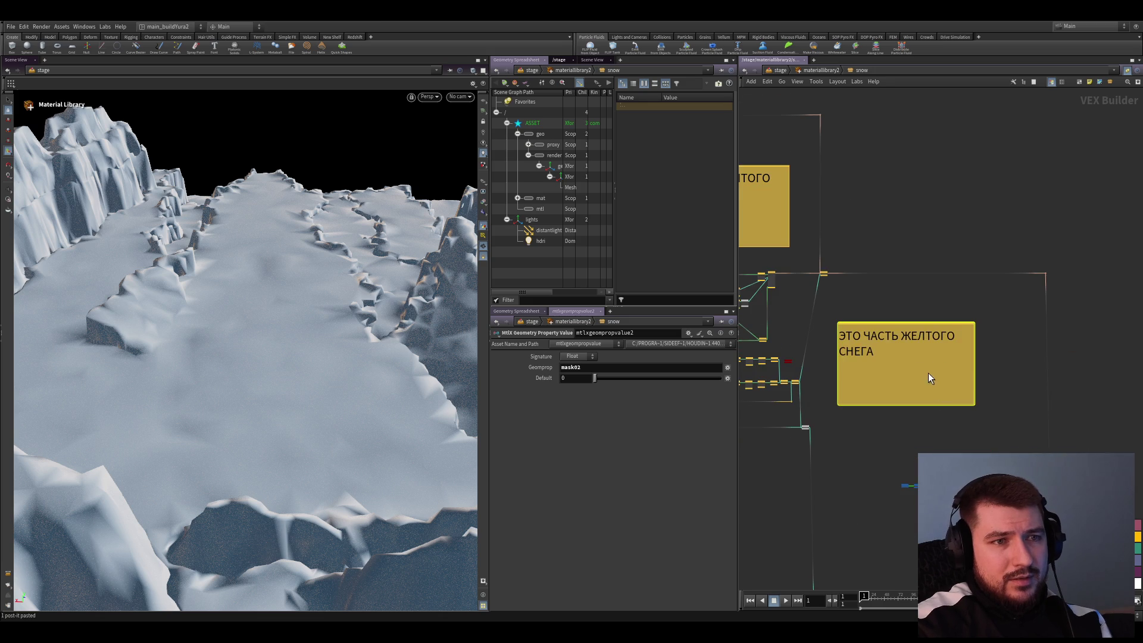
double_click(927, 373)
text(КТ)
key(BackSpace)
key(BackSpace)
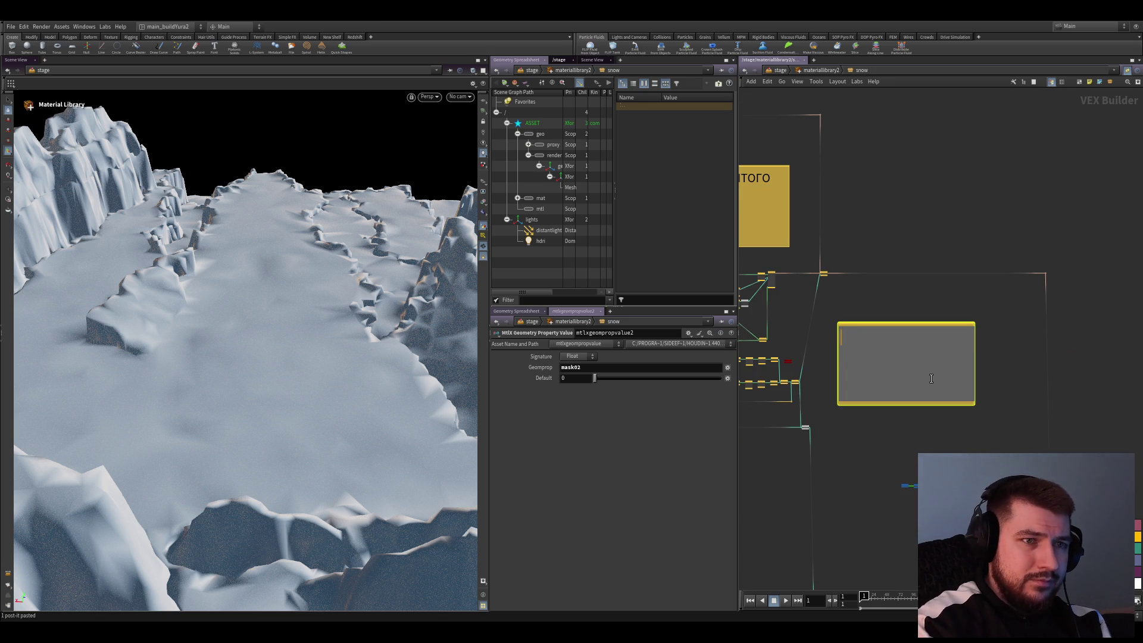
text(лЕД)
middle_drag(939, 370, 905, 339)
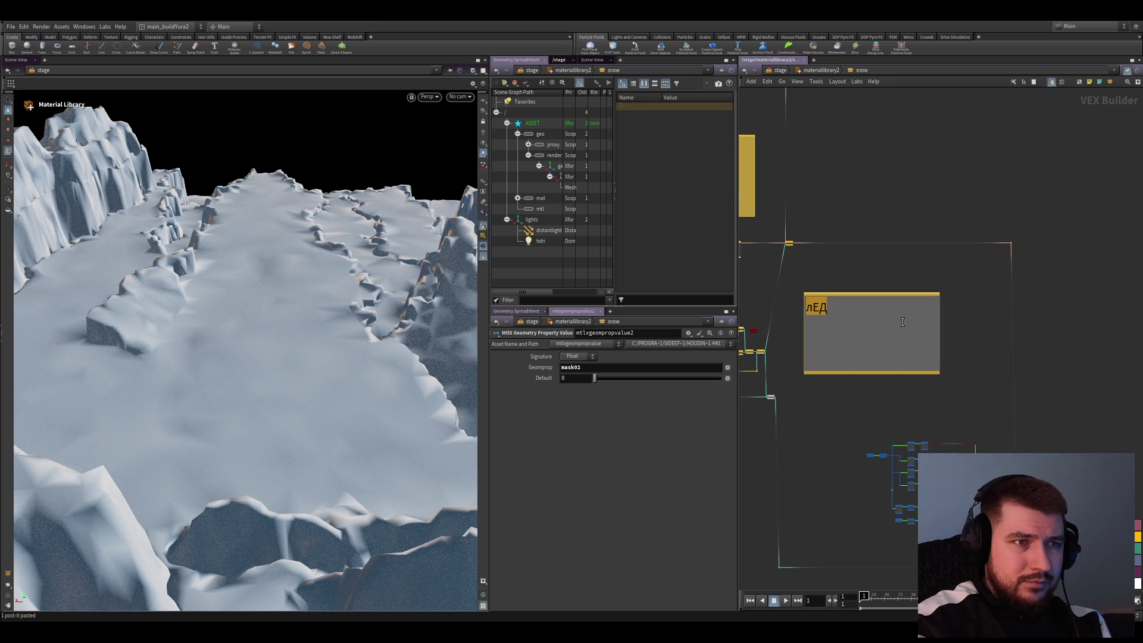
double_click(911, 333)
key(BackSpace)
key(BackSpace)
key(BackSpace)
text(ЛЕД)
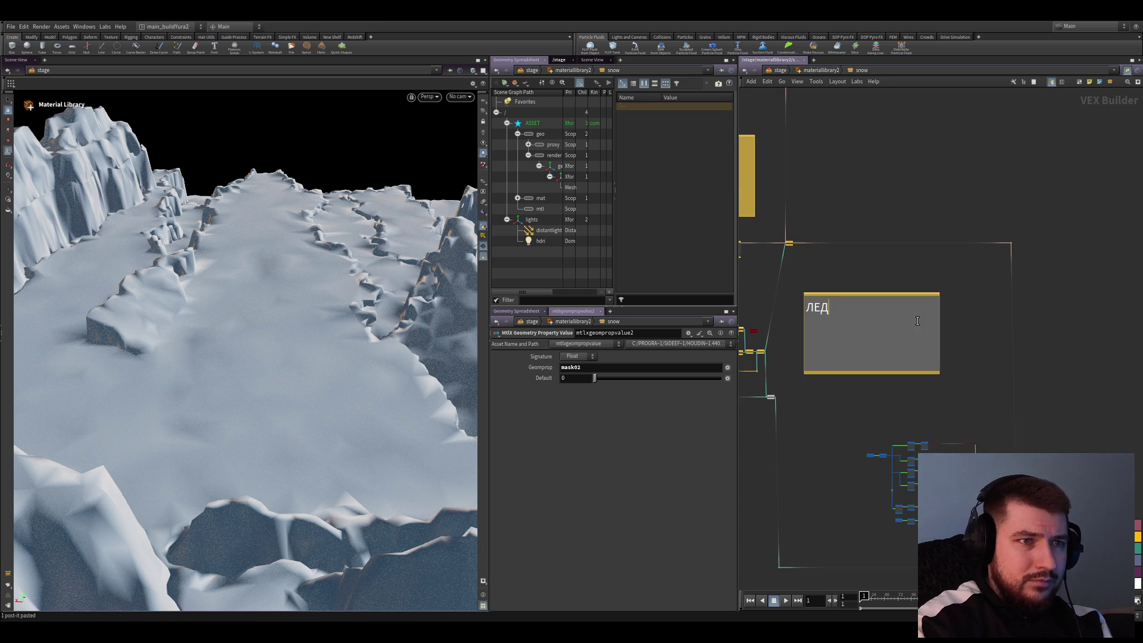
Shrink the ЛЕД note to fit its label, colour it purple, and position it
drag(924, 317, 967, 346)
mouse_move(982, 406)
mouse_down()
mouse_move(879, 350)
mouse_move(926, 363)
mouse_up()
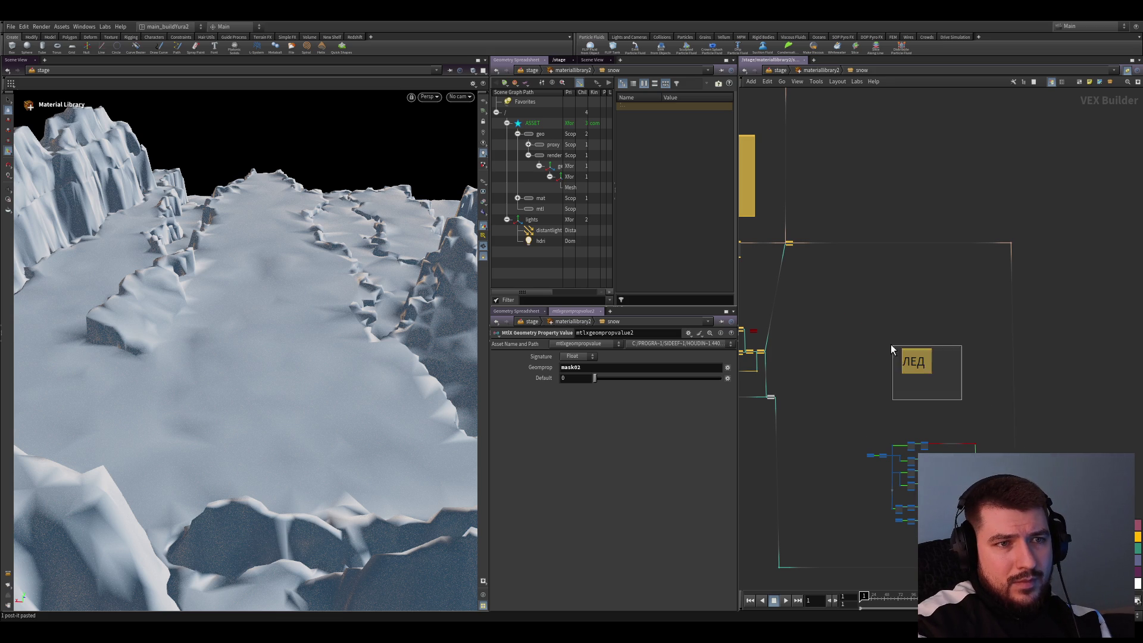
click(1138, 562)
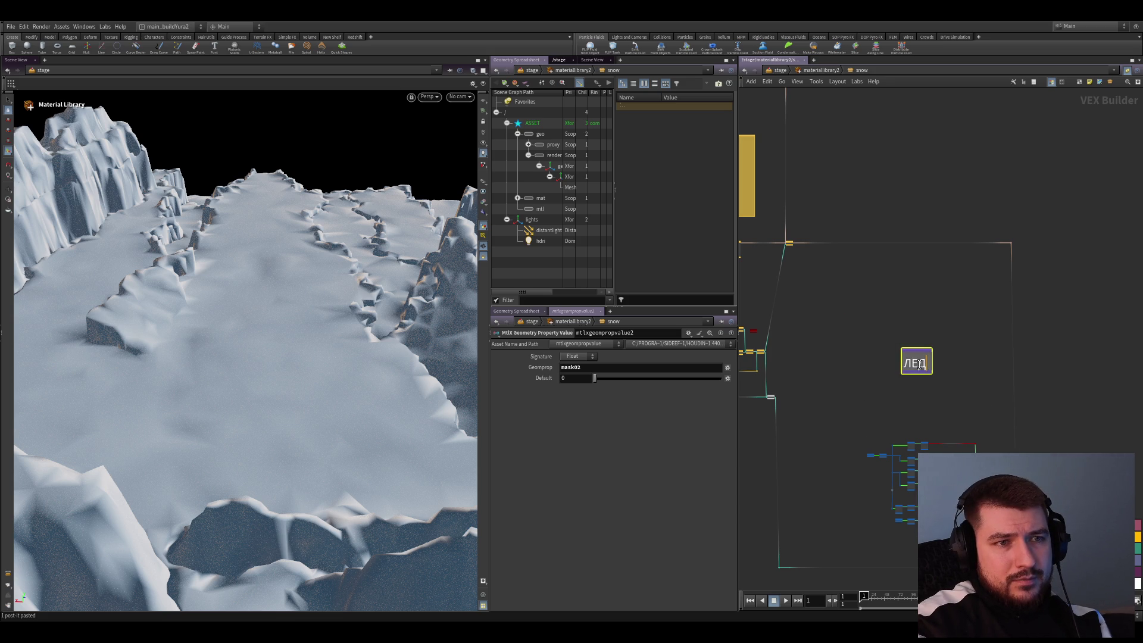
scroll(938, 381, up, 3)
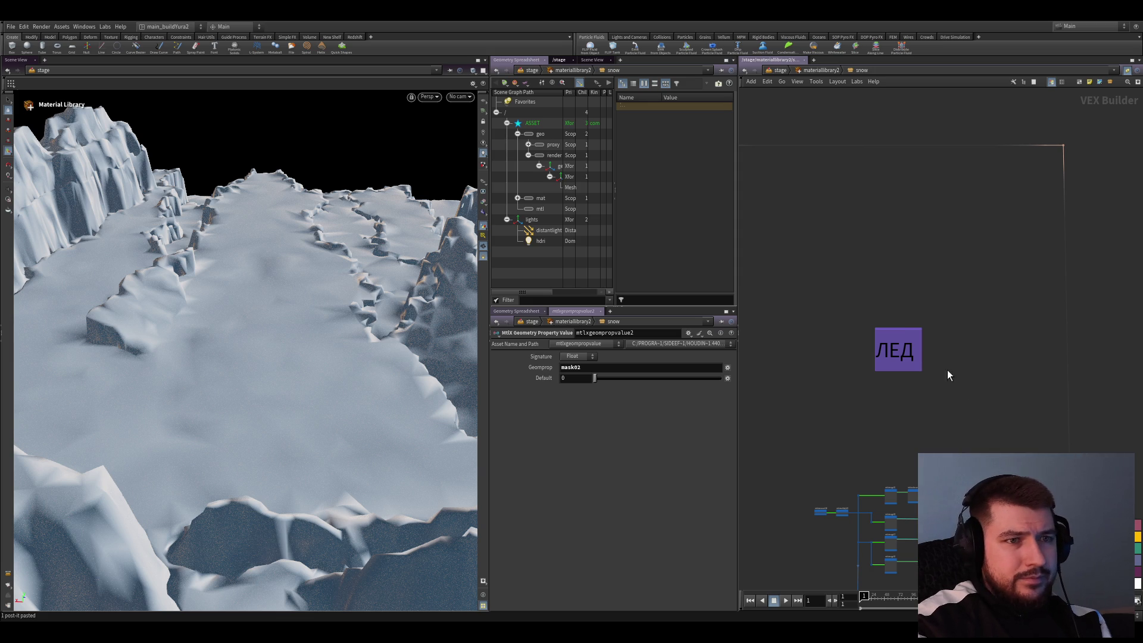
click(901, 354)
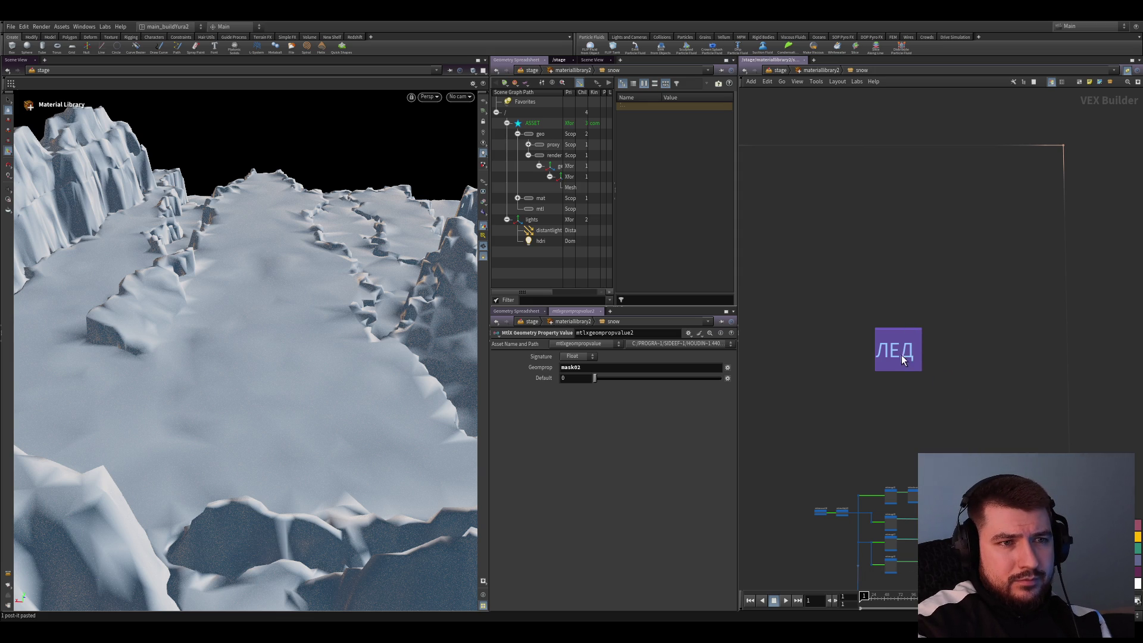
key(Escape)
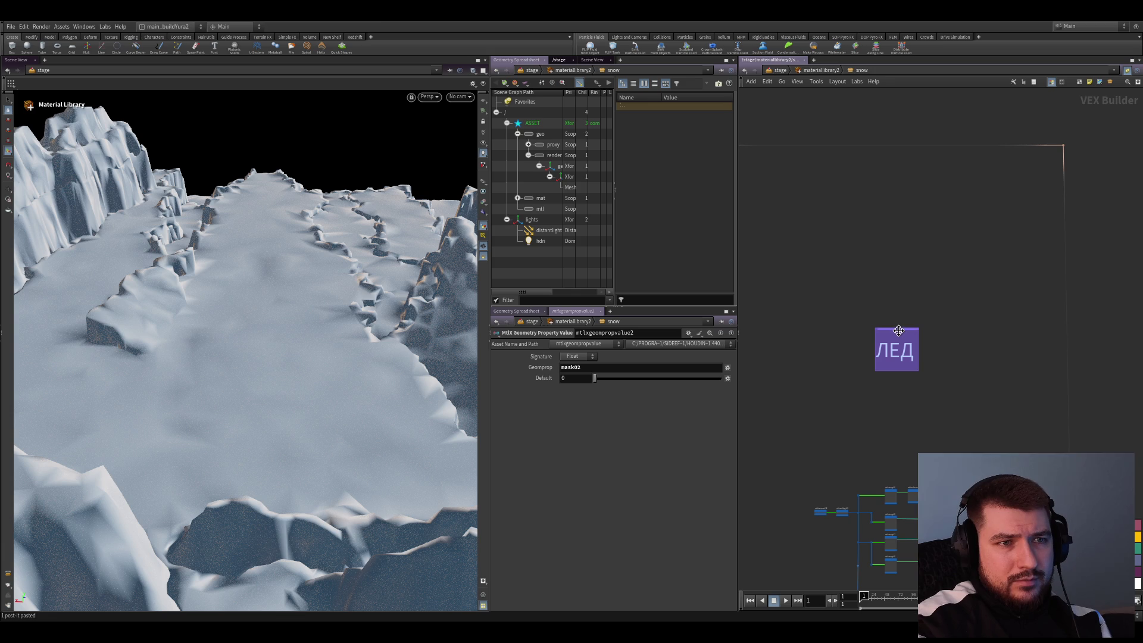
drag(898, 330, 860, 371)
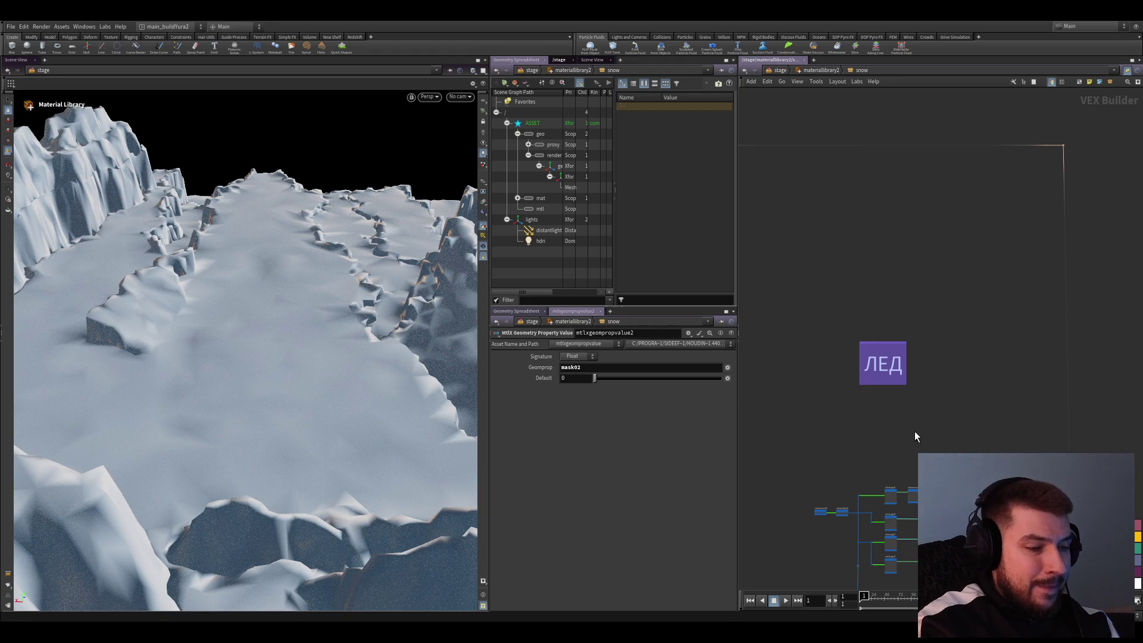
Zoom the view out over the snow material network
scroll(883, 459, down, 5)
Frame all network nodes and select the mtlxgeompropvalue2 node
scroll(922, 419, up, 10)
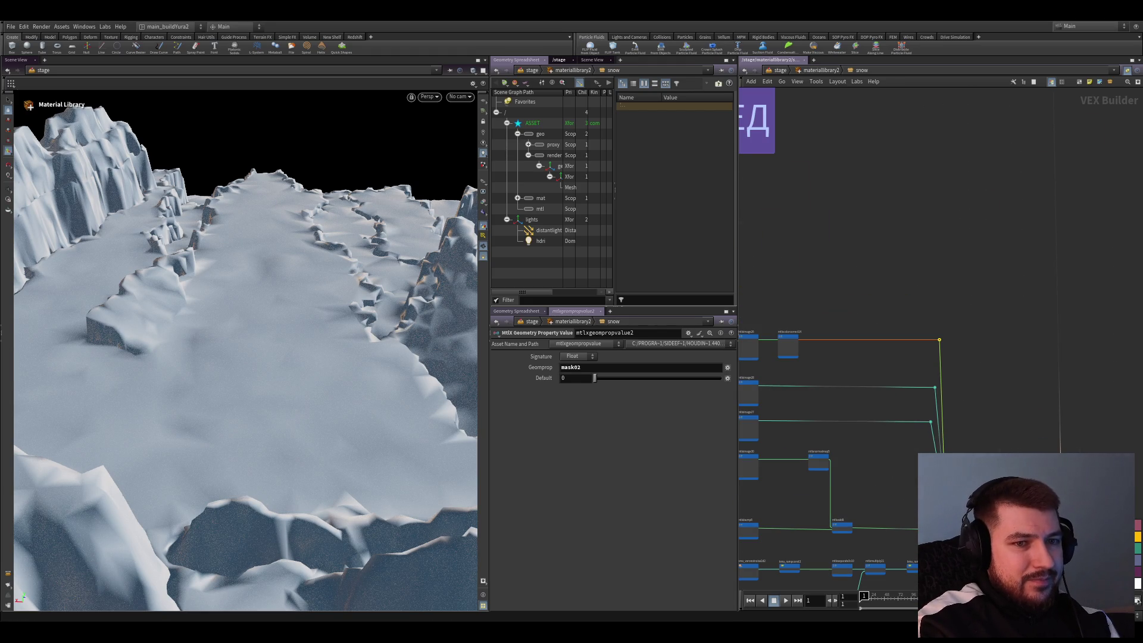
scroll(988, 392, down, 4)
middle_drag(989, 419, 966, 353)
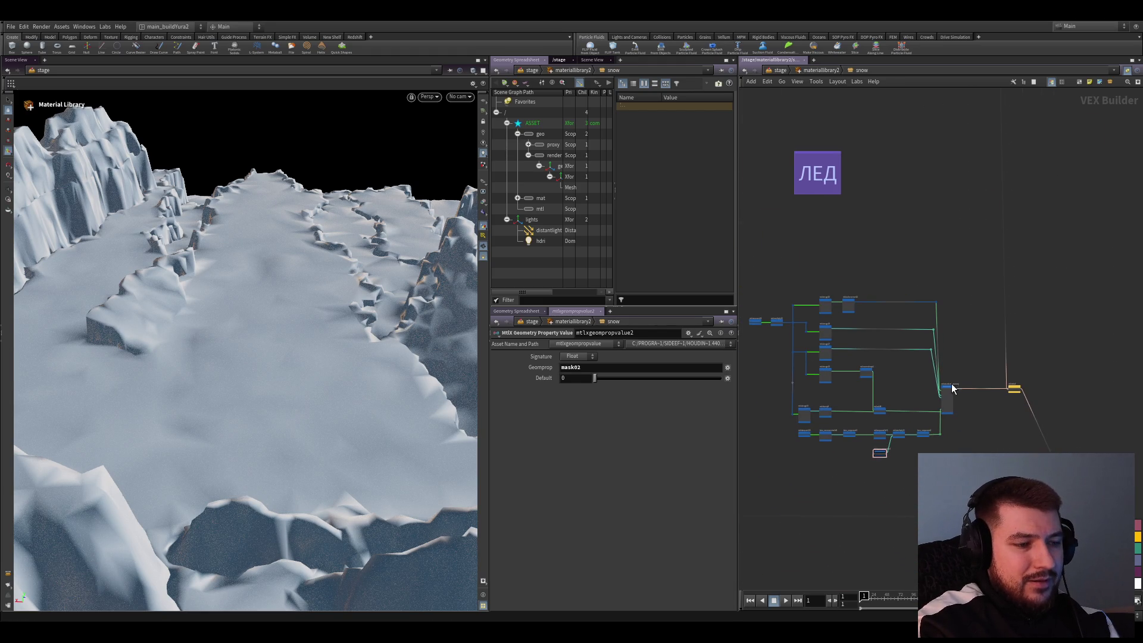
key(ctrl+a)
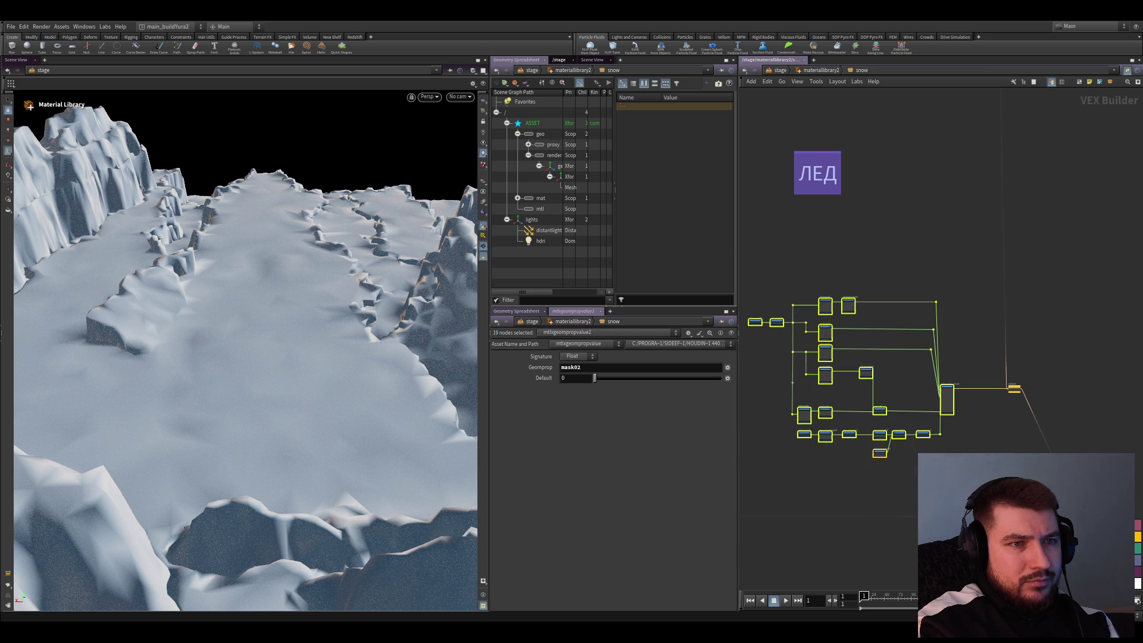
scroll(1089, 385, down, 2)
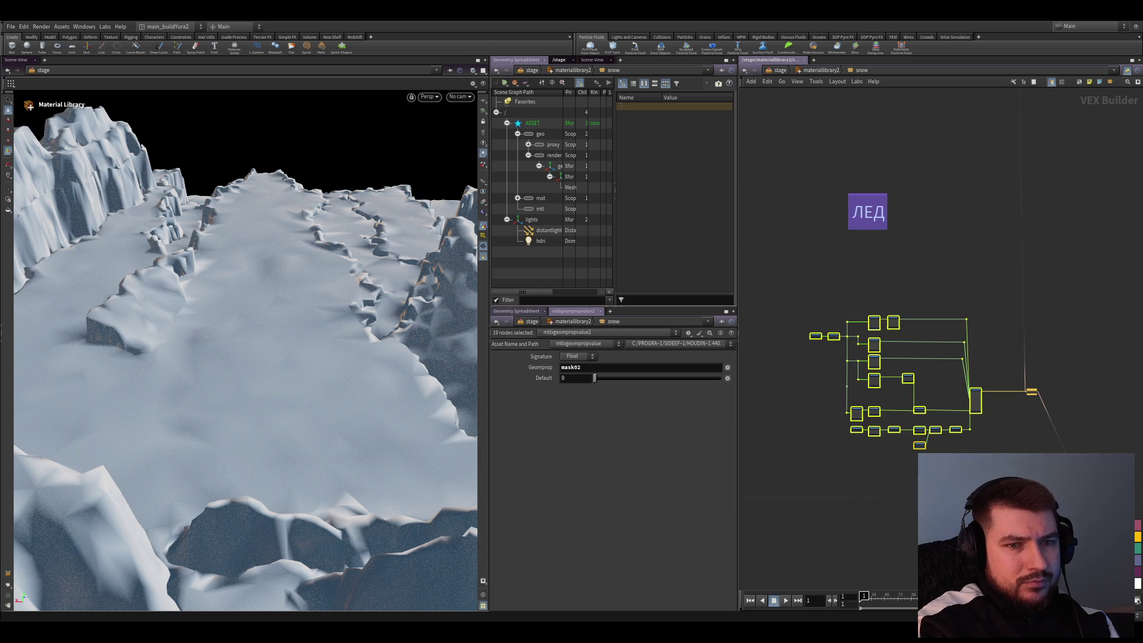
click(919, 445)
Save the scene as ice_king_render_sh010_v011.hip
scroll(959, 429, up, 5)
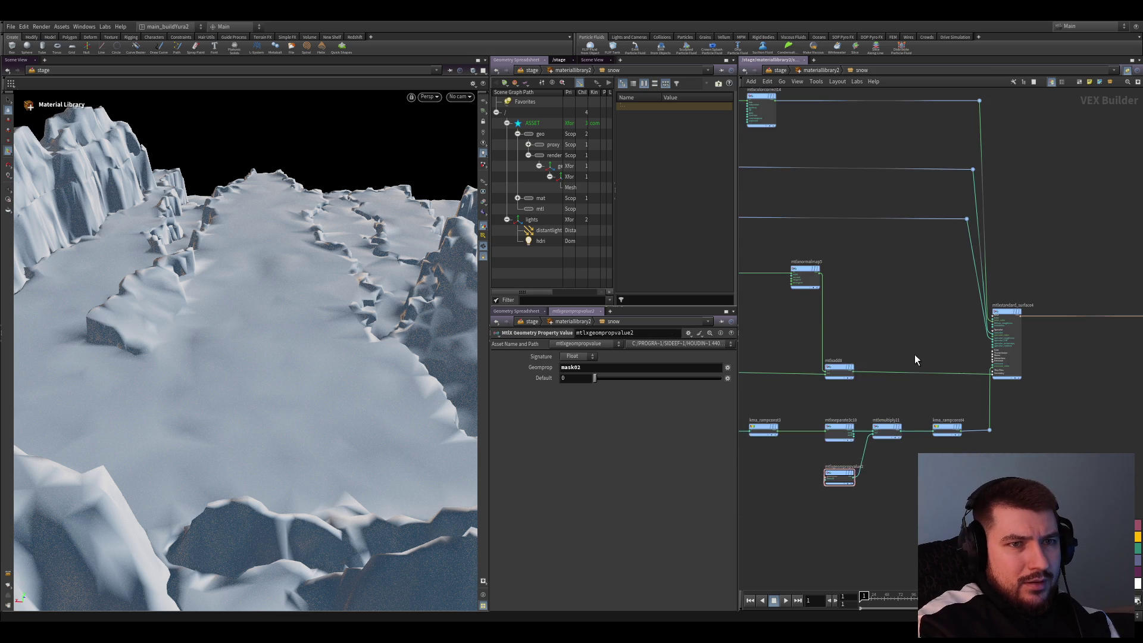
scroll(916, 360, down, 3)
scroll(928, 405, up, 5)
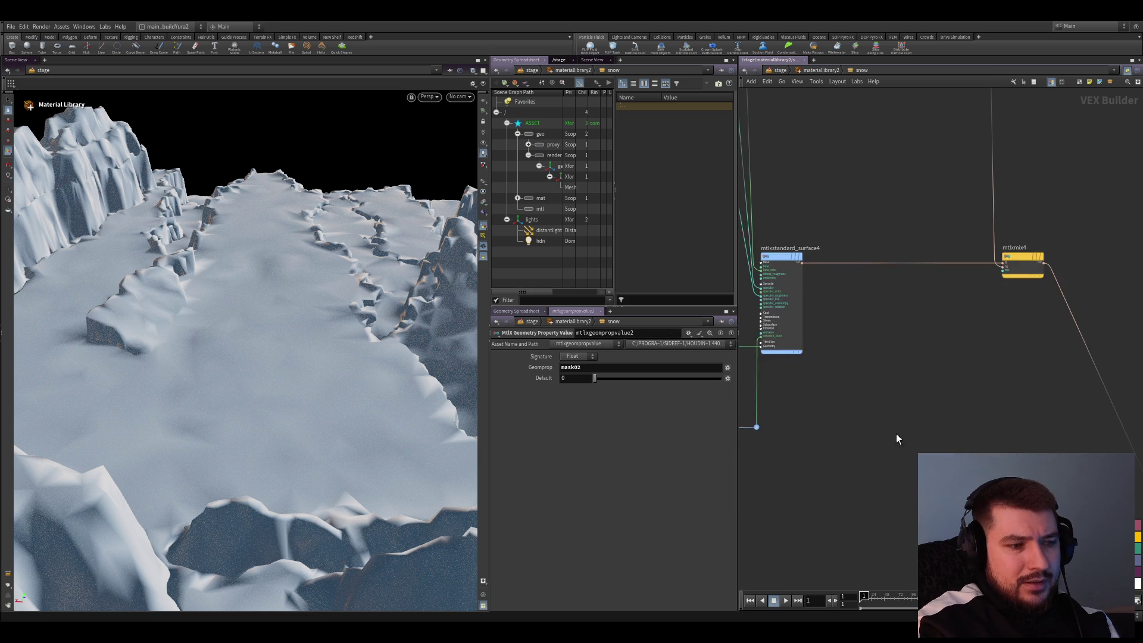
scroll(929, 438, down, 2)
key(ctrl+s)
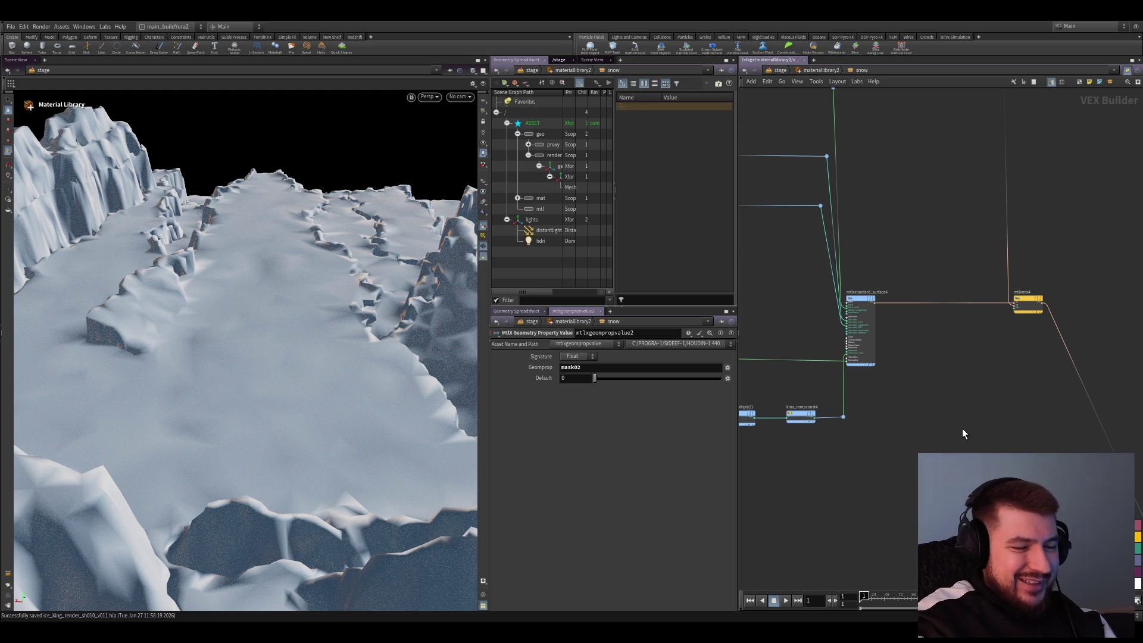
scroll(953, 424, down, 2)
middle_drag(932, 417, 937, 440)
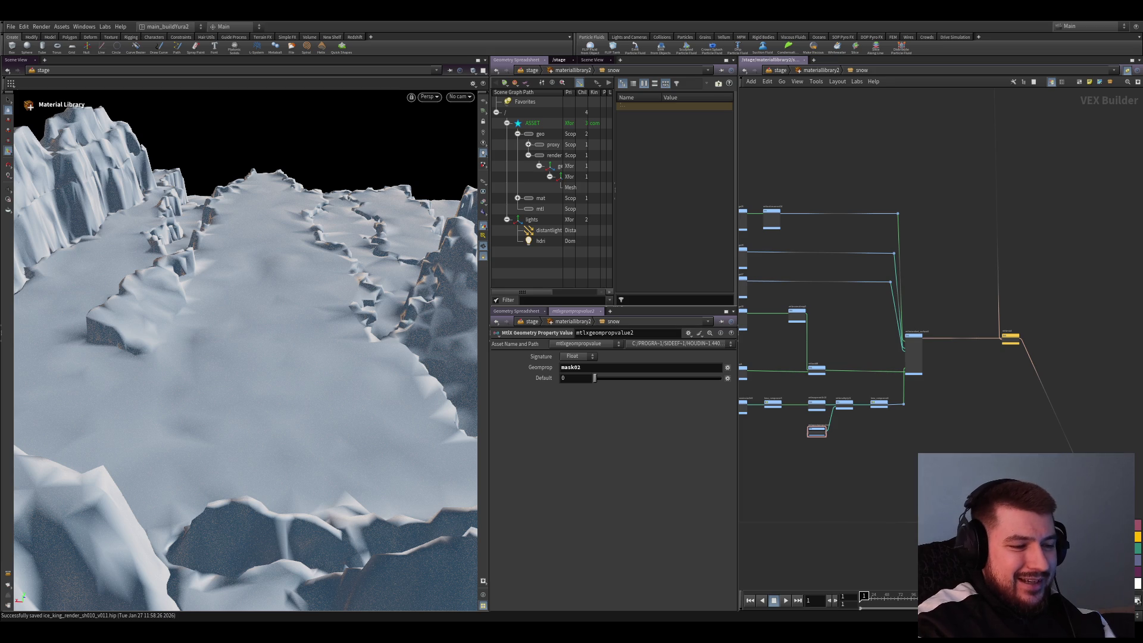
scroll(955, 430, up, 2)
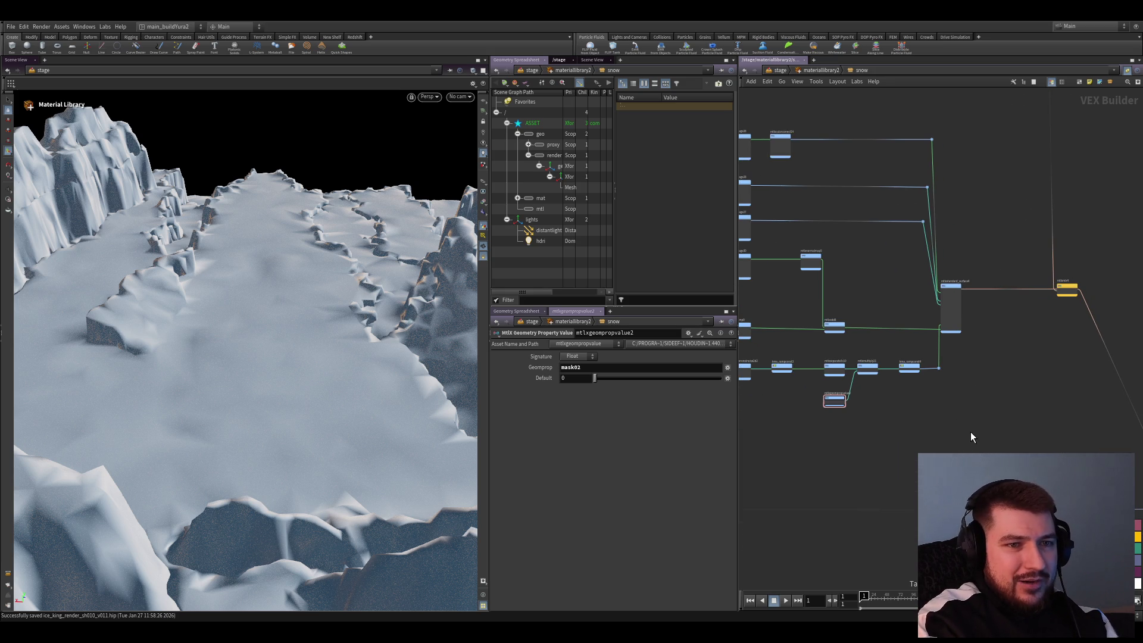
Add mtlxgeompropvalue3 reading geomprop 'mask' and wire it into mtlxmix4's mix input
scroll(970, 438, up, 2)
key(ctrl+v)
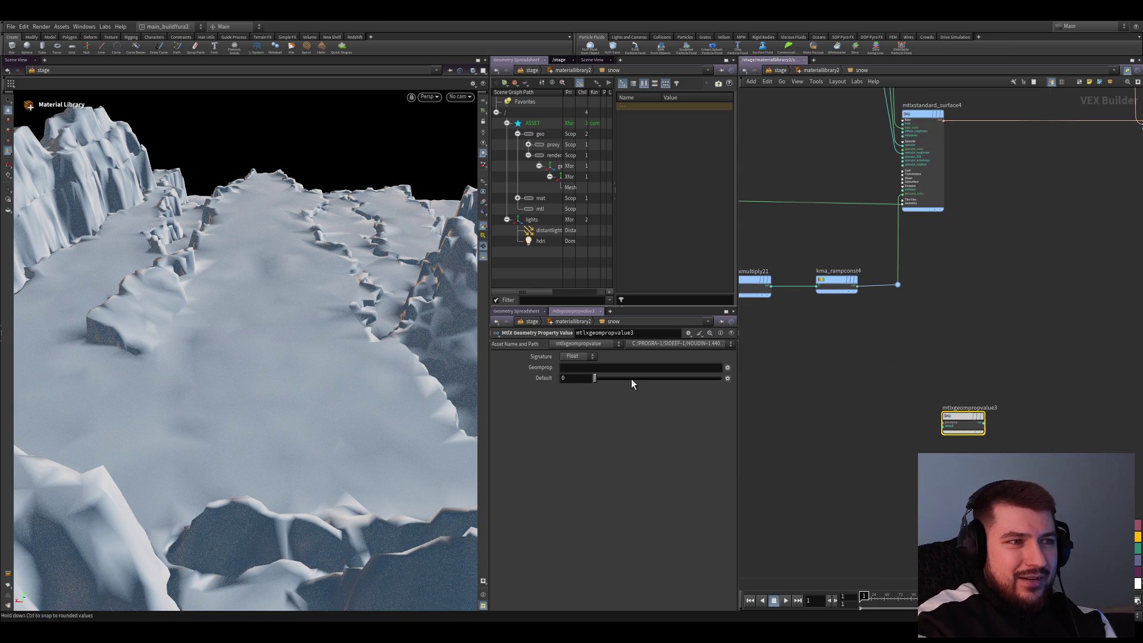
triple_click(641, 369)
key(BackSpace)
text(mask)
key(Return)
click(984, 417)
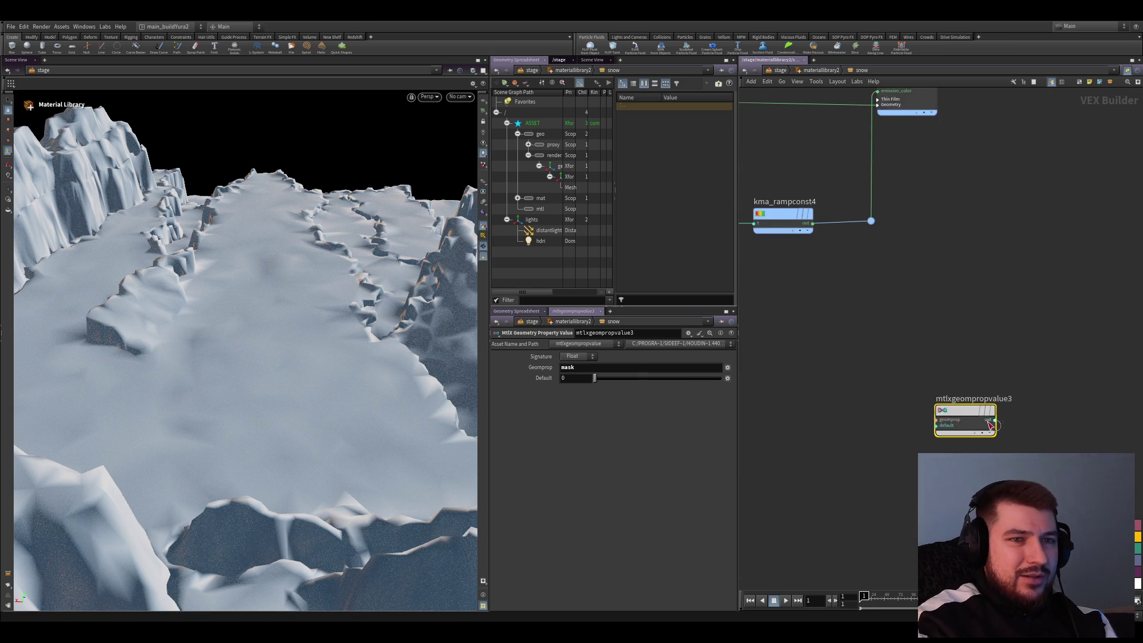
click(1000, 185)
Nudge mtlxgeompropvalue3 right, frame the whole graph, and save the scene
scroll(969, 288, down, 3)
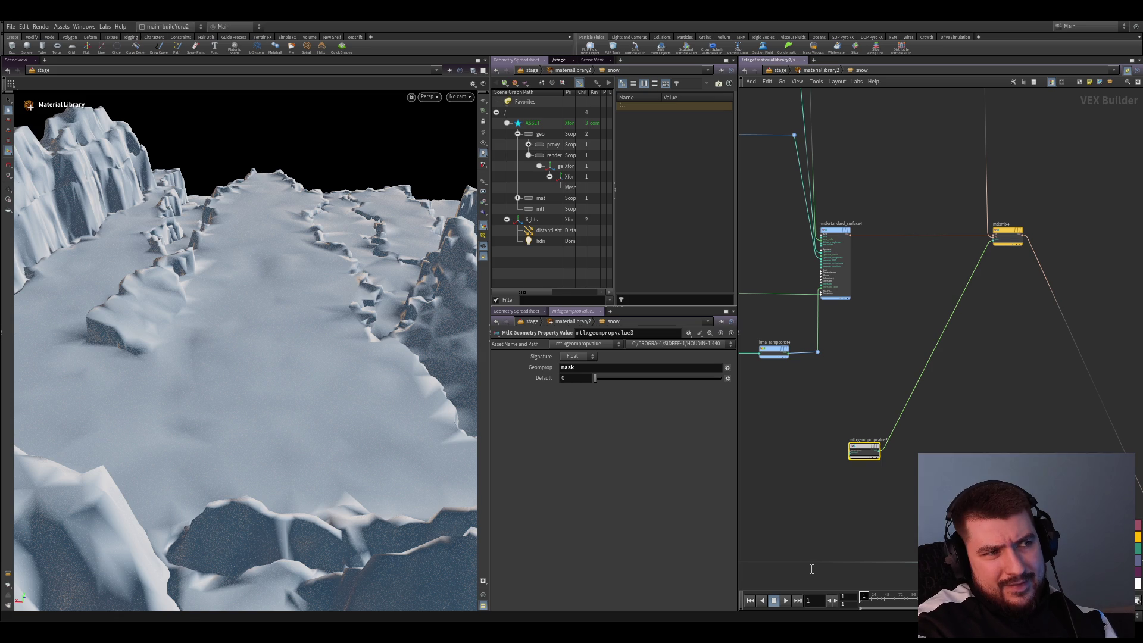
scroll(866, 449, up, 5)
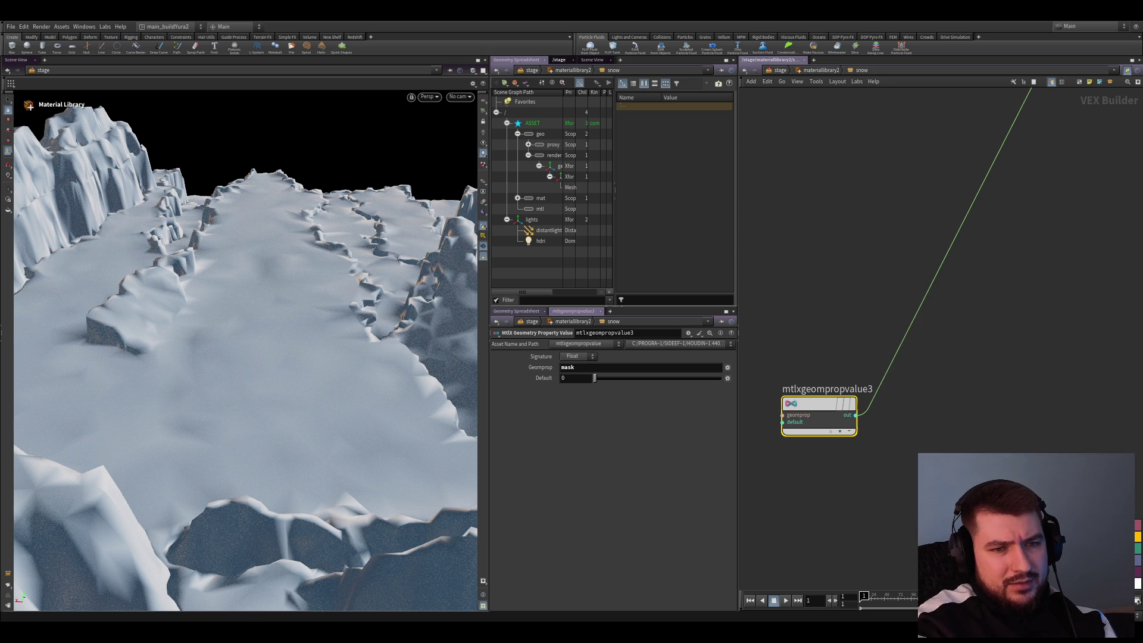
scroll(911, 494, down, 5)
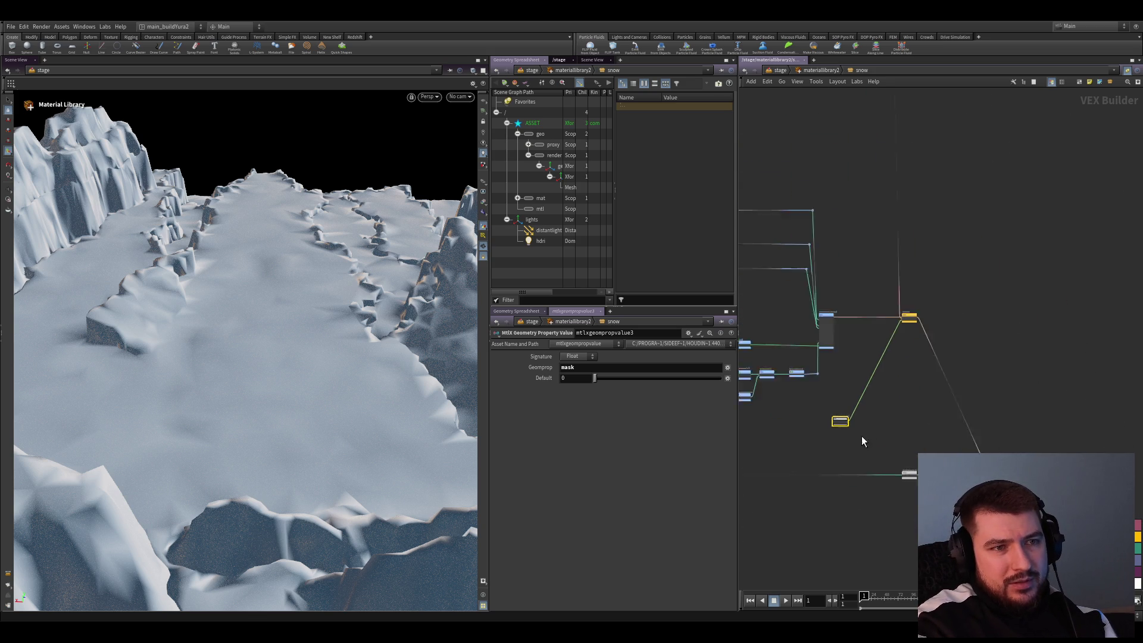
drag(870, 407, 904, 404)
key(h)
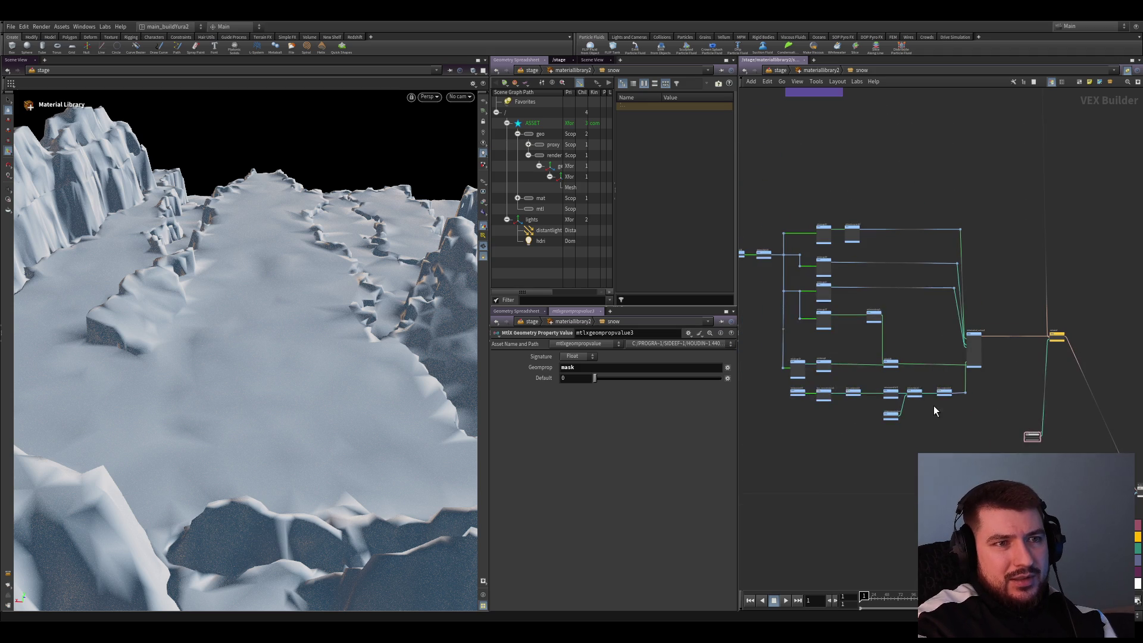
key(ctrl+s)
middle_drag(898, 184, 880, 258)
scroll(874, 247, up, 5)
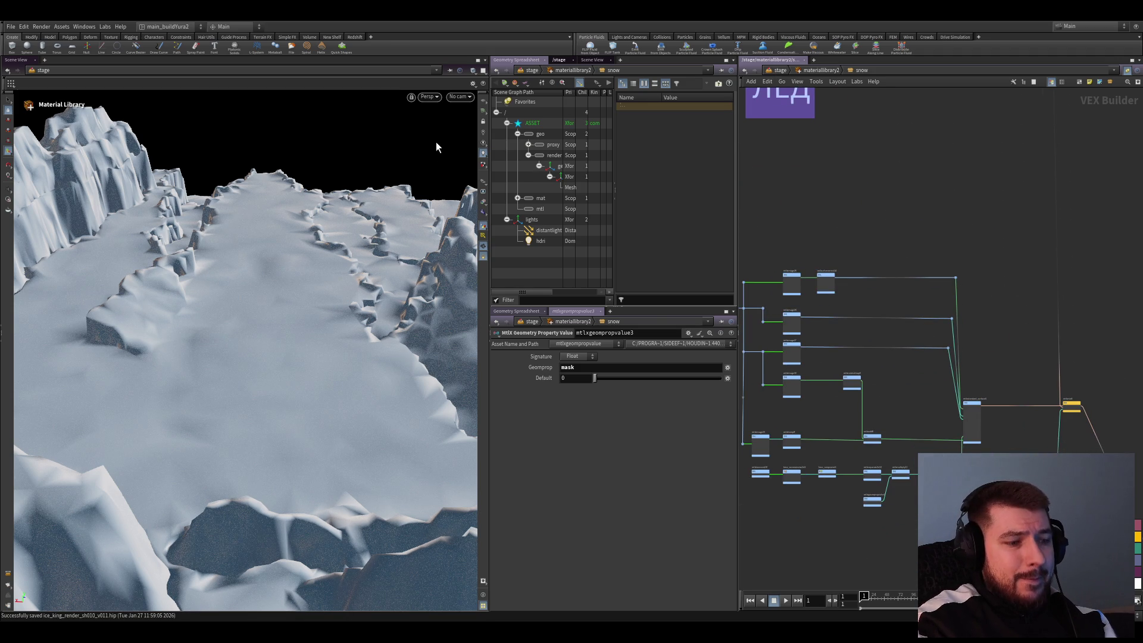
scroll(924, 422, down, 5)
Pan around the snow VEX Builder network to review its sticky-noted node groups
scroll(924, 422, down, 4)
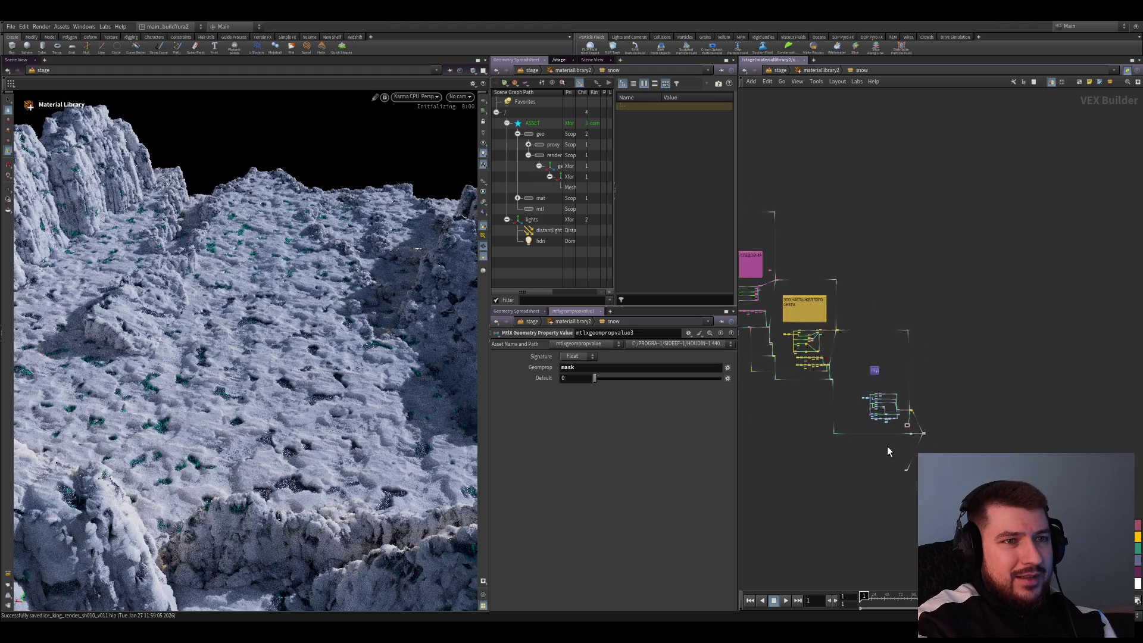
mouse_move(887, 449)
middle_down()
mouse_move(971, 409)
mouse_move(995, 365)
mouse_move(990, 338)
mouse_move(1005, 357)
mouse_move(842, 250)
mouse_move(845, 341)
middle_up()
scroll(1005, 368, up, 3)
scroll(1036, 357, down, 1)
scroll(1037, 357, up, 1)
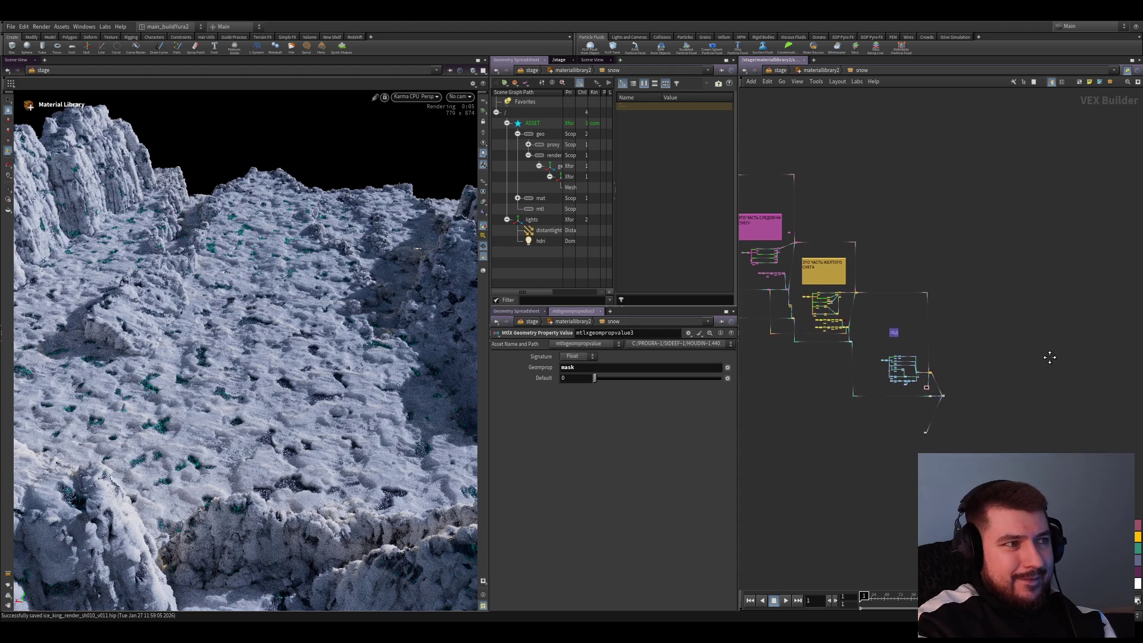
middle_drag(1046, 357, 1033, 325)
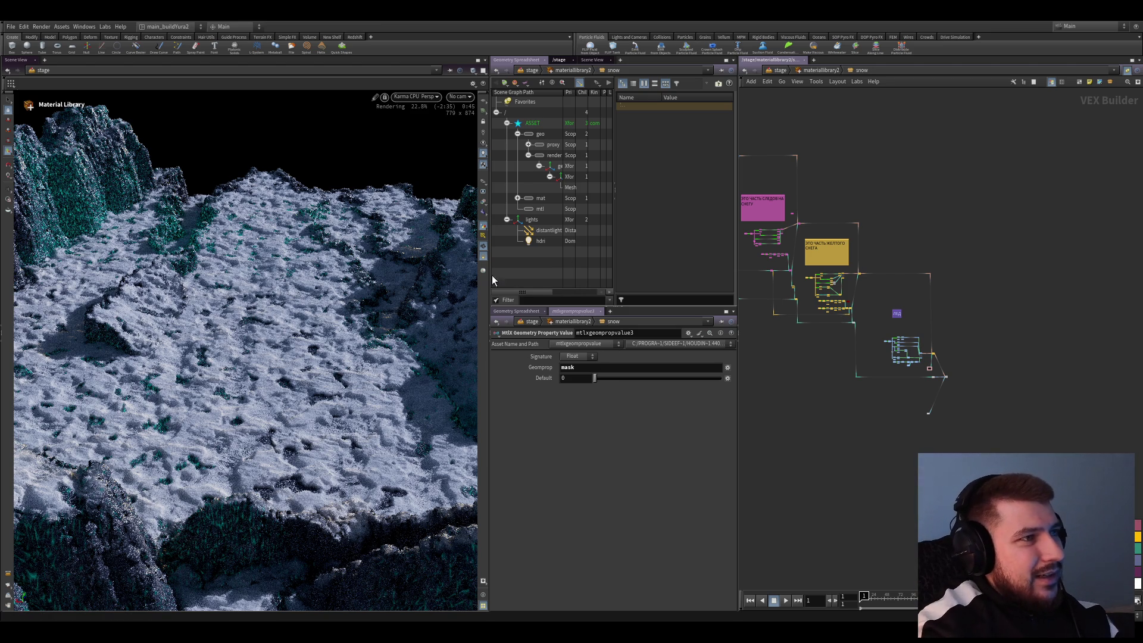
scroll(827, 467, down, 4)
middle_drag(826, 467, 864, 465)
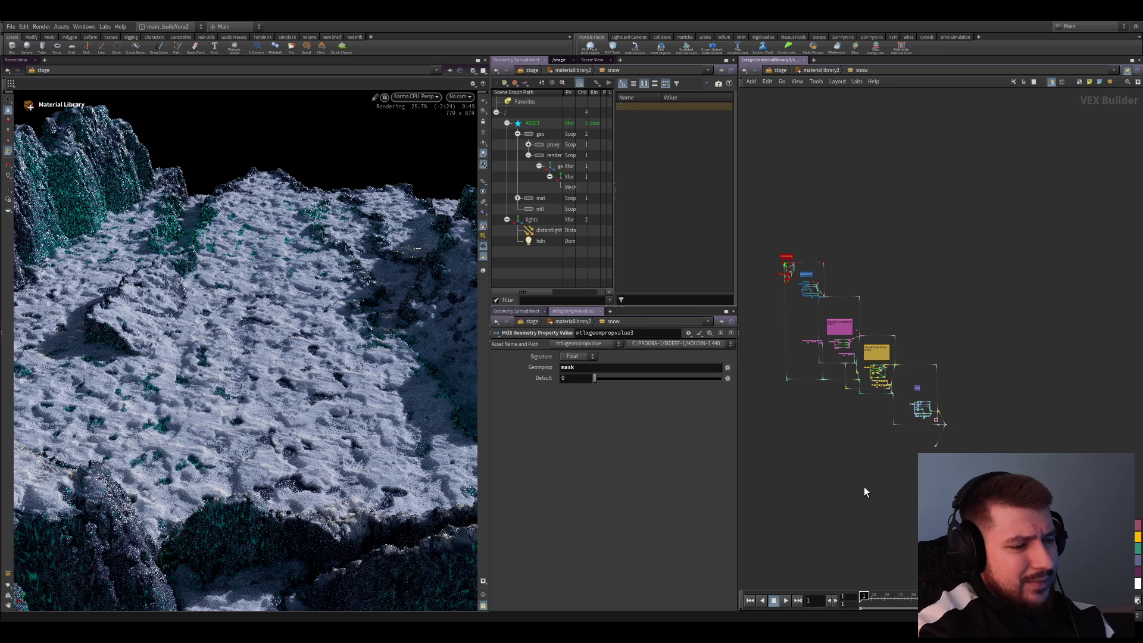
scroll(863, 487, down, 3)
scroll(862, 474, up, 8)
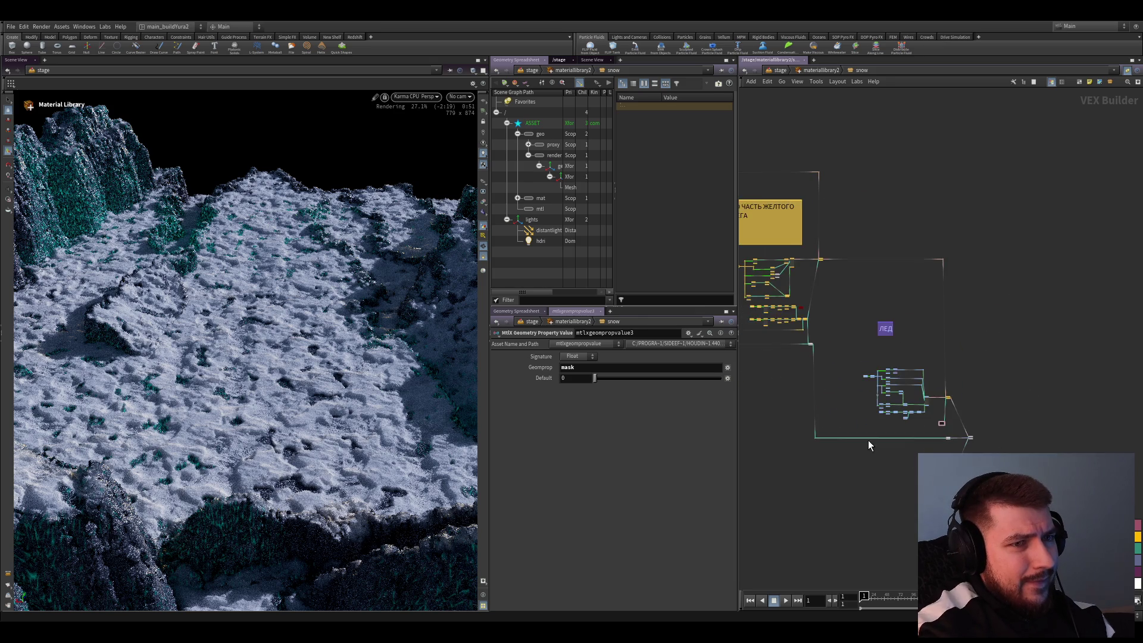
middle_drag(868, 440, 858, 438)
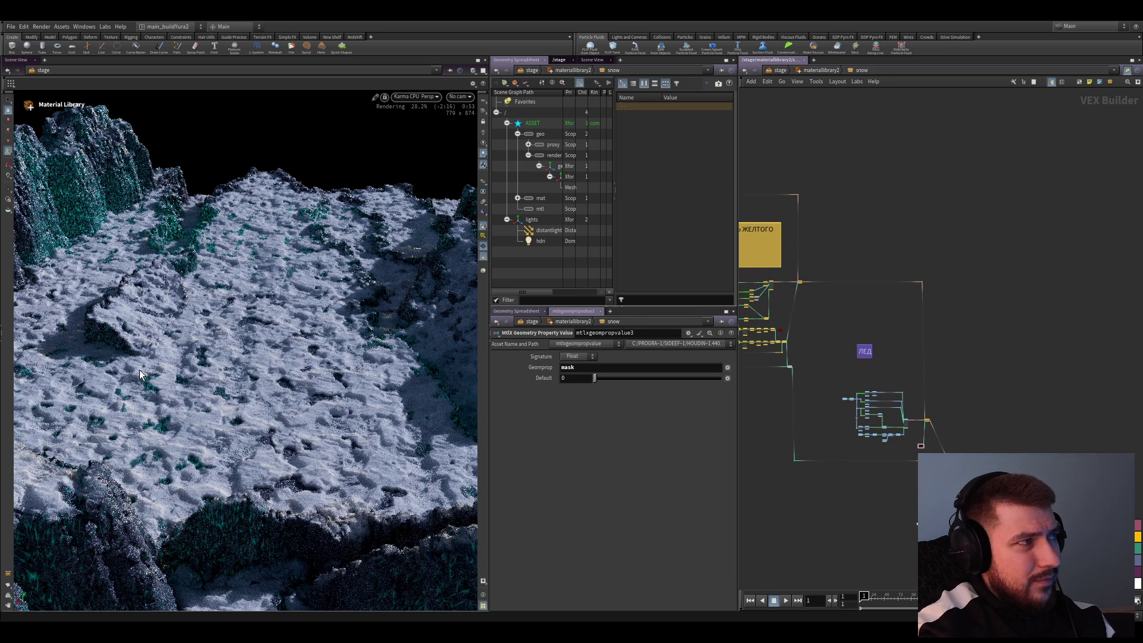
scroll(966, 370, down, 5)
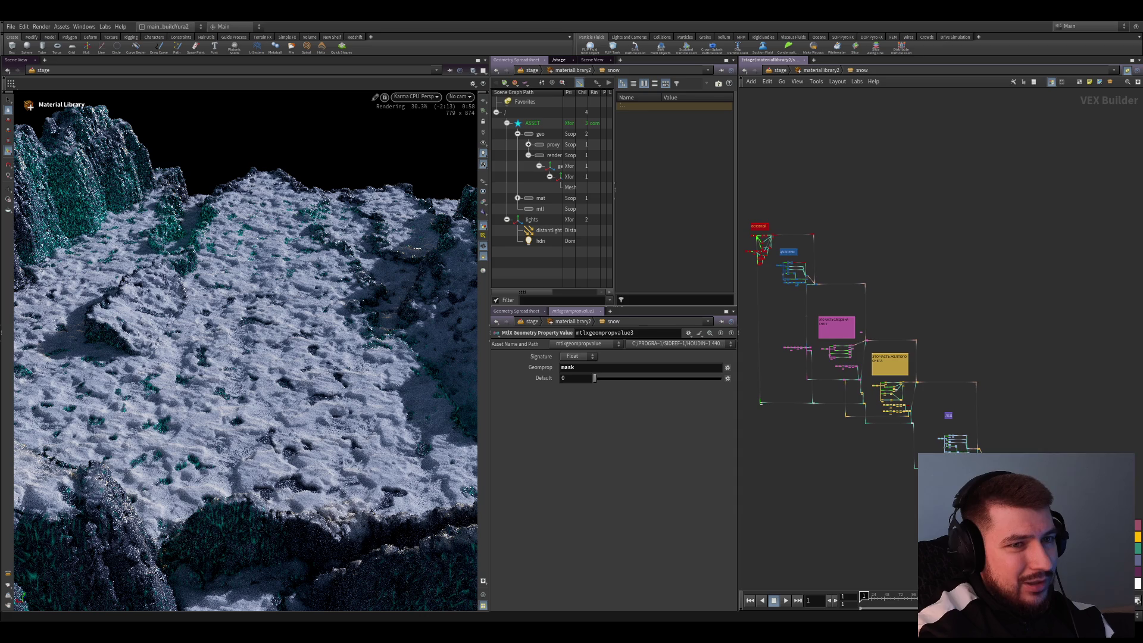
Clear the node selection and save the scene as ice_king_render_sh010_v011.hip
drag(1018, 589, 722, 191)
scroll(1035, 366, up, 4)
scroll(1067, 394, up, 2)
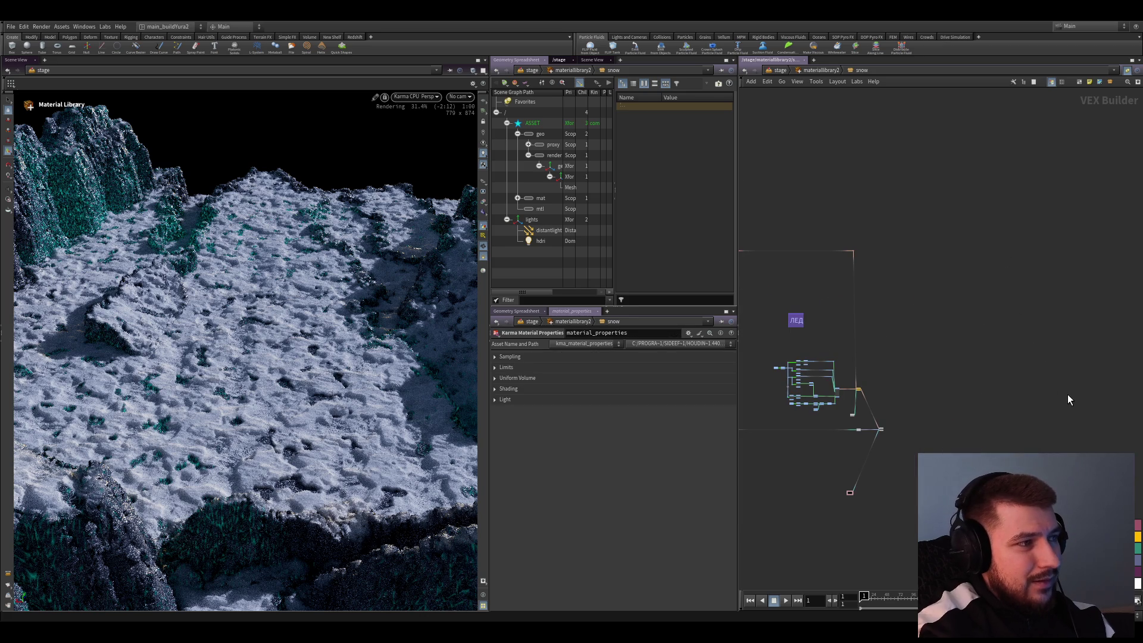
scroll(1062, 395, down, 2)
scroll(997, 388, down, 2)
scroll(945, 380, up, 2)
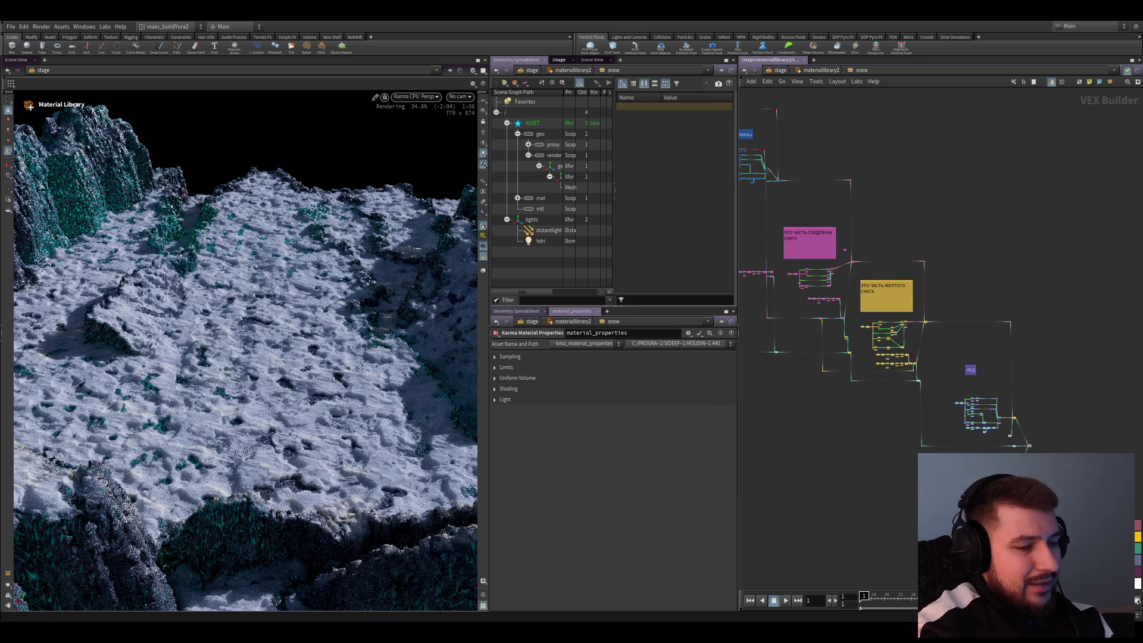
scroll(863, 432, up, 3)
scroll(894, 442, down, 5)
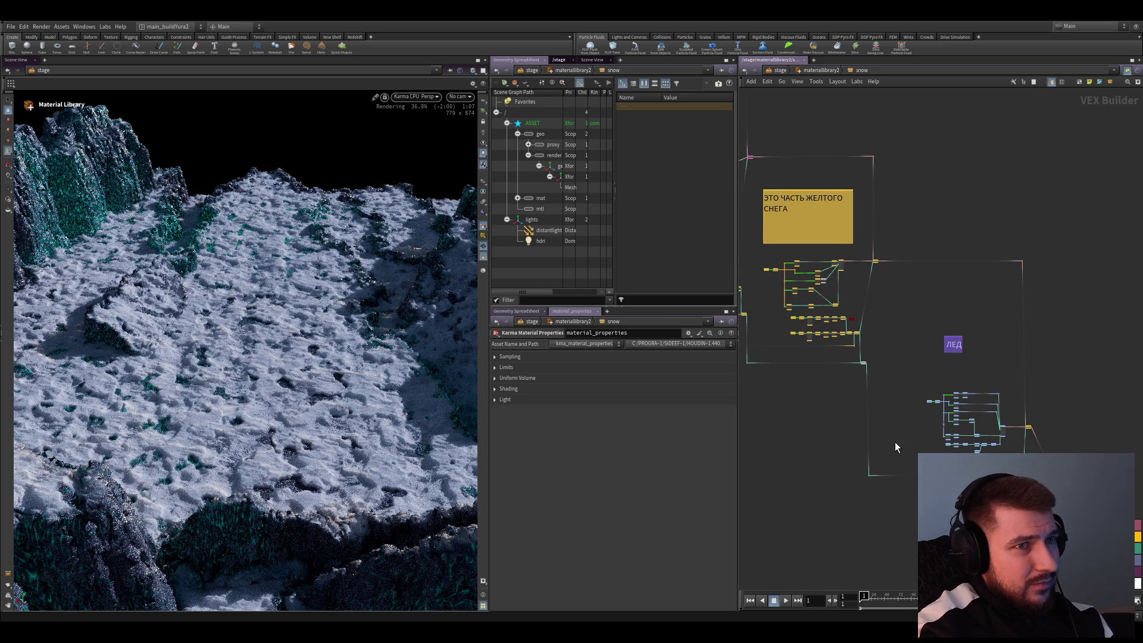
scroll(866, 406, up, 1)
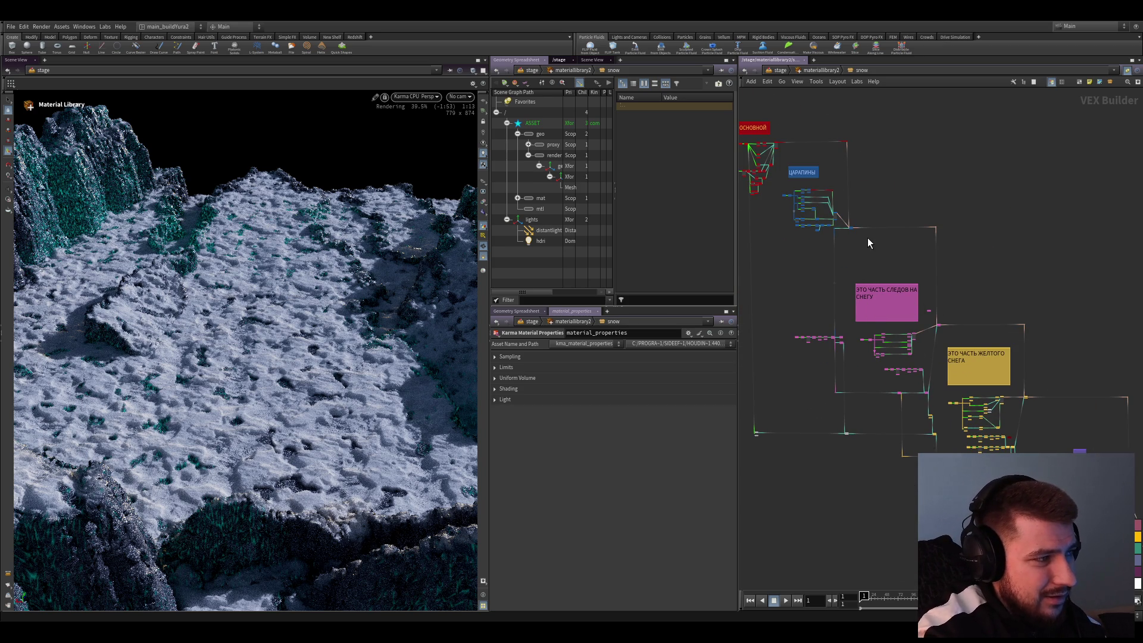
scroll(1012, 387, up, 2)
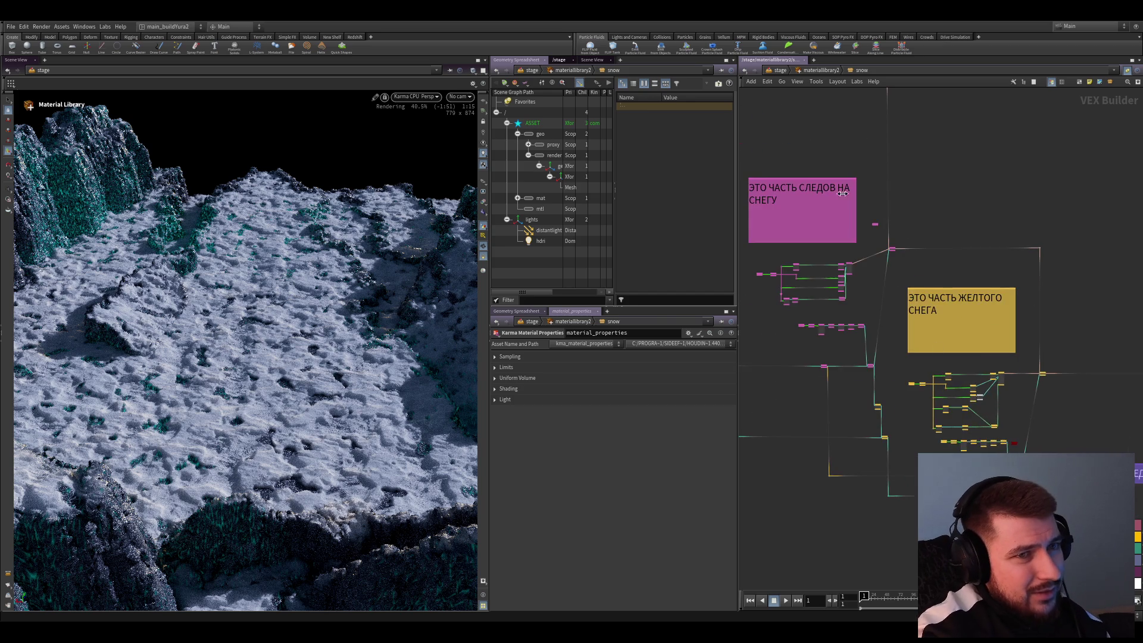
scroll(1055, 369, down, 3)
scroll(1055, 369, up, 6)
scroll(976, 357, up, 3)
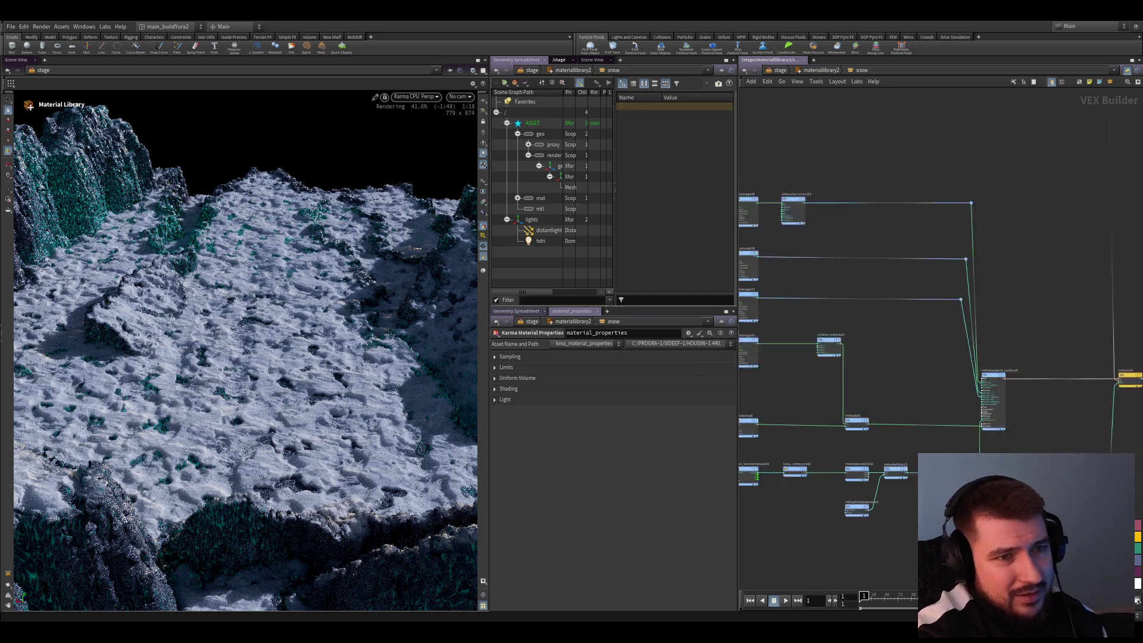
scroll(976, 357, down, 2)
scroll(976, 357, up, 2)
scroll(940, 309, down, 3)
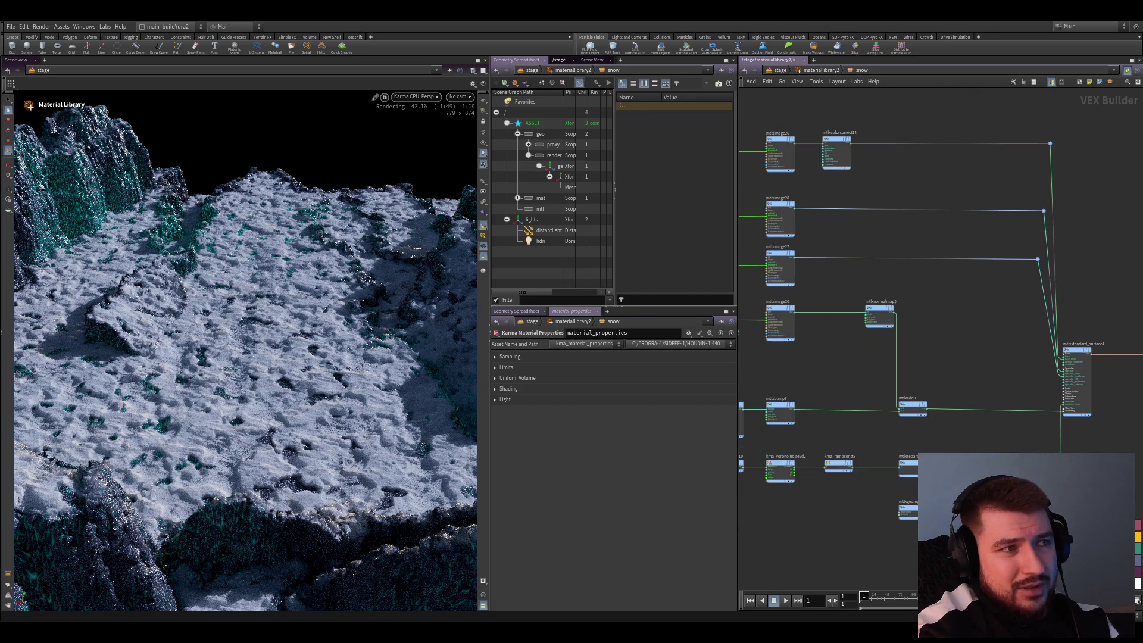
scroll(941, 309, up, 2)
key(ctrl+s)
scroll(1021, 424, up, 4)
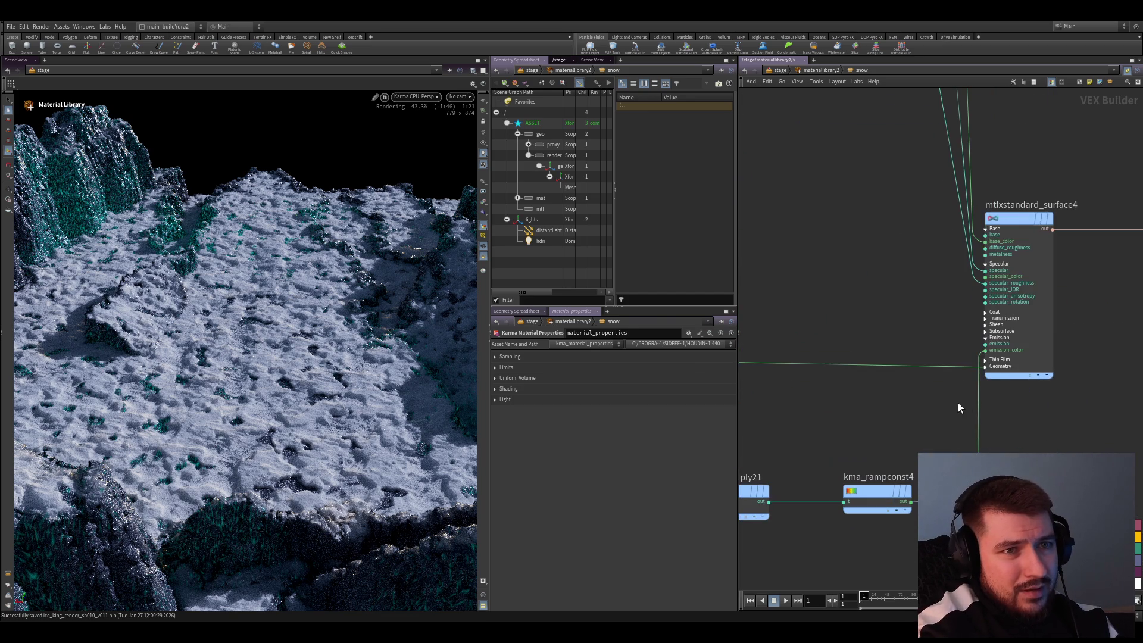
Lower mtlxstandard_surface4's emission to 0
click(1005, 357)
drag(600, 569, 521, 580)
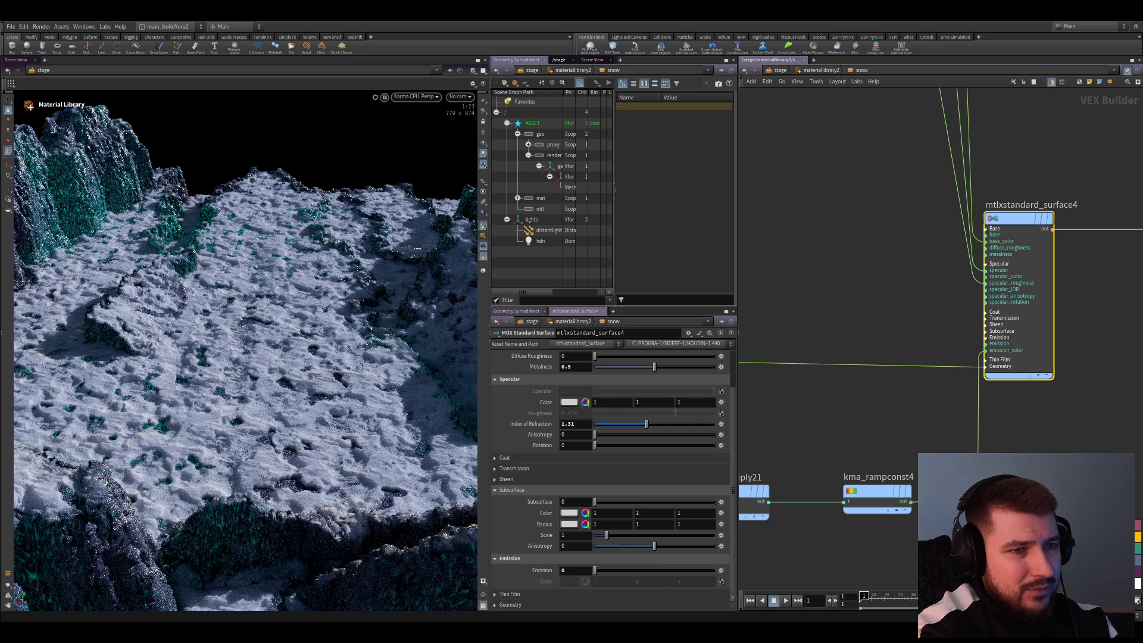
scroll(940, 297, down, 5)
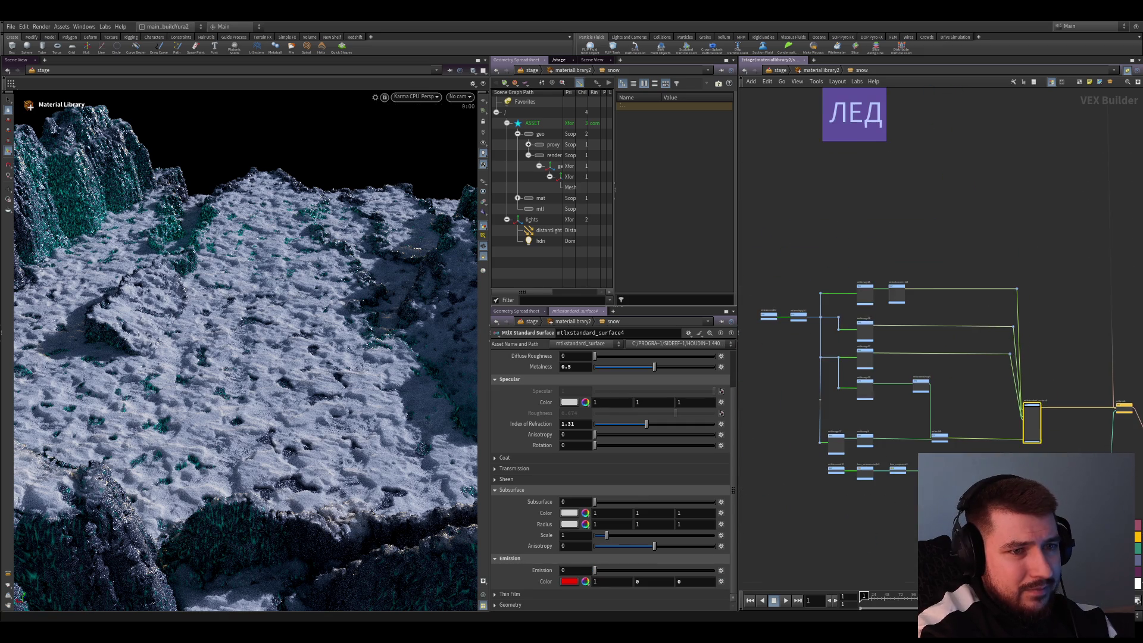
Delete the three nodes at the bottom of the ЛЕД network, frame the graph, and save
drag(813, 469, 883, 478)
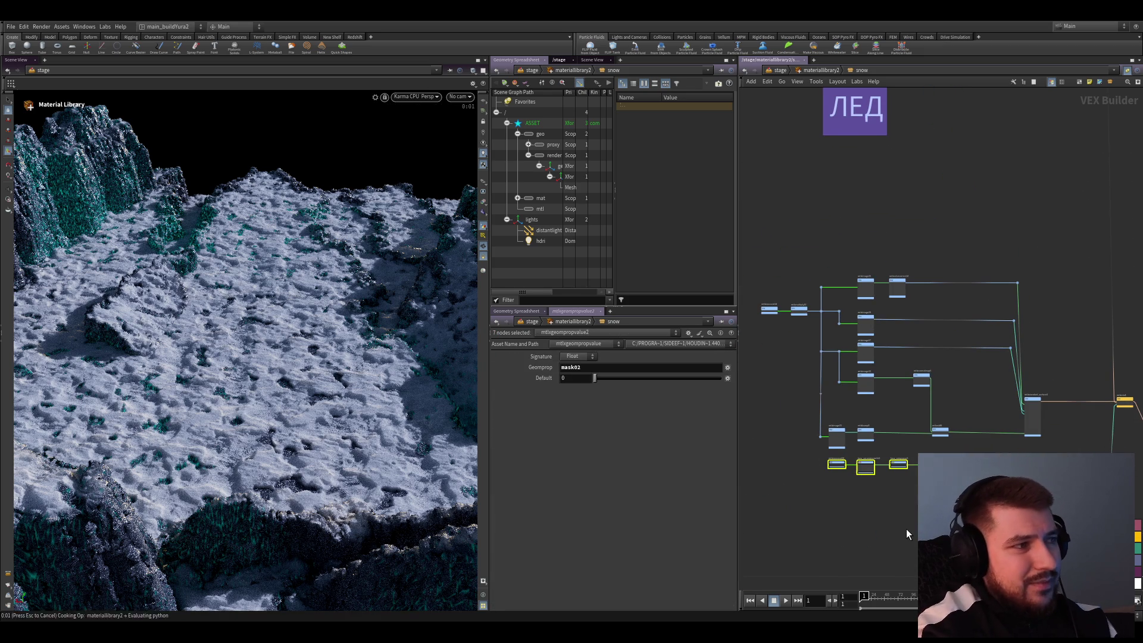
key(Delete)
scroll(921, 485, down, 3)
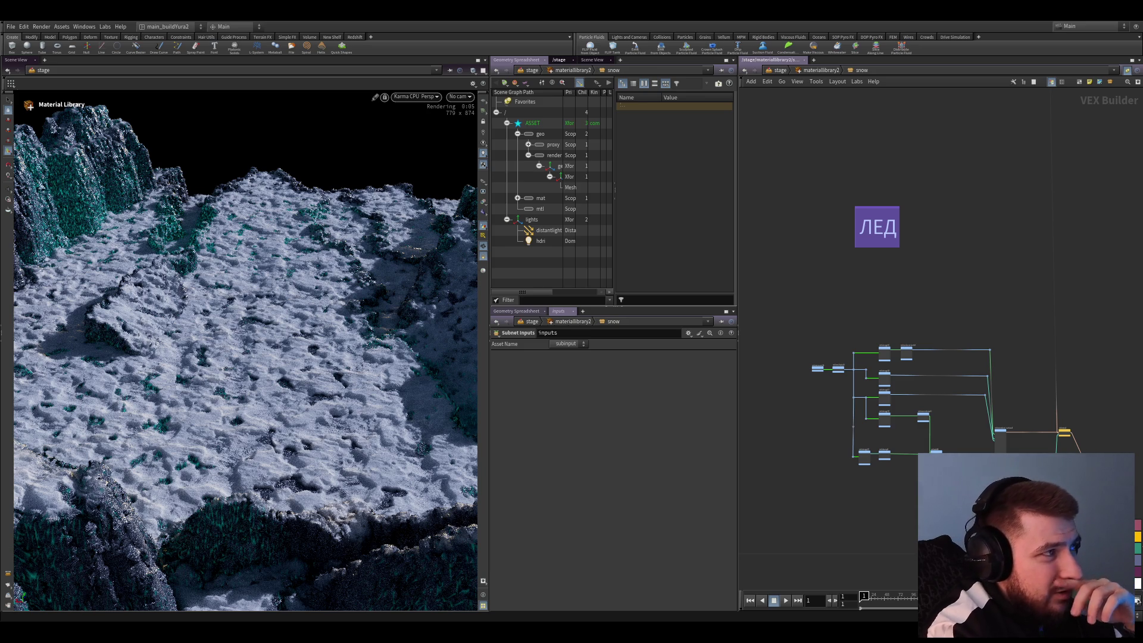
key(h)
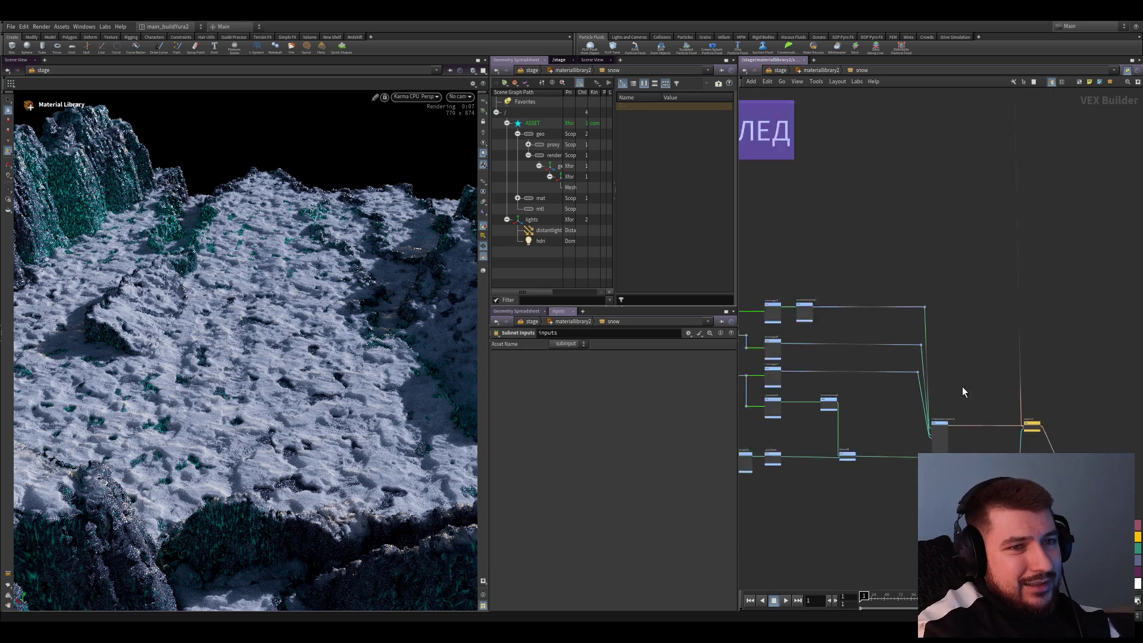
middle_drag(856, 370, 883, 370)
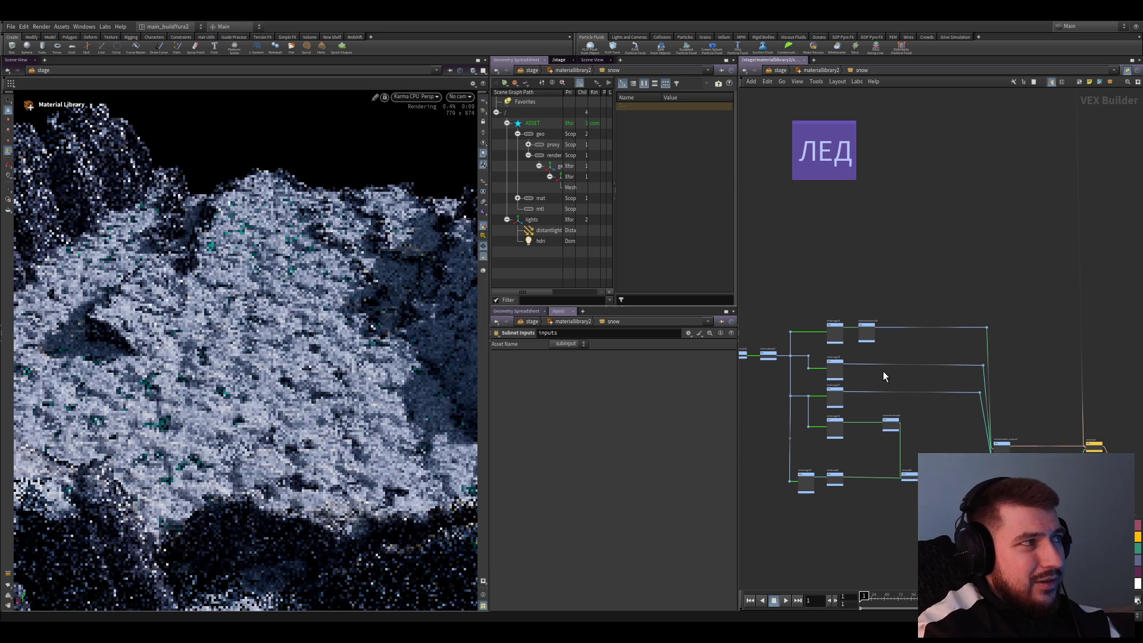
key(ctrl+s)
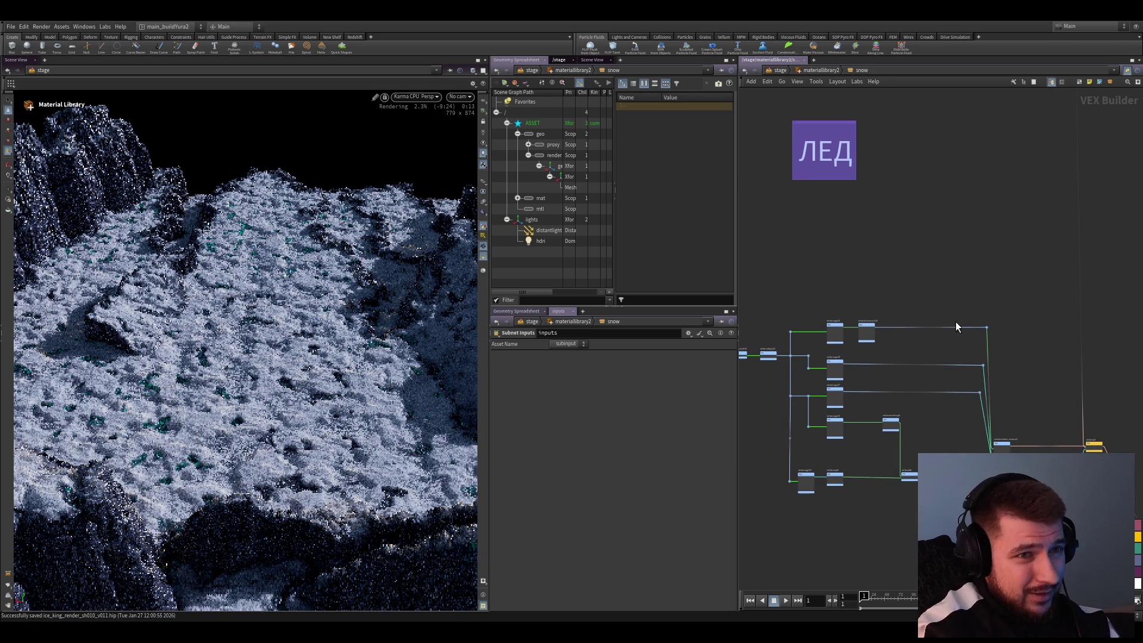
scroll(955, 322, up, 3)
scroll(977, 339, down, 3)
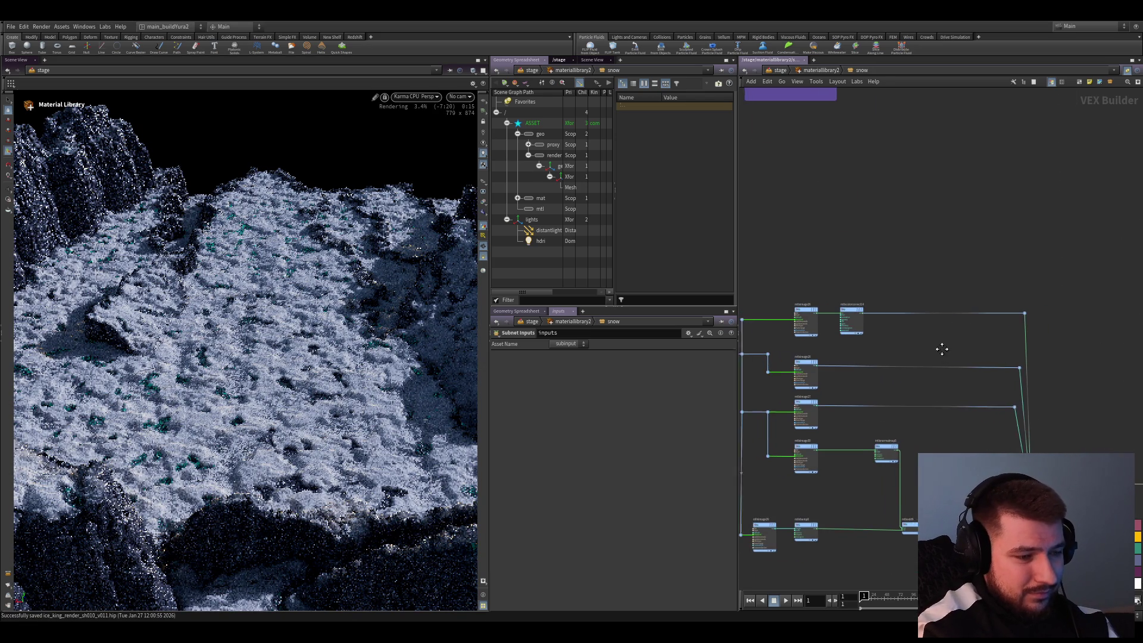
scroll(949, 356, up, 4)
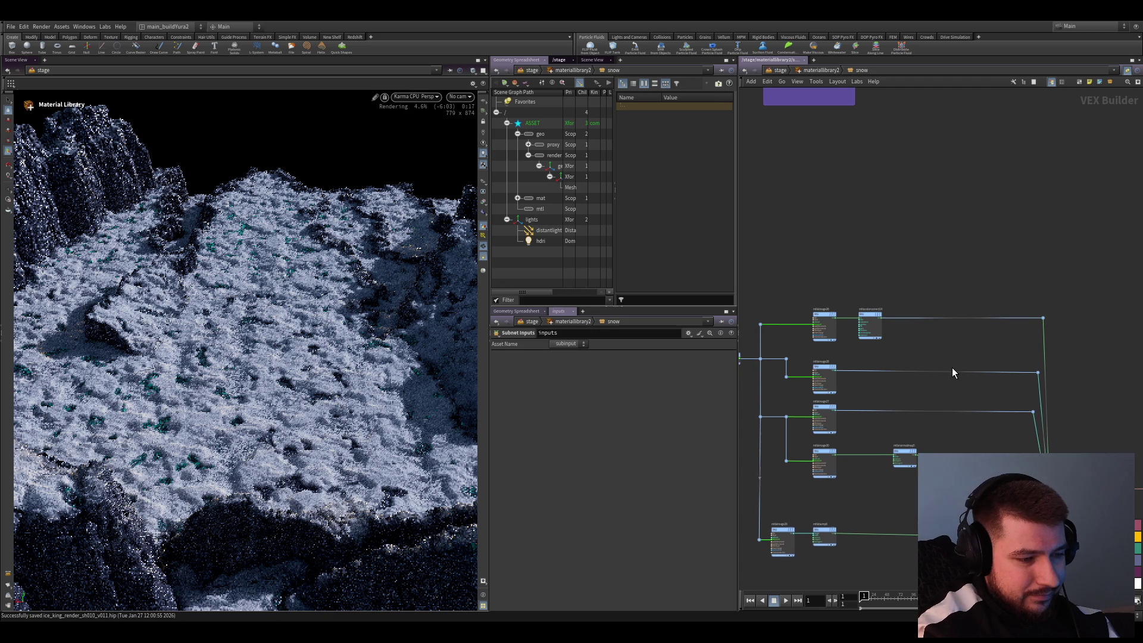
Move the output node closer to the middle nodes of the snow network
scroll(892, 357, up, 2)
middle_drag(806, 340, 844, 339)
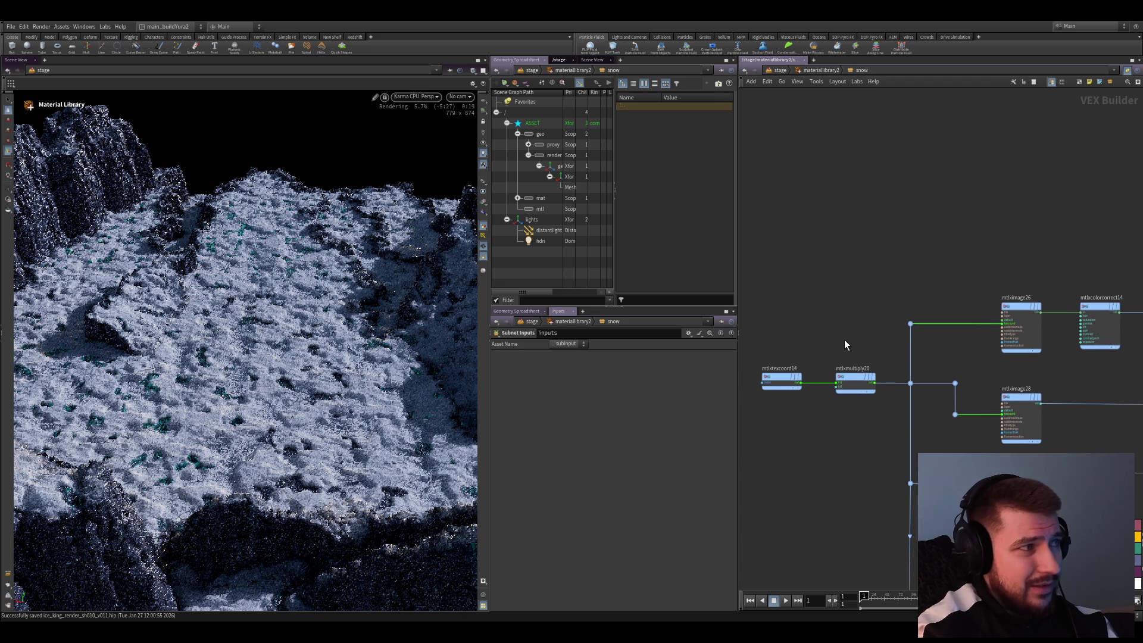
scroll(854, 462, up, 1)
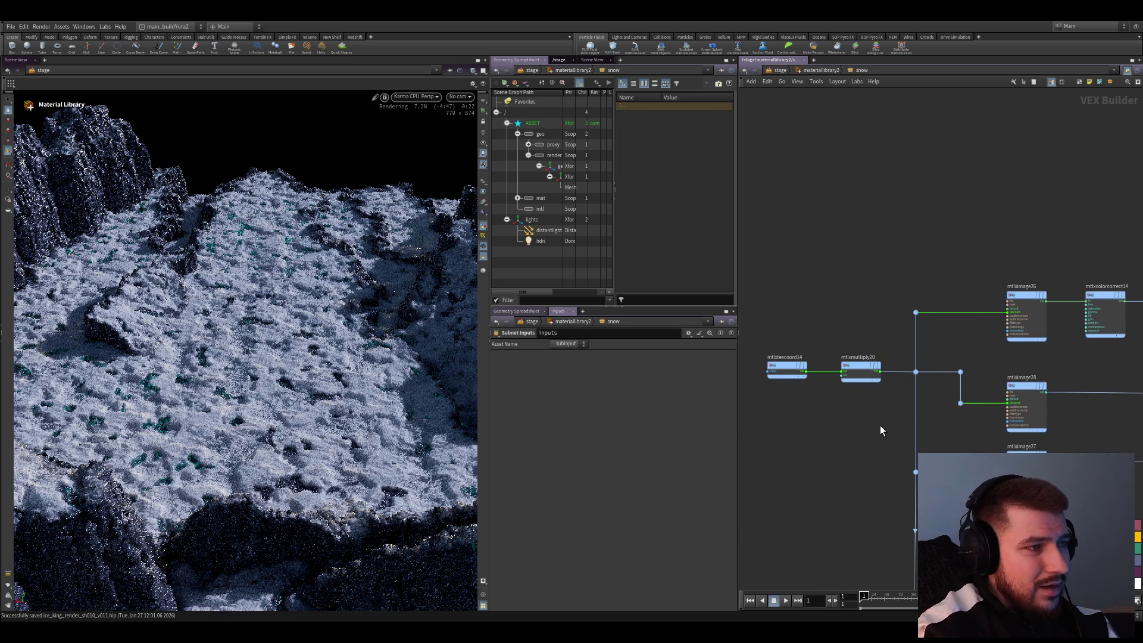
scroll(881, 437, down, 1)
scroll(881, 437, up, 1)
scroll(883, 434, down, 1)
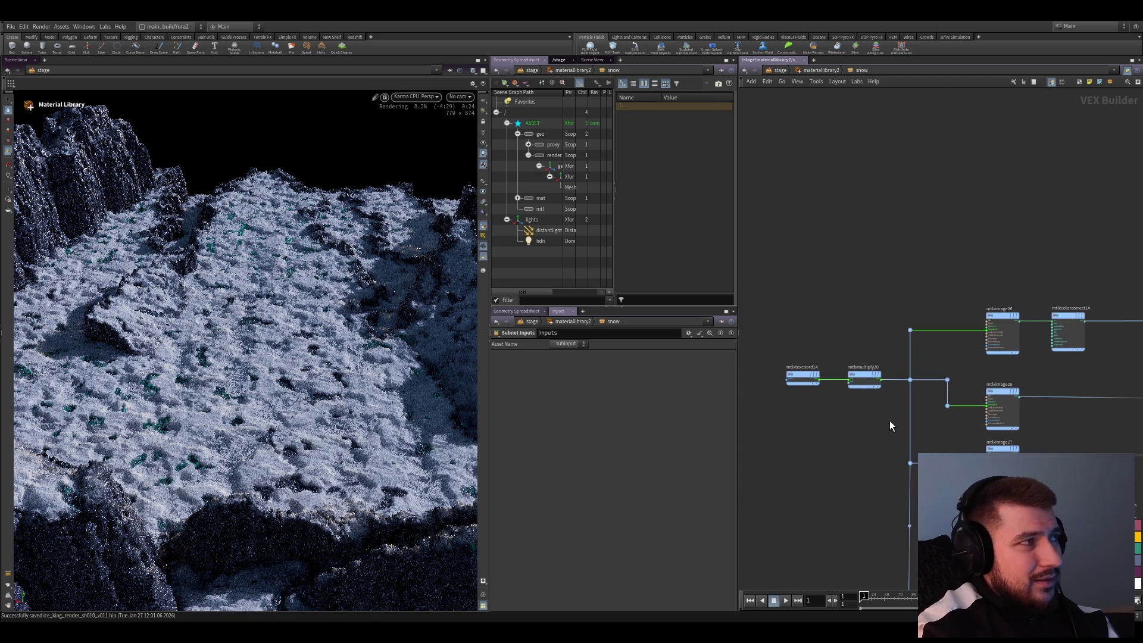
scroll(891, 415, up, 1)
scroll(891, 415, down, 1)
scroll(891, 416, up, 1)
scroll(846, 413, down, 5)
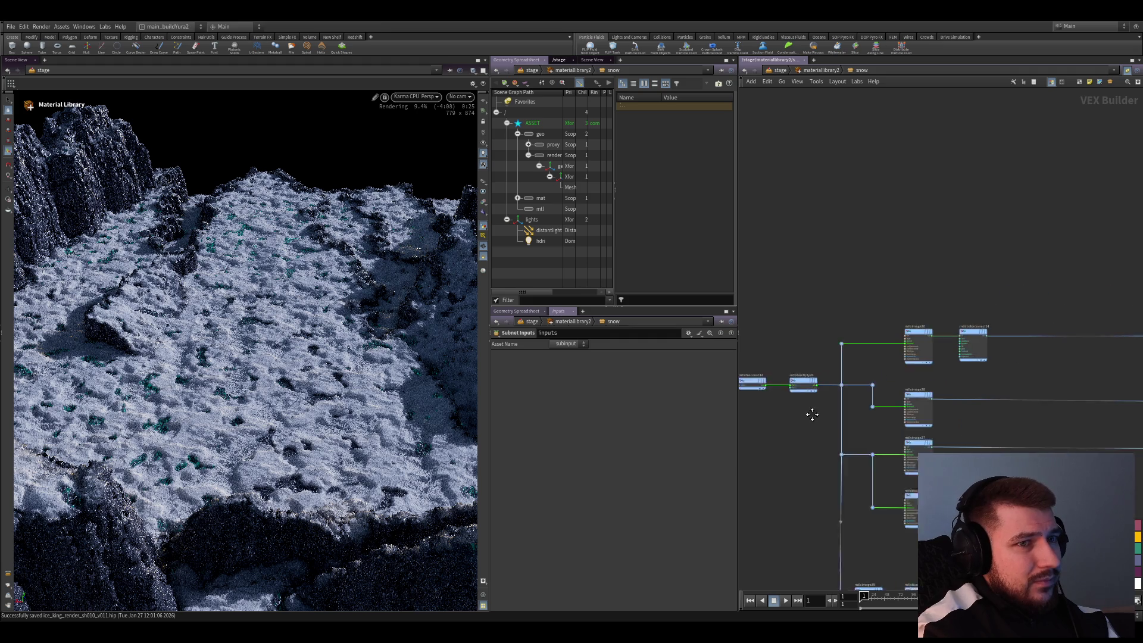
scroll(953, 417, down, 1)
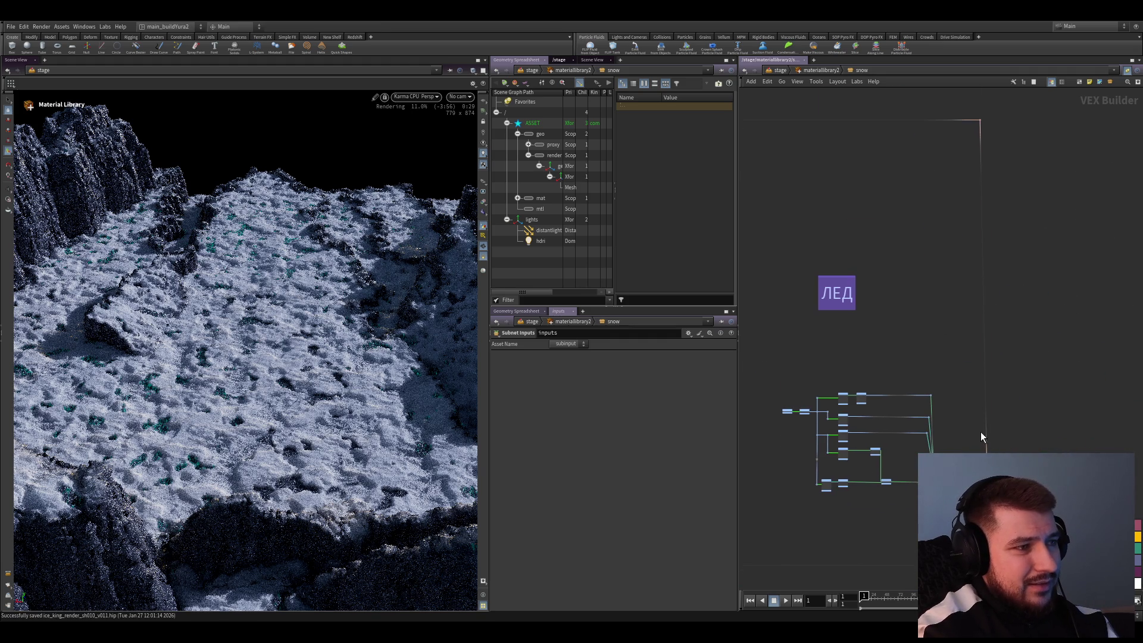
scroll(980, 431, down, 3)
scroll(980, 349, up, 3)
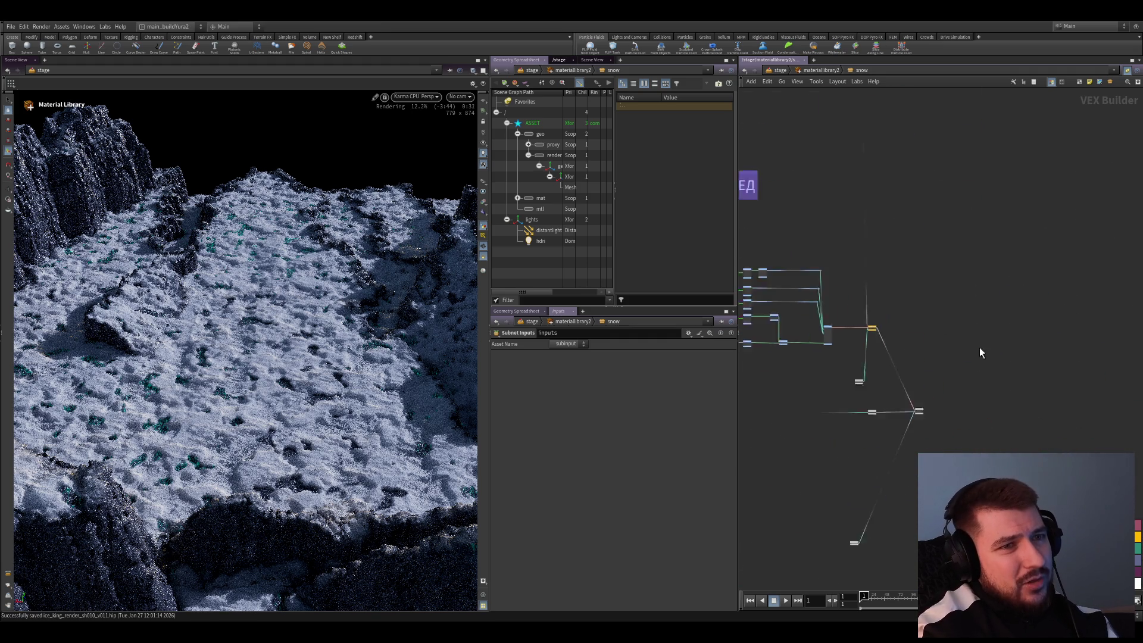
scroll(1027, 408, up, 5)
drag(1012, 382, 948, 384)
Place the Karma Material Properties node directly beneath the output node
middle_drag(985, 238, 954, 406)
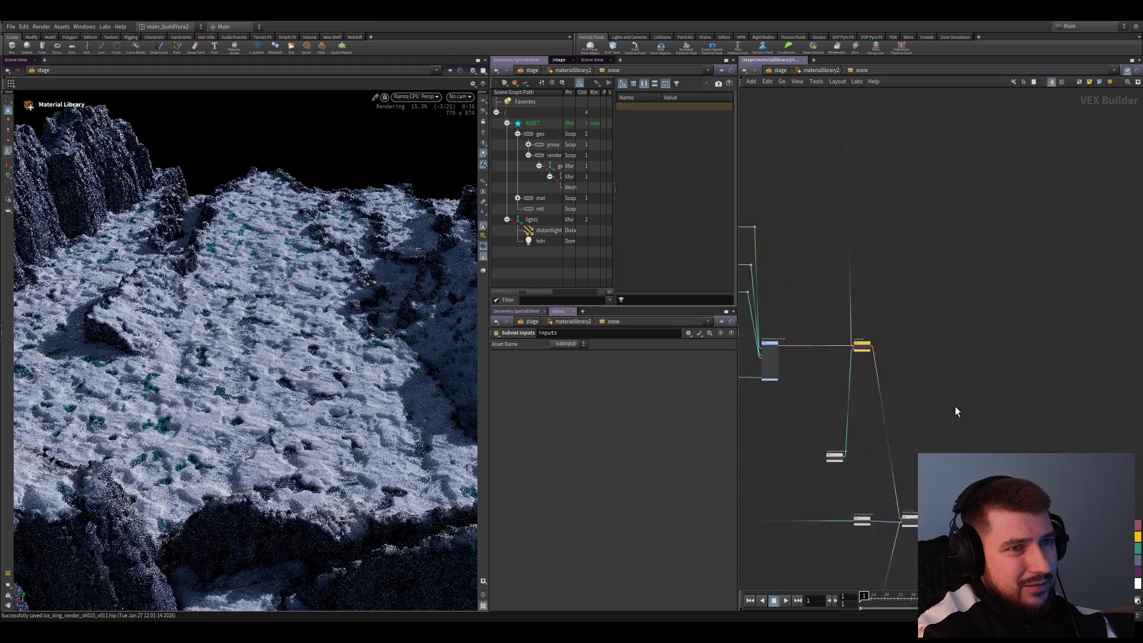
scroll(841, 334, up, 1)
middle_drag(960, 451, 940, 340)
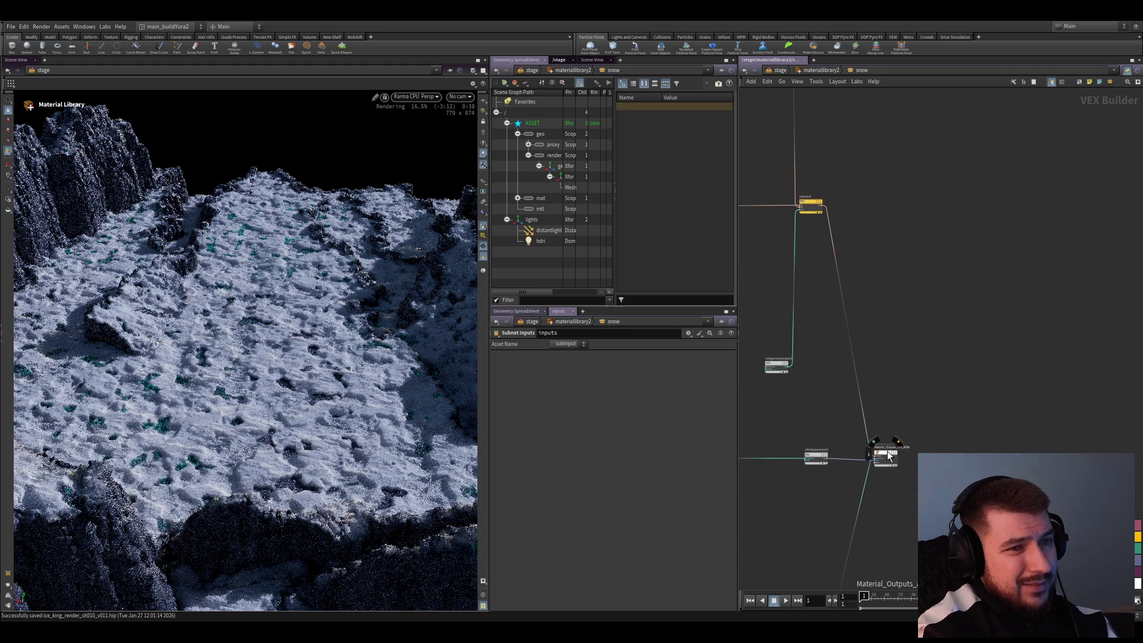
middle_drag(911, 489, 941, 282)
click(807, 519)
drag(807, 519, 871, 424)
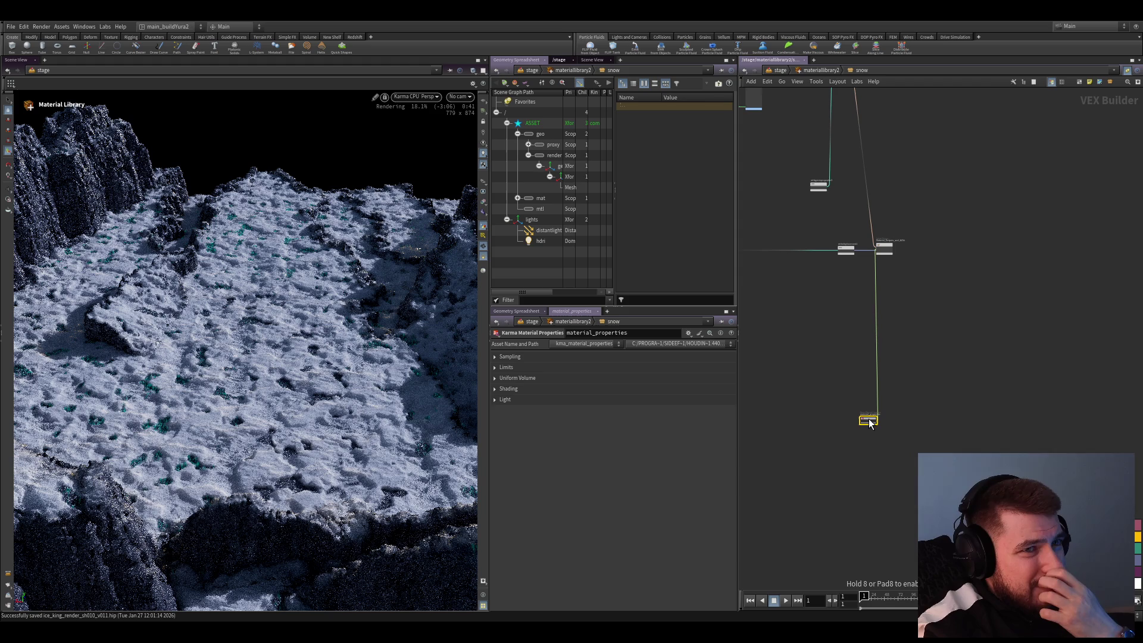
mouse_move(929, 403)
middle_down()
mouse_move(904, 548)
mouse_move(950, 410)
middle_up()
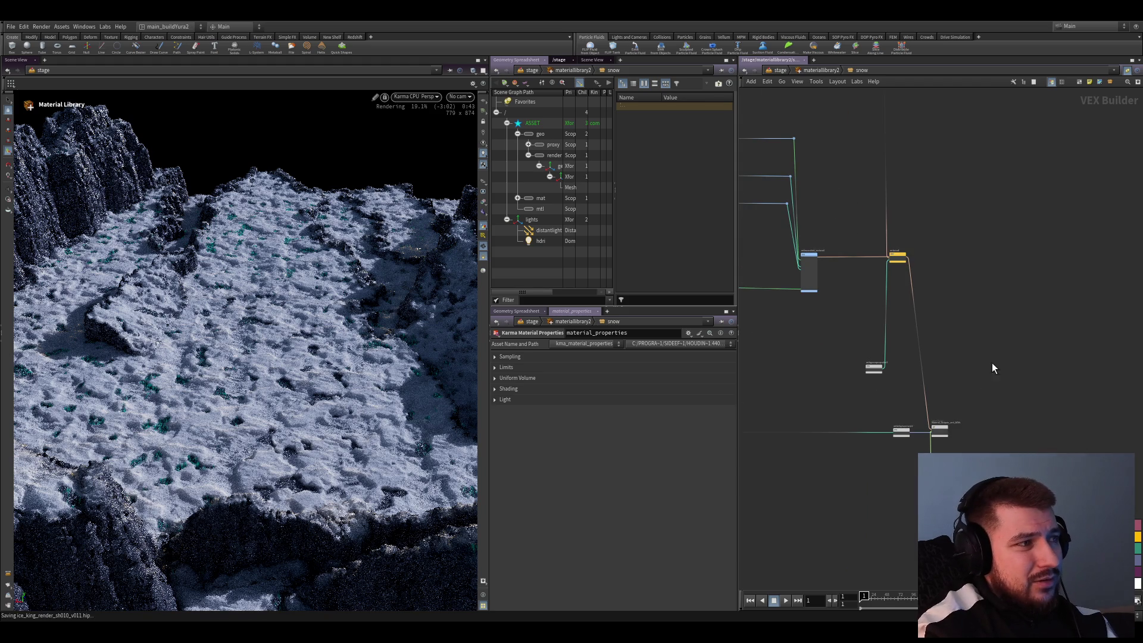
scroll(1007, 385, up, 2)
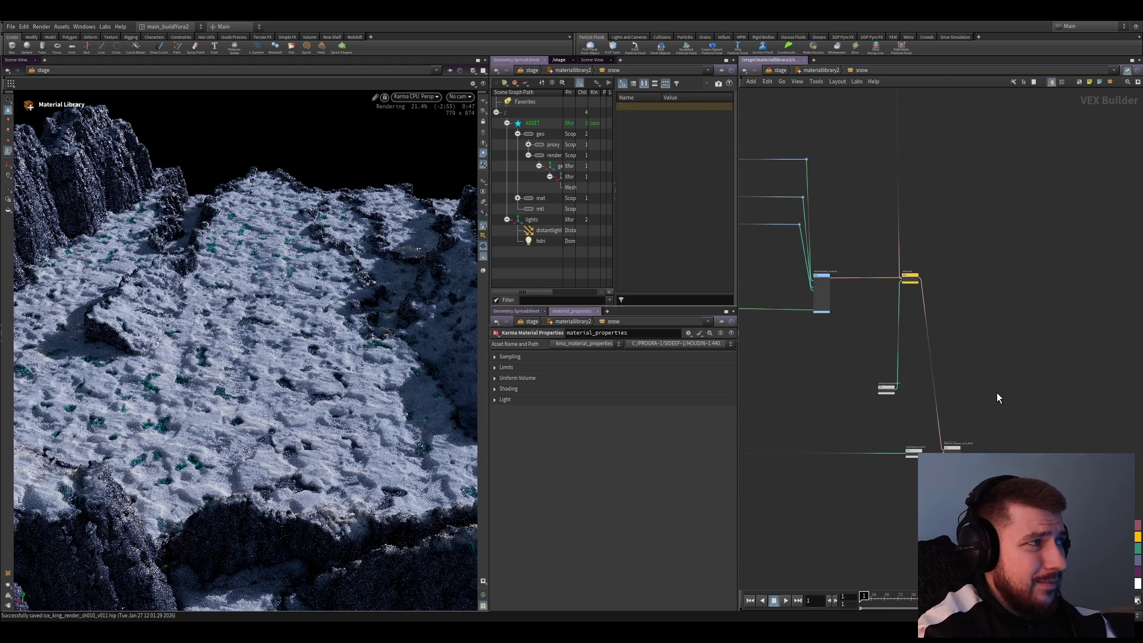
middle_drag(998, 394, 1030, 408)
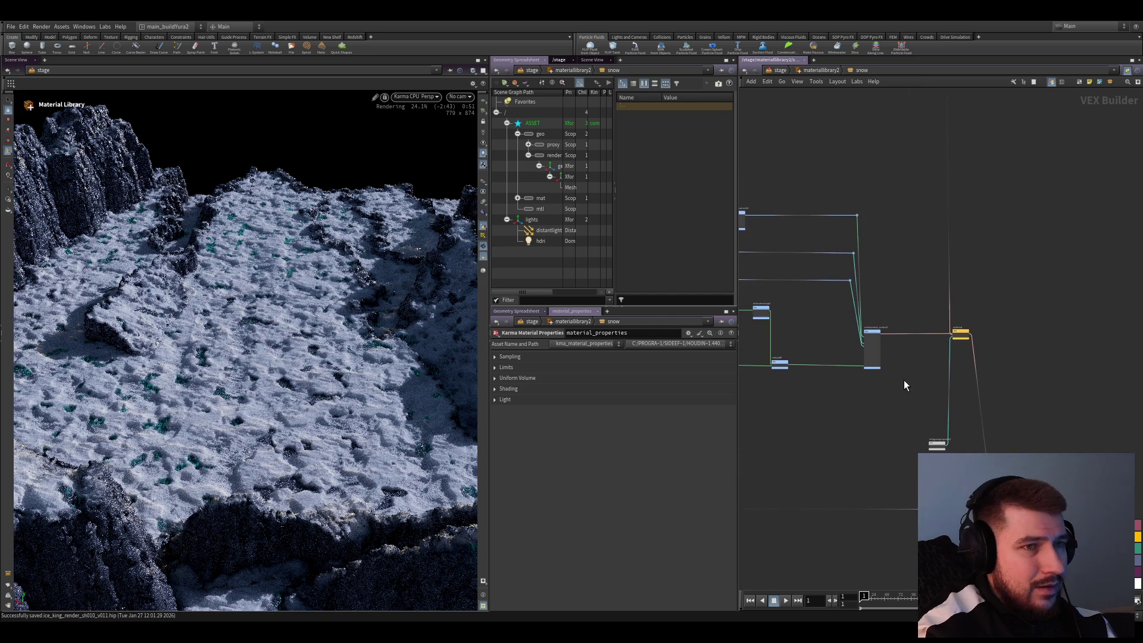
scroll(891, 416, up, 2)
Inspect mtlxstandard_surface4's settings, then frame all snow material nodes and the ЛЕД note
click(929, 369)
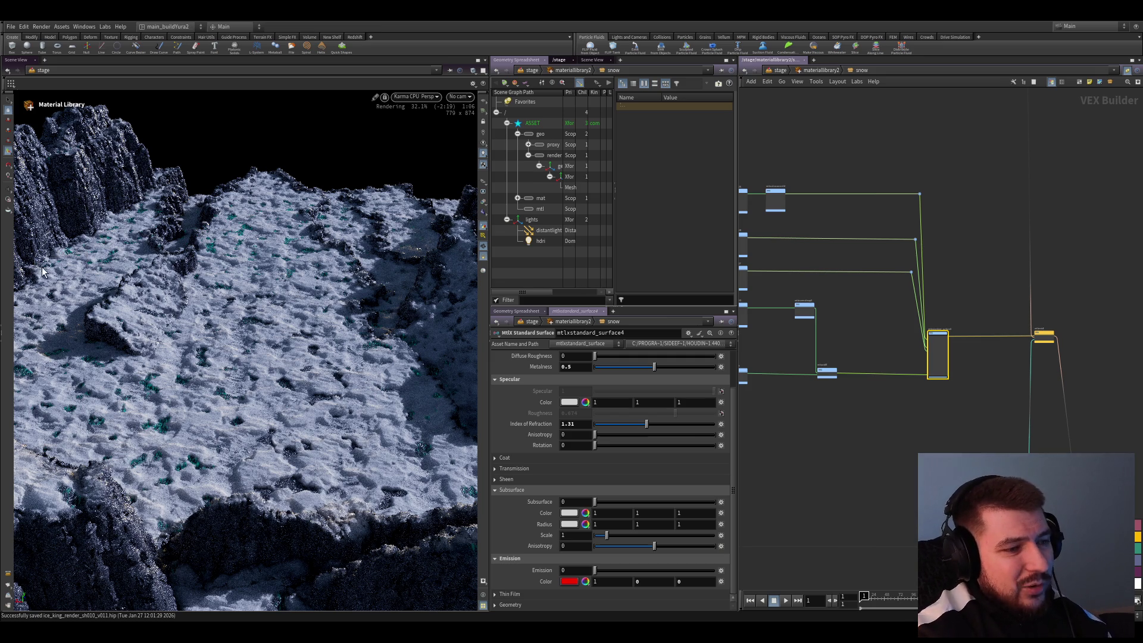
mouse_move(883, 420)
middle_down()
mouse_move(936, 446)
mouse_move(875, 427)
middle_up()
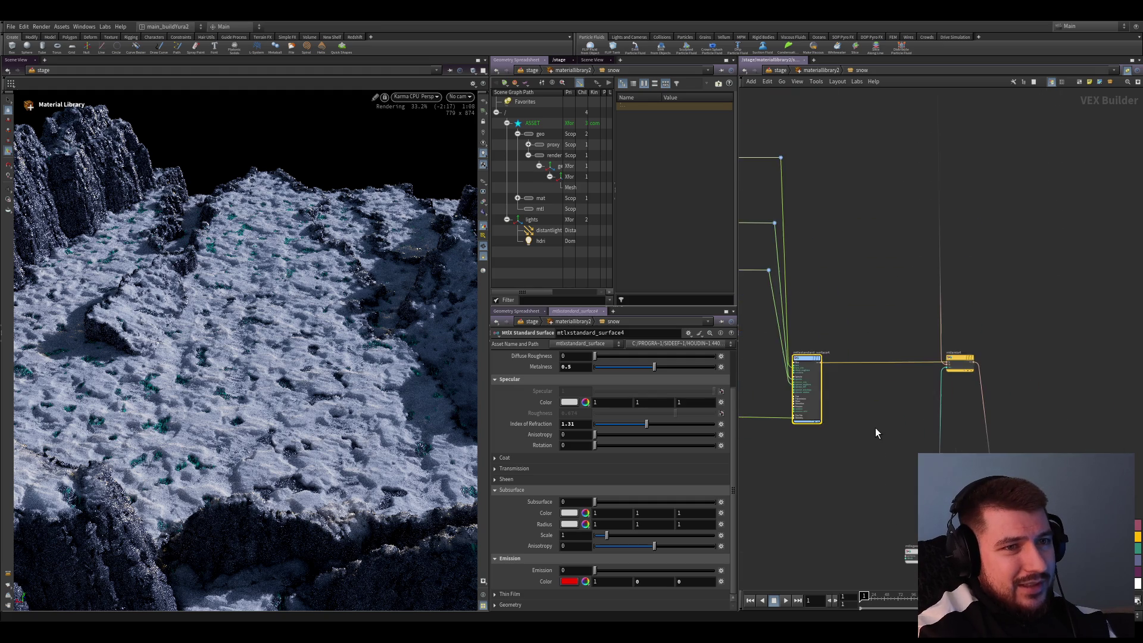
scroll(884, 438, up, 3)
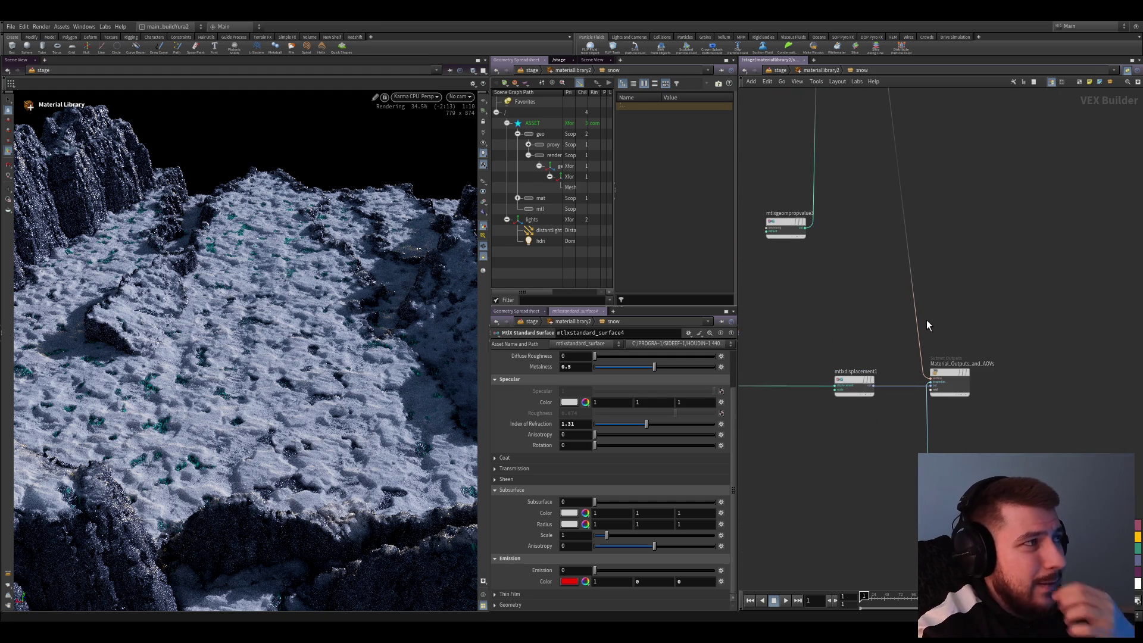
key(h)
scroll(925, 368, down, 1)
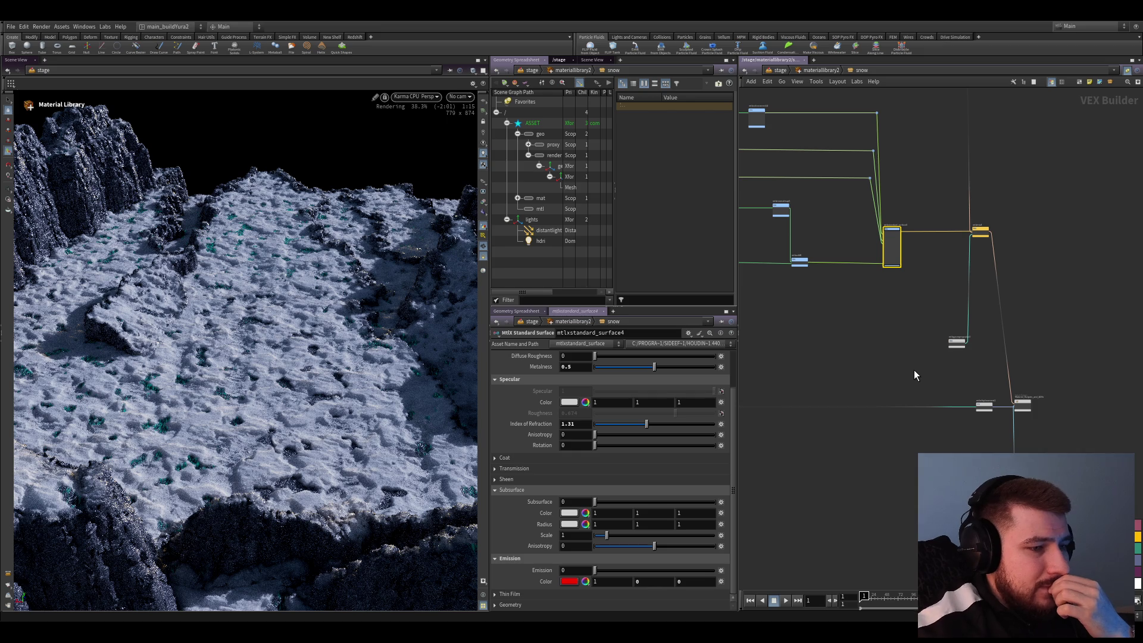
key(h)
scroll(948, 375, up, 3)
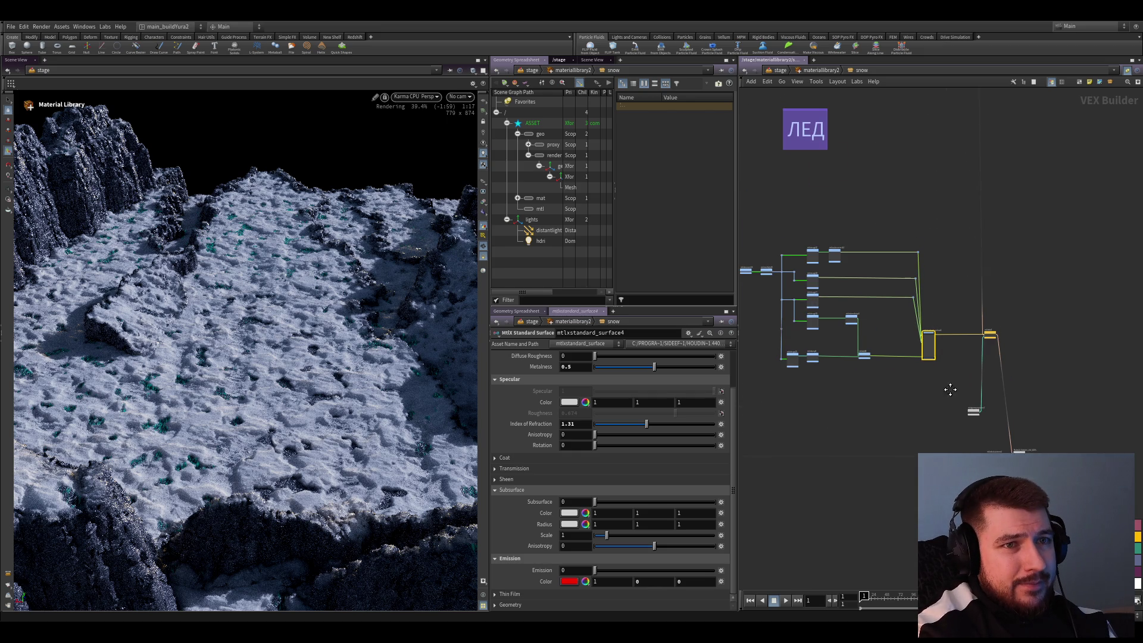
scroll(968, 383, down, 2)
Select and copy all twelve snow material nodes
drag(983, 391, 768, 238)
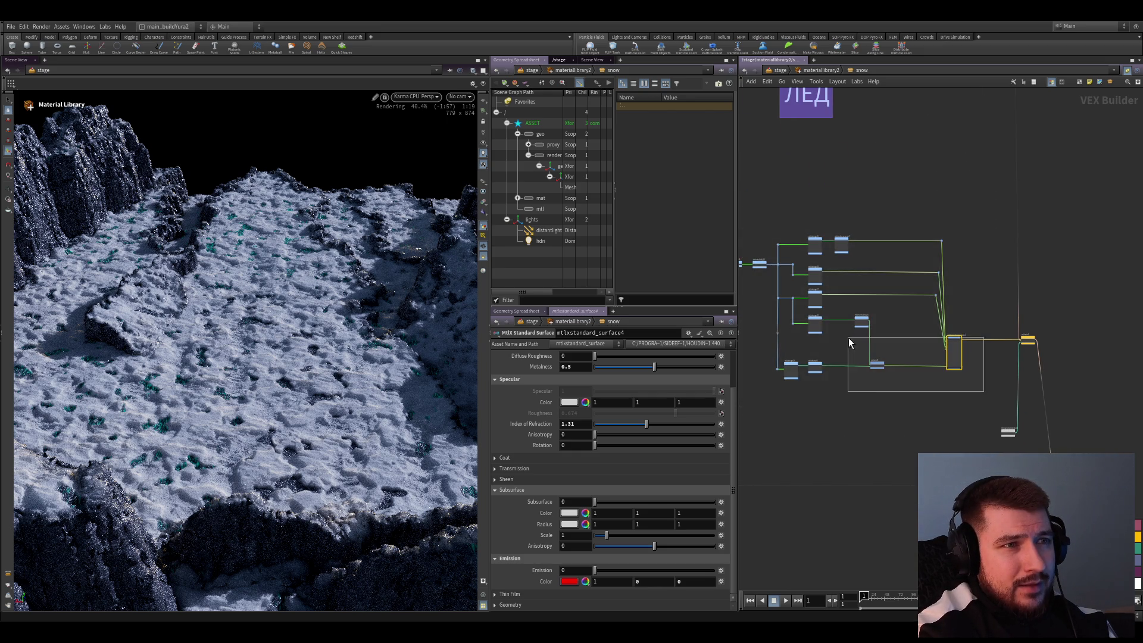
key(f)
drag(981, 392, 778, 255)
key(ctrl+c)
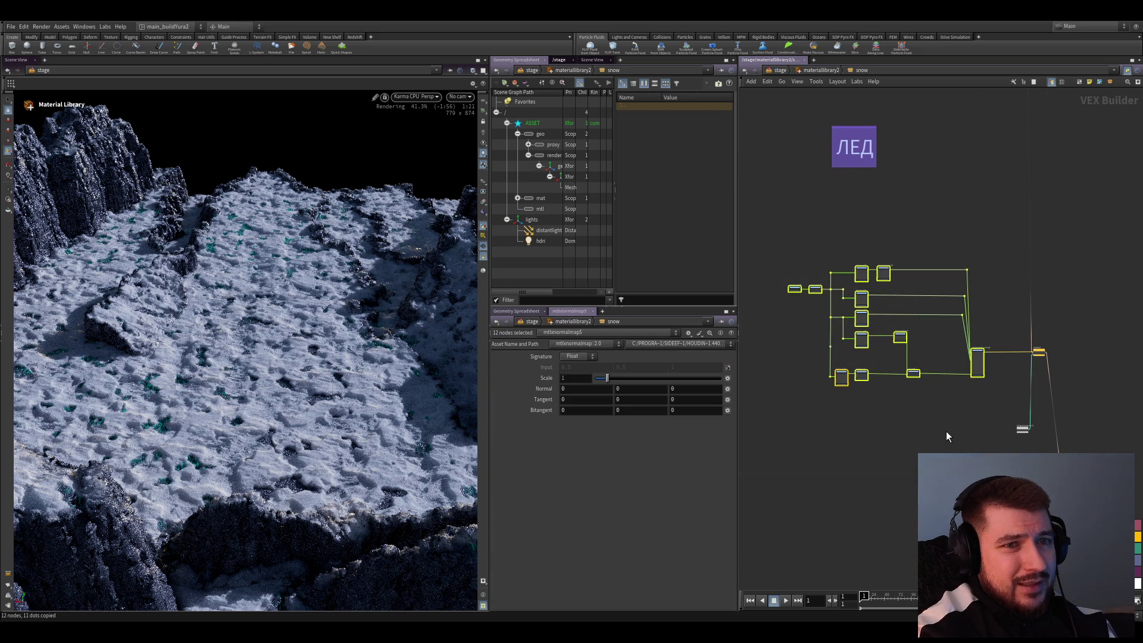
scroll(972, 391, up, 4)
scroll(929, 396, down, 2)
Go up to /stage and select the snow Material Library node
key(u)
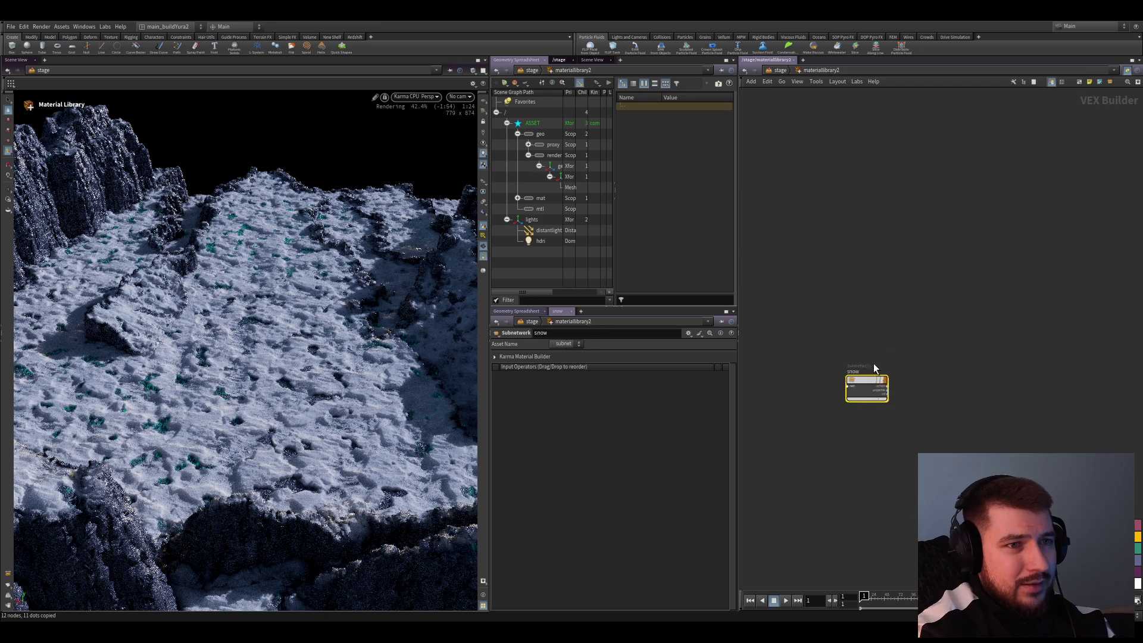
key(u)
scroll(833, 387, down, 5)
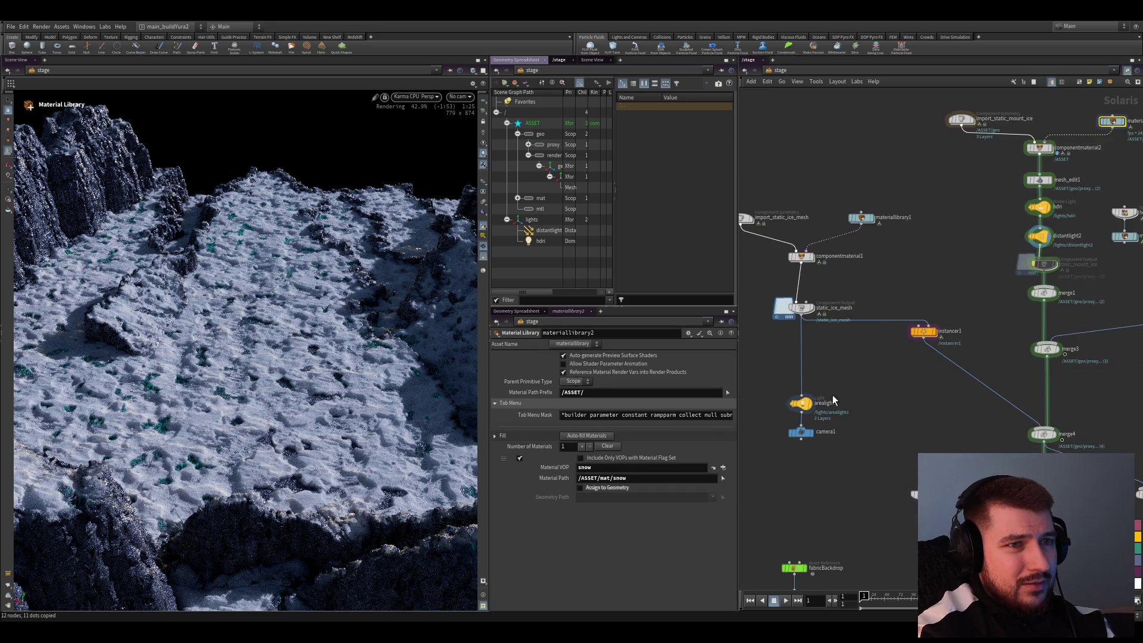
scroll(938, 400, up, 4)
scroll(938, 402, up, 3)
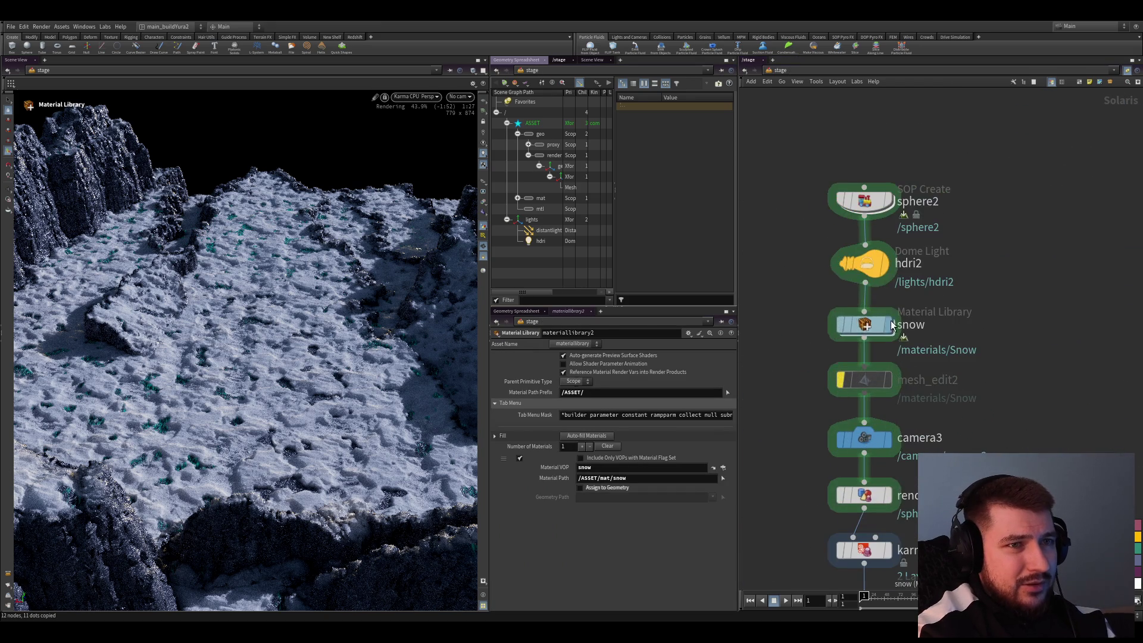
click(865, 329)
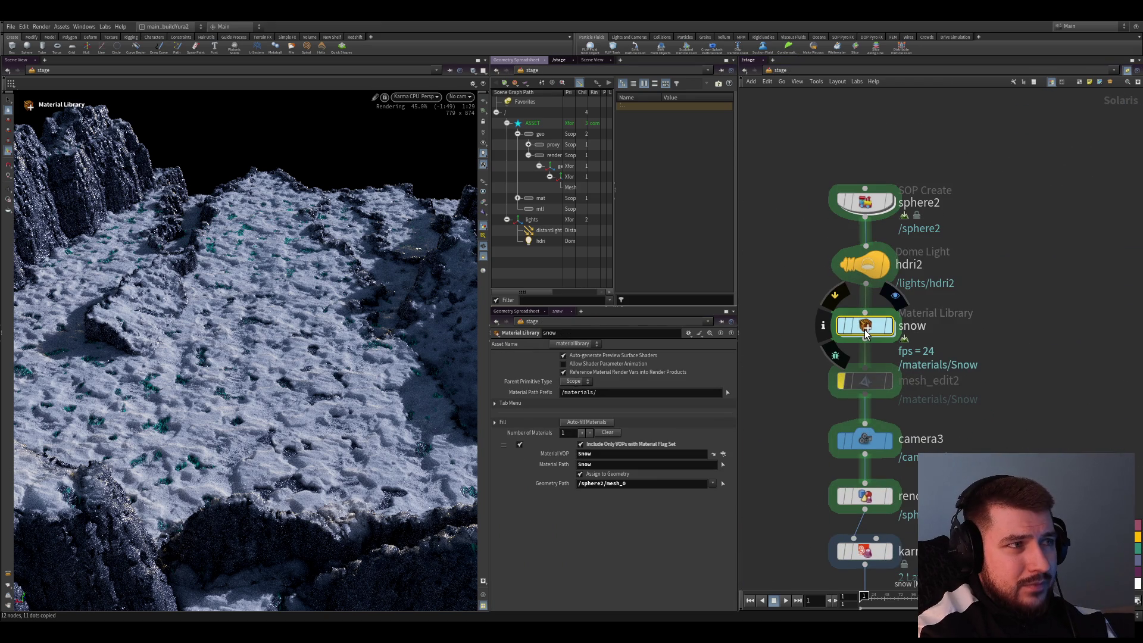
scroll(773, 316, down, 3)
scroll(798, 413, up, 2)
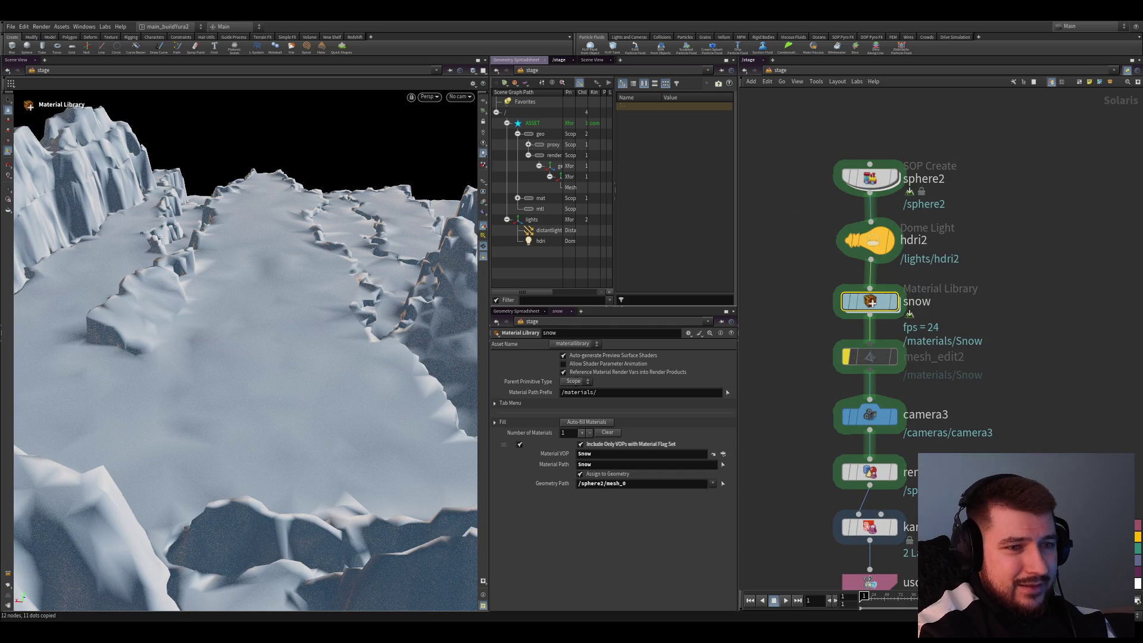
Inside the snow material library, paste a new material subnetwork and name it snow_ice
key(i)
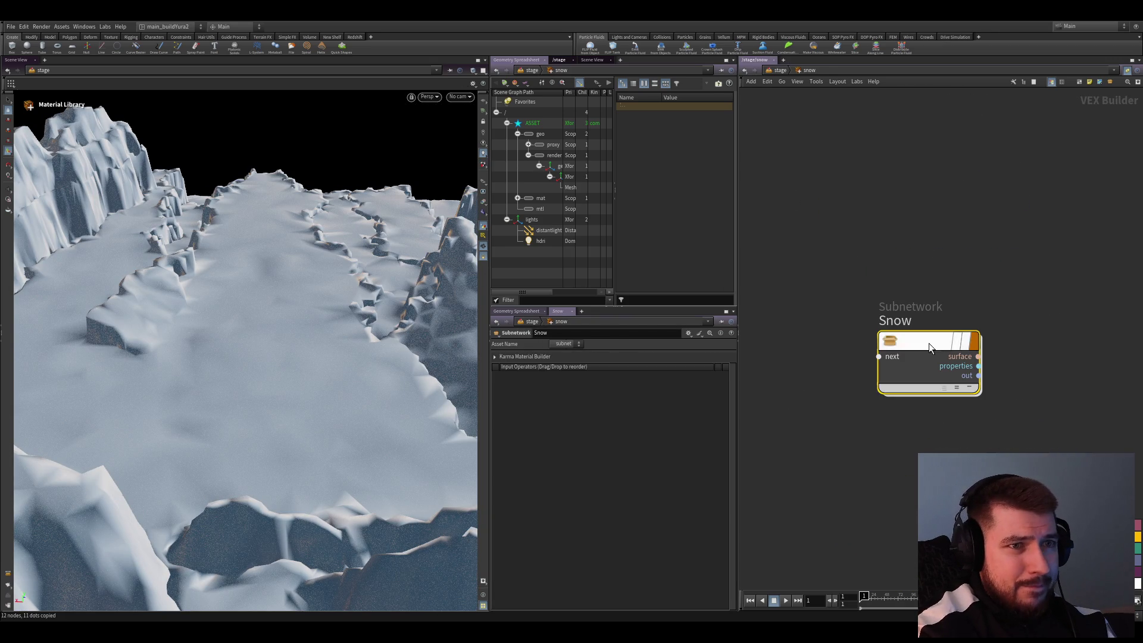
key(u)
scroll(897, 431, down, 5)
key(i)
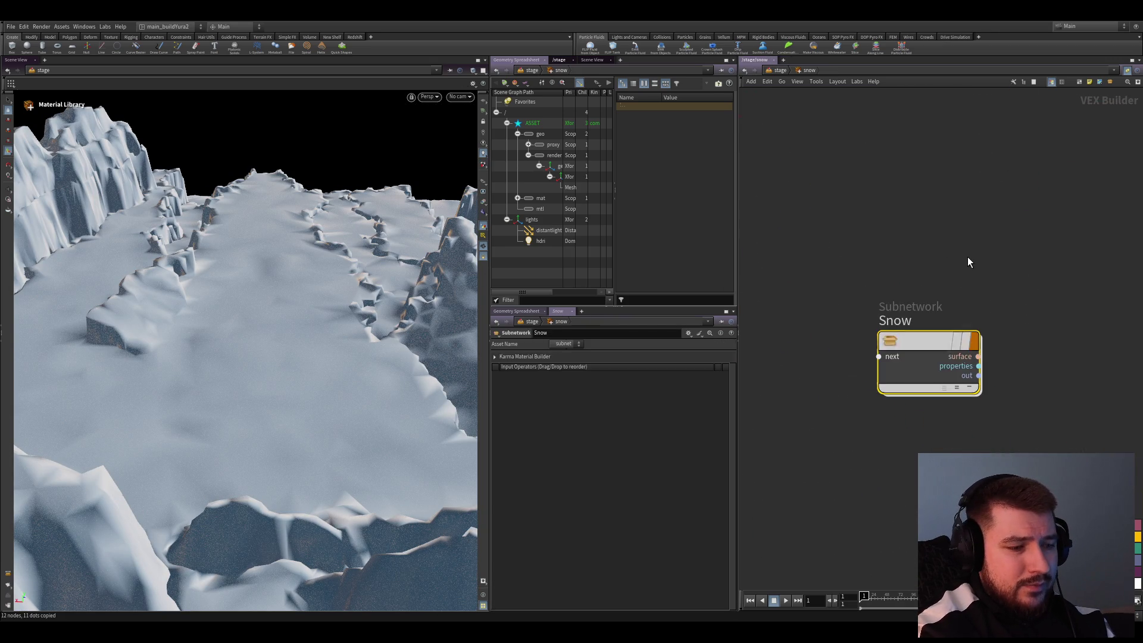
scroll(948, 452, up, 3)
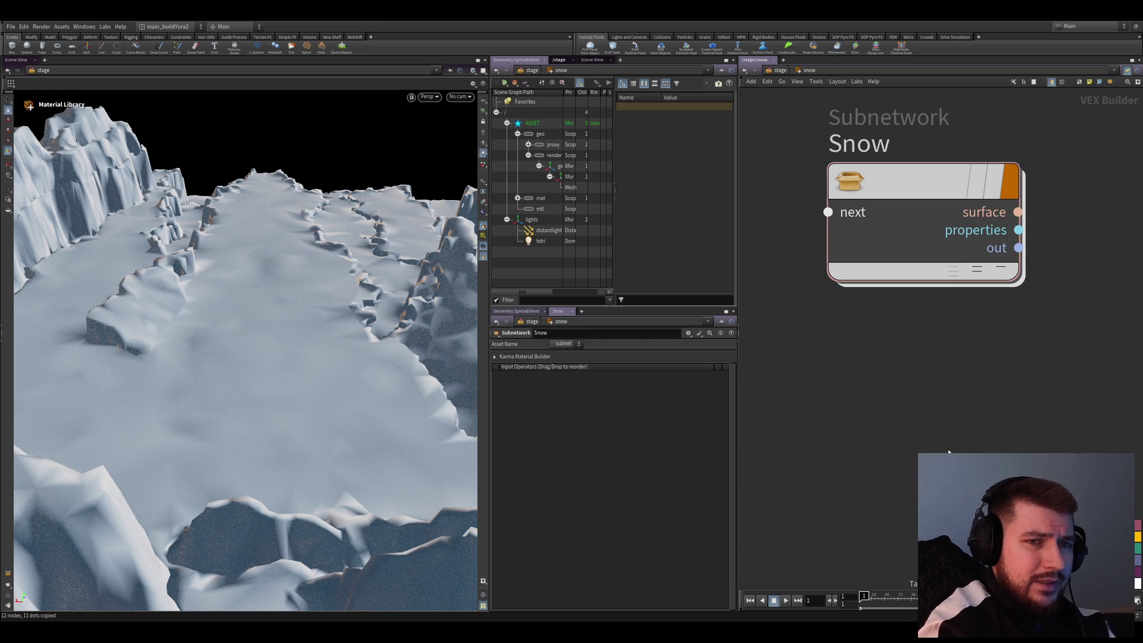
key(ctrl+v)
key(F2)
text(s)
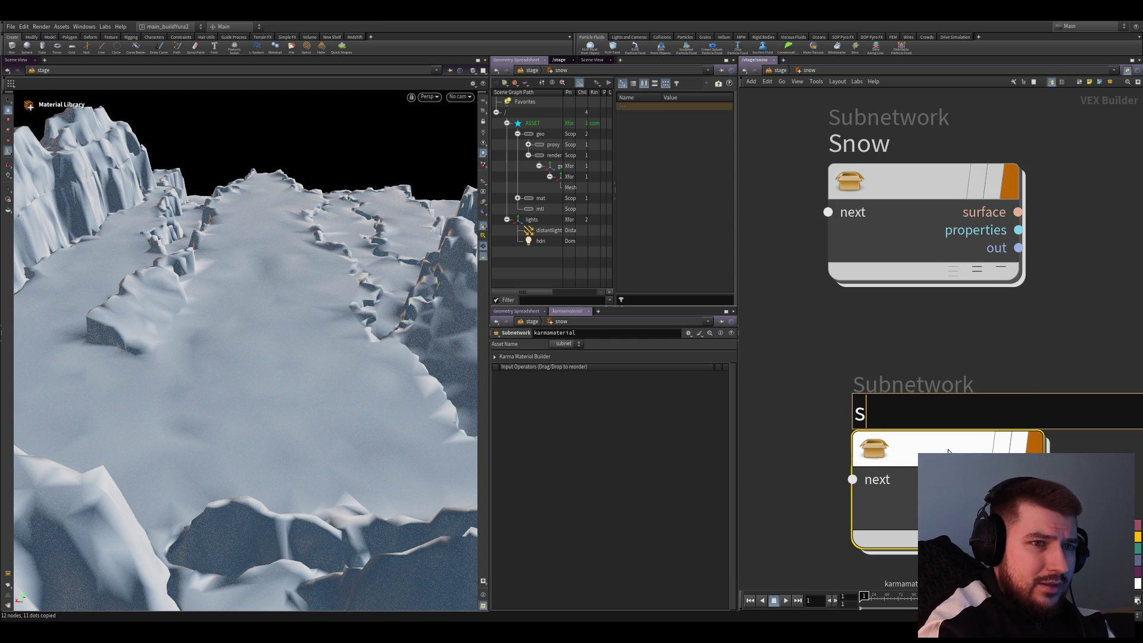
text(now_ice)
key(Return)
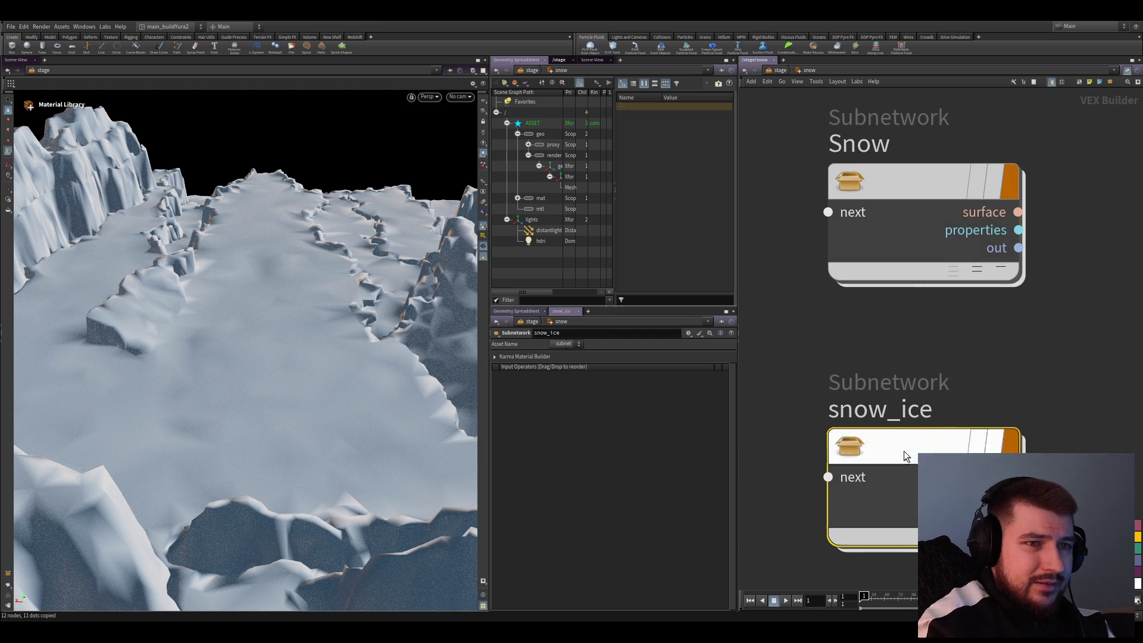
Paste the copied snow nodes into snow_ice and wire mtlxstandard_surface4 into the output's surface input
double_click(904, 456)
key(ctrl+v)
scroll(1071, 393, down, 3)
scroll(1071, 393, up, 4)
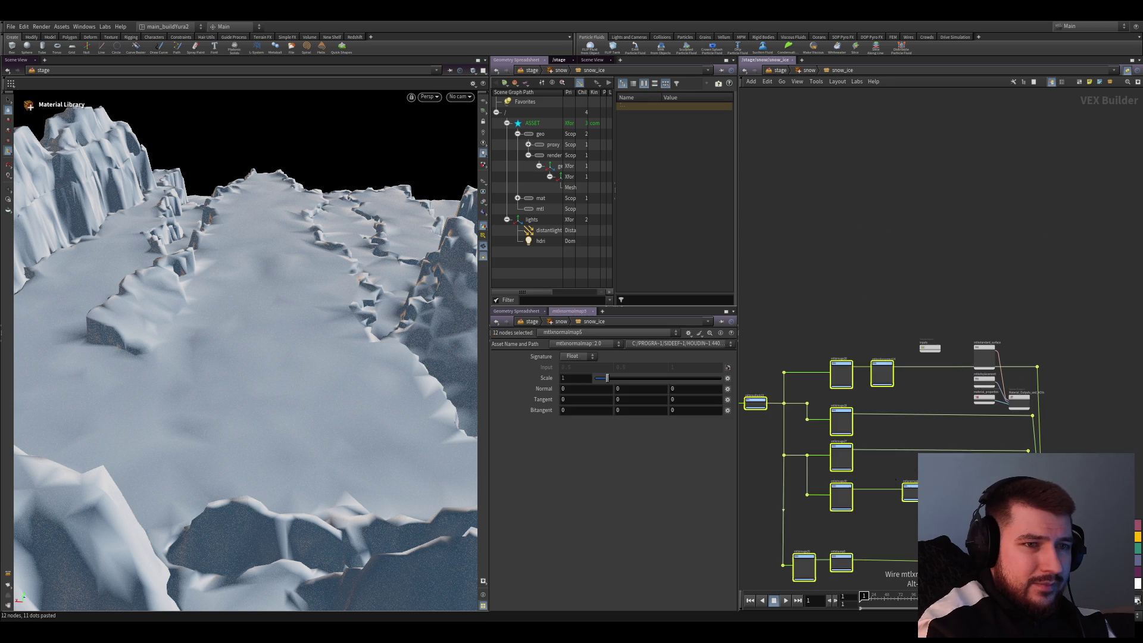
scroll(952, 417, down, 2)
mouse_move(964, 428)
mouse_down()
mouse_move(870, 357)
mouse_move(902, 388)
mouse_up()
scroll(931, 387, up, 5)
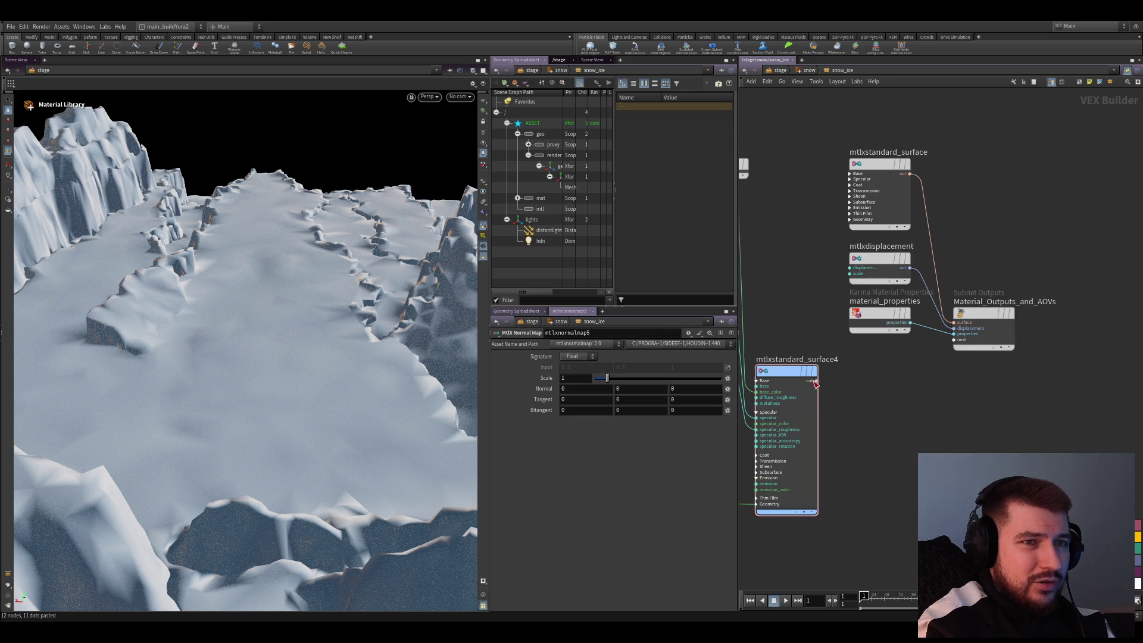
mouse_move(815, 384)
mouse_down()
mouse_move(949, 336)
mouse_move(953, 322)
mouse_up()
middle_drag(885, 560, 882, 548)
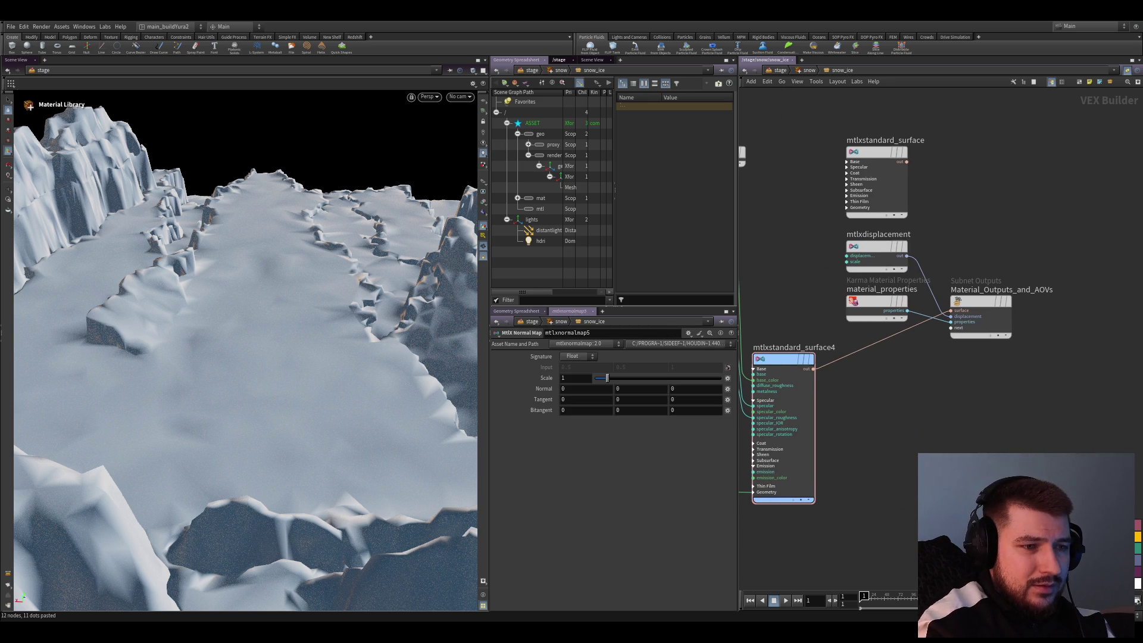
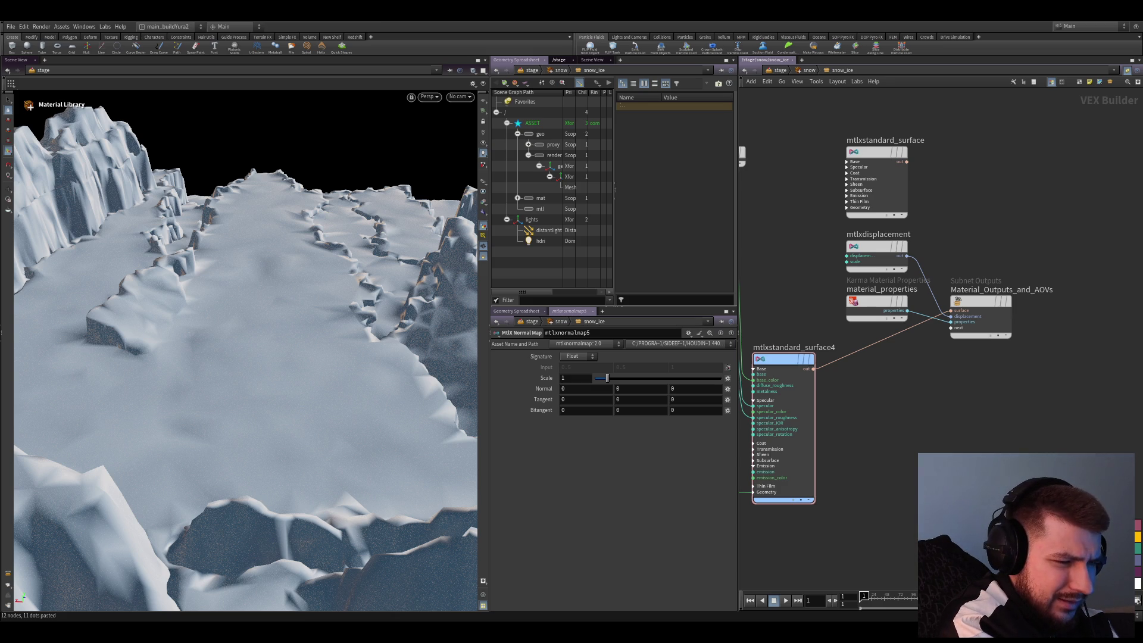
Save the scene, move mtlxstandard_surface aside and lift mtlxstandard_surface4 higher
middle_drag(941, 139, 926, 276)
key(ctrl+s)
mouse_move(926, 275)
mouse_down()
mouse_move(959, 283)
mouse_move(1078, 163)
mouse_up()
scroll(953, 268, down, 3)
drag(773, 461, 811, 290)
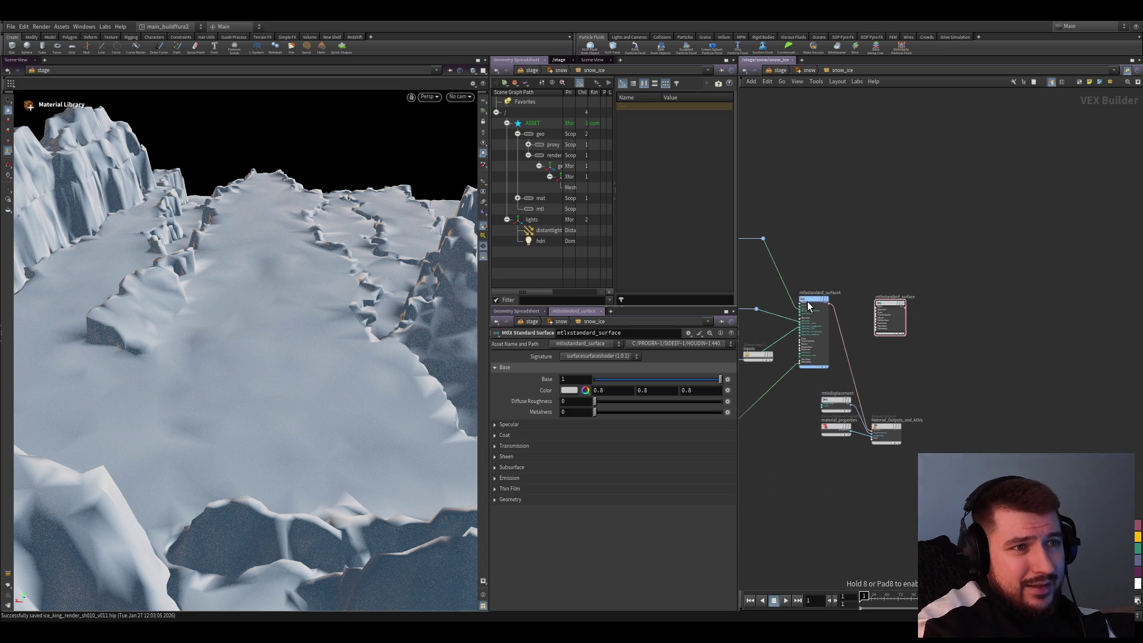
middle_drag(765, 433, 868, 459)
Move the inputs node to the bottom and settle mtlxstandard_surface4 in its new spot
mouse_move(856, 366)
mouse_down()
mouse_move(833, 382)
mouse_move(870, 518)
mouse_up()
middle_drag(871, 517, 861, 559)
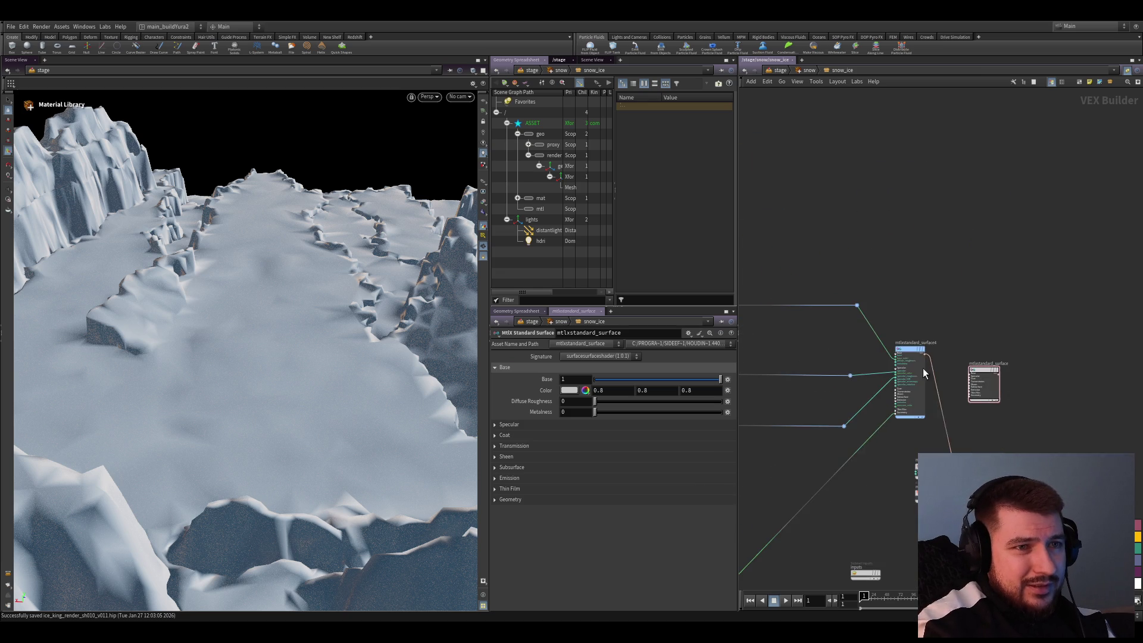
drag(922, 368, 902, 303)
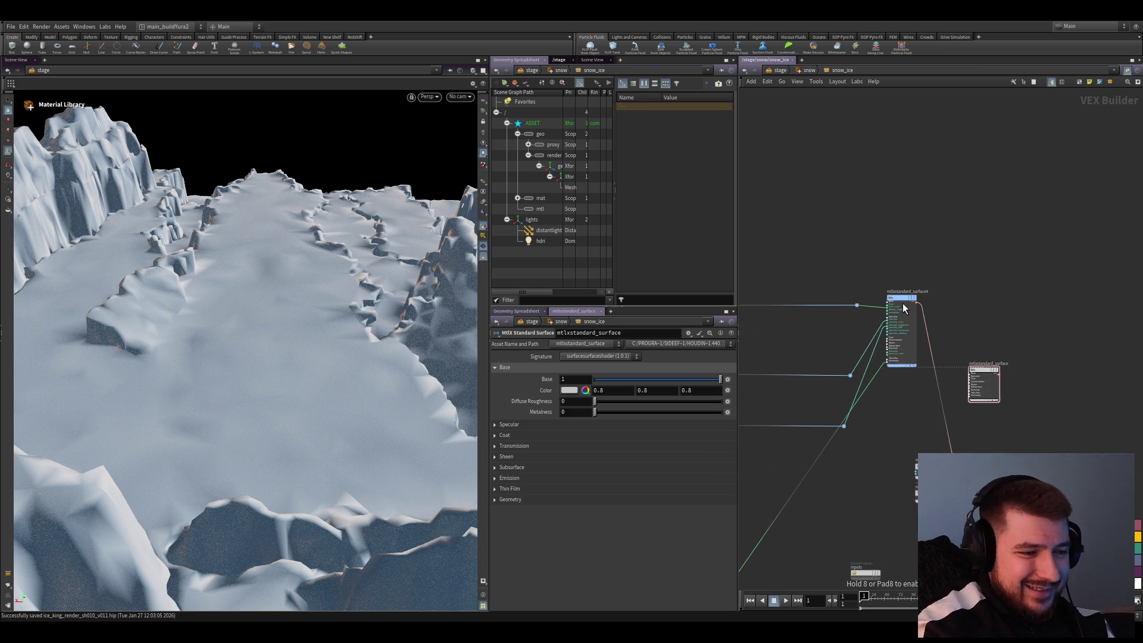
middle_drag(903, 303, 881, 246)
drag(988, 399, 911, 451)
click(910, 453)
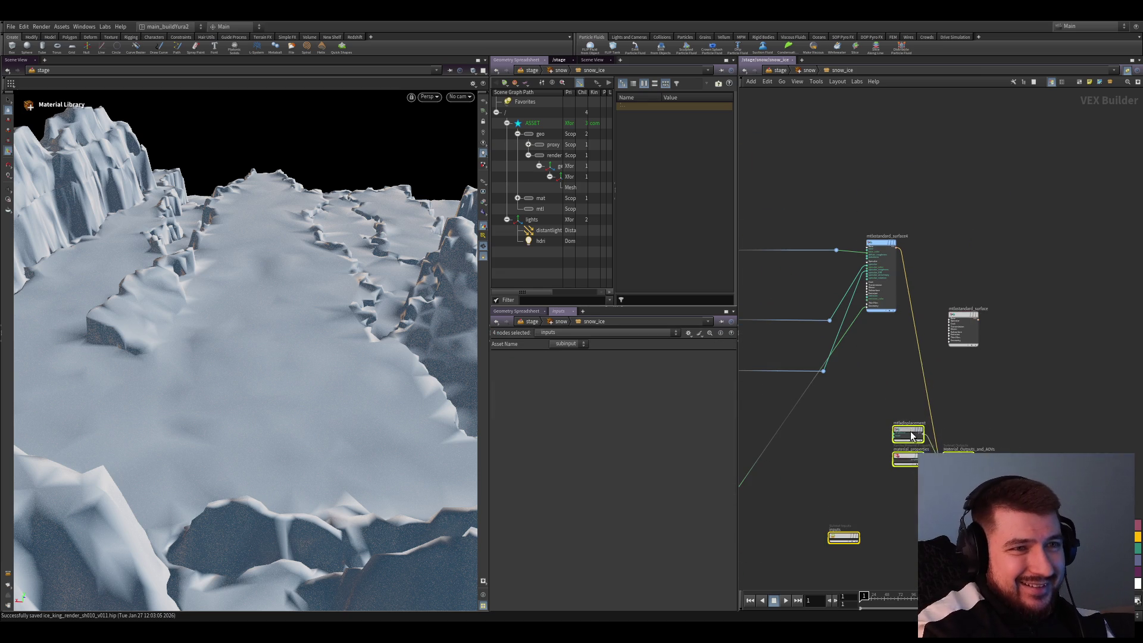
mouse_move(910, 454)
middle_down()
mouse_move(952, 378)
mouse_move(890, 352)
middle_up()
Back in the stage network, view the scene through camera3
click(780, 70)
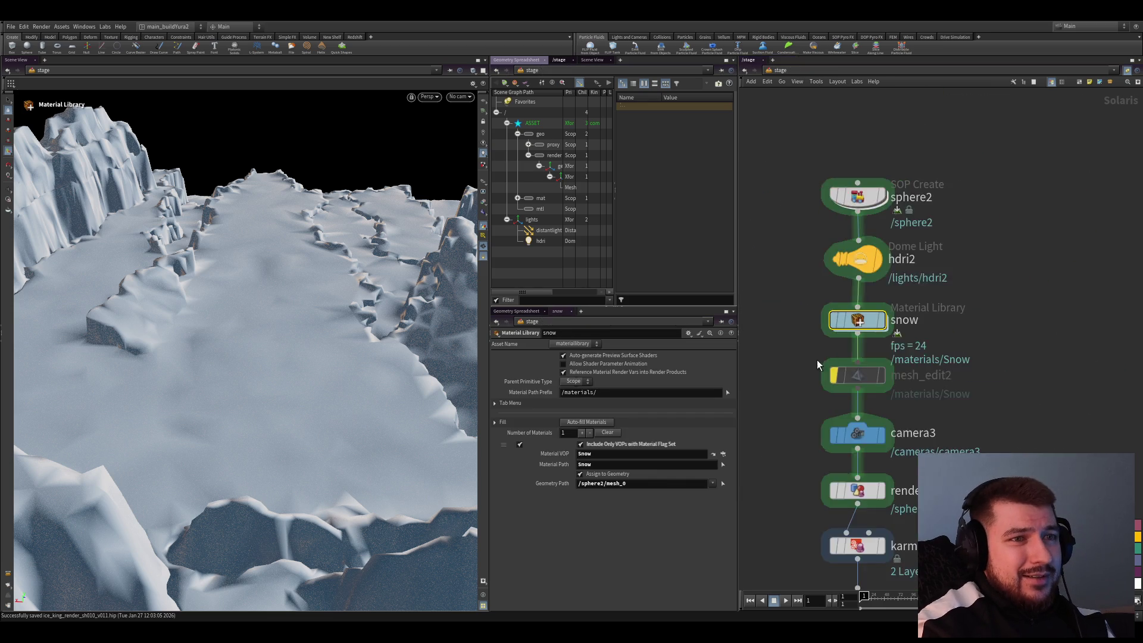
click(886, 306)
middle_drag(809, 319, 804, 410)
click(463, 99)
click(473, 145)
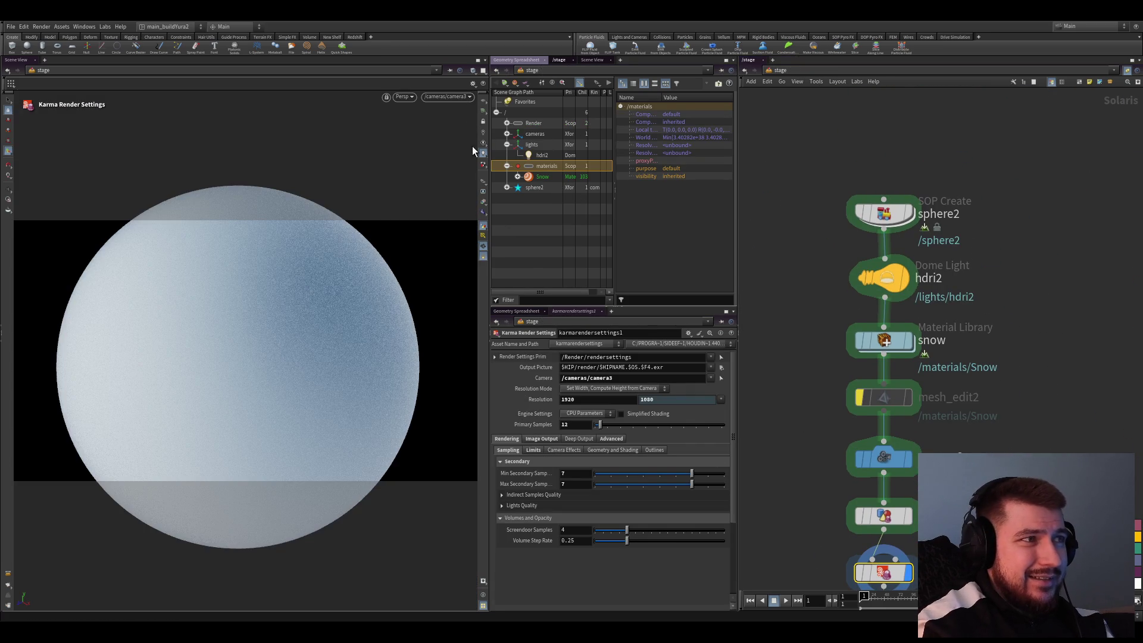
Add snow_ice to the library, disable the Snow entry, and assign snow_ice to /sphere2/mesh_0
double_click(875, 347)
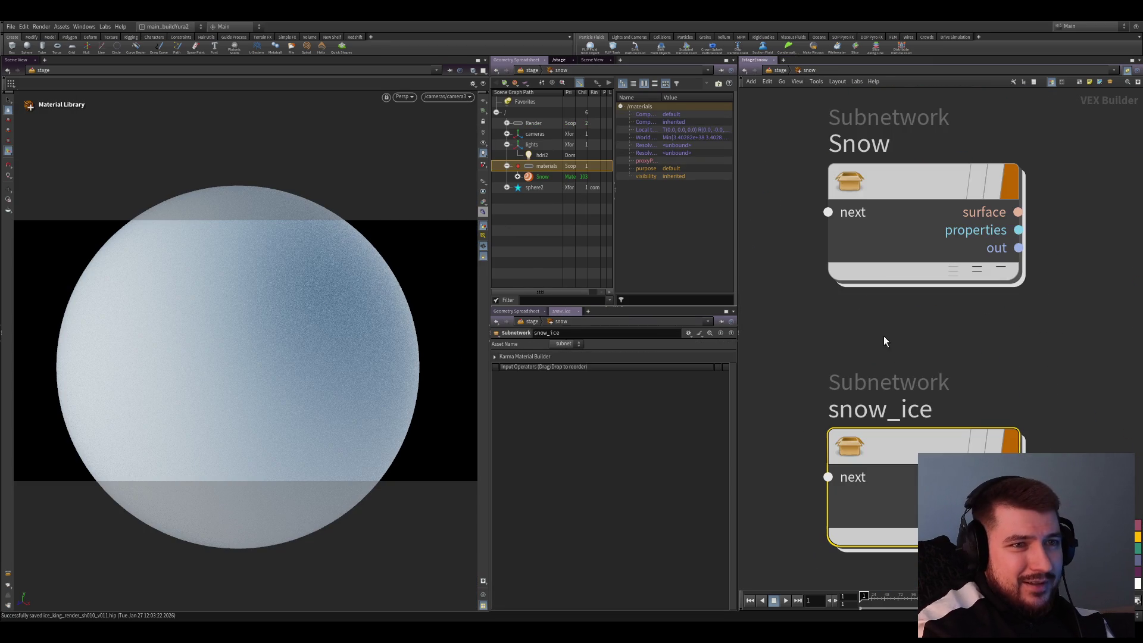
double_click(912, 441)
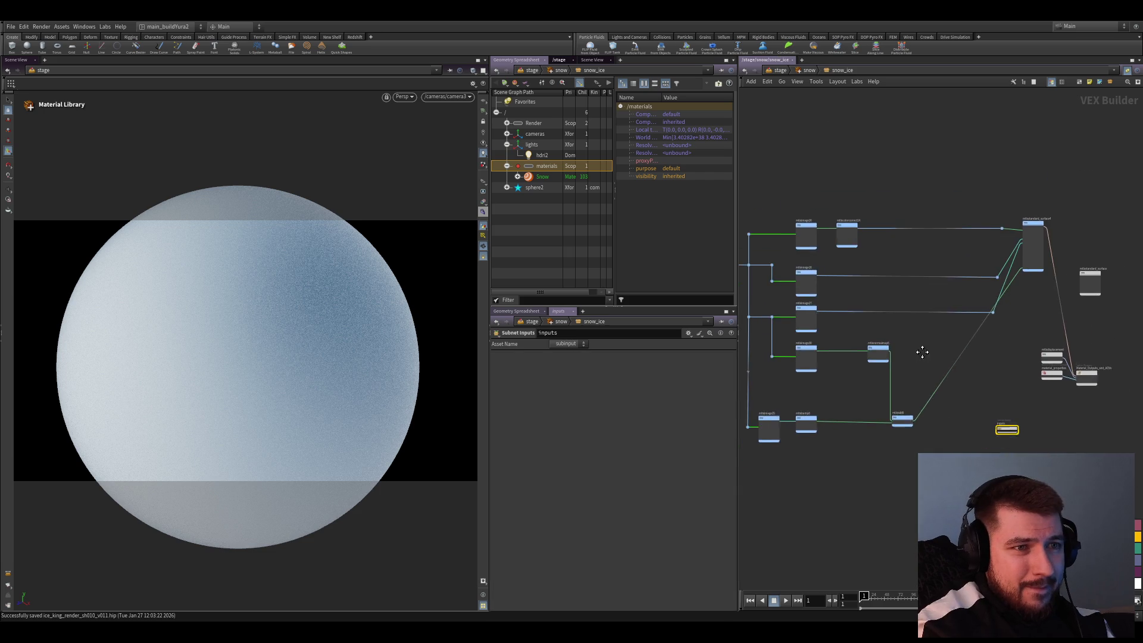
click(777, 68)
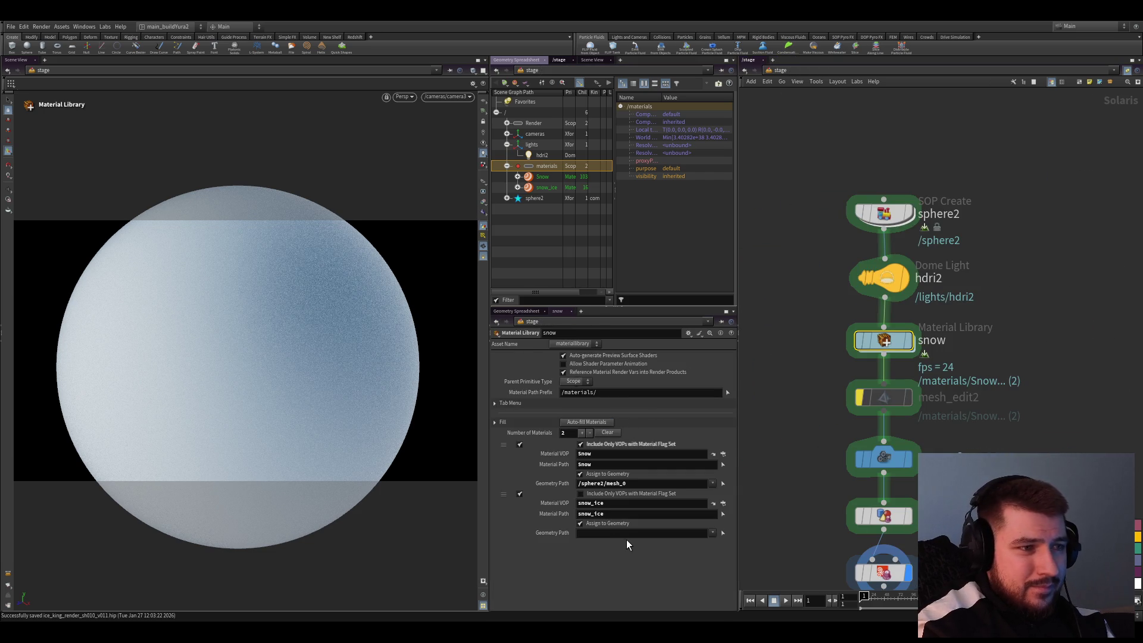
click(580, 532)
click(520, 444)
click(608, 523)
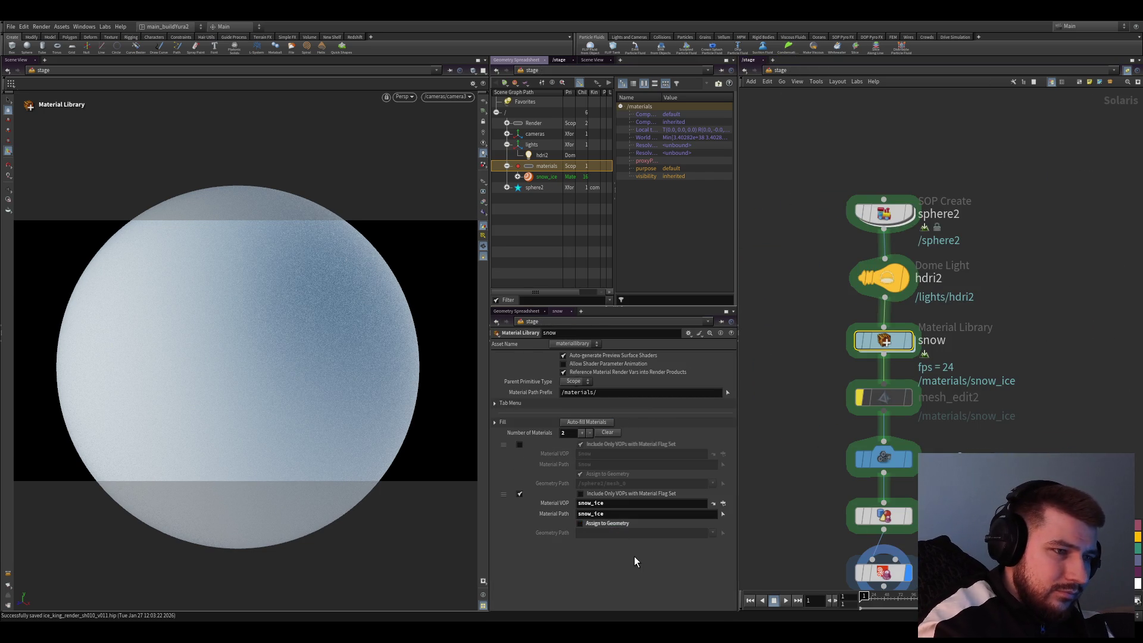
click(591, 525)
text(/)
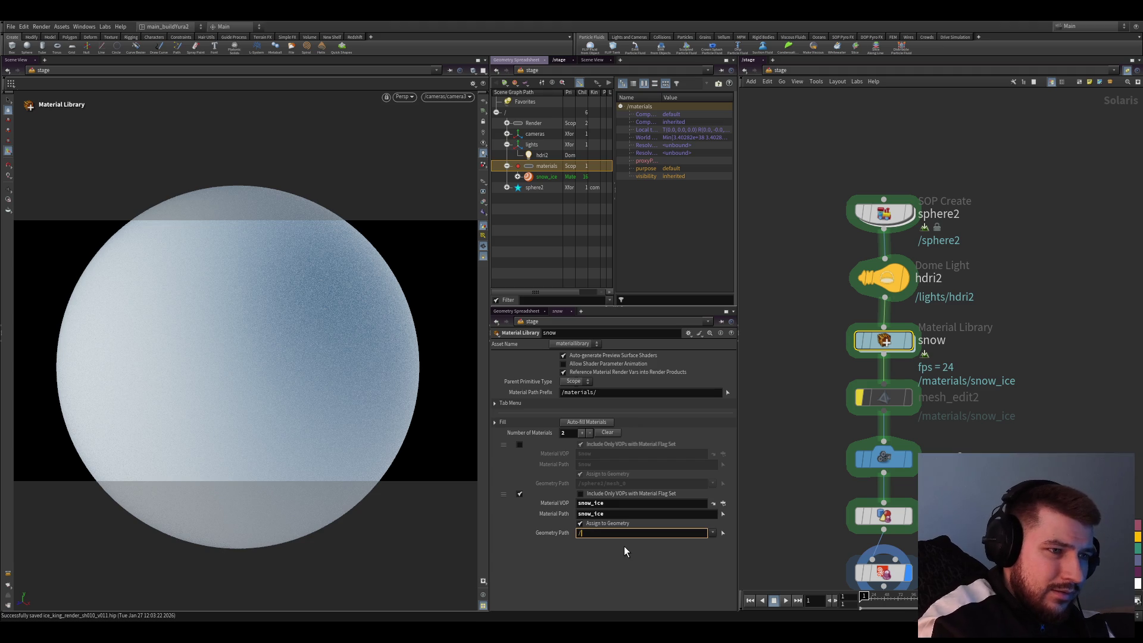
text(sphere2/mesh_0)
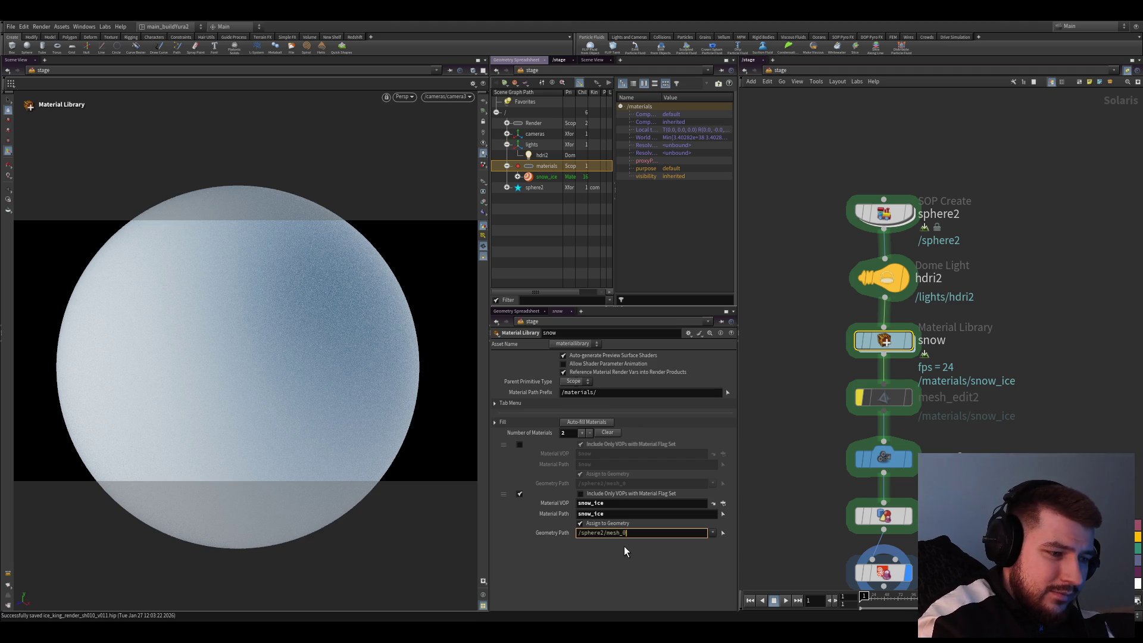
key(Return)
scroll(809, 438, down, 3)
Select the Karma render settings node and save the scene
click(809, 438)
scroll(768, 392, up, 3)
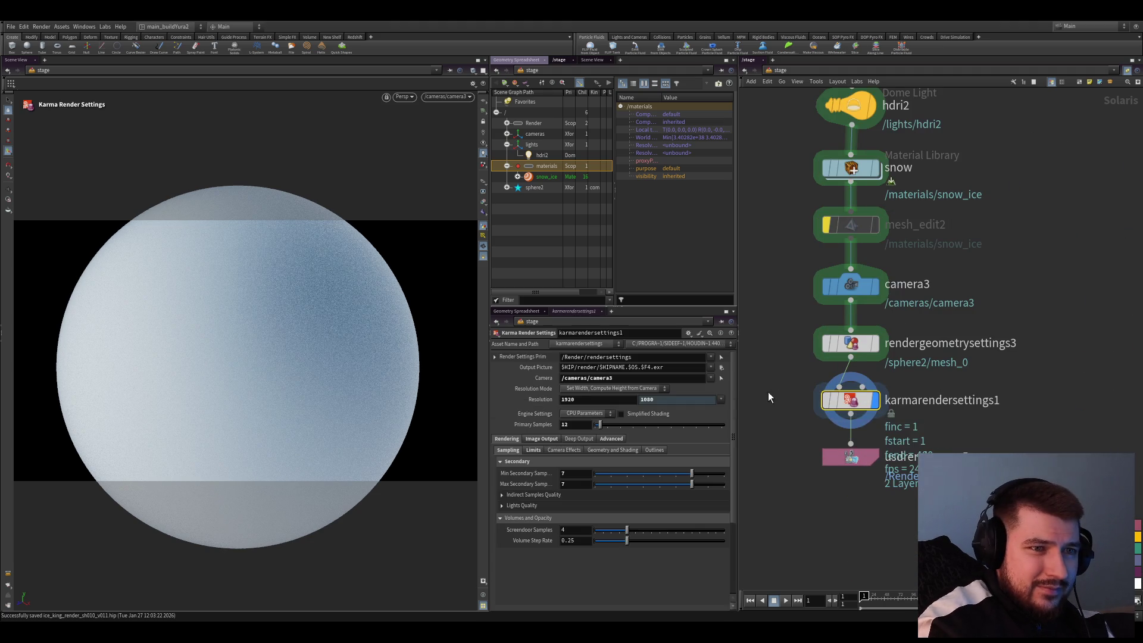
key(ctrl+s)
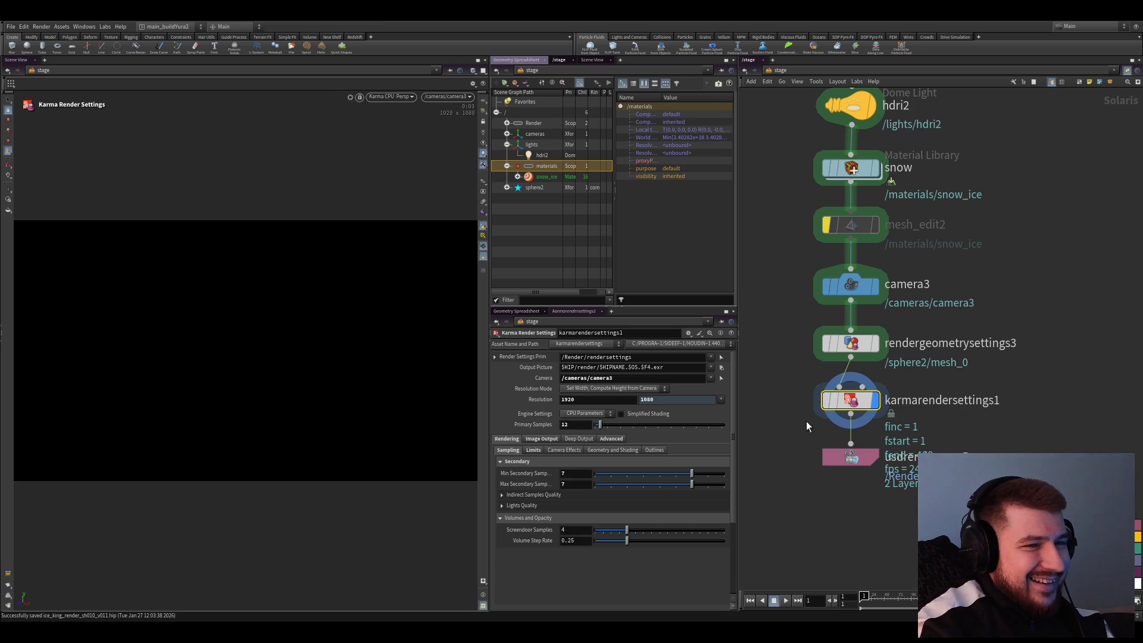
scroll(804, 411, down, 3)
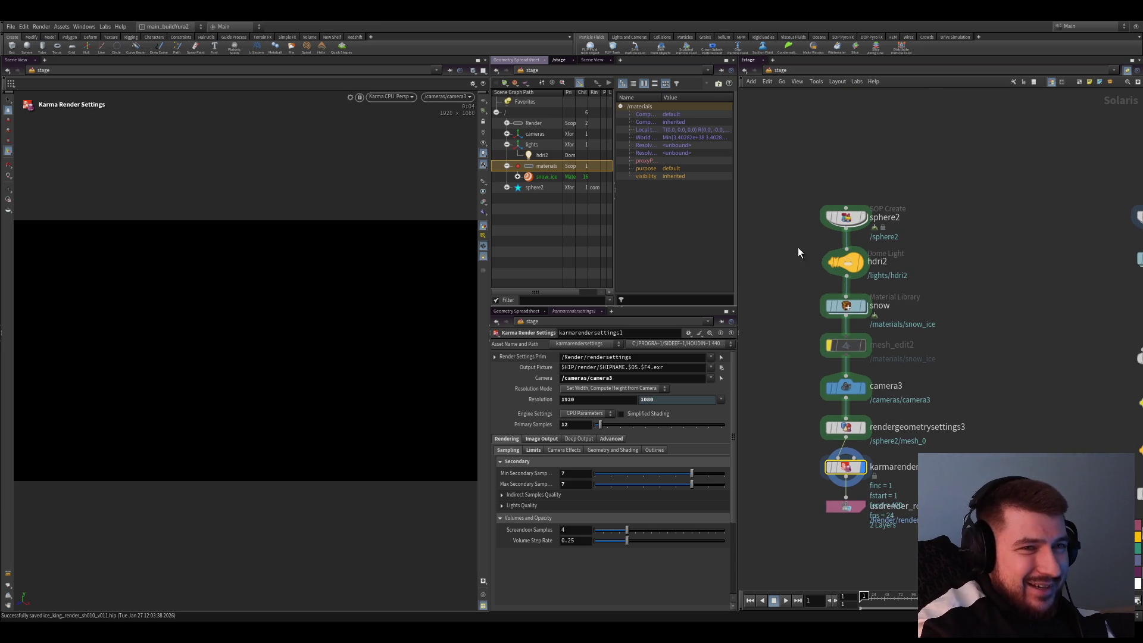
drag(792, 190, 895, 527)
key(s)
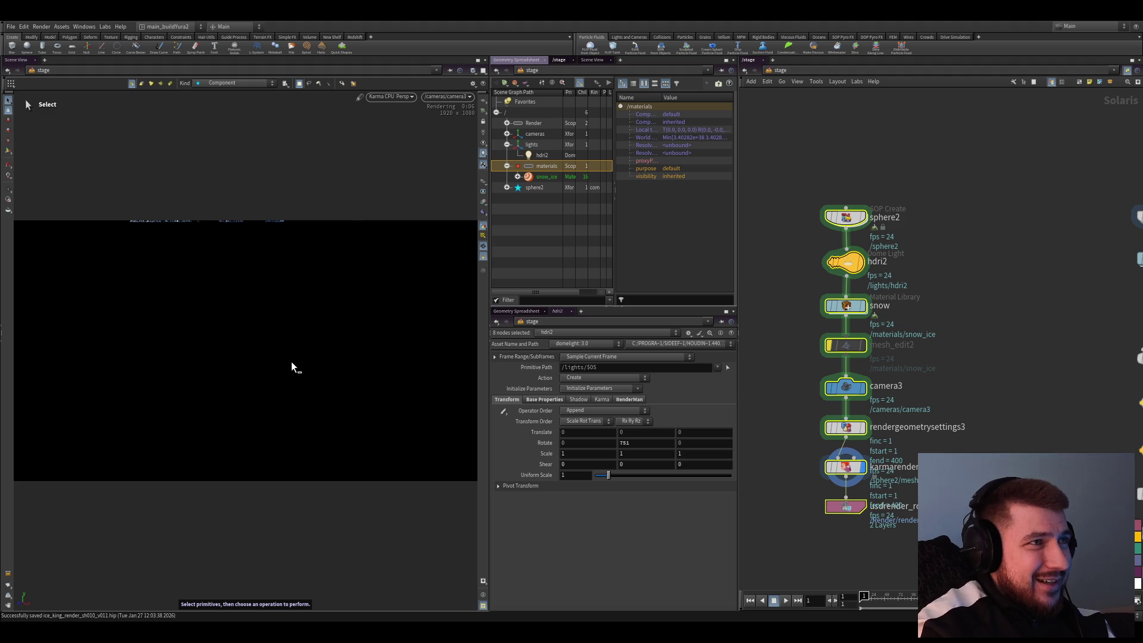
scroll(881, 417, up, 3)
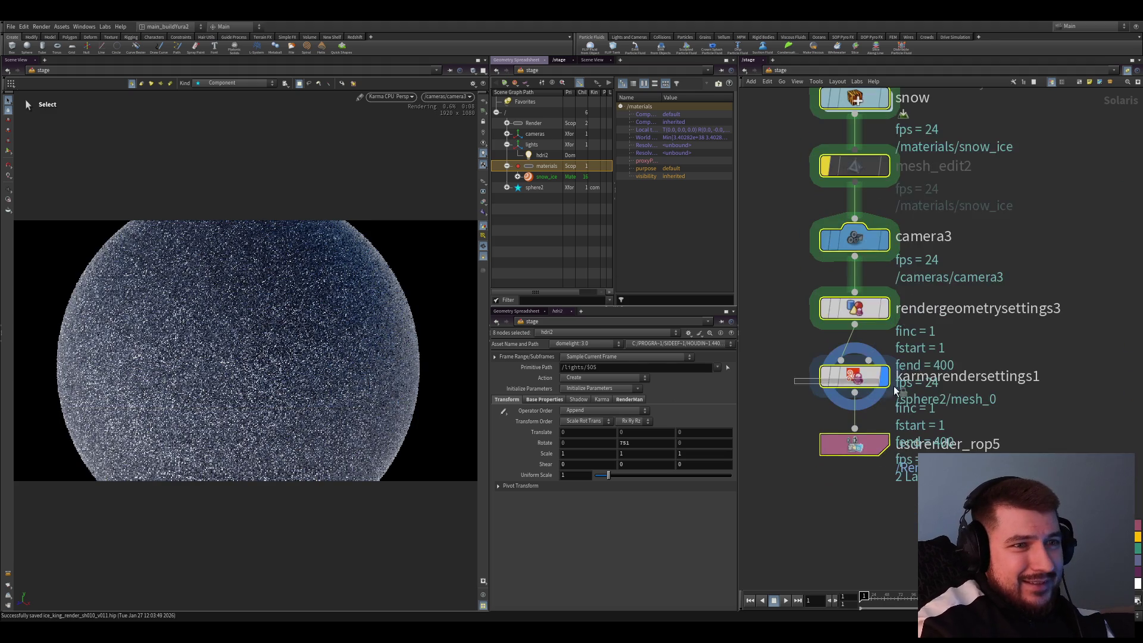
Set karmarendersettings1's resolution to 1280 × 720
click(893, 386)
double_click(595, 398)
text(1)
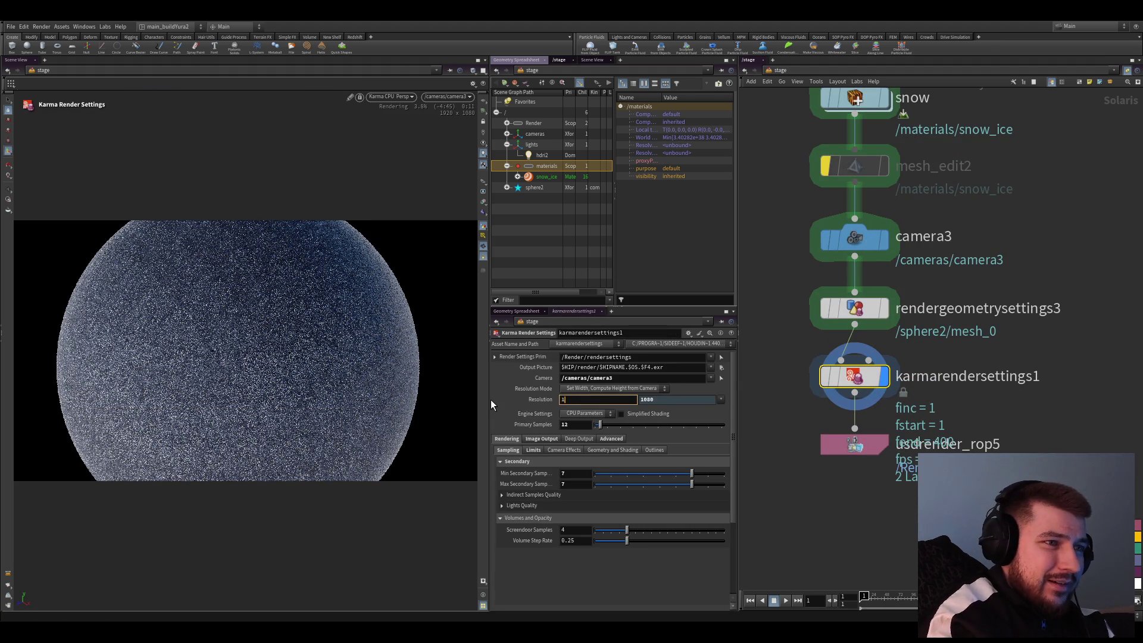
text(280)
key(Return)
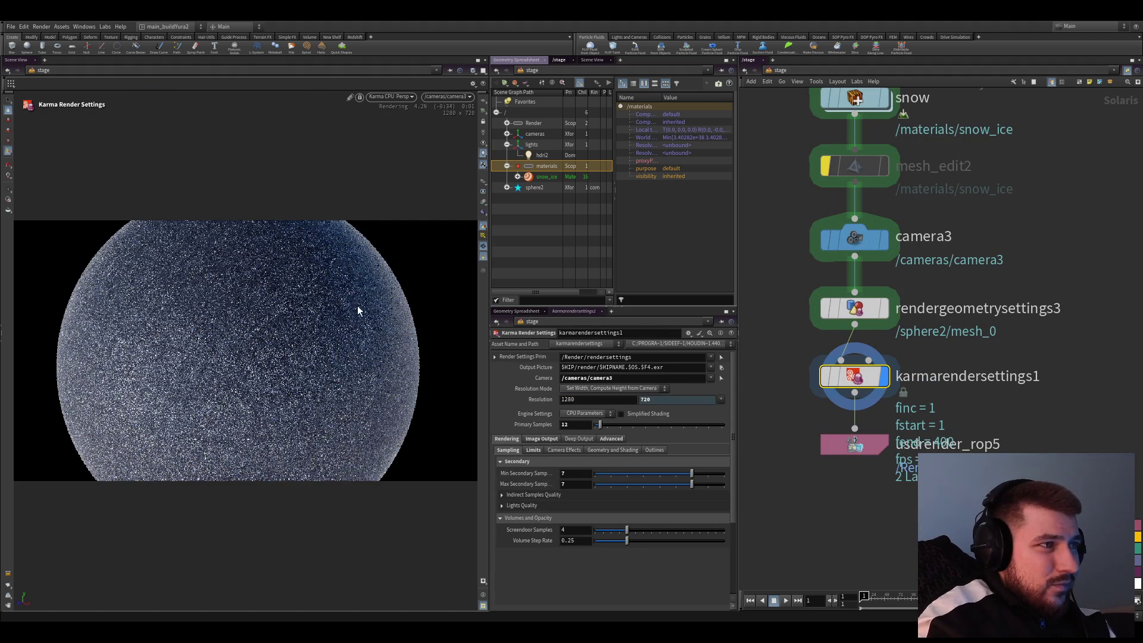
middle_drag(794, 266, 794, 339)
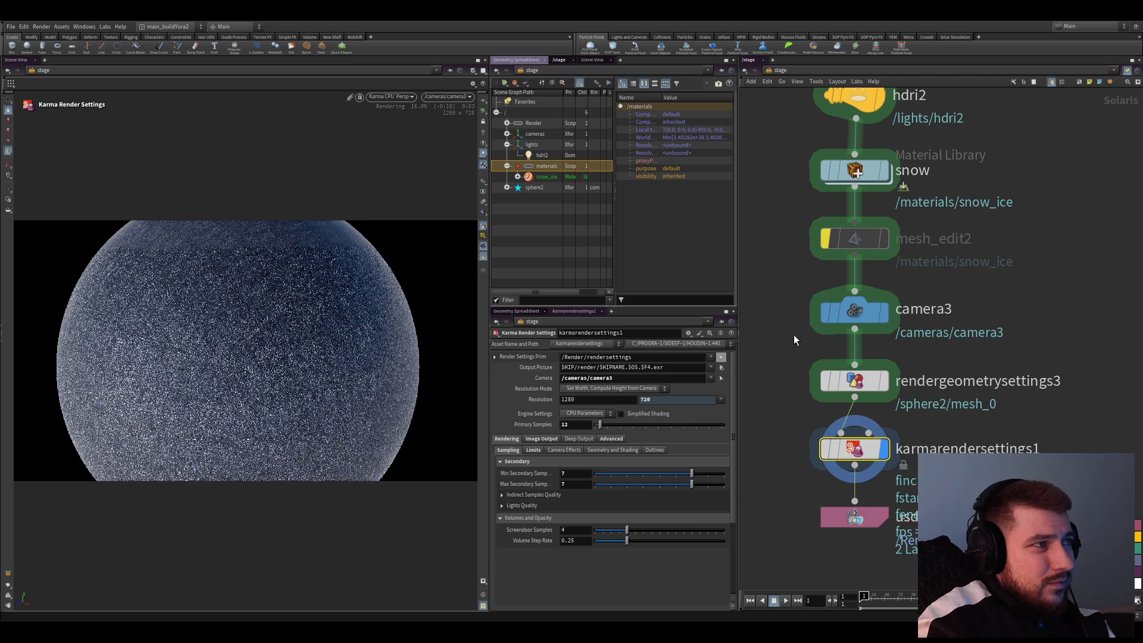
scroll(779, 315, up, 1)
mouse_move(828, 219)
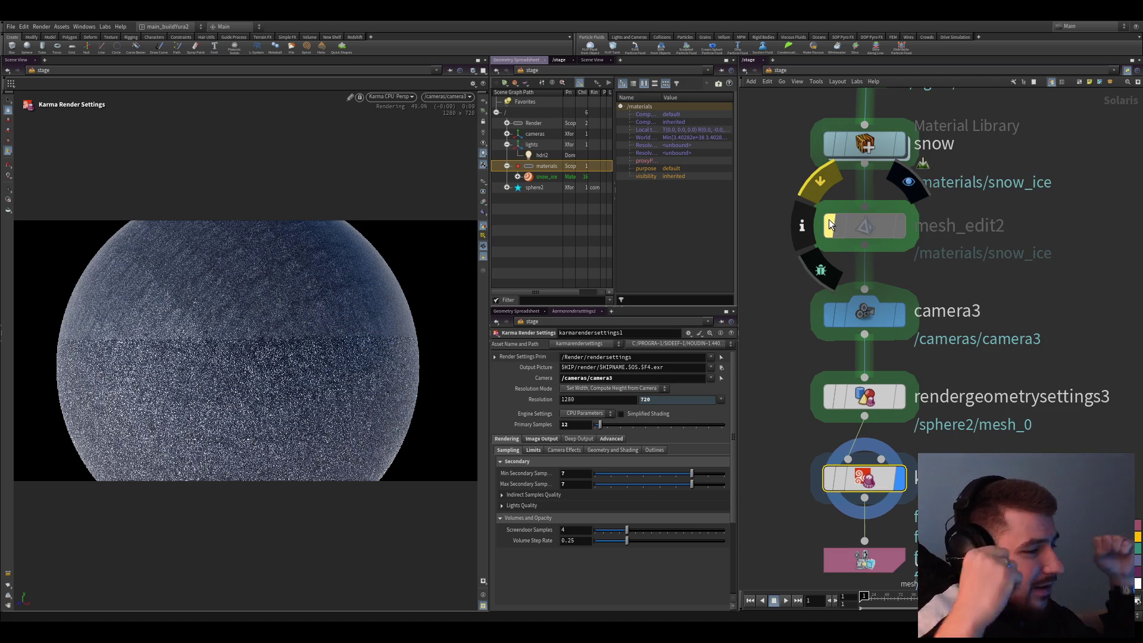
Inside the snow_ice network, change mtlxbump8's Scale from -0.5 to -0.05
click(856, 147)
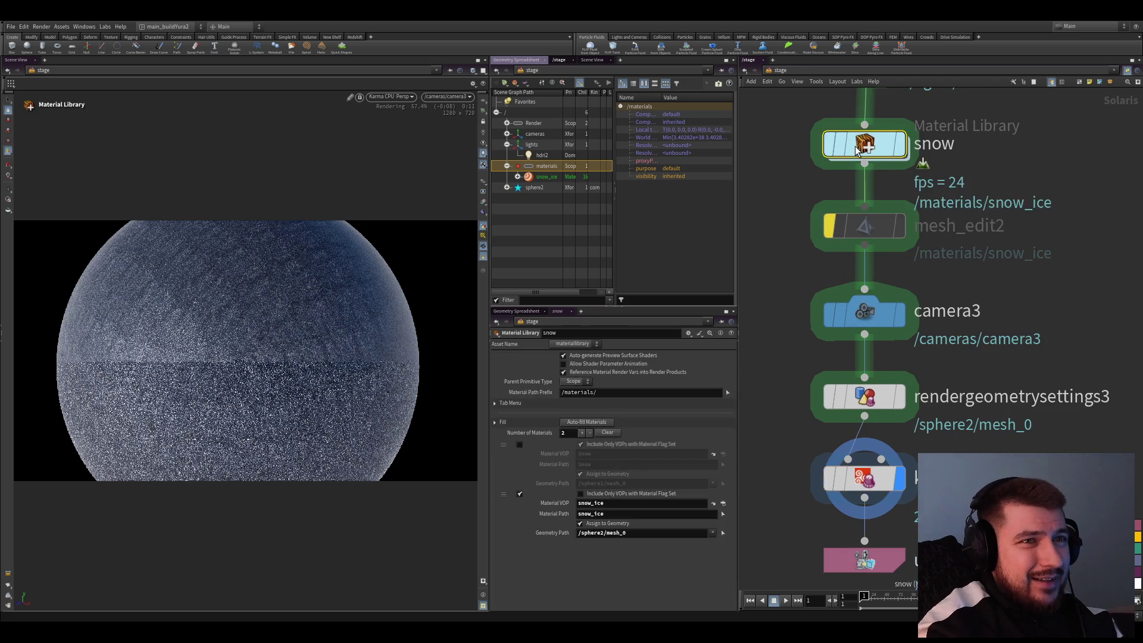
double_click(855, 145)
double_click(906, 430)
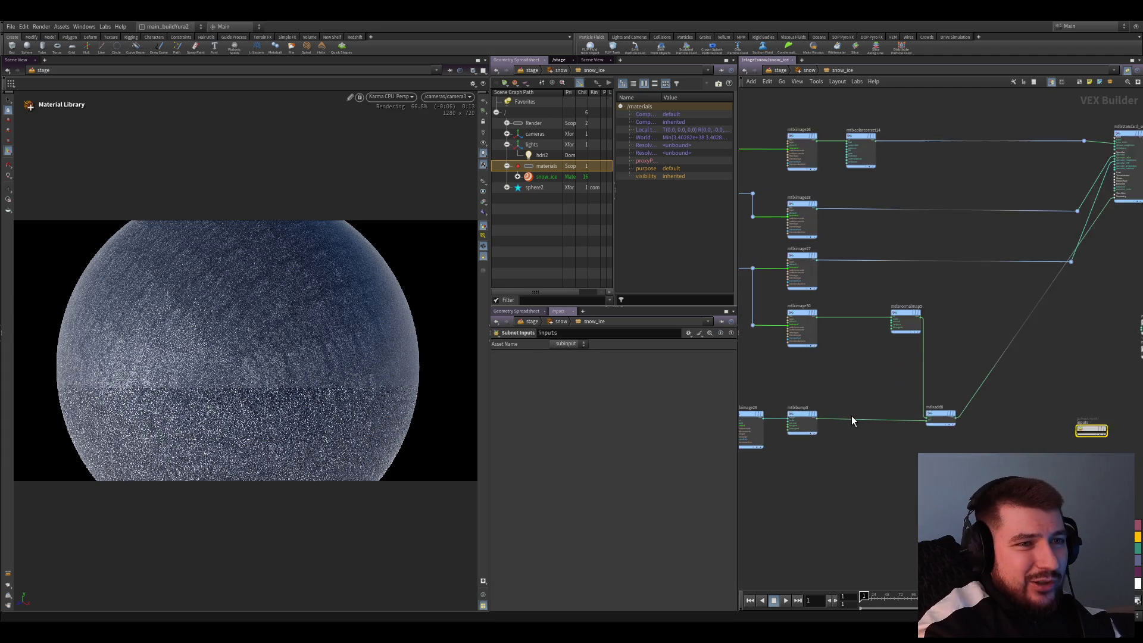
scroll(834, 381, up, 3)
click(837, 383)
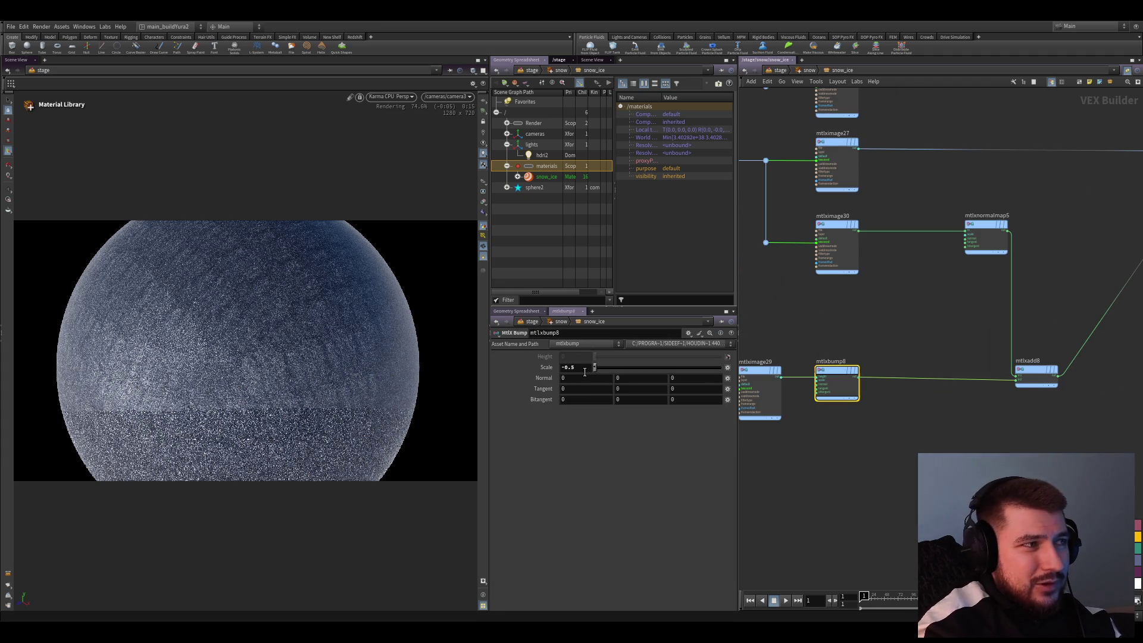
double_click(582, 368)
text(-0.05)
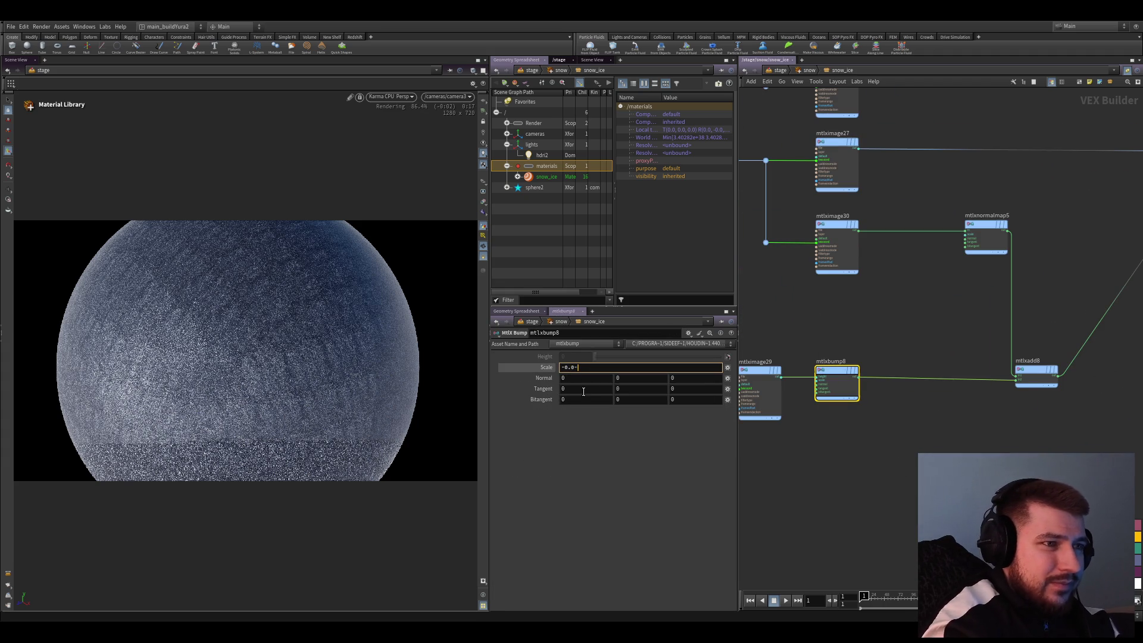
key(Return)
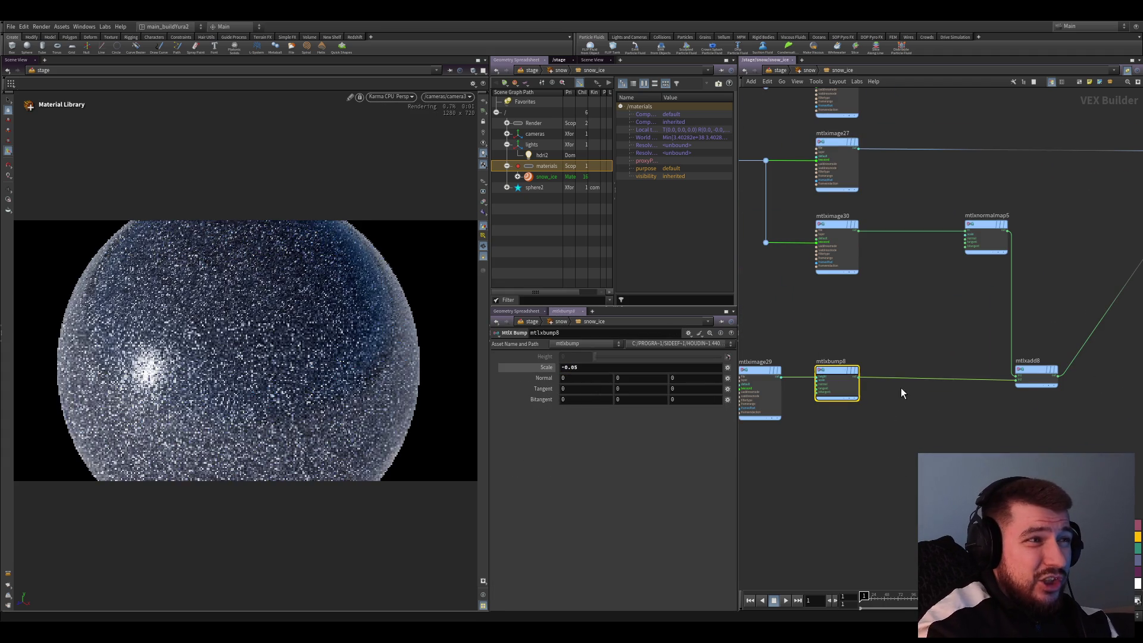
scroll(911, 375, down, 5)
scroll(939, 341, up, 5)
click(970, 298)
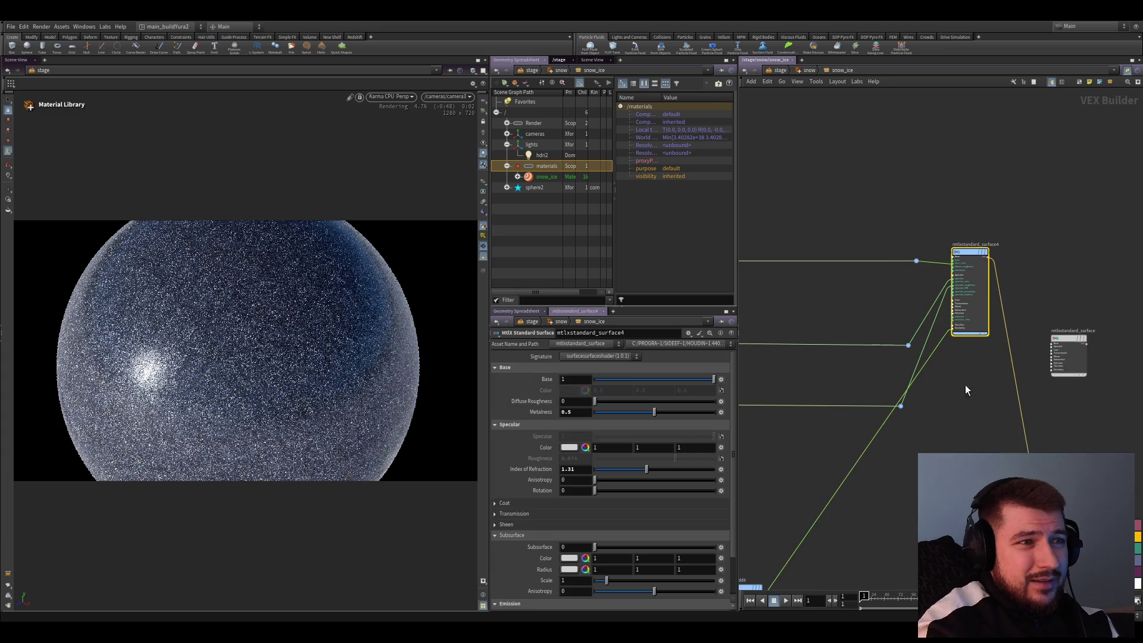
Raise mtlxstandard_surface4's transmission and tint its colour a lighter cyan of 0.24, 0.62, 1
click(542, 525)
click(587, 420)
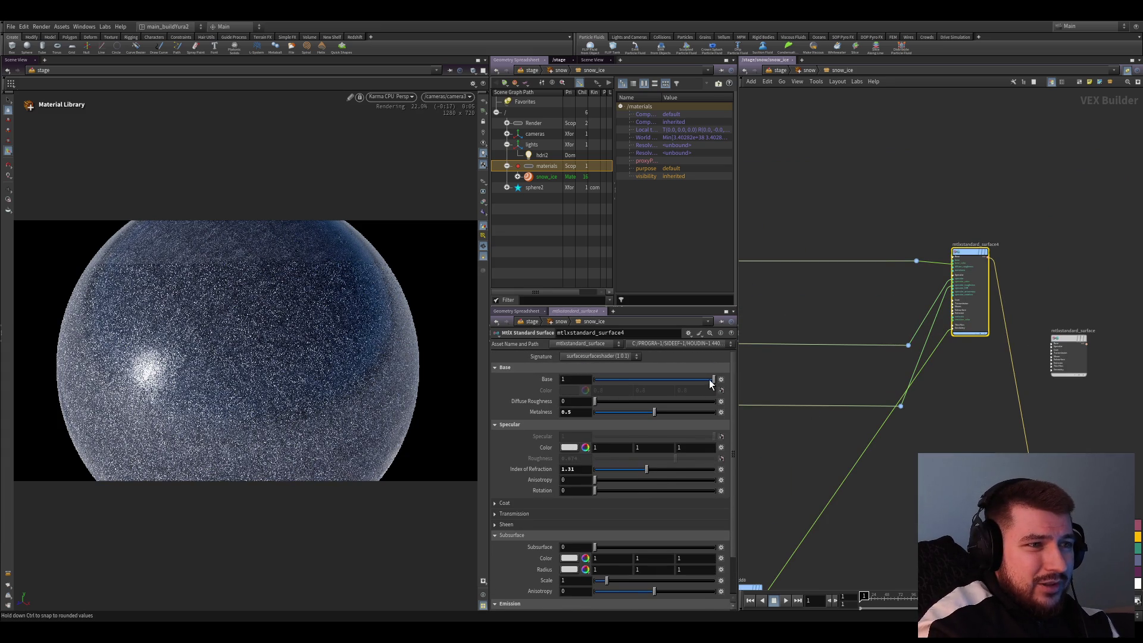
scroll(552, 458, down, 2)
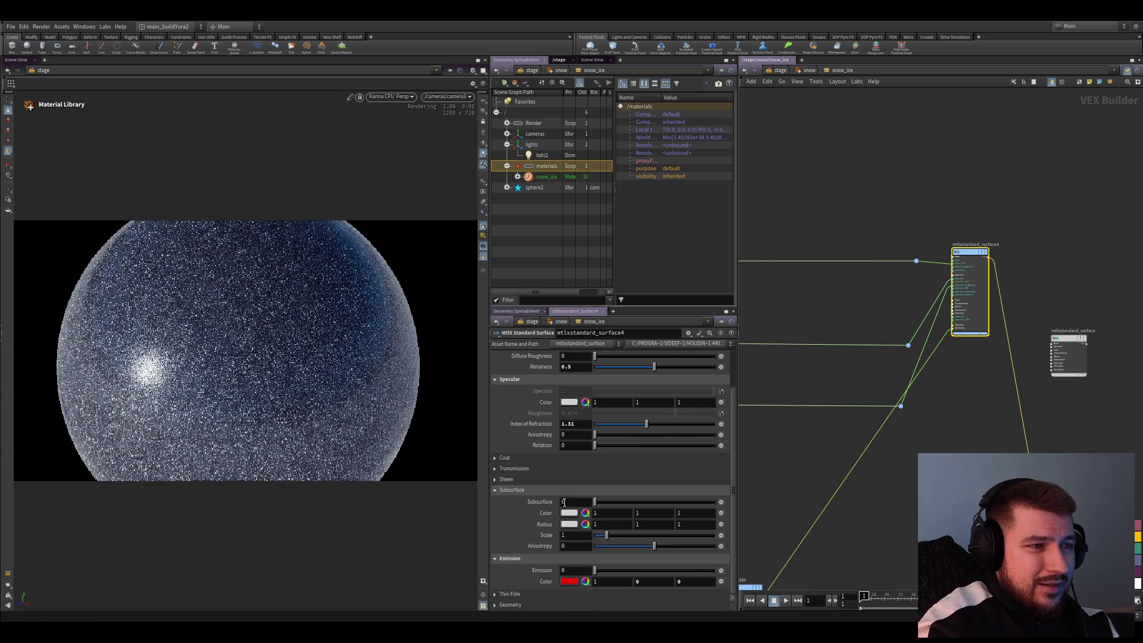
click(513, 469)
drag(594, 480, 708, 481)
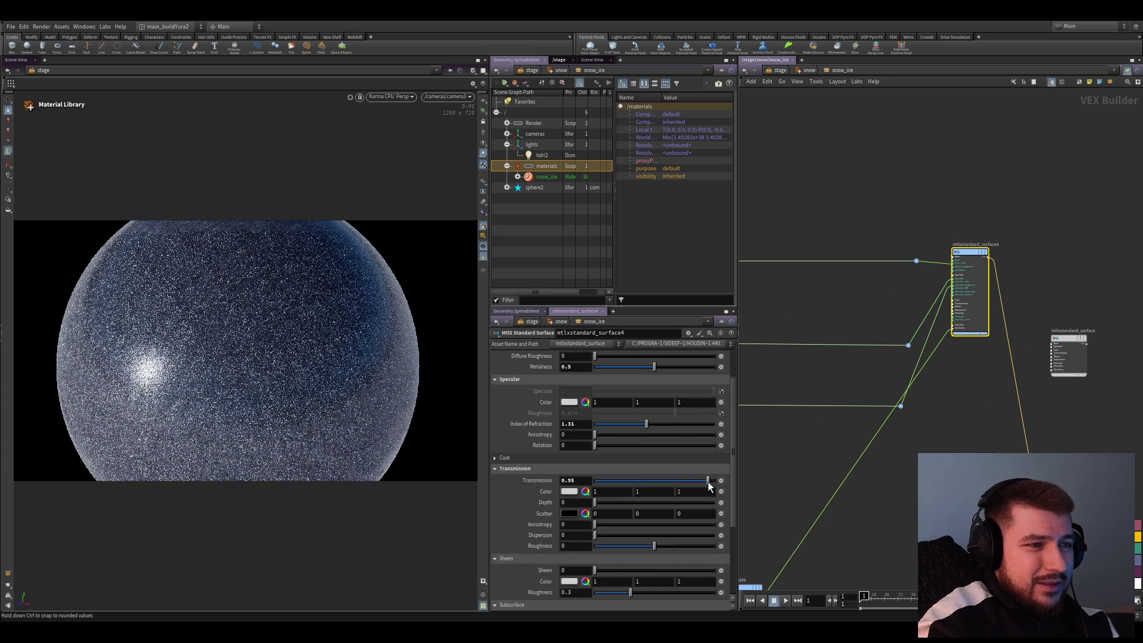
click(794, 495)
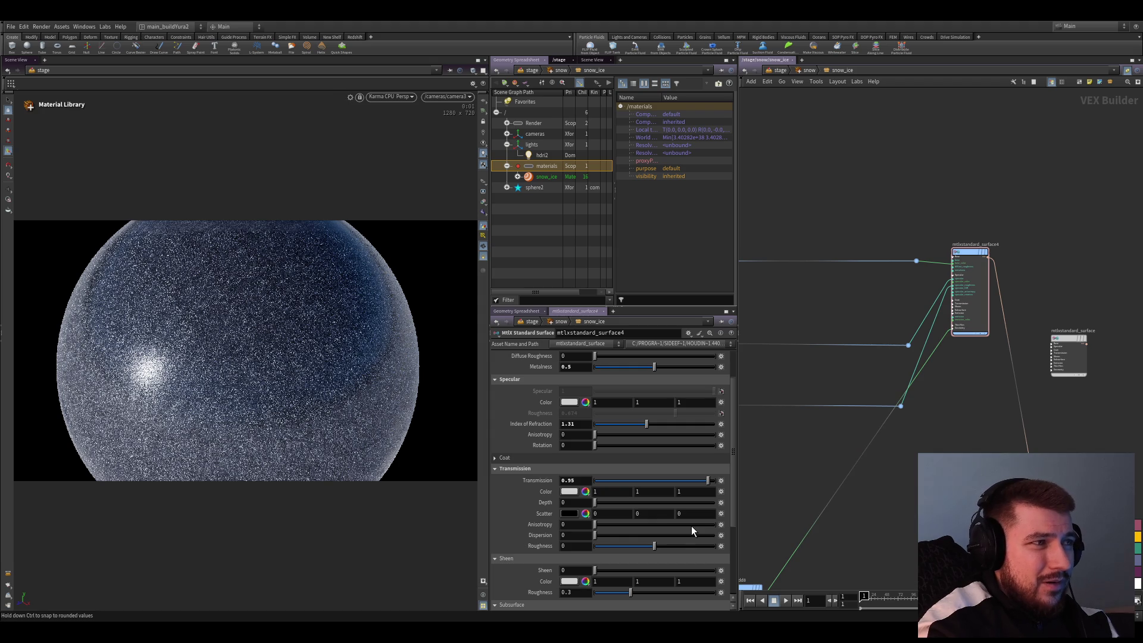
scroll(692, 526, down, 1)
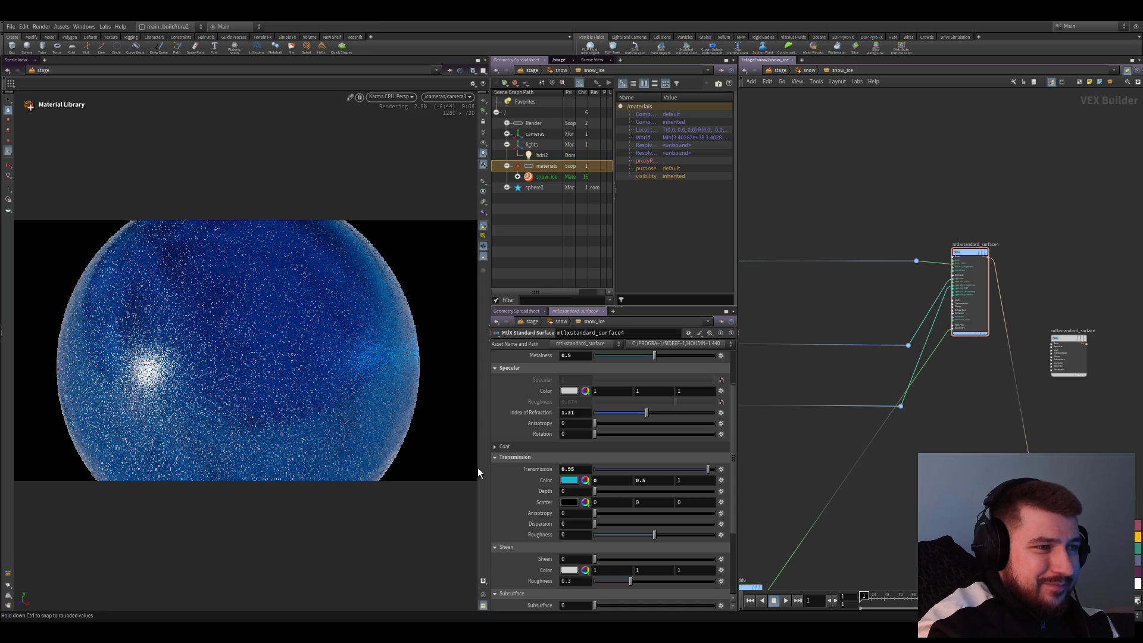
drag(456, 469, 473, 470)
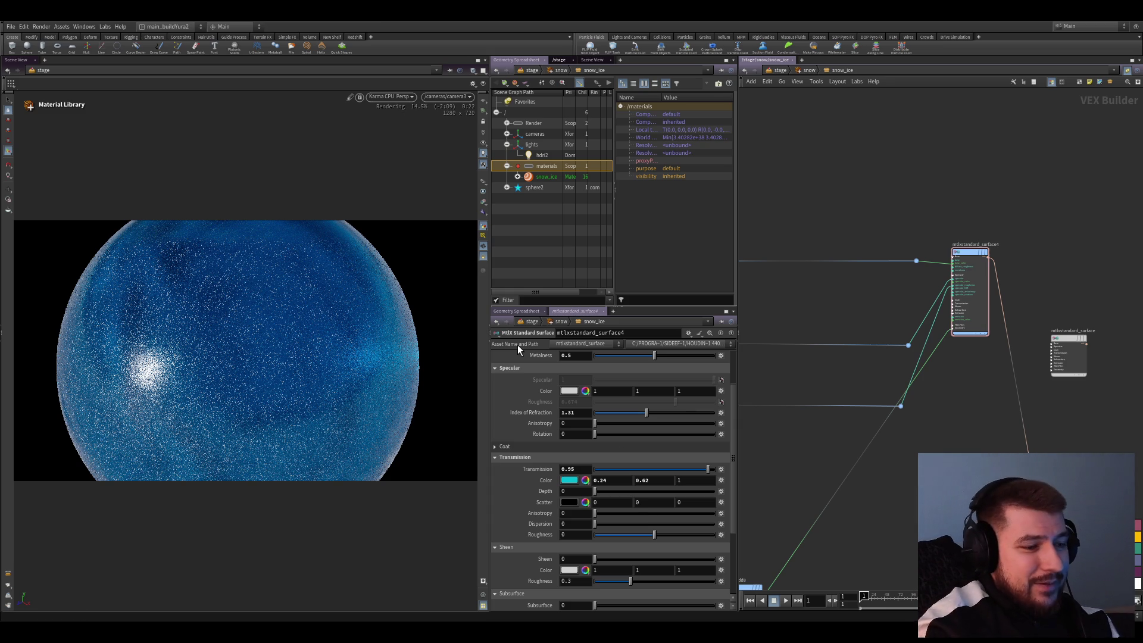
Move mtlxadd8 closer to the surface node and inspect mtlxnormalmap5 and mtlximage29
key(1)
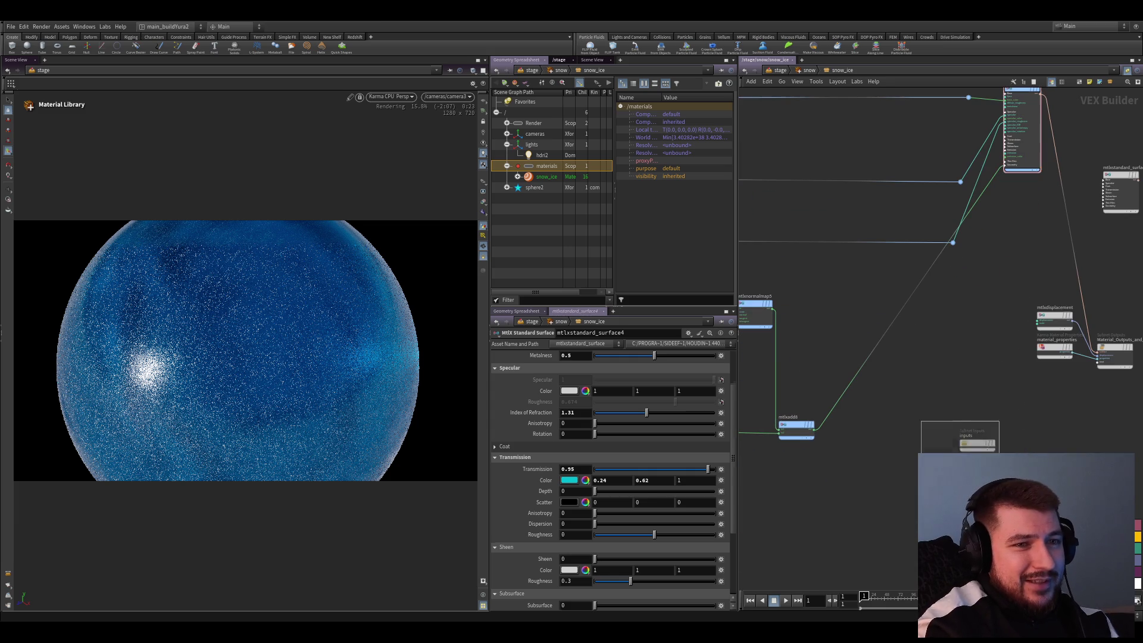
mouse_move(796, 429)
mouse_down()
mouse_move(984, 437)
mouse_move(1050, 424)
mouse_move(1027, 427)
mouse_up()
middle_drag(1027, 427, 1131, 500)
click(934, 387)
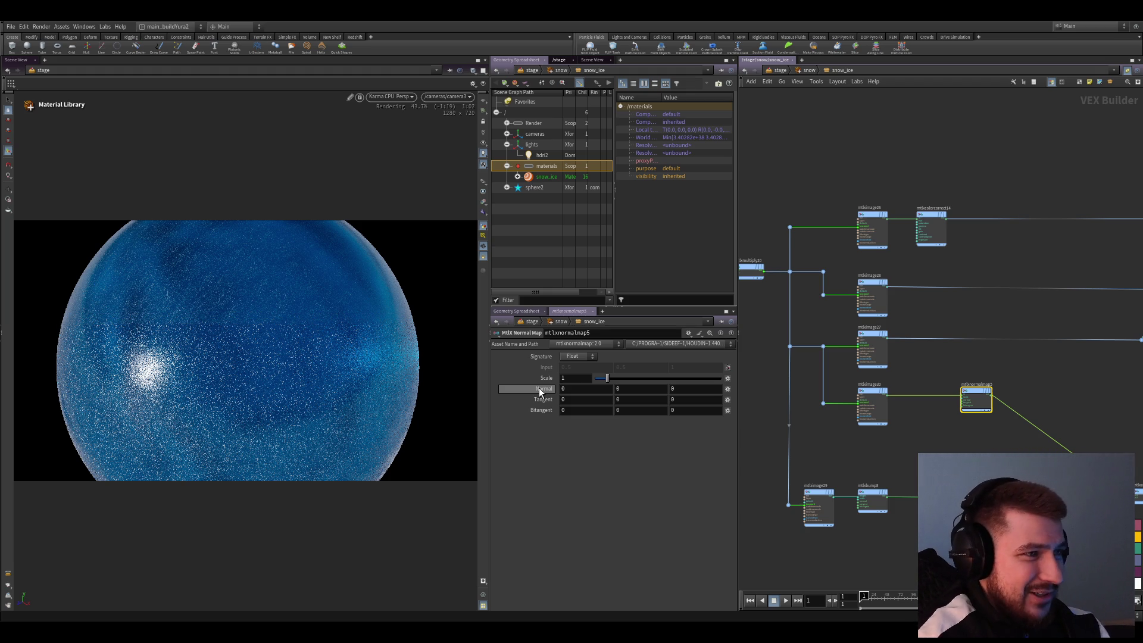
scroll(1001, 370, up, 5)
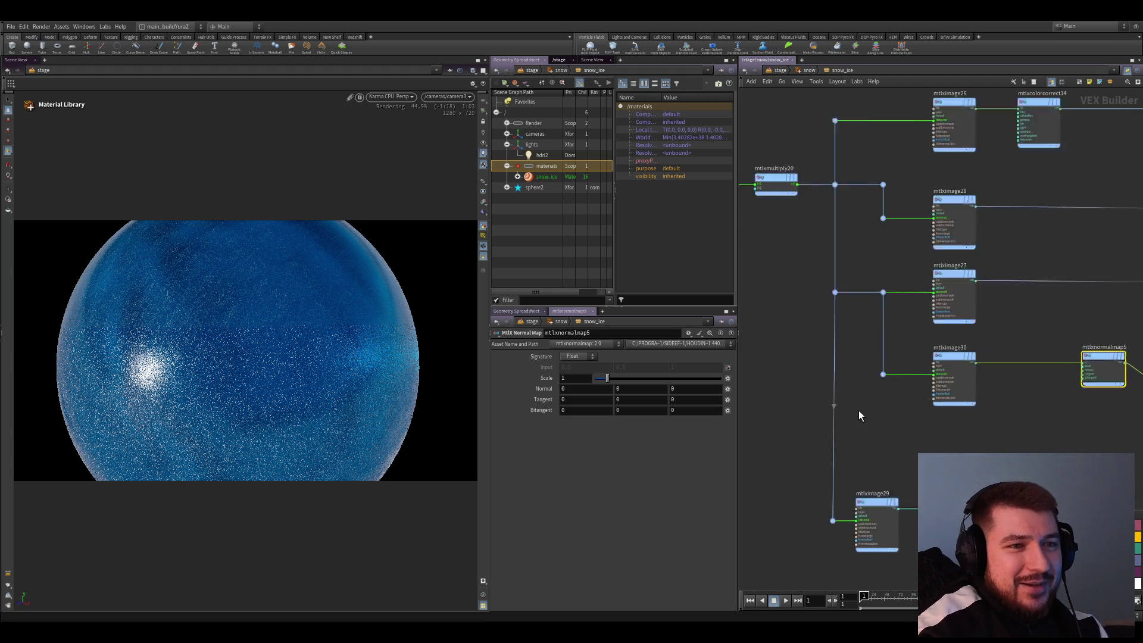
scroll(819, 427, down, 3)
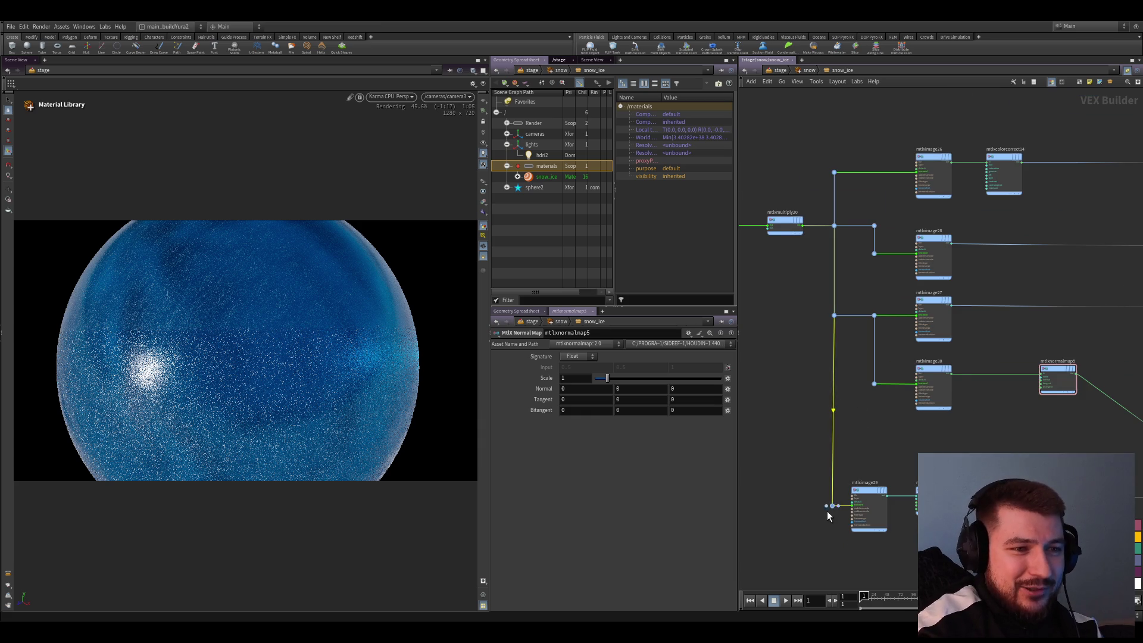
click(866, 500)
Reposition the wire dots so they line up with mtlxstandard_surface4's inputs, including base_color
mouse_move(869, 470)
middle_down()
mouse_move(924, 437)
mouse_move(887, 355)
middle_up()
scroll(887, 356, up, 2)
mouse_move(899, 355)
mouse_down()
mouse_move(935, 371)
mouse_move(902, 420)
mouse_move(939, 416)
mouse_up()
scroll(902, 419, up, 2)
middle_drag(898, 400, 886, 449)
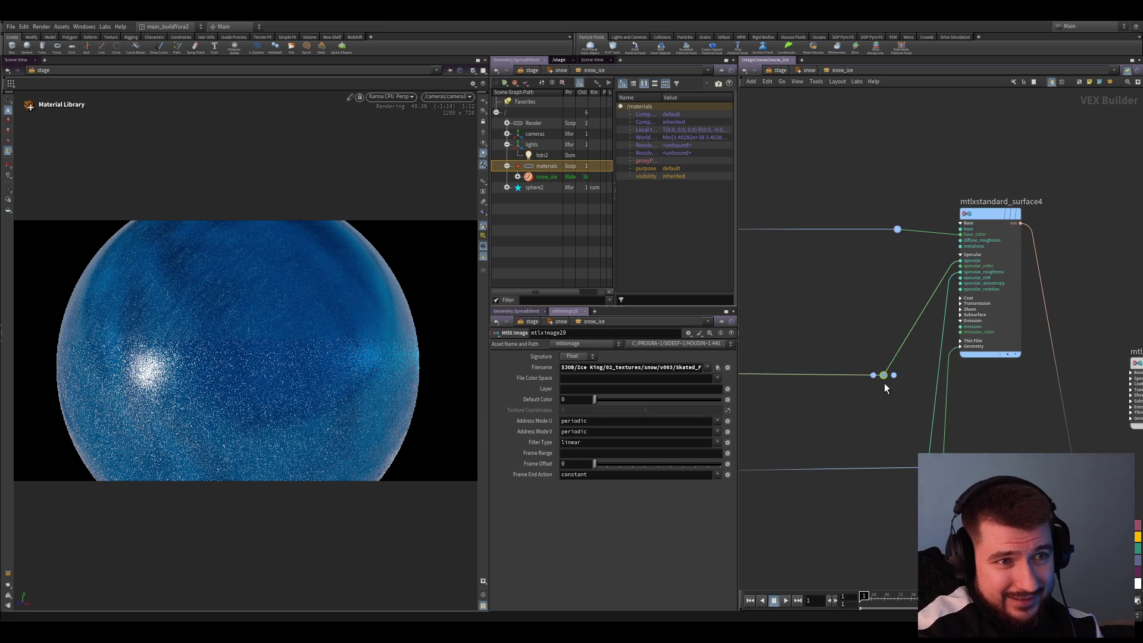
drag(882, 381, 927, 384)
middle_drag(928, 388, 904, 474)
scroll(870, 357, down, 1)
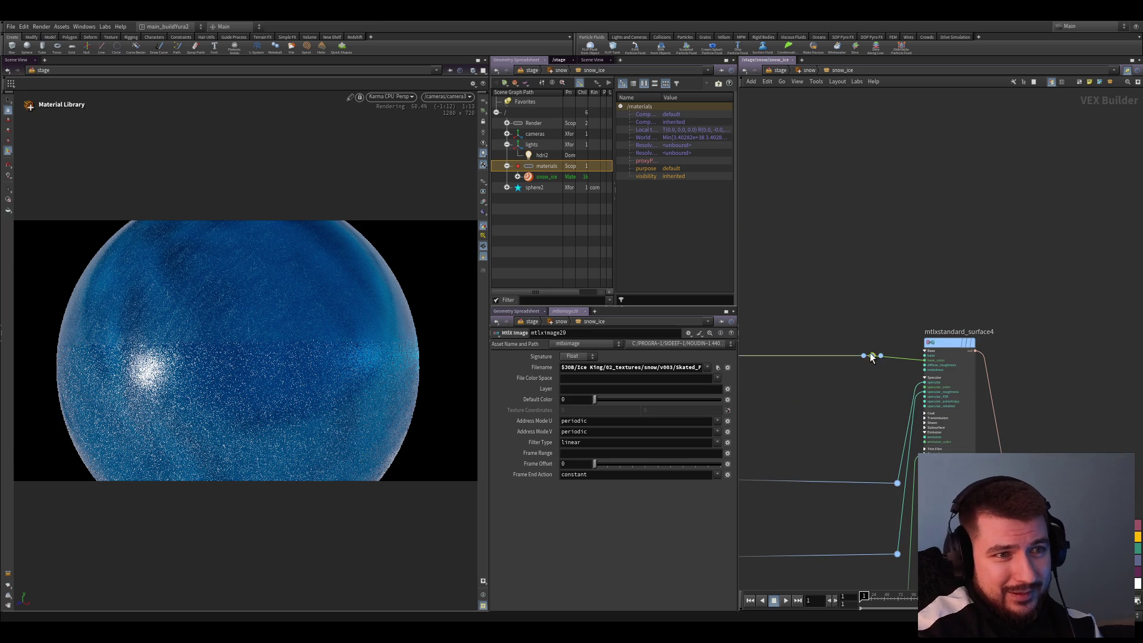
drag(872, 358, 903, 363)
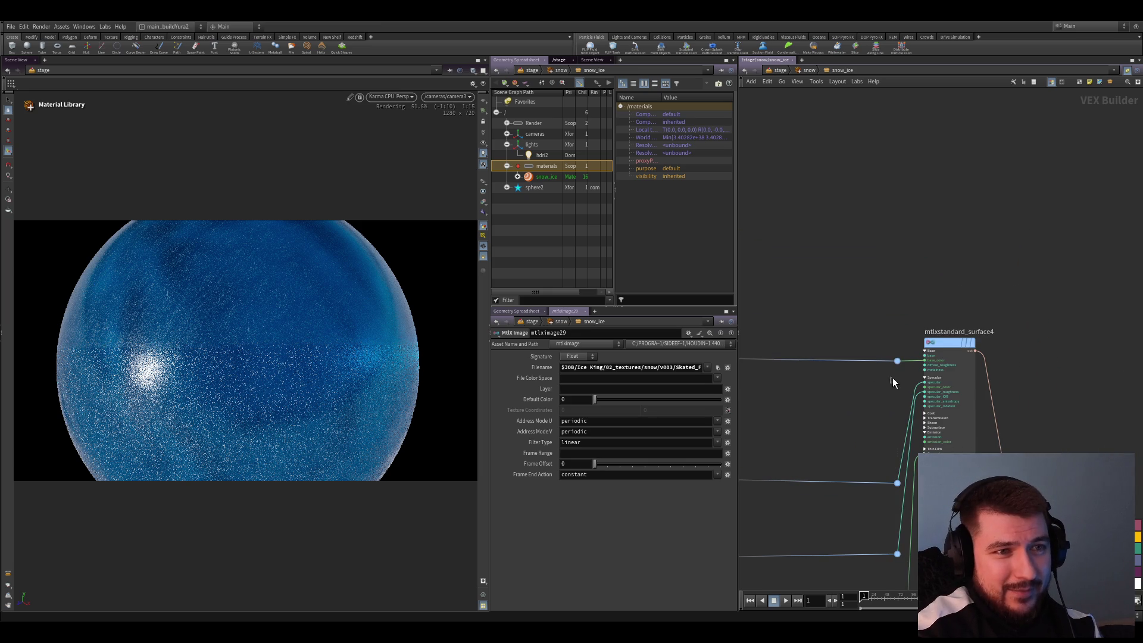
scroll(858, 434, down, 5)
Save the scene and drop mtlxstandard_surface4's transmission to 0 for a whiter look
middle_drag(859, 434, 884, 323)
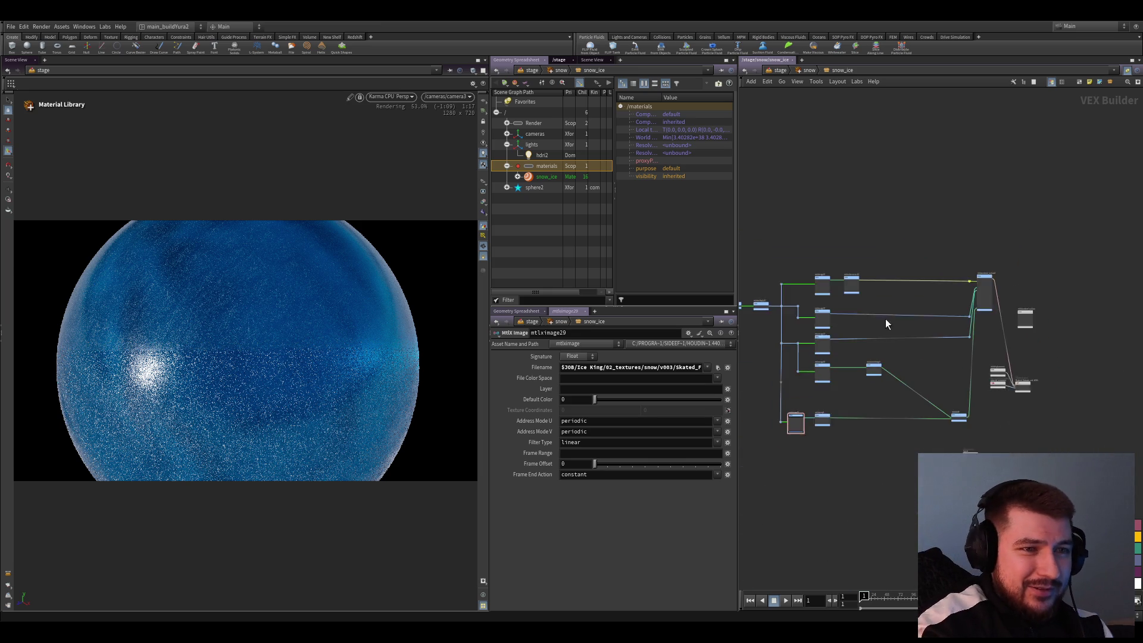
scroll(885, 323, up, 5)
key(ctrl+s)
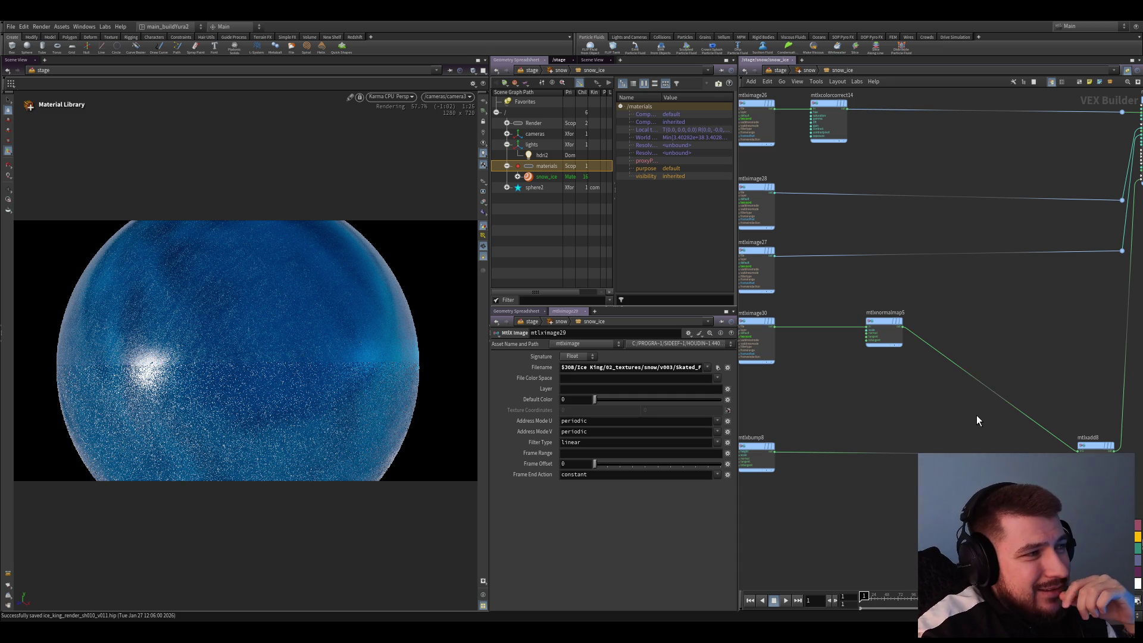
key(h)
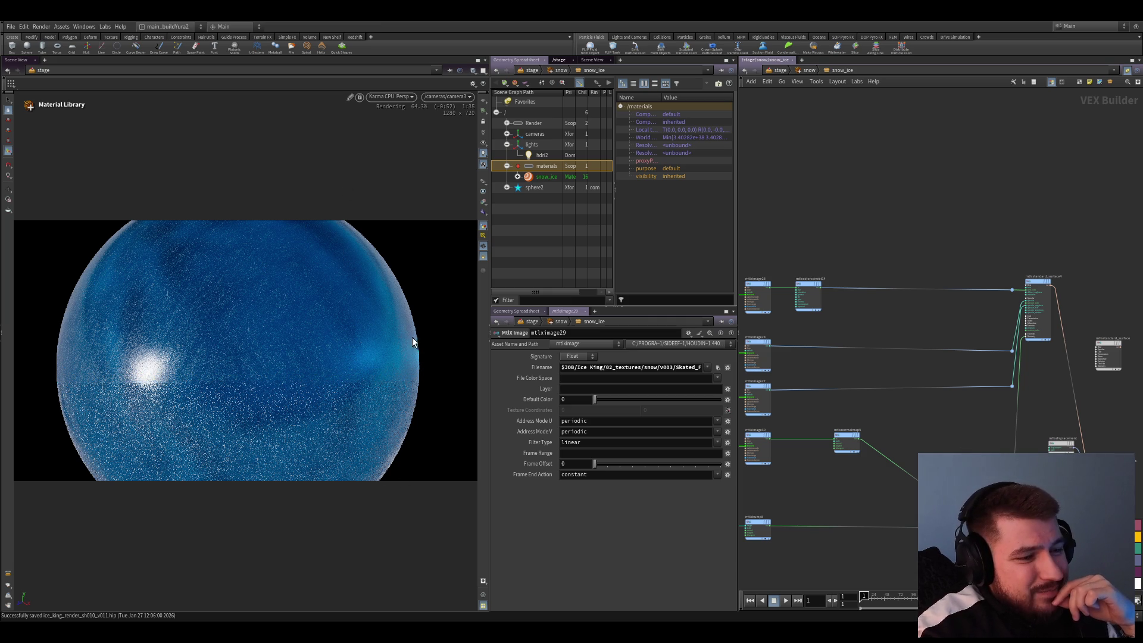
scroll(946, 382, up, 5)
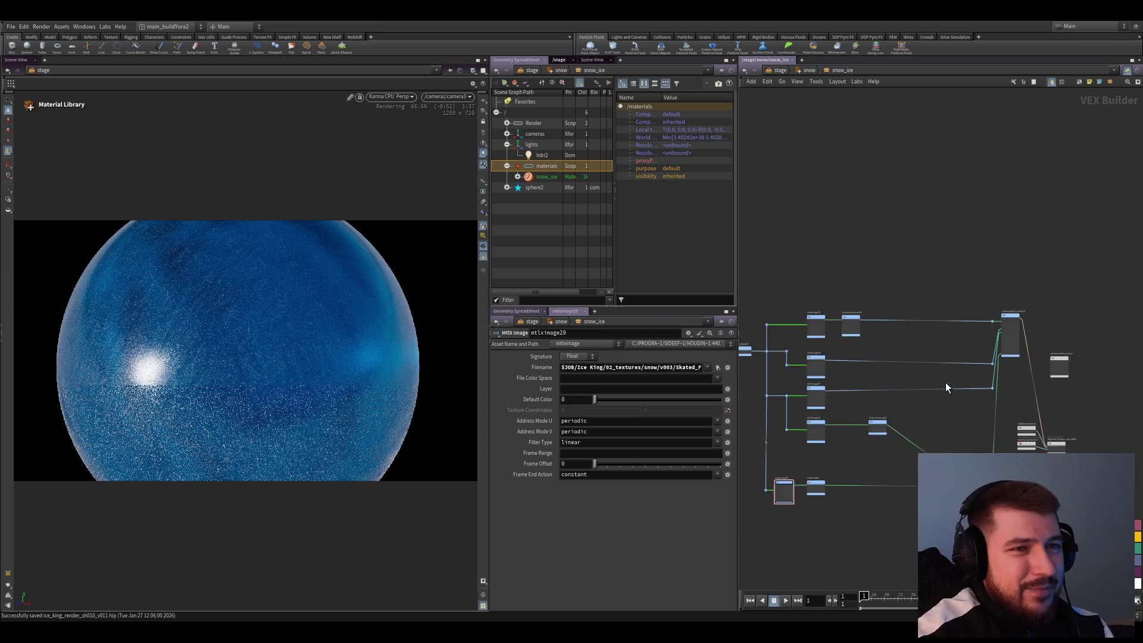
click(1015, 369)
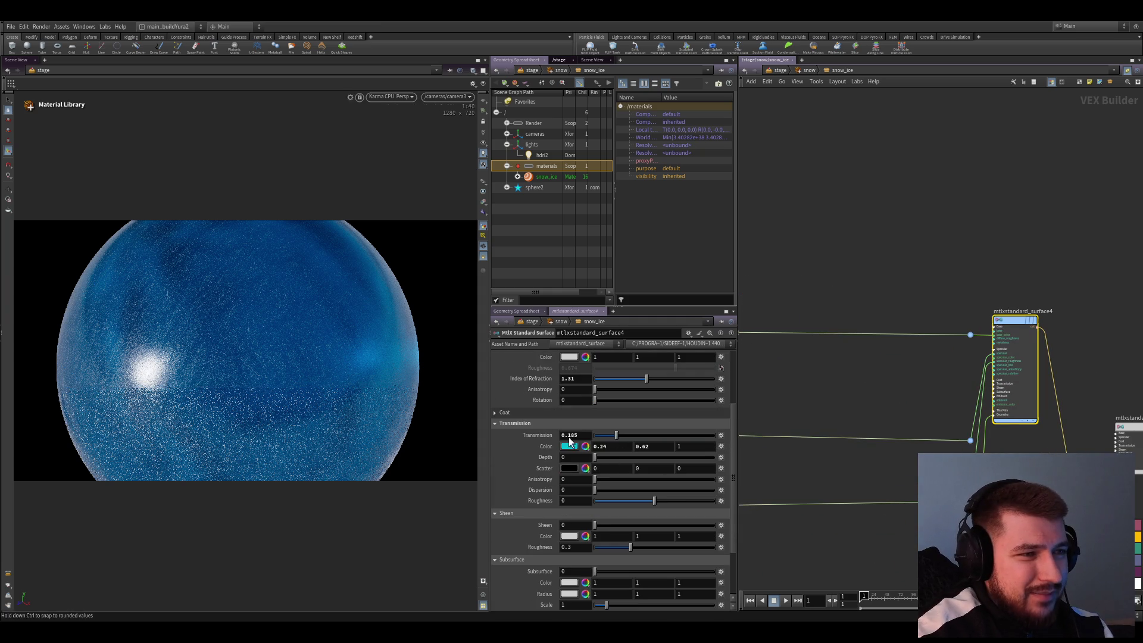
scroll(690, 472, up, 3)
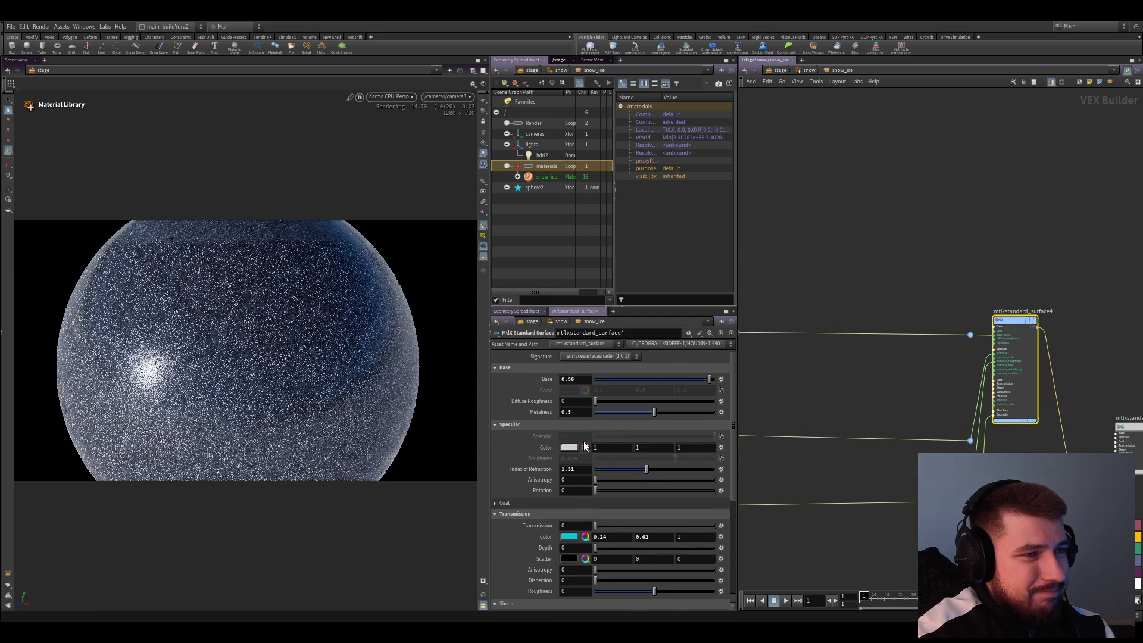
scroll(956, 419, down, 3)
Add a kma_rampconst1 Karma ramp node beside mtlxcolorcorrect14
click(886, 387)
scroll(952, 420, up, 5)
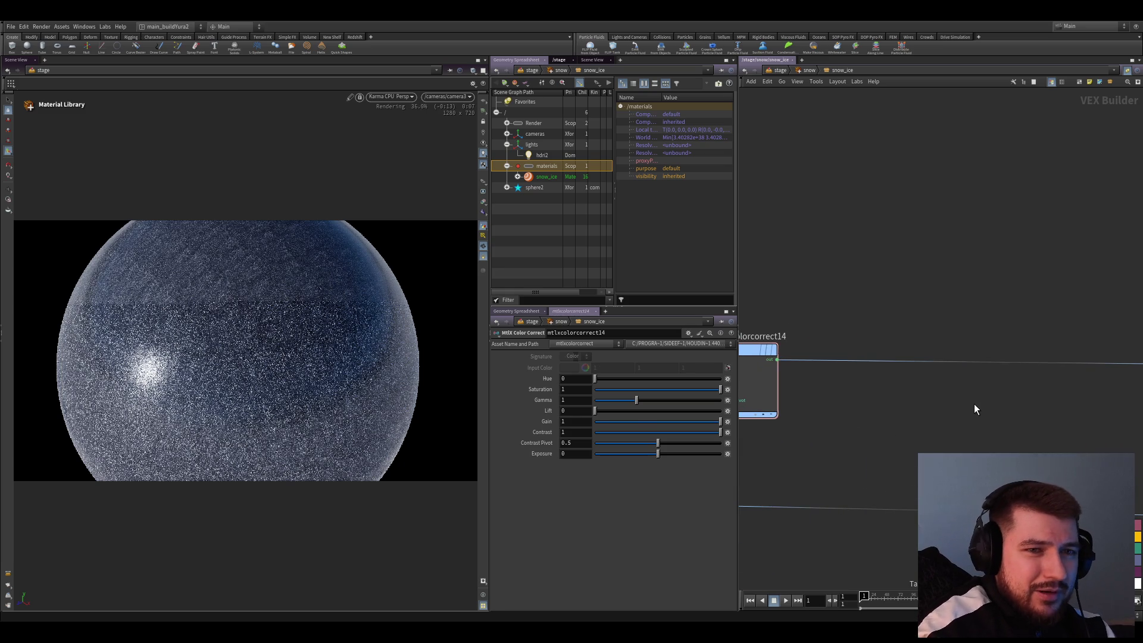
key(ctrl+v)
drag(973, 403, 1009, 422)
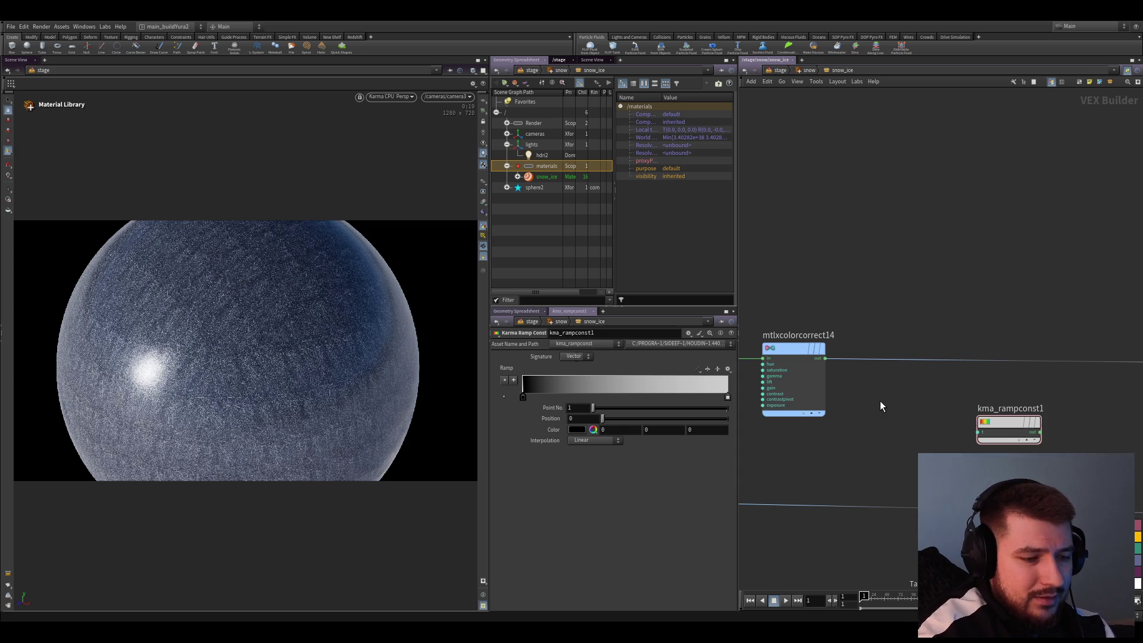
Add mtlxseparate3c1 fed by mtlxcolorcorrect14 and connect its channel into kma_rampconst1
key(ctrl+v)
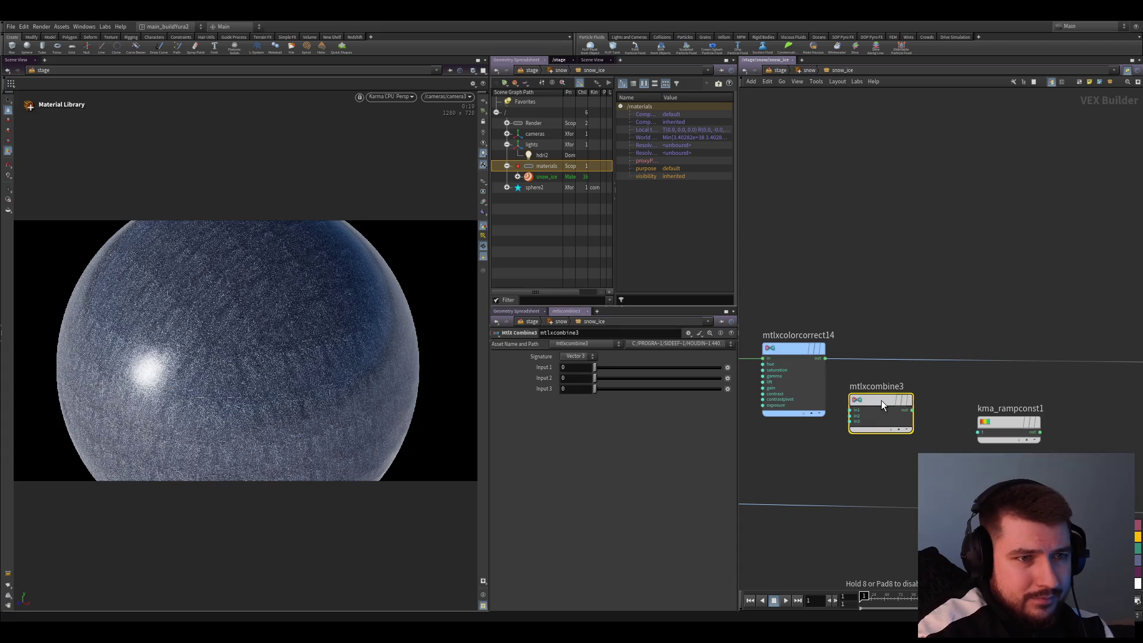
key(ctrl+z)
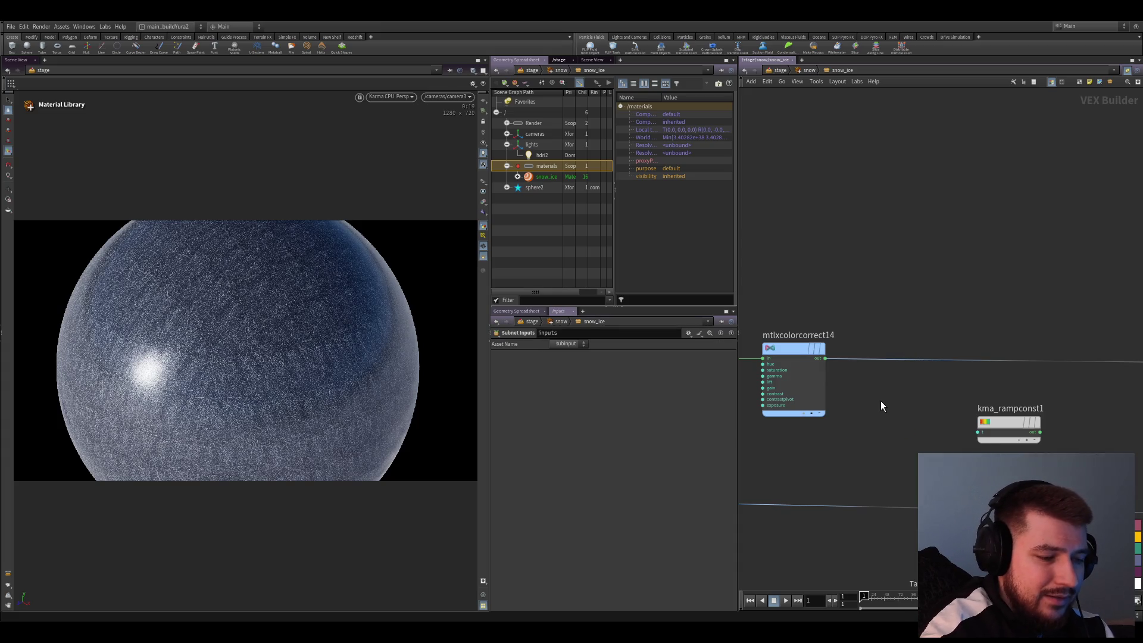
key(ctrl+v)
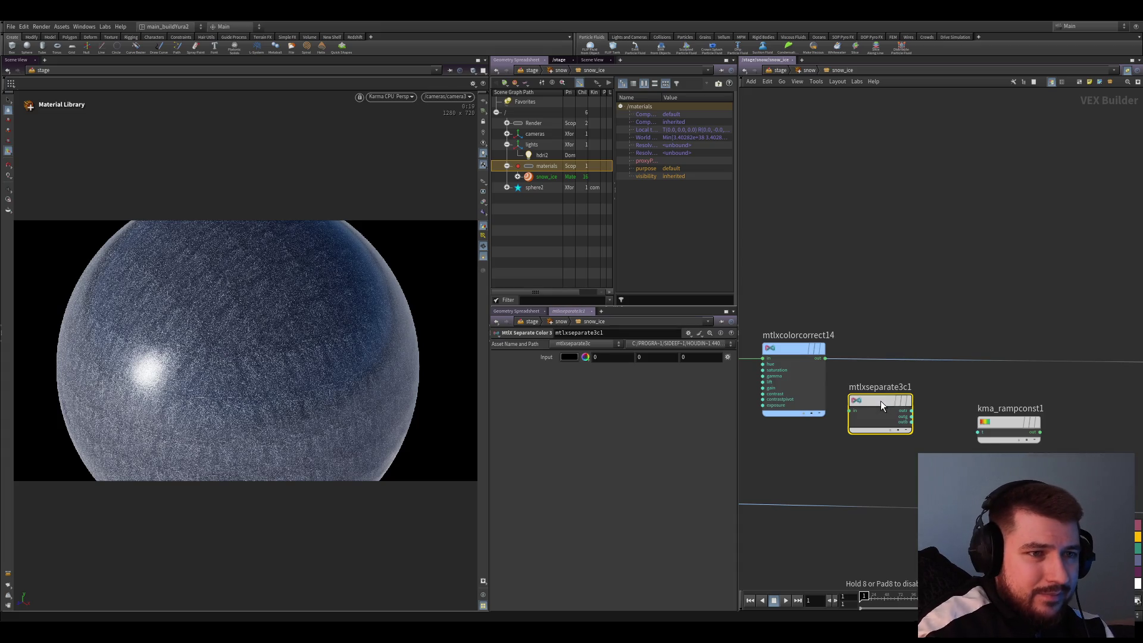
scroll(858, 393, up, 3)
drag(802, 333, 844, 423)
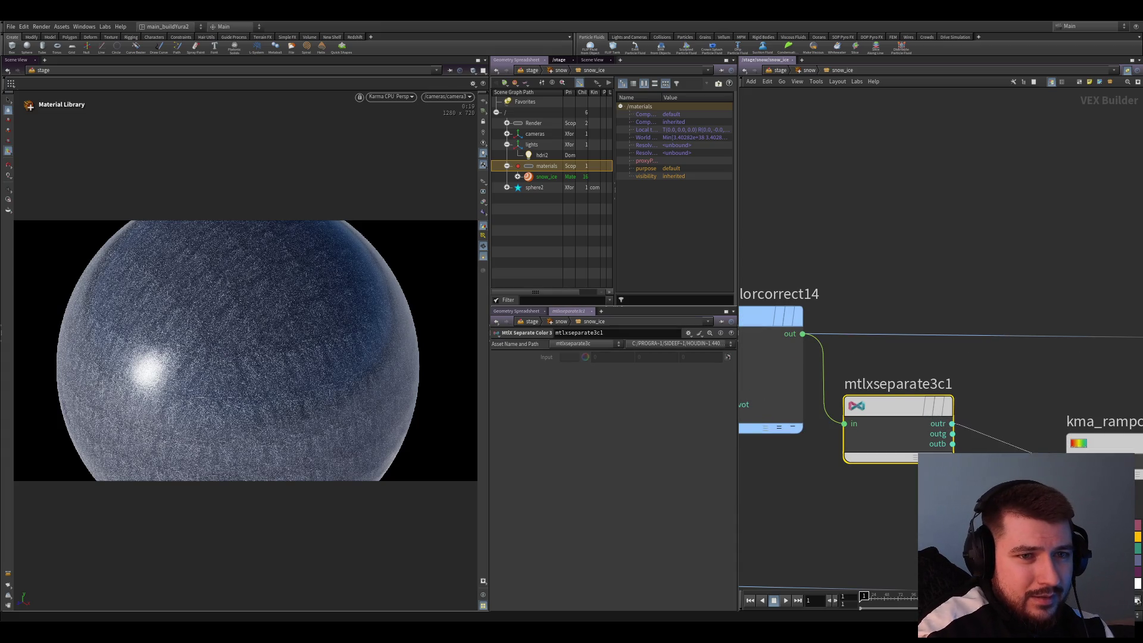
middle_drag(1131, 441, 903, 406)
middle_drag(1045, 337, 901, 392)
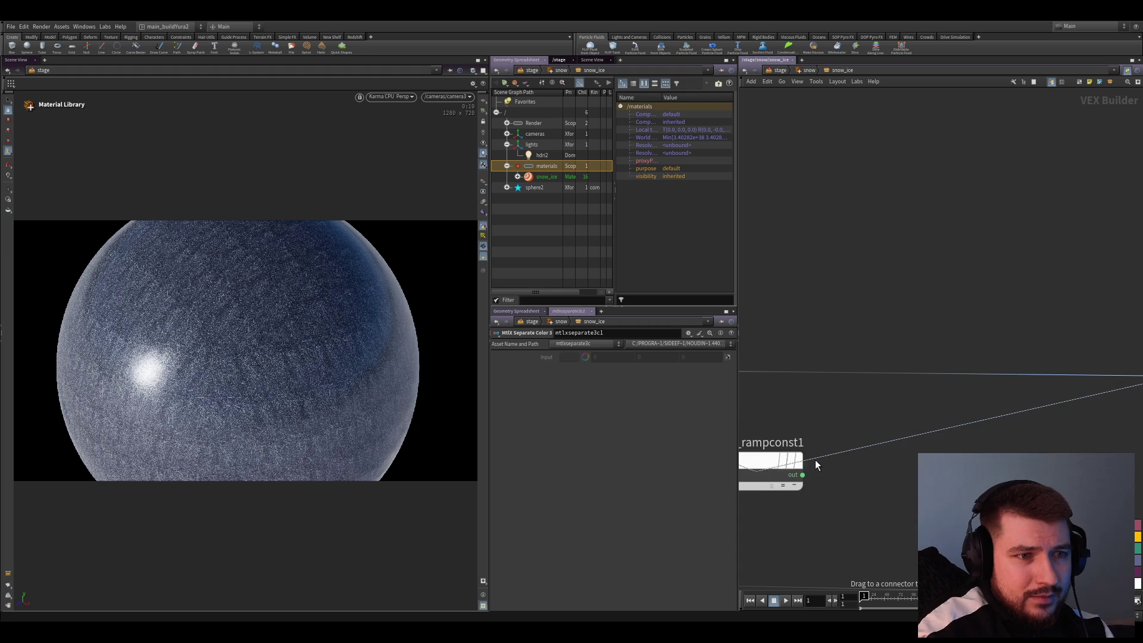
mouse_move(844, 445)
mouse_down()
mouse_move(909, 448)
mouse_move(908, 404)
mouse_up()
Set the kma_rampconst1 ramp colour's blue to 0.9, nudge red up, and save
click(906, 404)
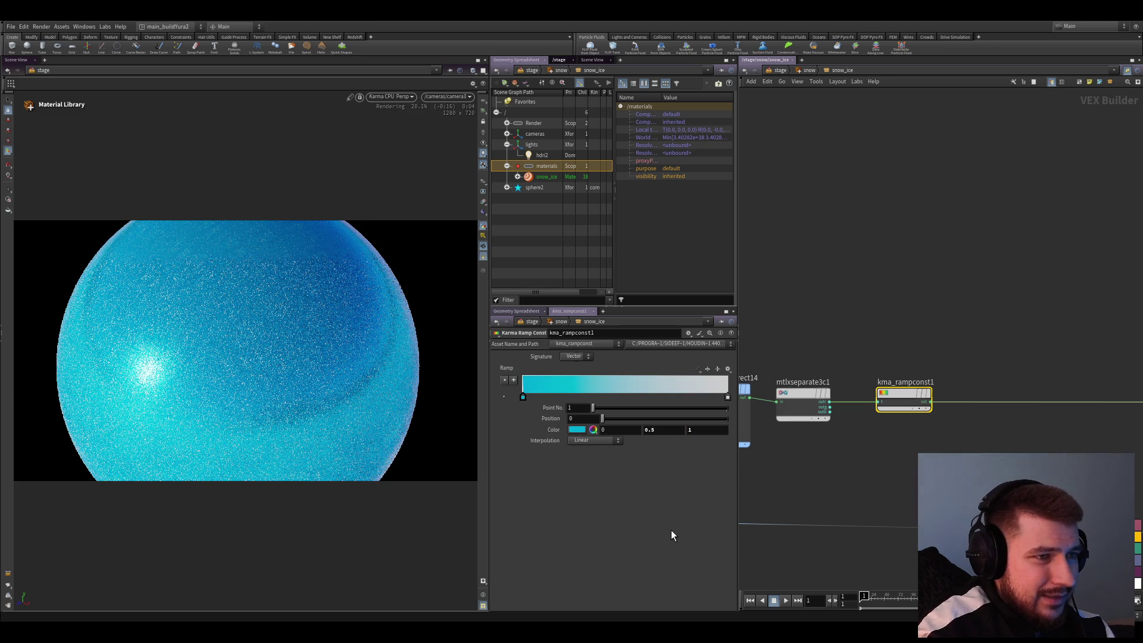
click(695, 430)
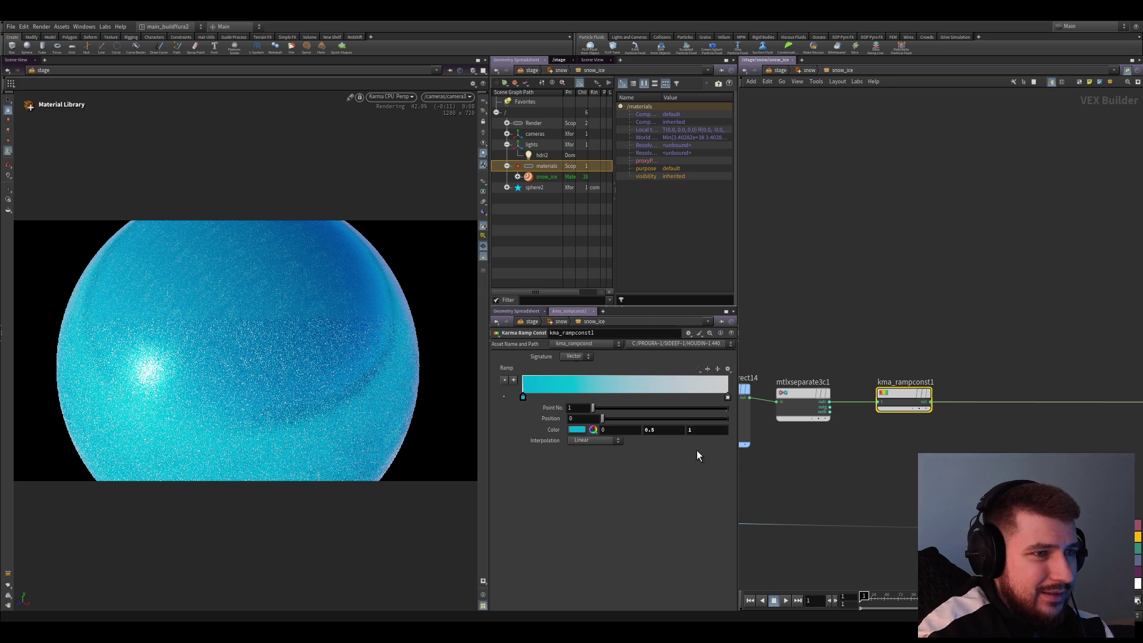
key(ctrl+z)
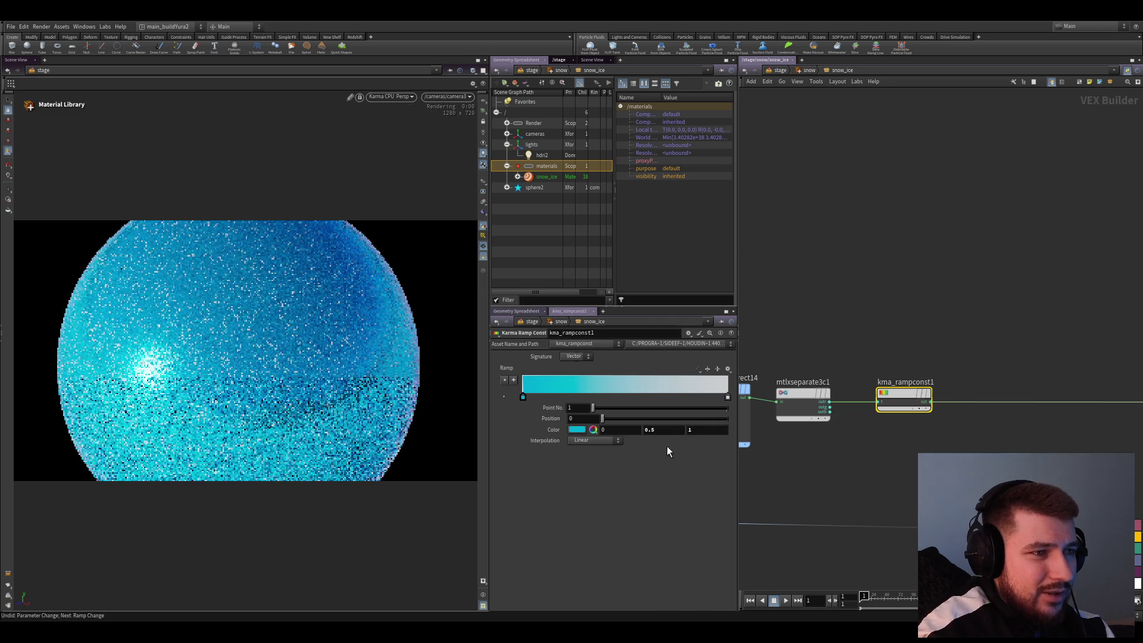
click(707, 429)
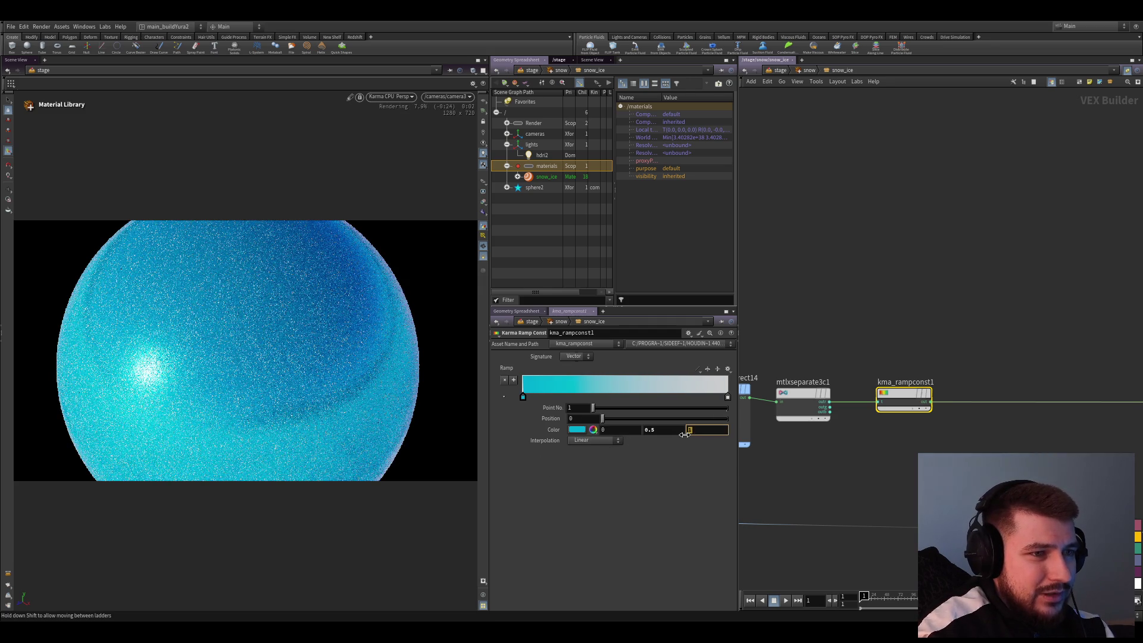
text(0.9)
key(Return)
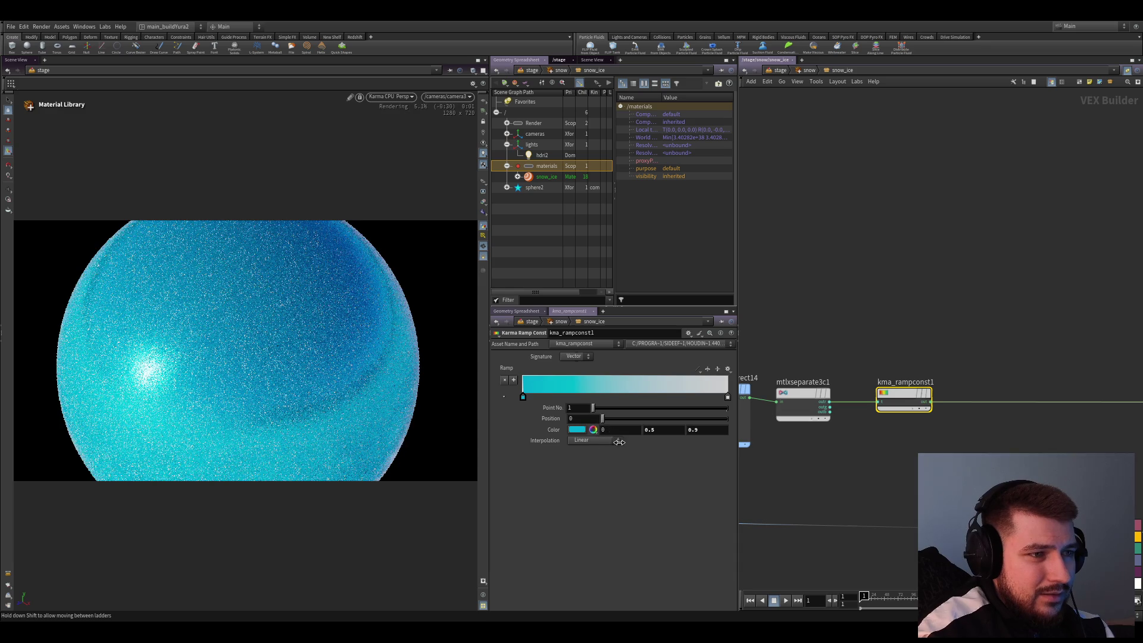
mouse_move(619, 442)
middle_down()
mouse_move(652, 450)
mouse_move(641, 470)
middle_up()
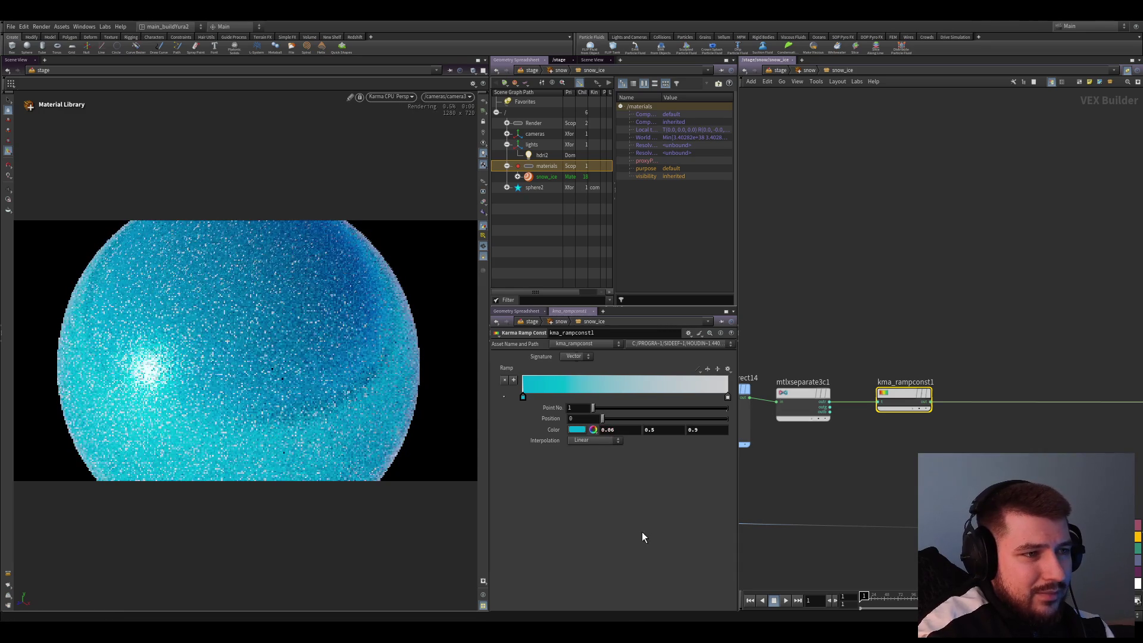
key(ctrl+s)
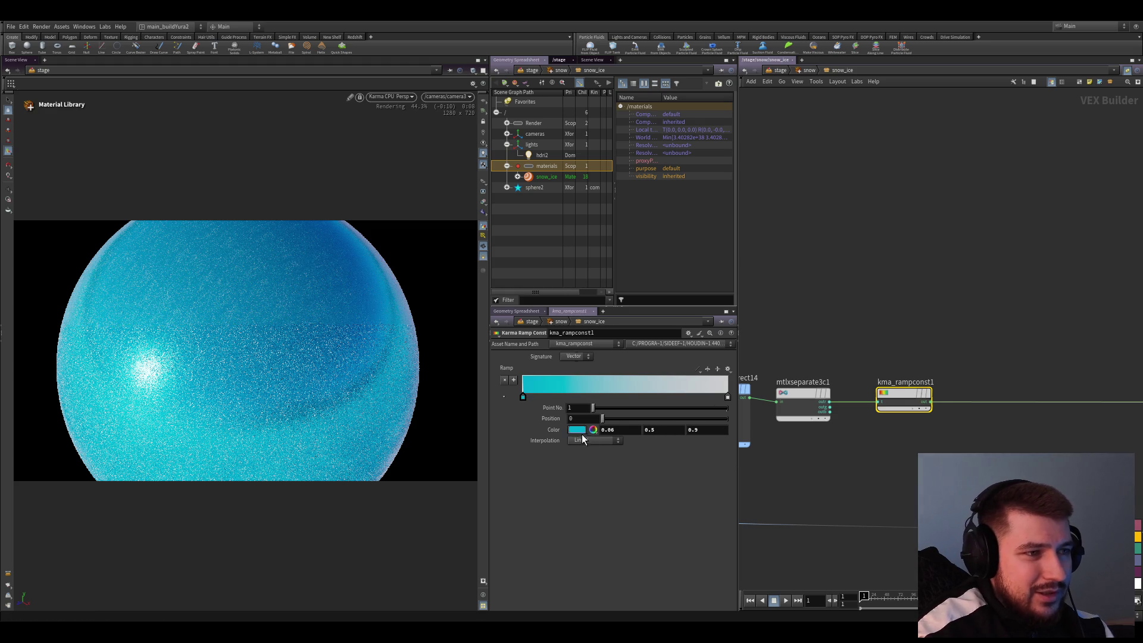
Lower the ramp's green, turn the red end to cyan, and move the blue key to position 0
middle_drag(530, 437, 403, 439)
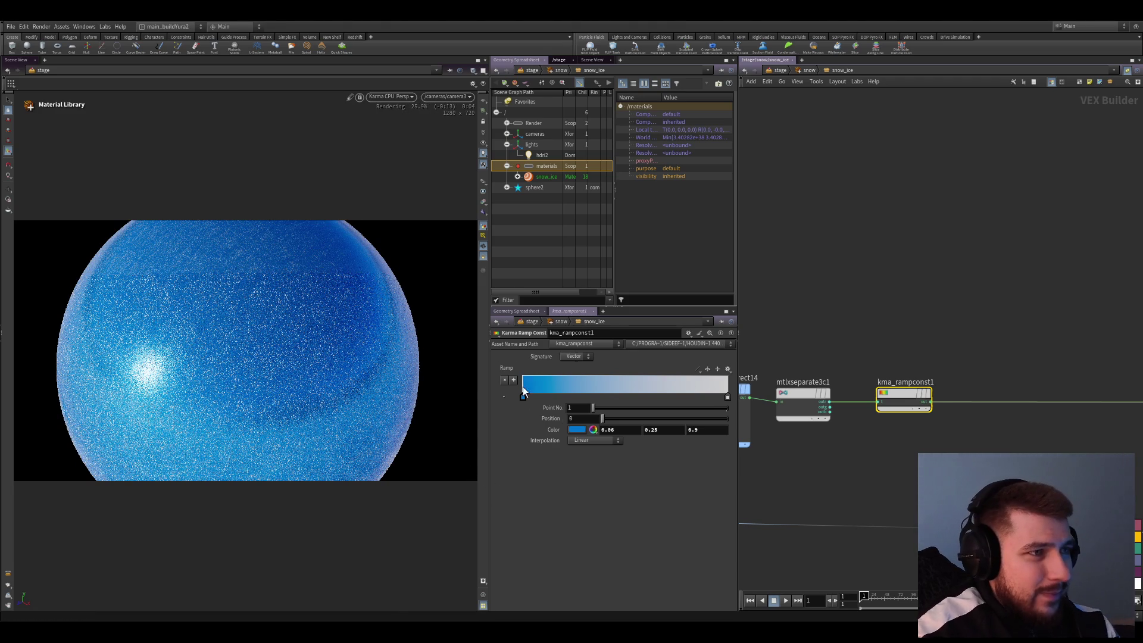
click(728, 397)
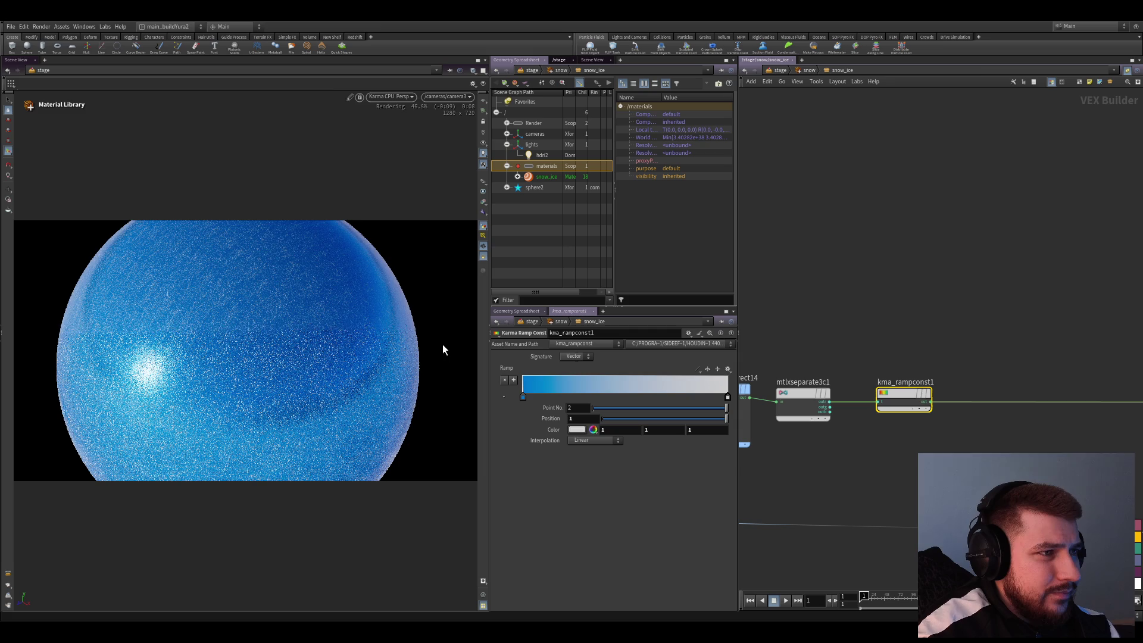
drag(523, 396, 713, 398)
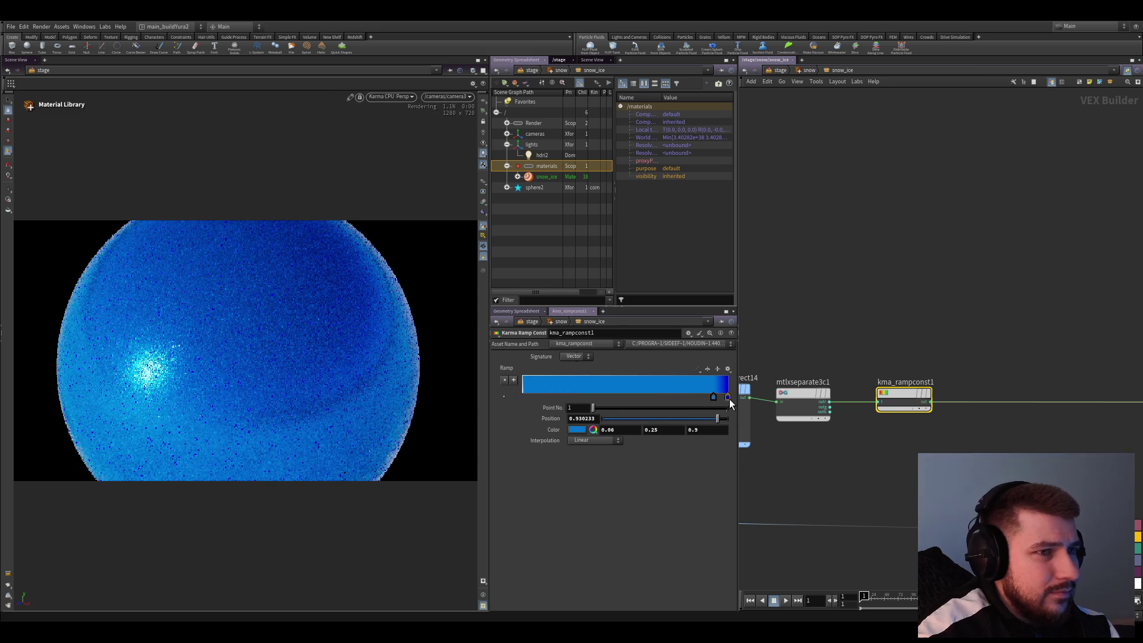
click(727, 398)
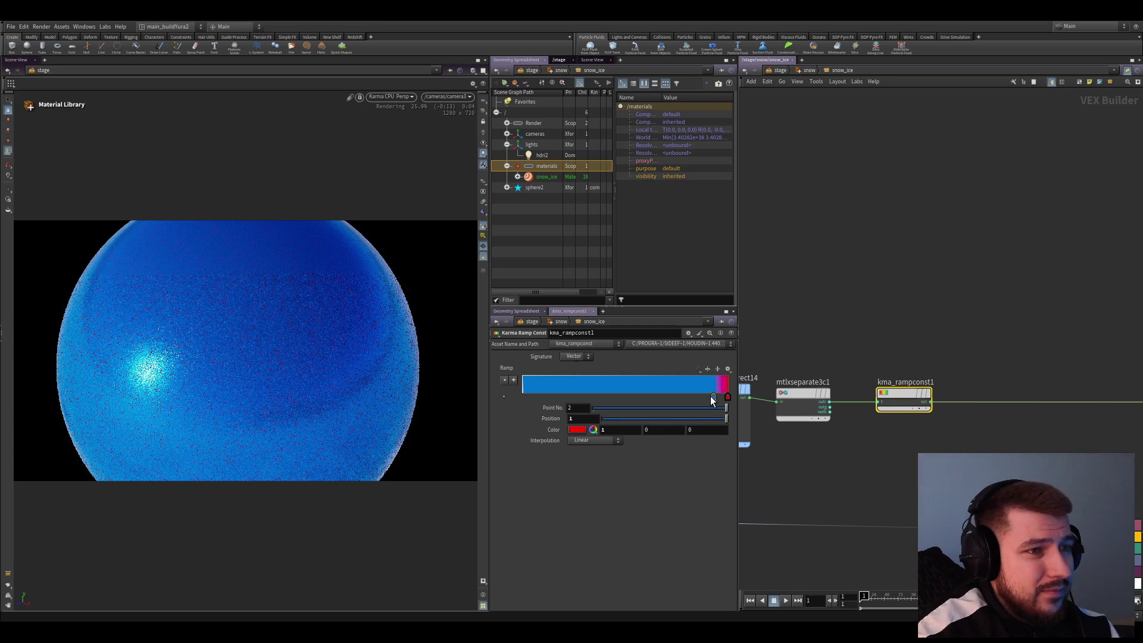
drag(712, 395, 645, 395)
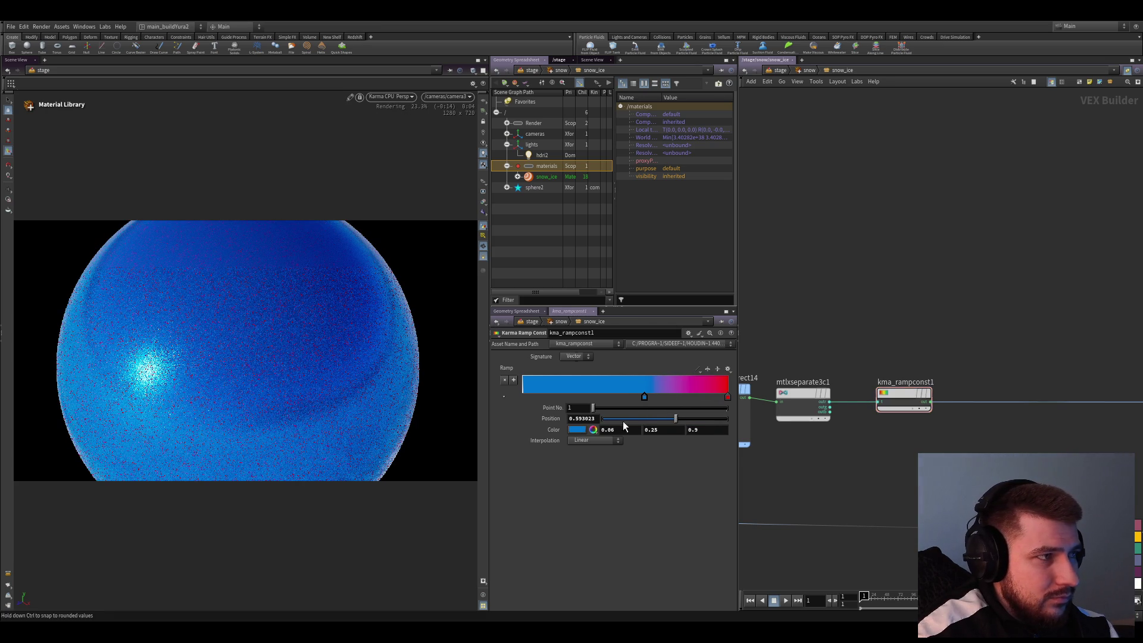
click(727, 397)
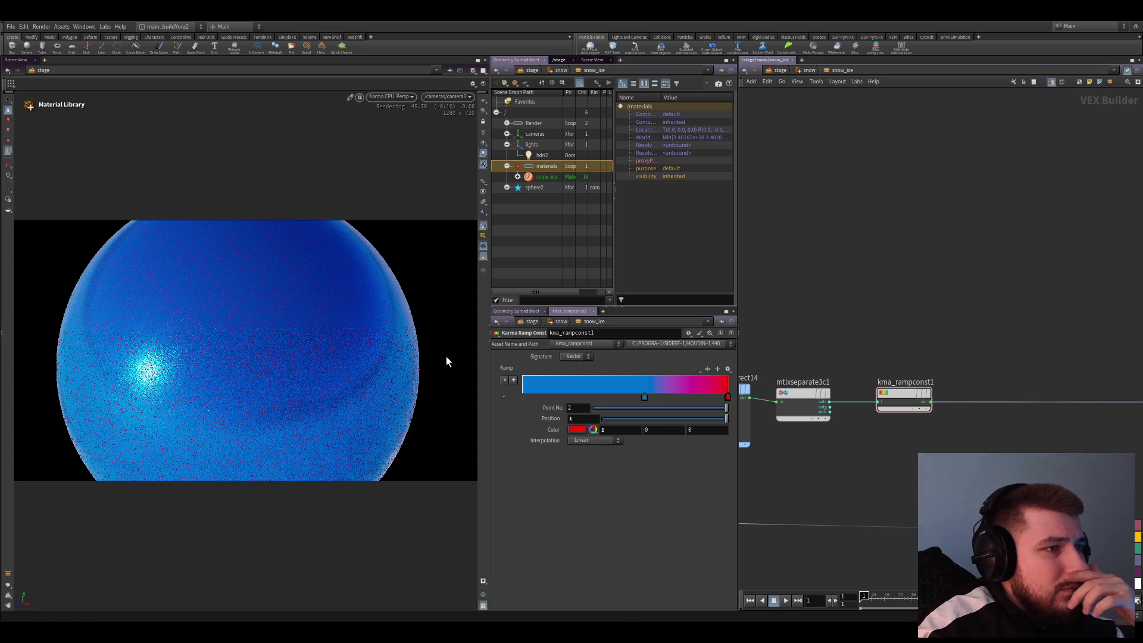
key(ctrl+z)
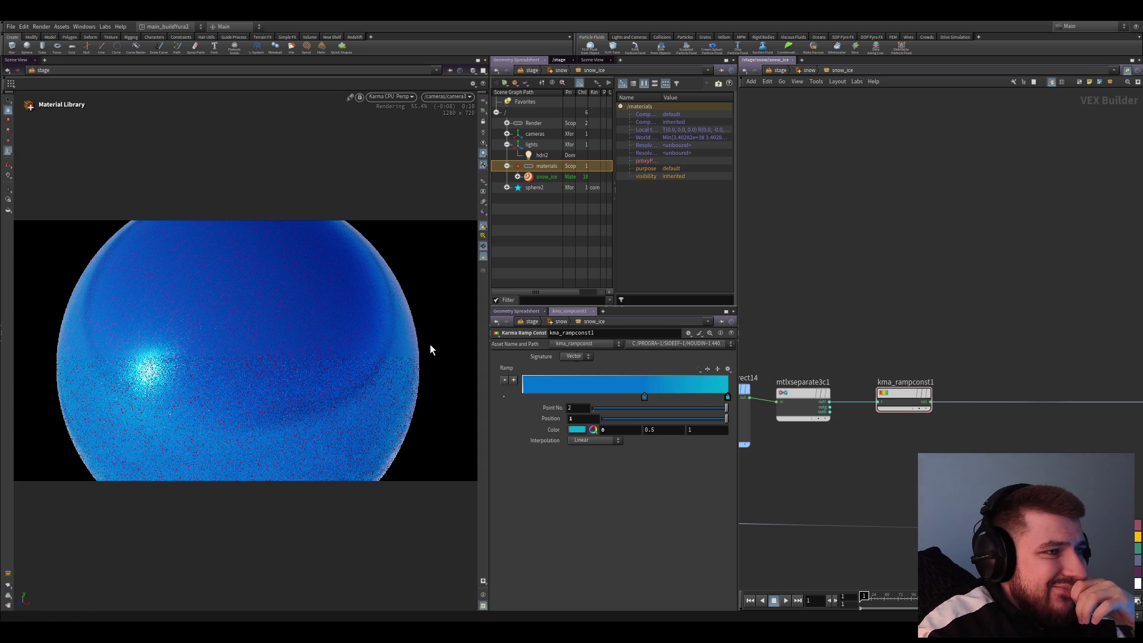
click(646, 398)
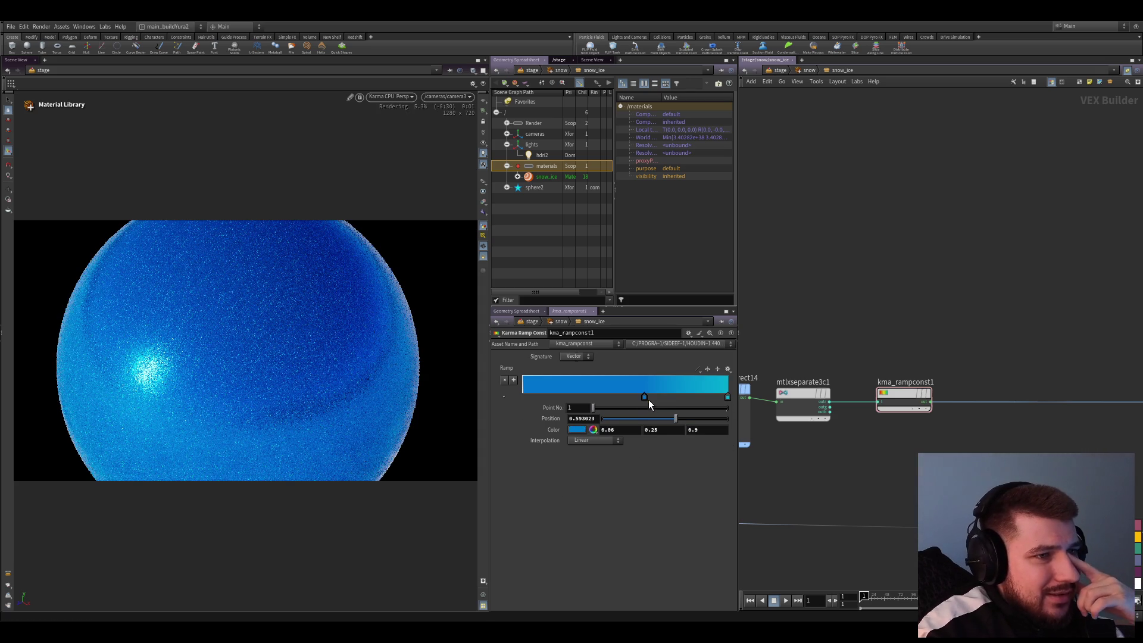
drag(519, 389, 520, 393)
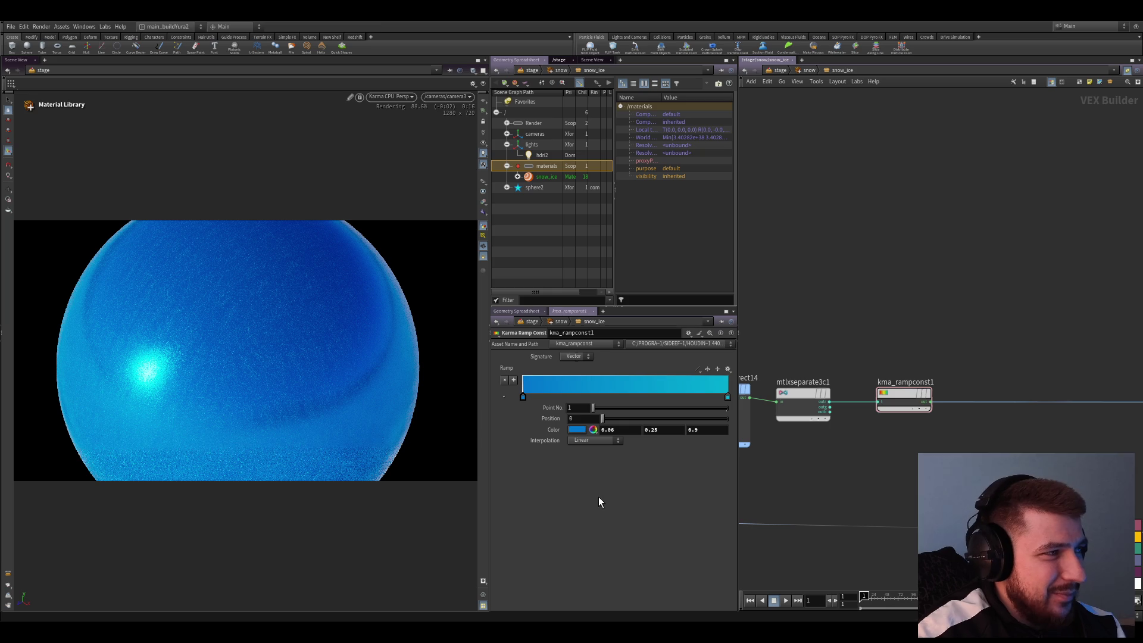
Copy kma_rampconst1 and place the pasted kma_rampconst2 beneath the original chain
scroll(959, 434, down, 3)
scroll(834, 395, up, 3)
click(786, 396)
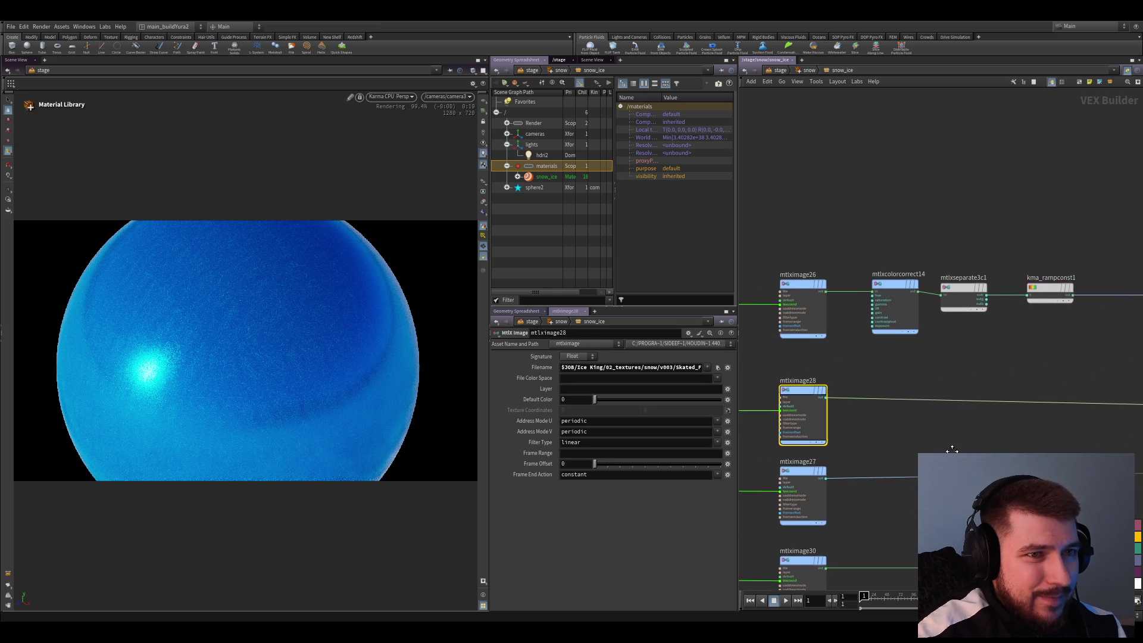
scroll(952, 449, down, 1)
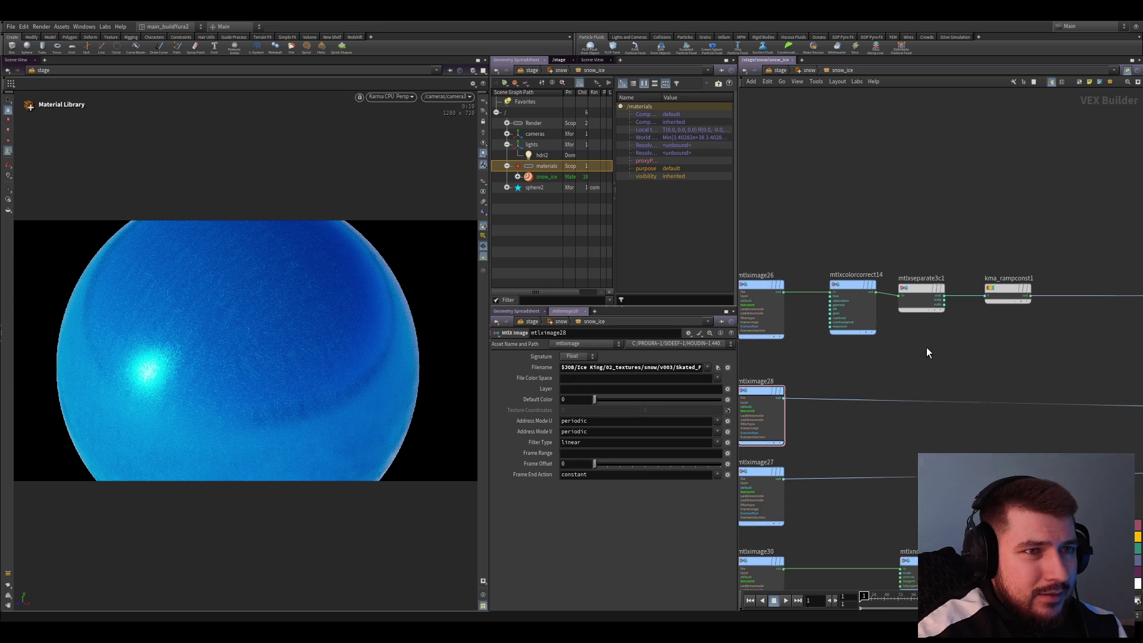
scroll(926, 347, up, 2)
click(1047, 263)
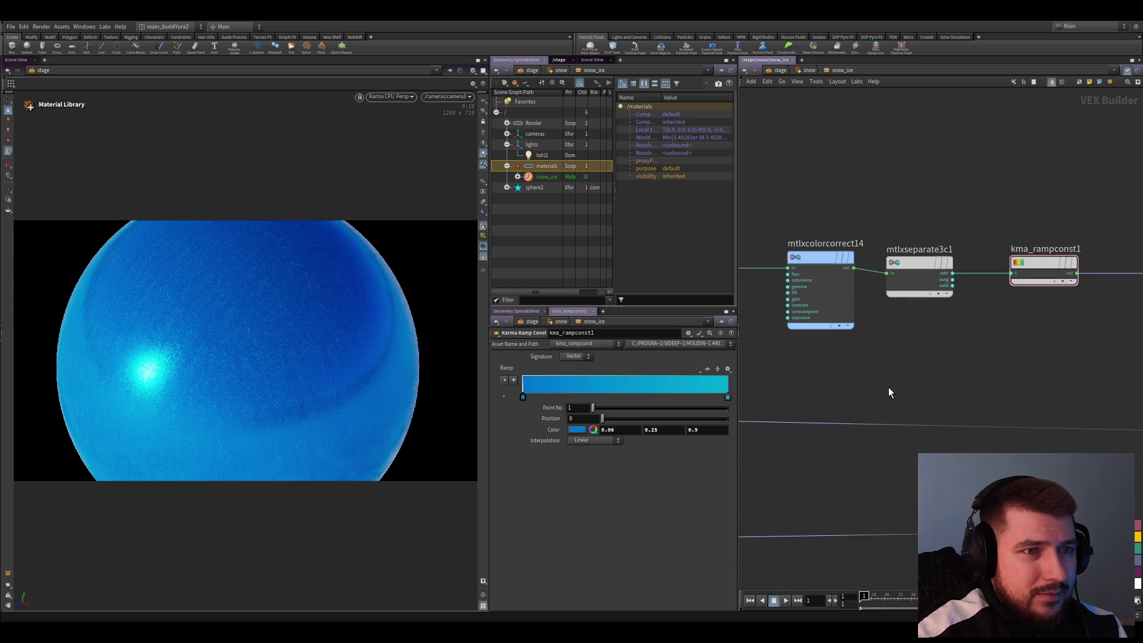
key(ctrl+v)
key(Delete)
click(1019, 264)
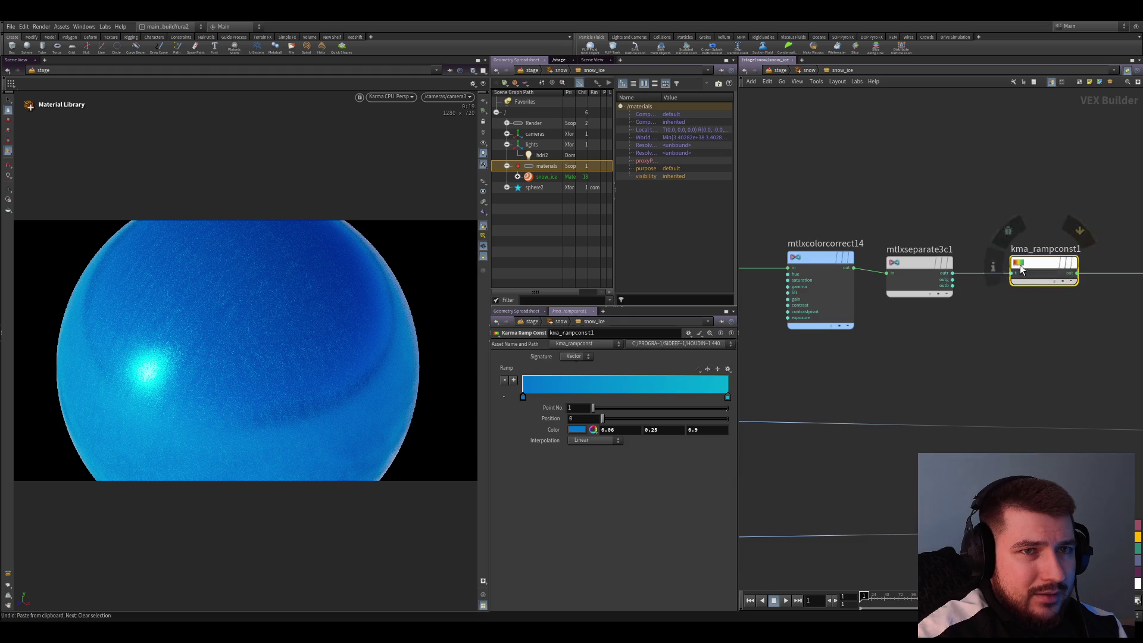
key(ctrl+c)
key(ctrl+v)
drag(898, 407, 860, 477)
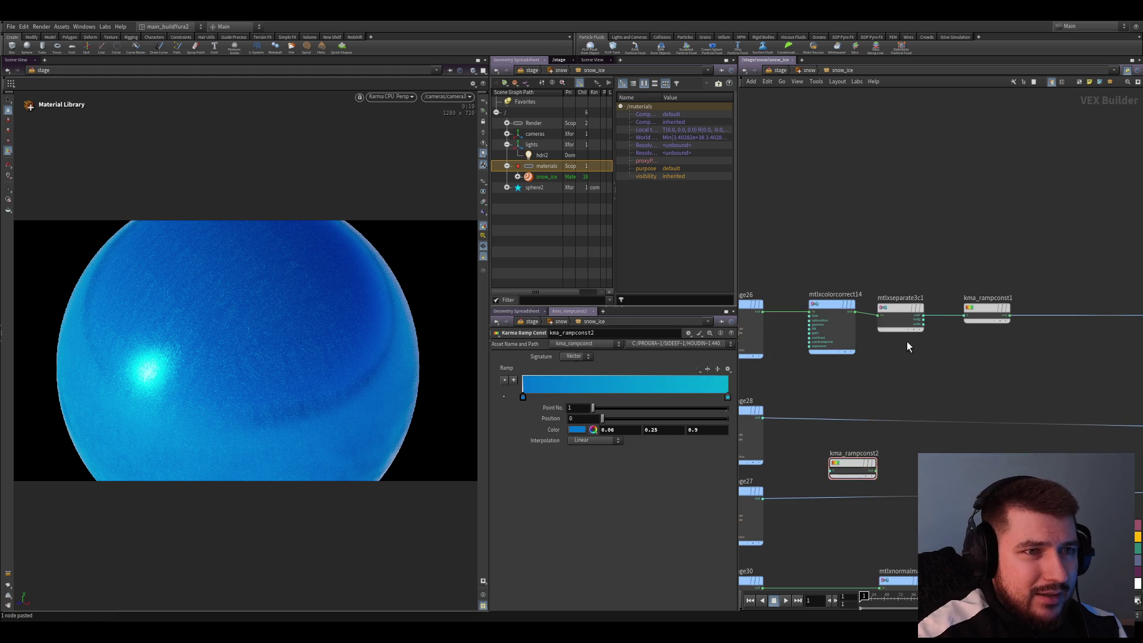
middle_drag(918, 265, 896, 295)
Duplicate mtlxseparate3c1 as mtlxseparate3c2 and wire kma_rampconst2's output into it
click(893, 283)
key(ctrl+c)
key(ctrl+v)
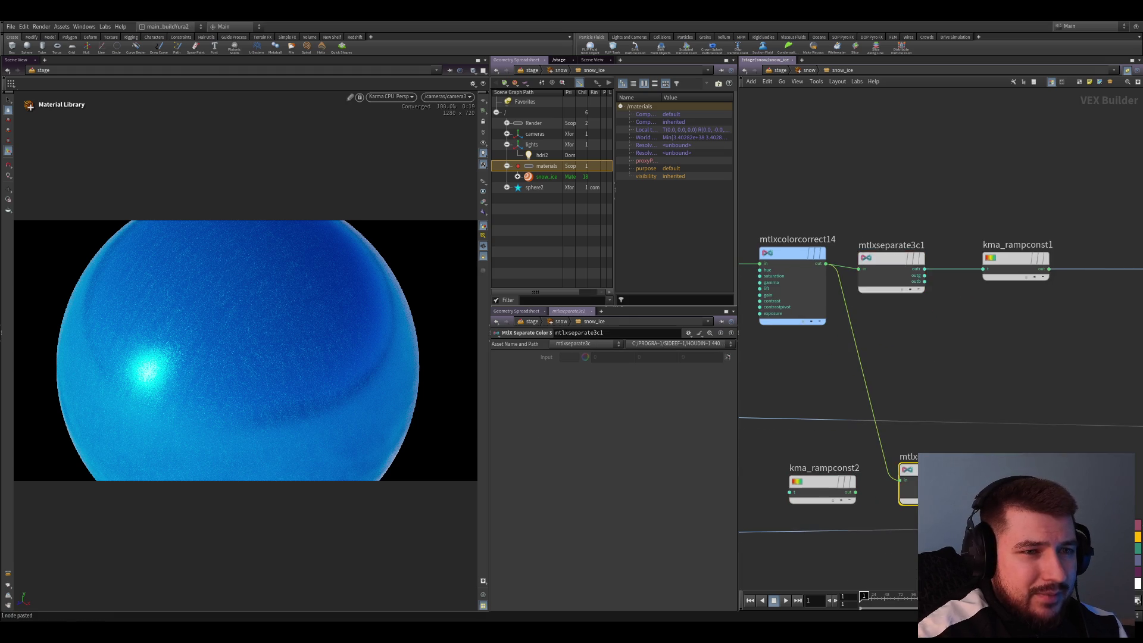
scroll(905, 464, up, 3)
drag(840, 502, 906, 485)
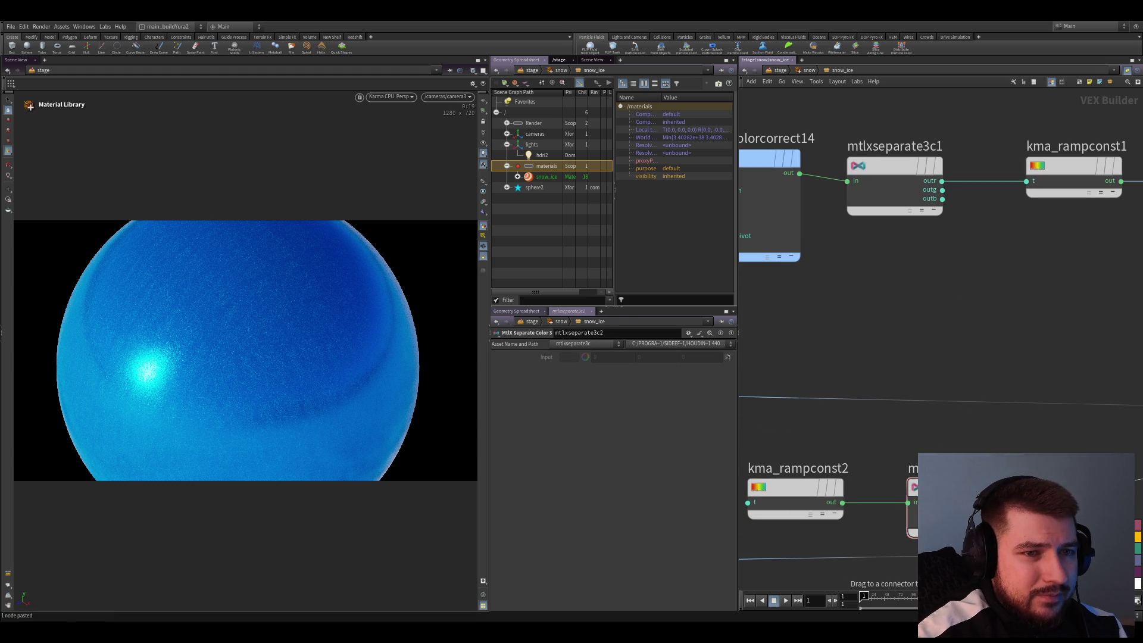
middle_drag(907, 438, 796, 408)
middle_drag(924, 455, 970, 448)
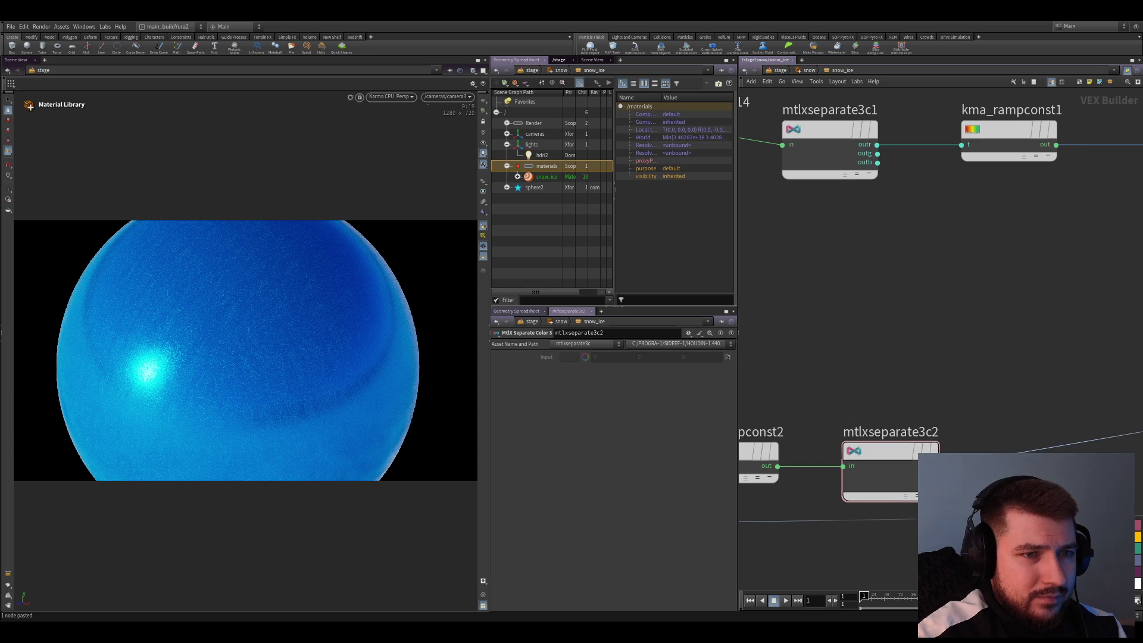
scroll(1002, 392, down, 3)
click(883, 429)
drag(883, 428, 876, 369)
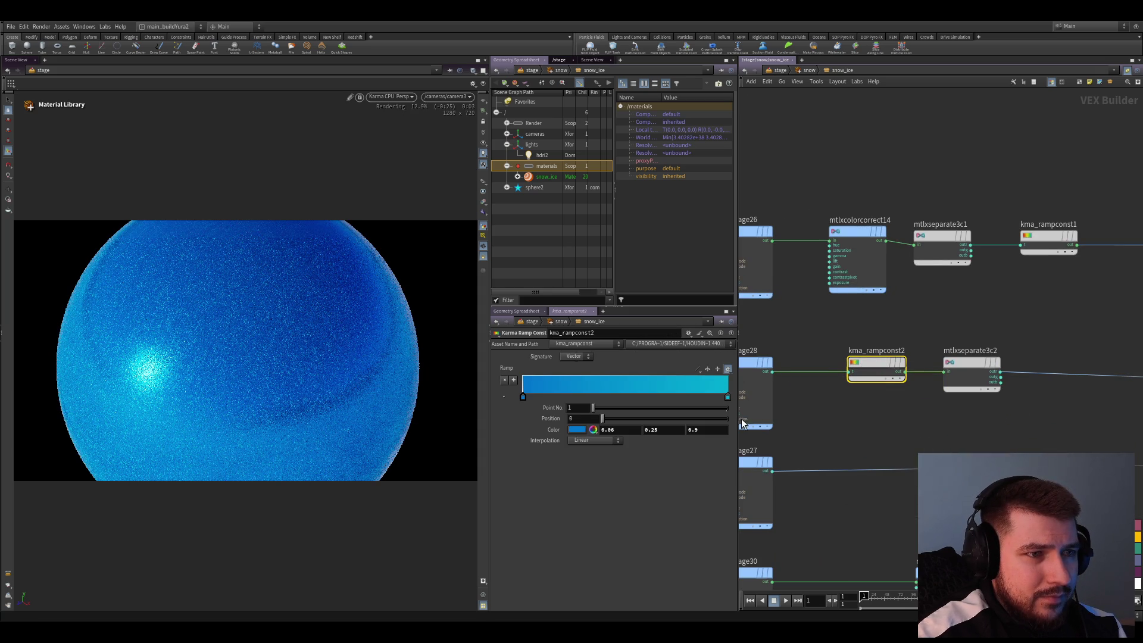
Reset kma_rampconst2 to black-to-white and preview its output on the sphere through visualize1
key(ctrl+z)
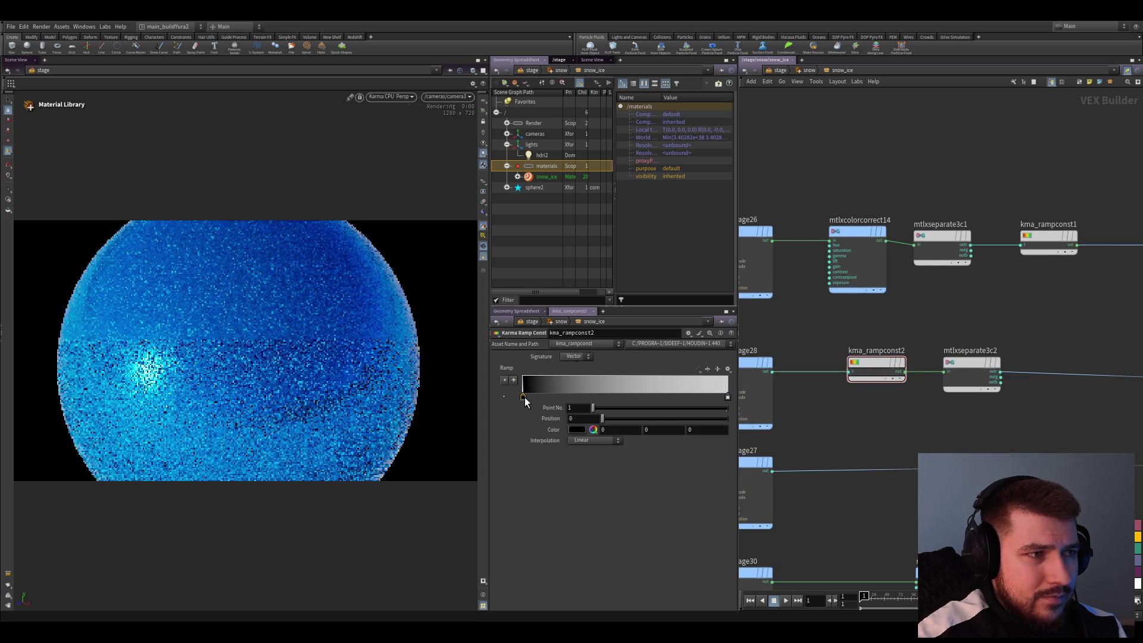
drag(524, 398, 618, 397)
drag(728, 397, 644, 394)
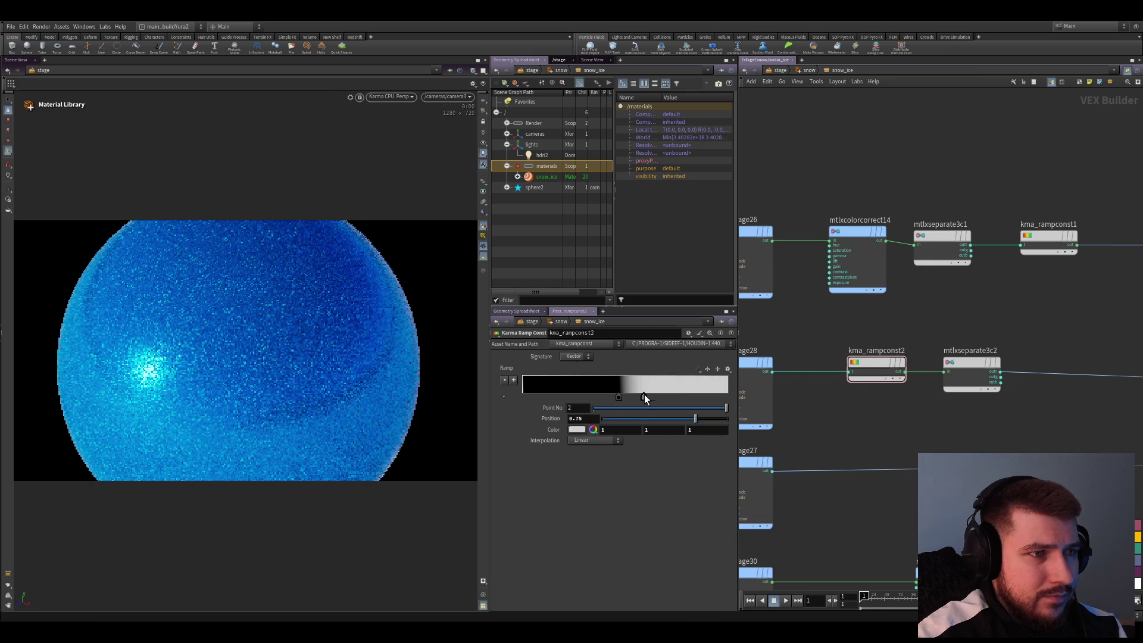
alt+click(905, 371)
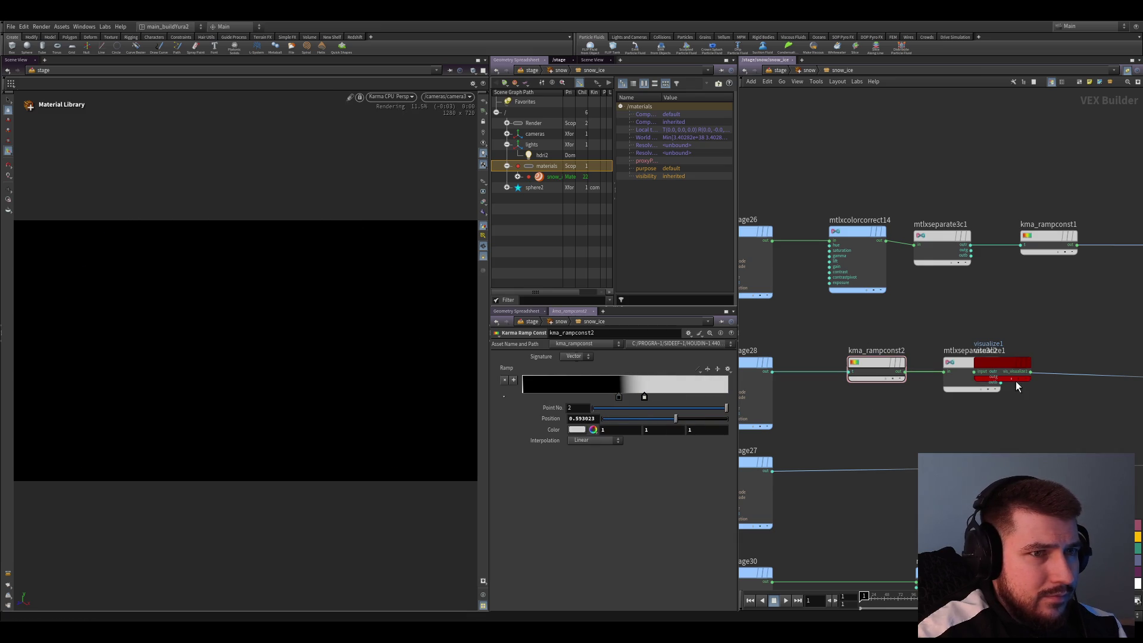
alt+click(769, 406)
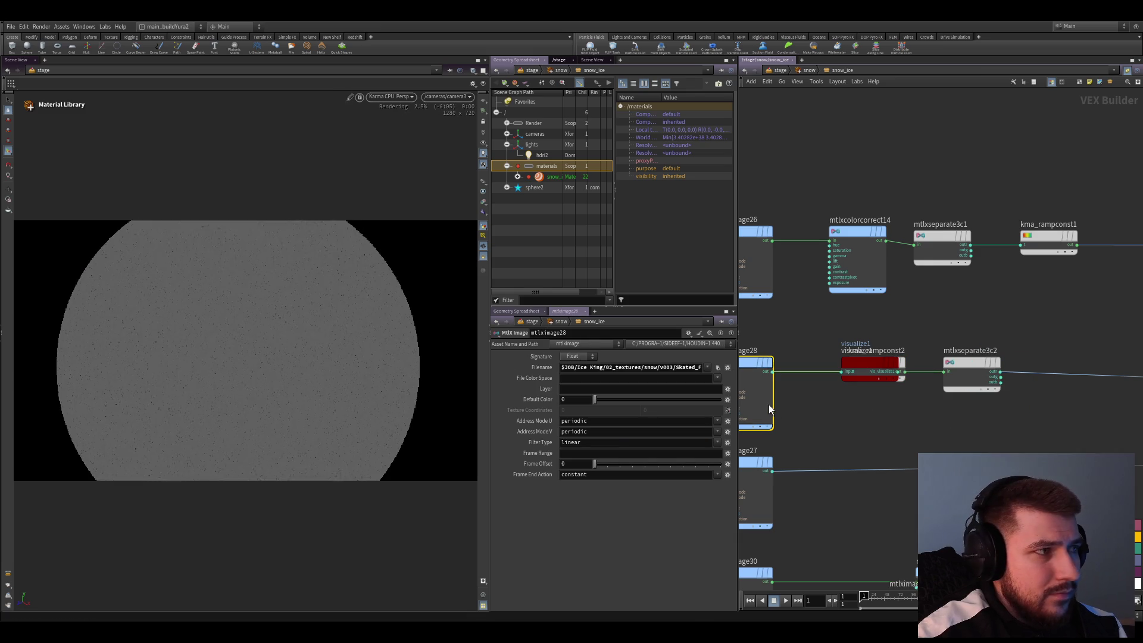
mouse_move(903, 368)
mouse_down()
mouse_move(928, 435)
mouse_move(859, 375)
mouse_up()
alt+click(892, 434)
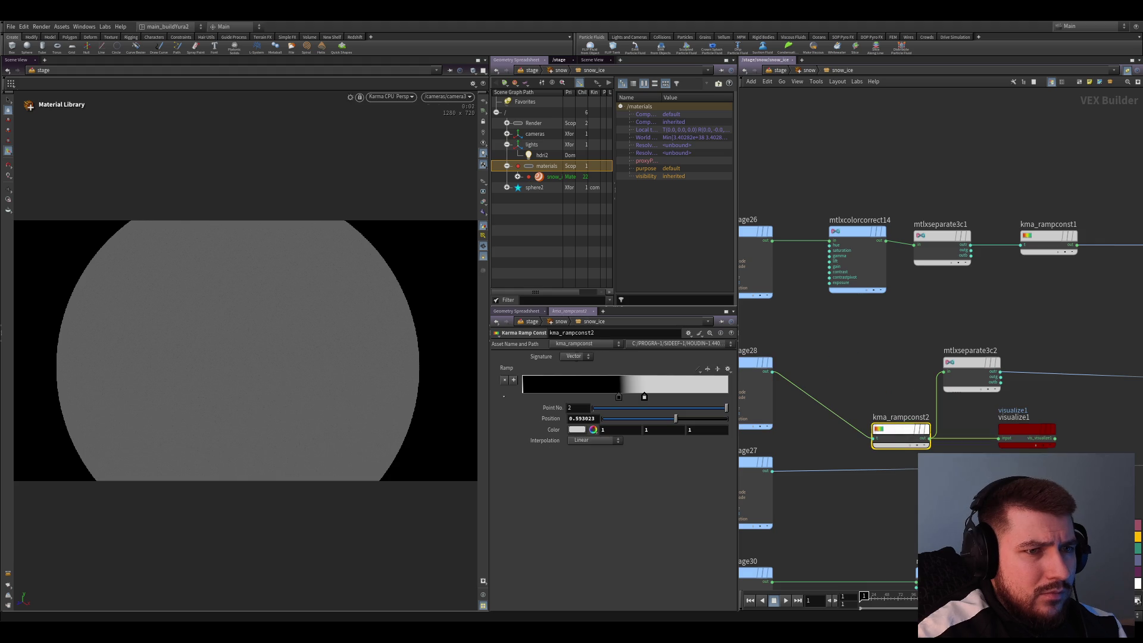
drag(892, 433, 880, 419)
Tighten the ramp mask (black key near 0.19, white near 0.30) and save as ice_king_render_sh010_v011.hip
mouse_move(619, 397)
mouse_down()
mouse_move(540, 397)
mouse_move(555, 399)
mouse_up()
drag(644, 396, 546, 396)
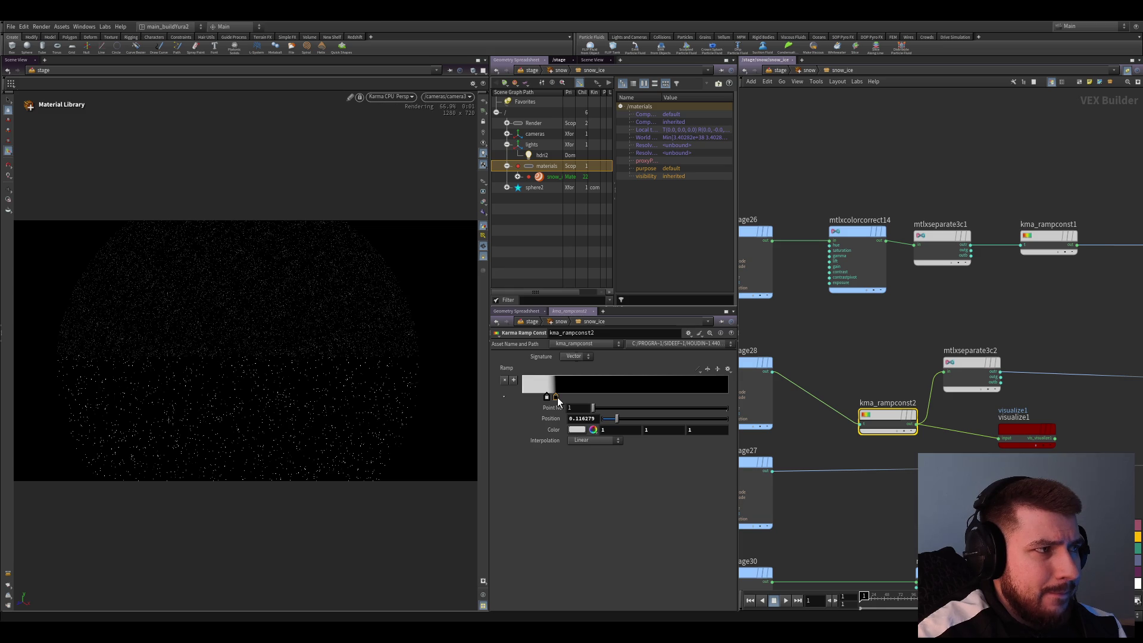
mouse_move(556, 397)
mouse_down()
mouse_move(580, 398)
mouse_move(566, 398)
mouse_up()
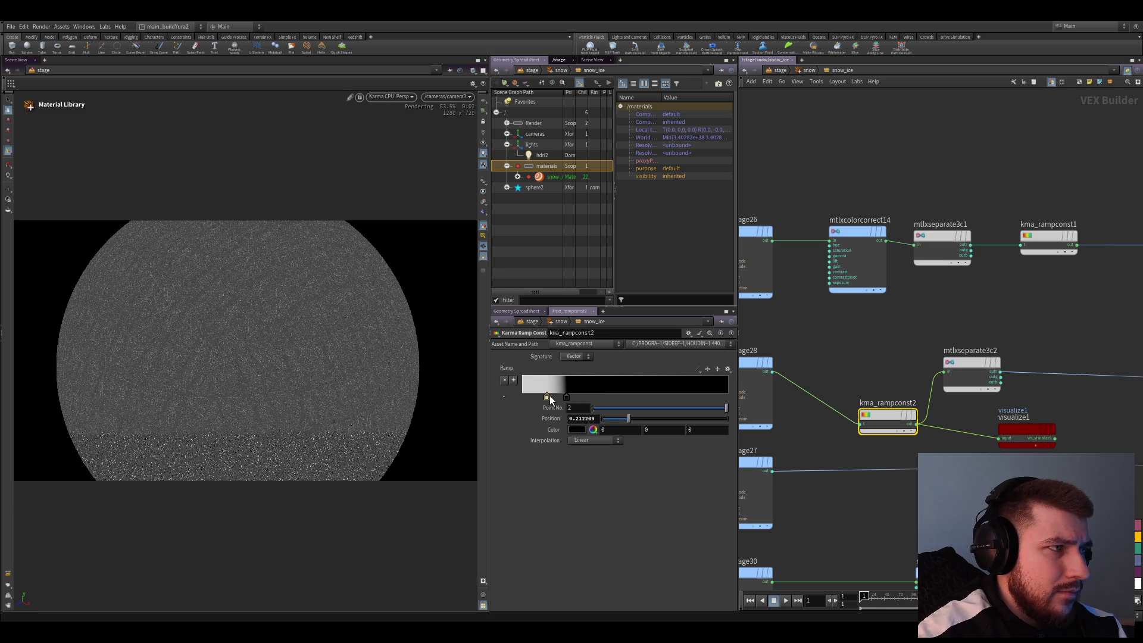
mouse_move(540, 398)
mouse_down()
mouse_move(498, 397)
mouse_move(559, 398)
mouse_up()
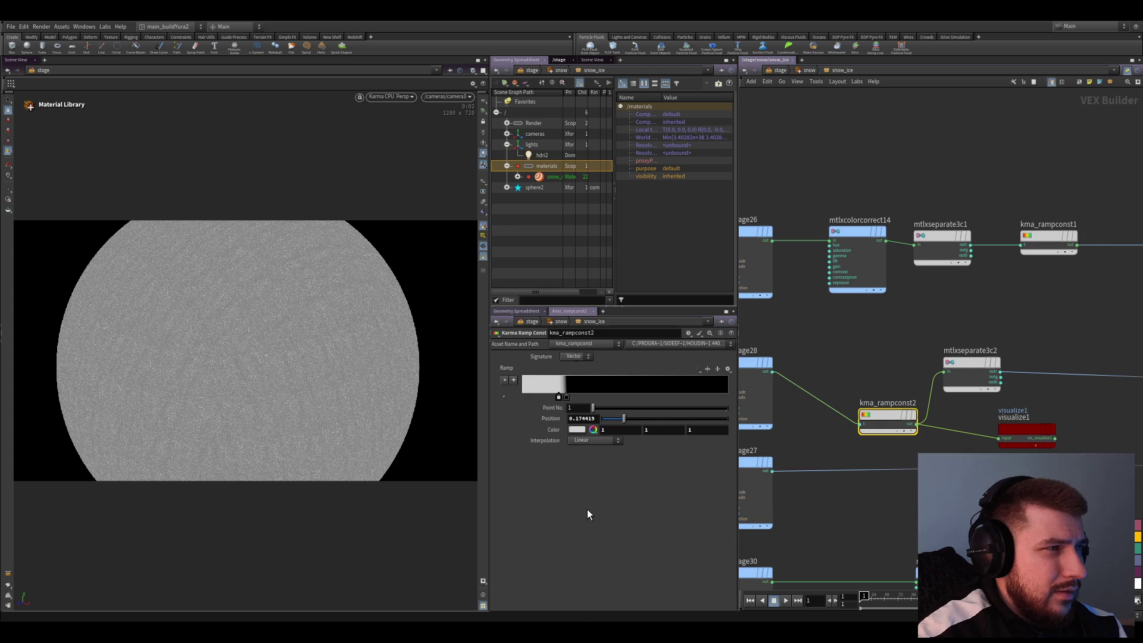
mouse_move(566, 397)
mouse_down()
mouse_move(552, 401)
mouse_move(713, 402)
mouse_move(582, 399)
mouse_up()
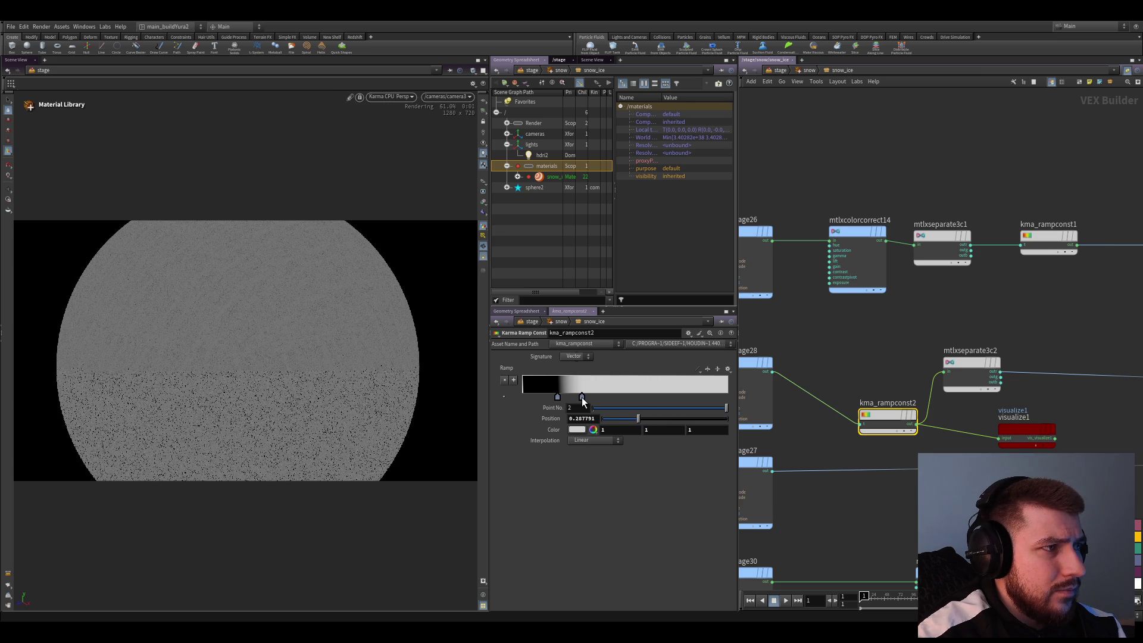
drag(581, 397, 584, 398)
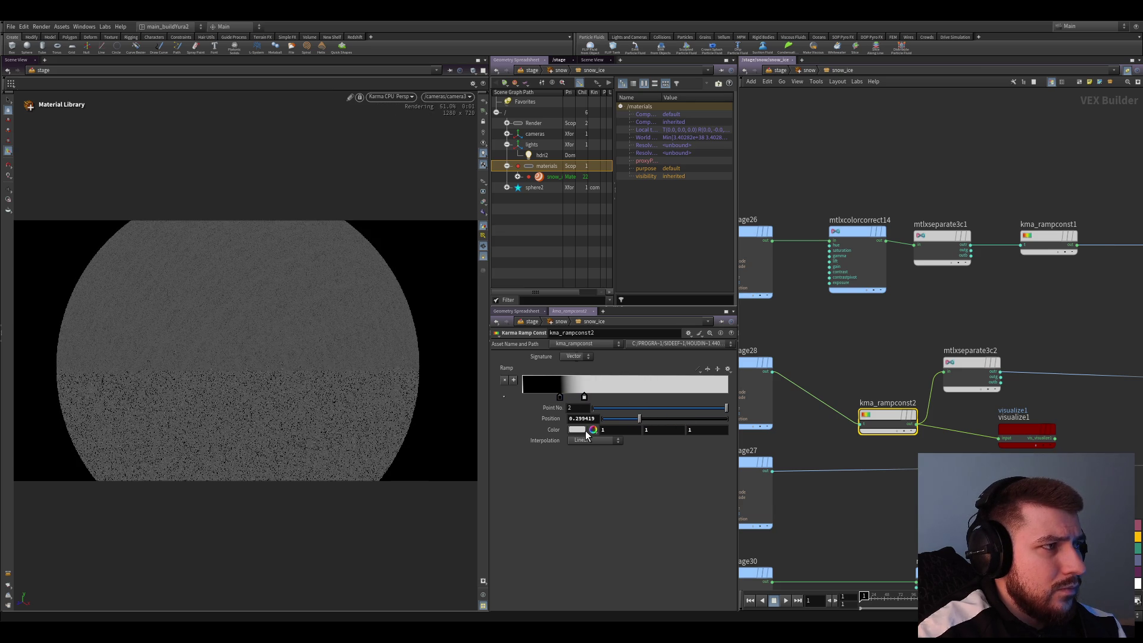
click(584, 397)
drag(559, 399, 562, 398)
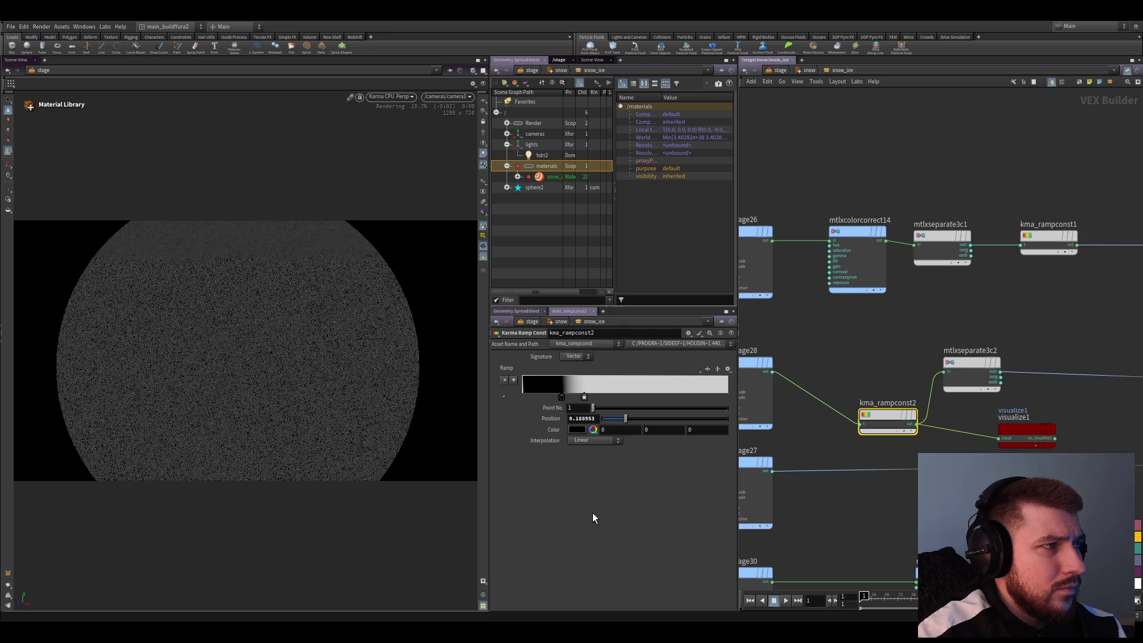
key(ctrl+s)
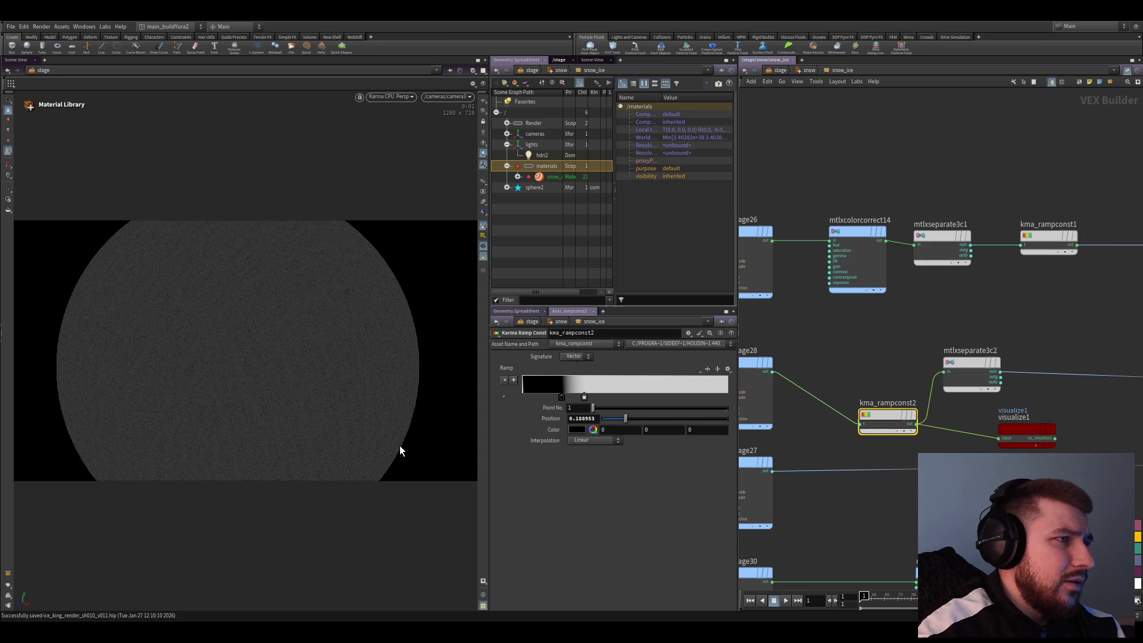
Unhook kma_rampconst2 from visualize1, then select mtlximage27 and mtlxstandard_surface4 in the snow_ice network
drag(893, 423, 875, 387)
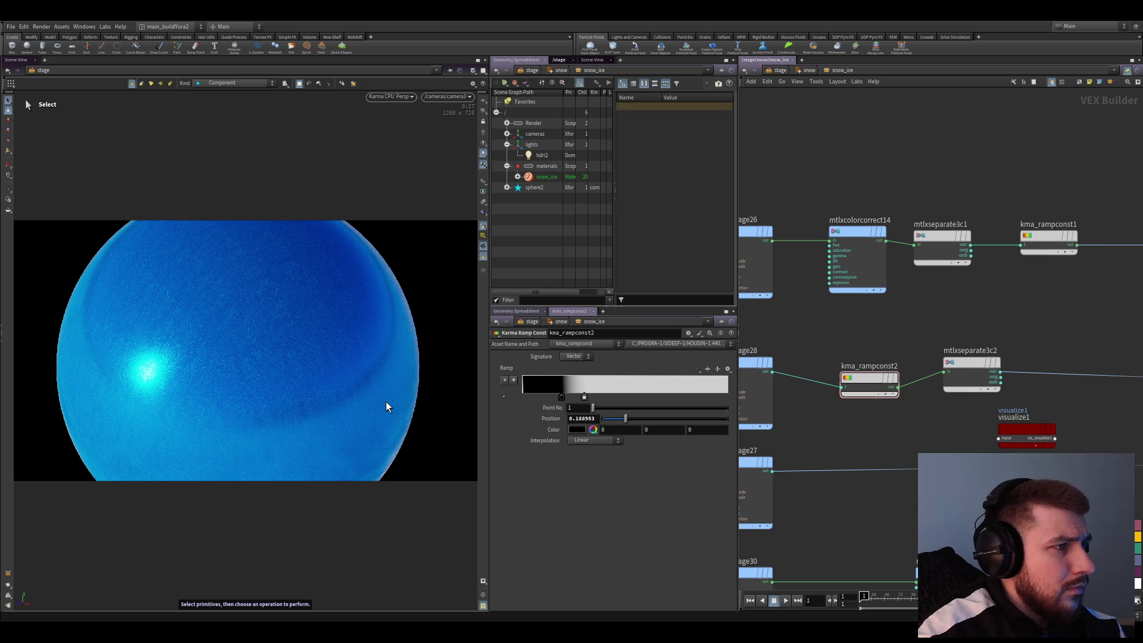
middle_drag(834, 436, 796, 439)
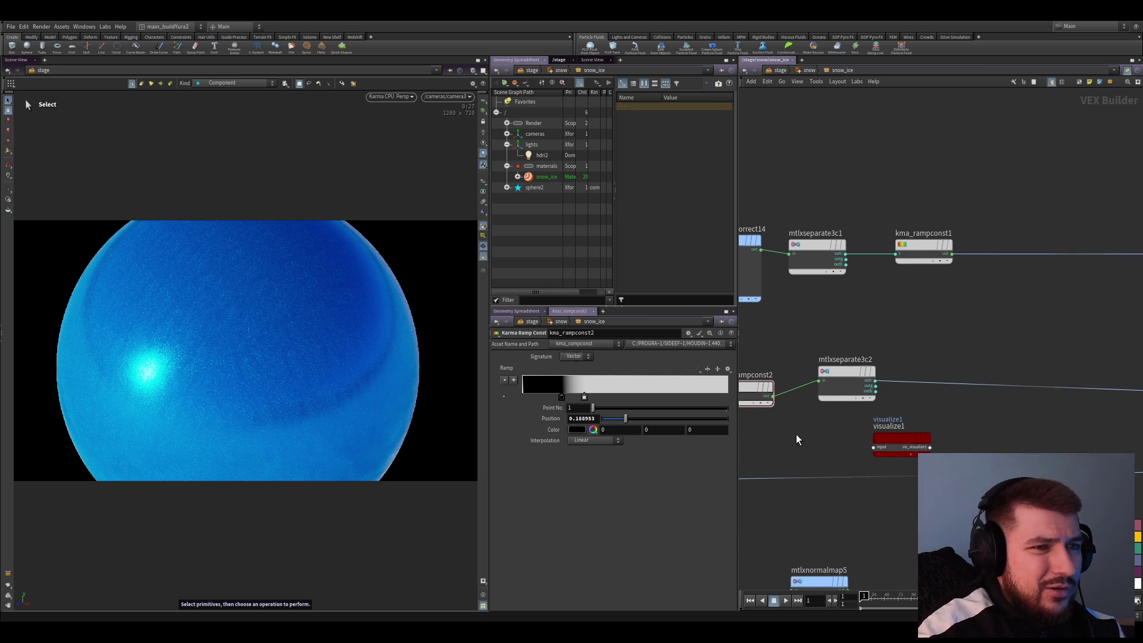
click(831, 390)
scroll(875, 390, down, 3)
click(887, 465)
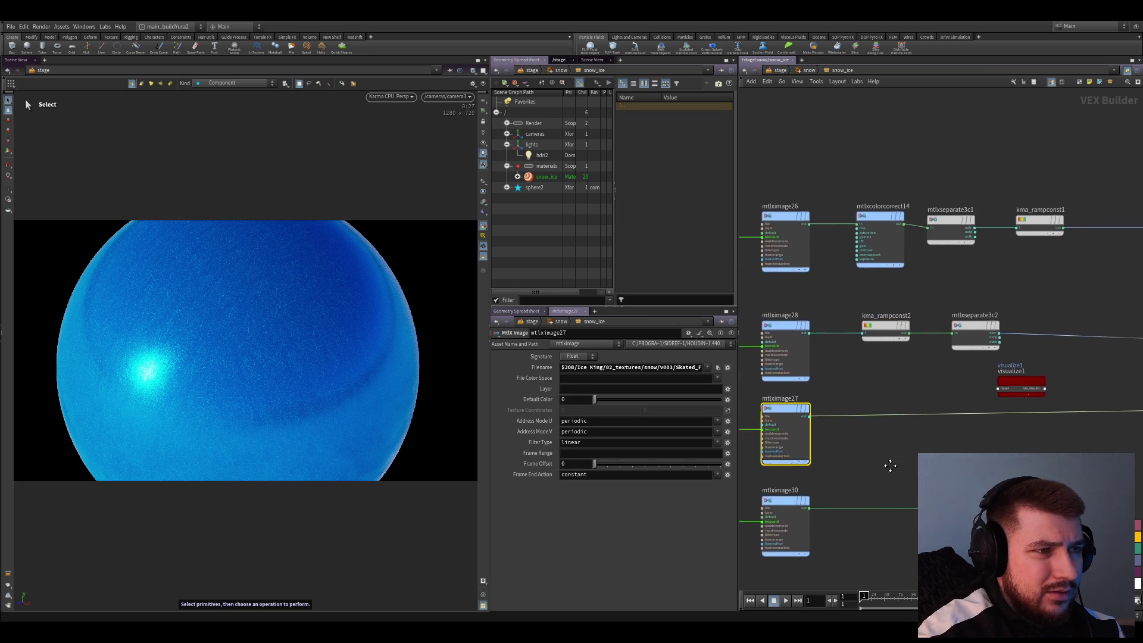
mouse_move(887, 464)
middle_down()
mouse_move(848, 440)
mouse_move(692, 471)
middle_up()
click(882, 333)
Lower mtlxstandard_surface4's metalness to 0 for a flatter speckled blue render
scroll(553, 495, down, 5)
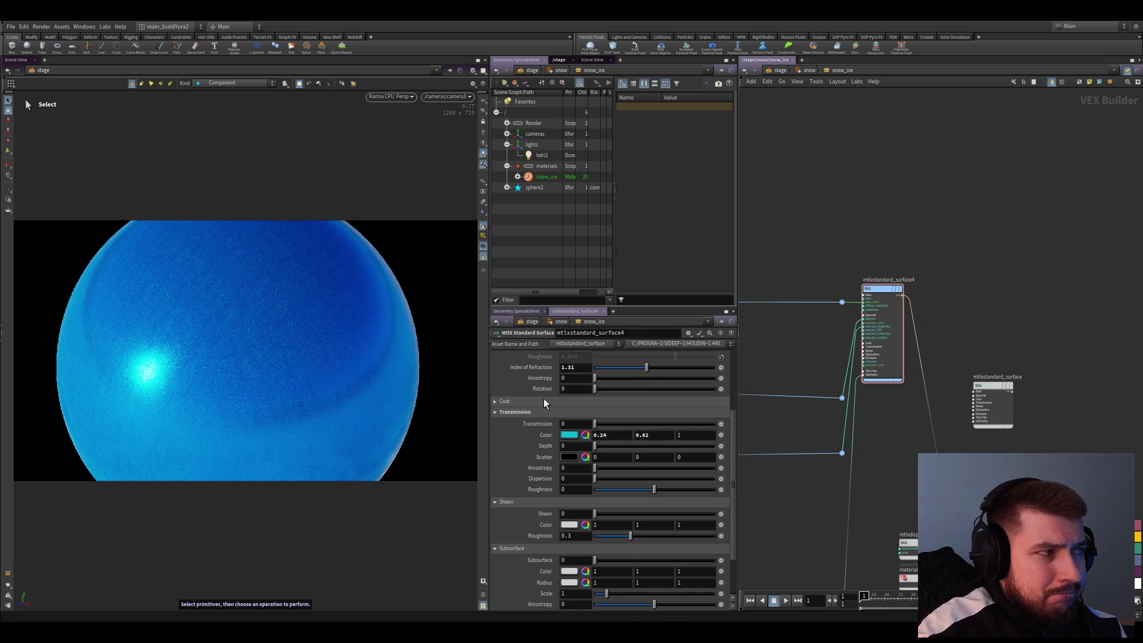
scroll(544, 403, up, 3)
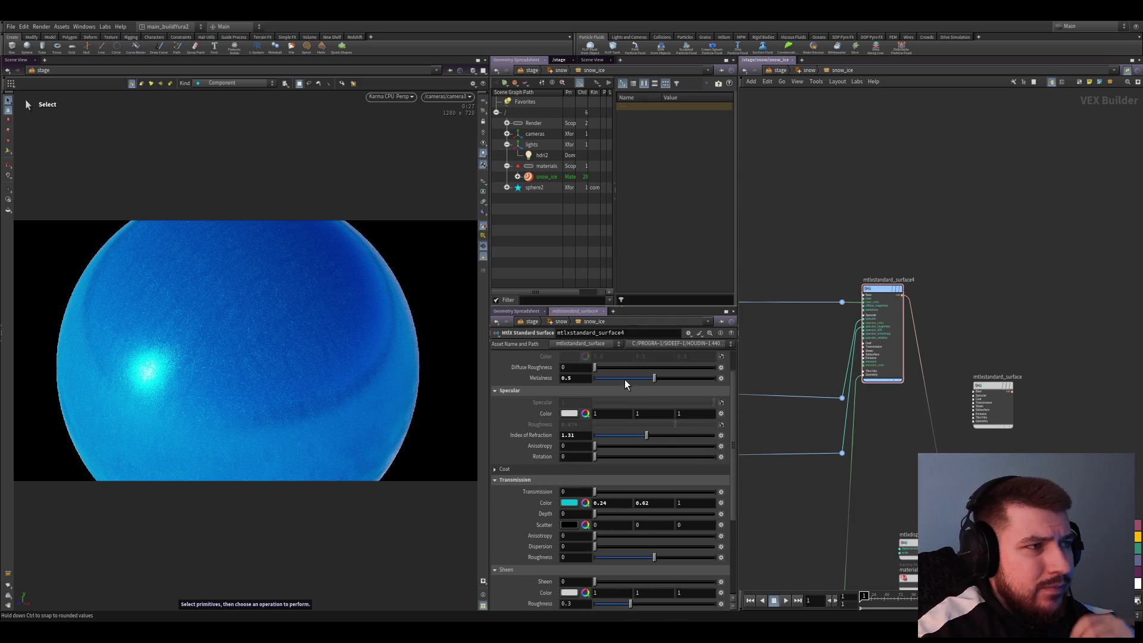
drag(654, 378, 592, 378)
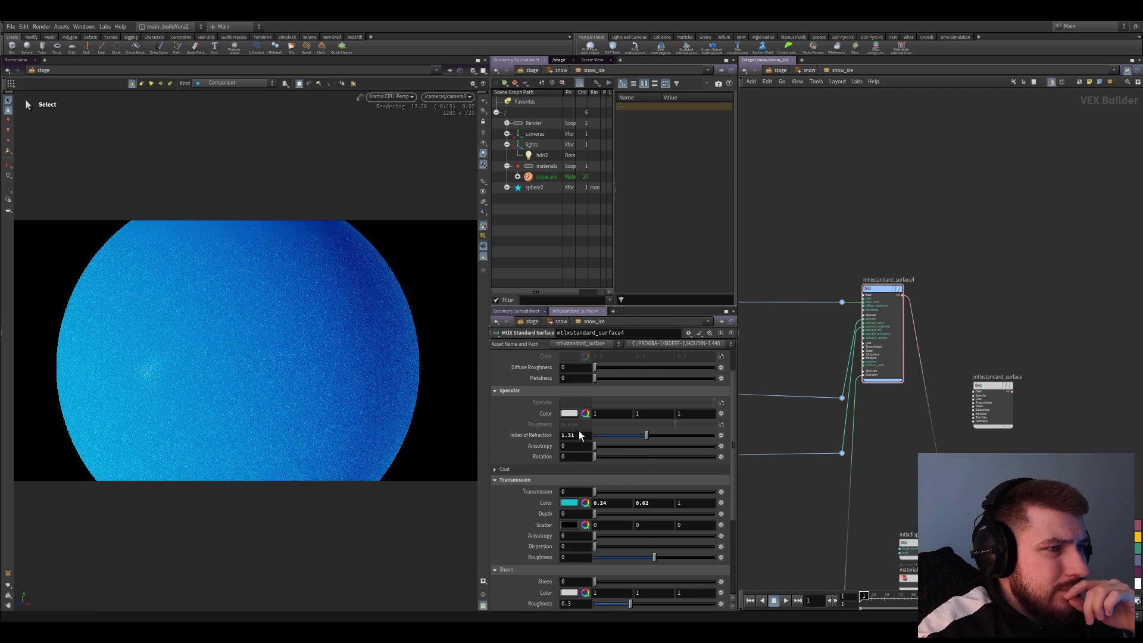
scroll(581, 437, up, 3)
mouse_move(804, 403)
middle_down()
mouse_move(886, 441)
mouse_move(909, 428)
mouse_move(890, 359)
mouse_move(902, 341)
middle_up()
Test a Scale of 25 on the mtlxnormalmap5 normal map
click(851, 369)
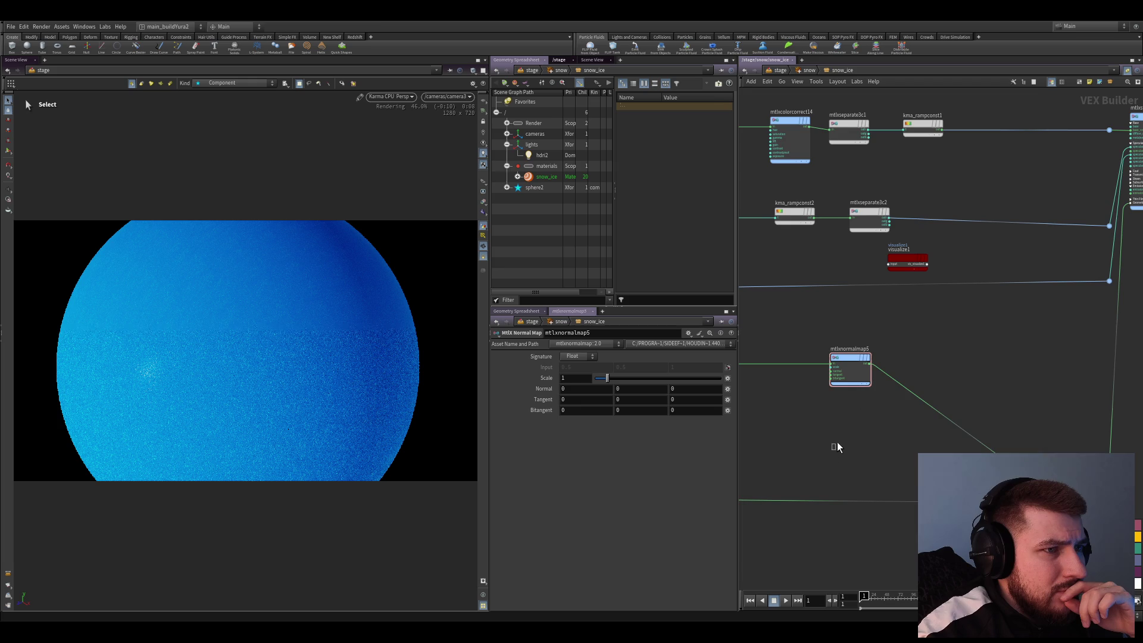
mouse_move(834, 447)
middle_down()
mouse_move(821, 431)
mouse_move(872, 398)
middle_up()
text(5)
key(Return)
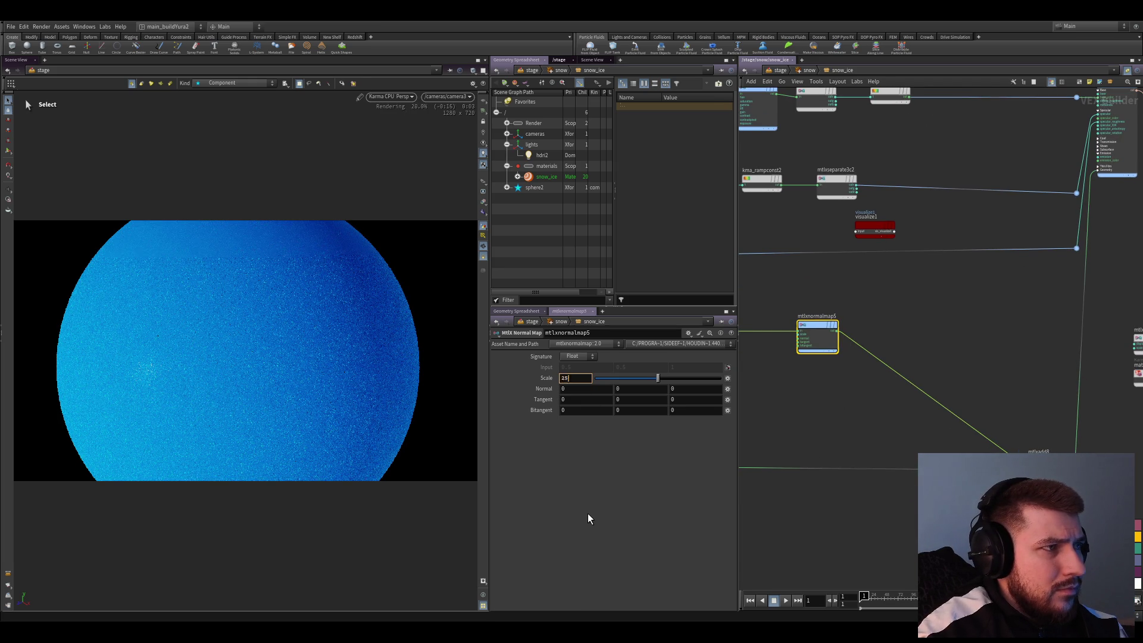
key(Return)
Try mtlxbump8 bump Scale at -25 and 25, settling on 5
middle_drag(814, 430, 885, 423)
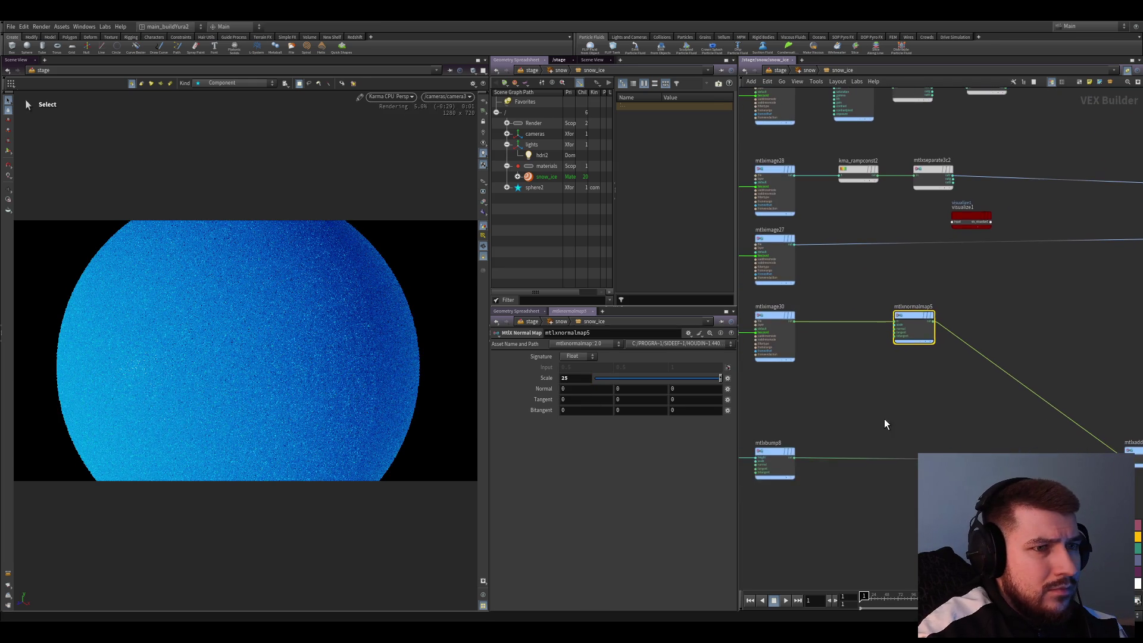
click(774, 461)
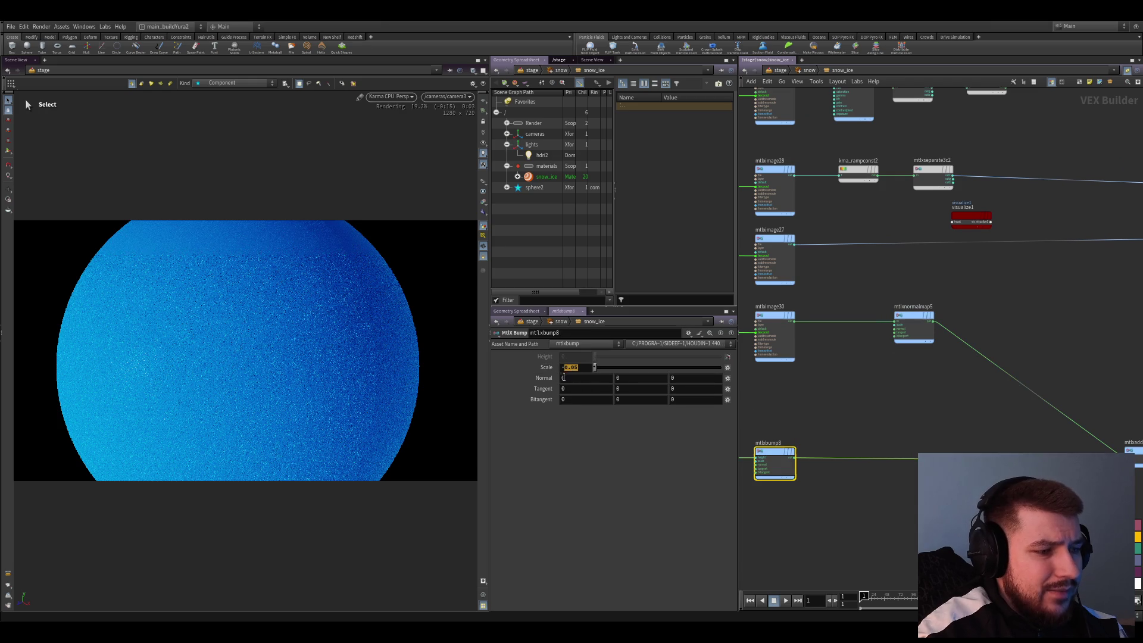
text(-25)
key(Return)
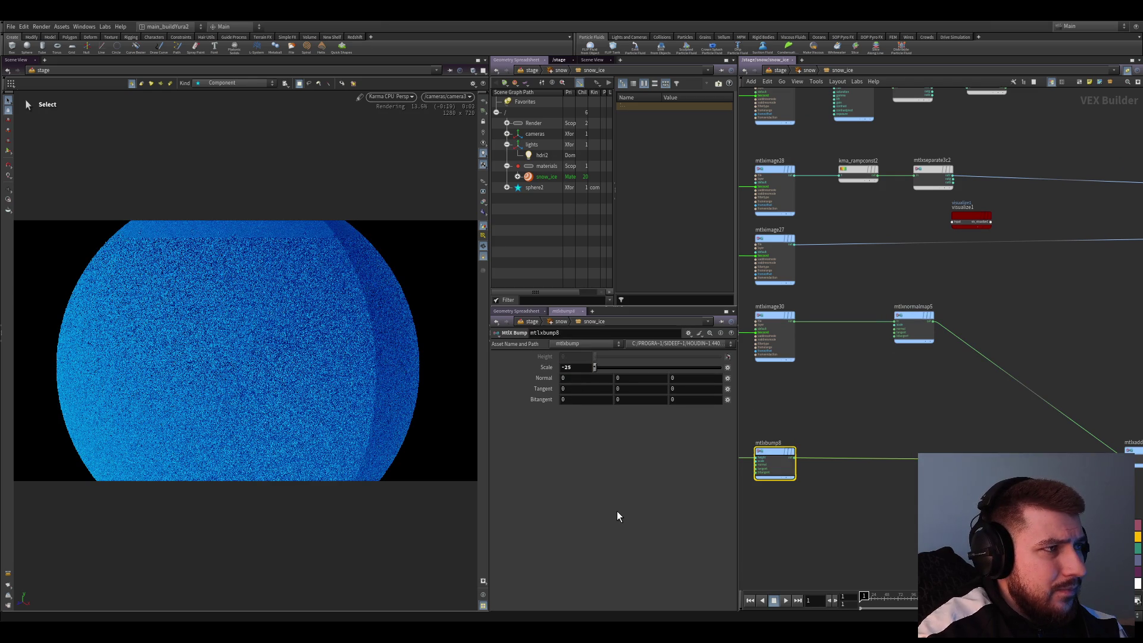
key(ctrl+z)
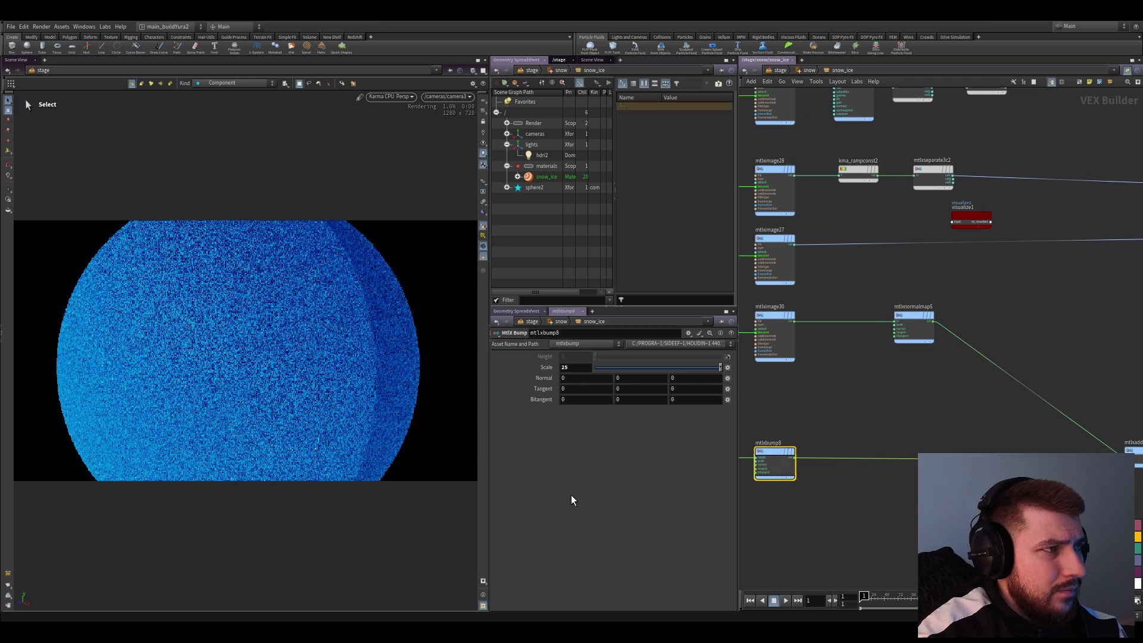
key(ctrl+z)
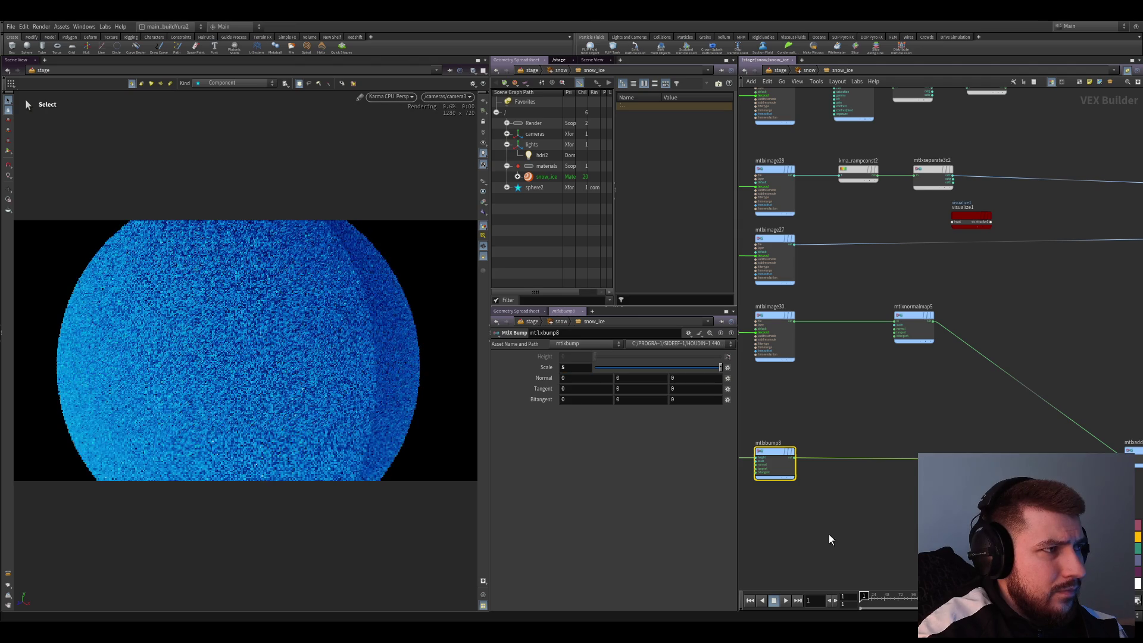
Reset mtlxnormalmap5's Scale to 1 and select mtlxmultiply20 to edit its Input 2
middle_drag(829, 535, 885, 546)
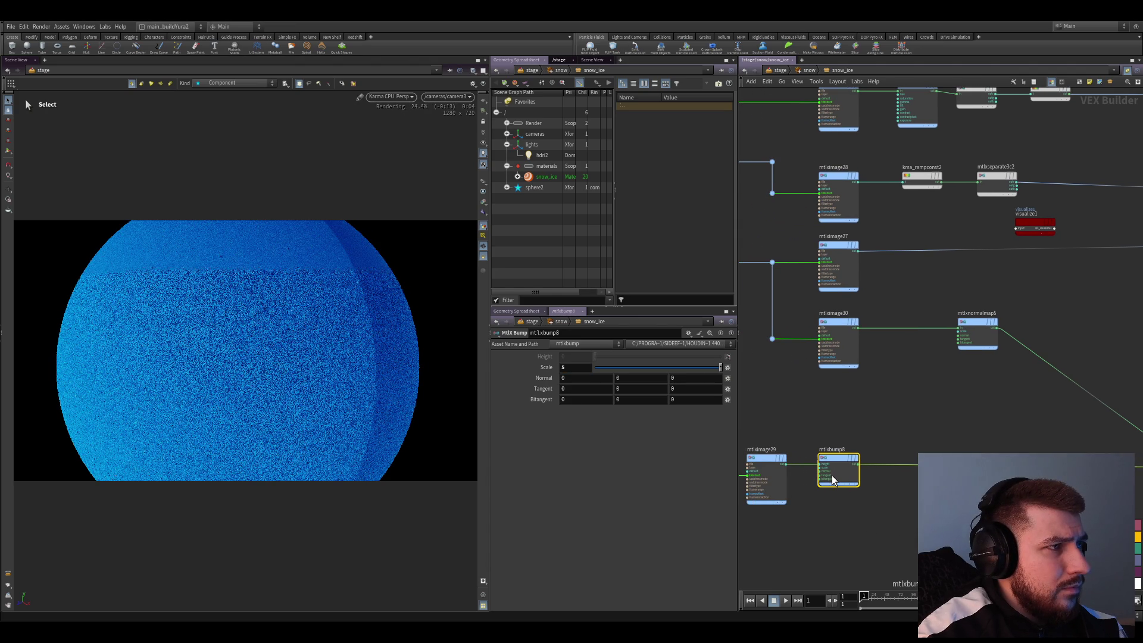
scroll(841, 482, down, 2)
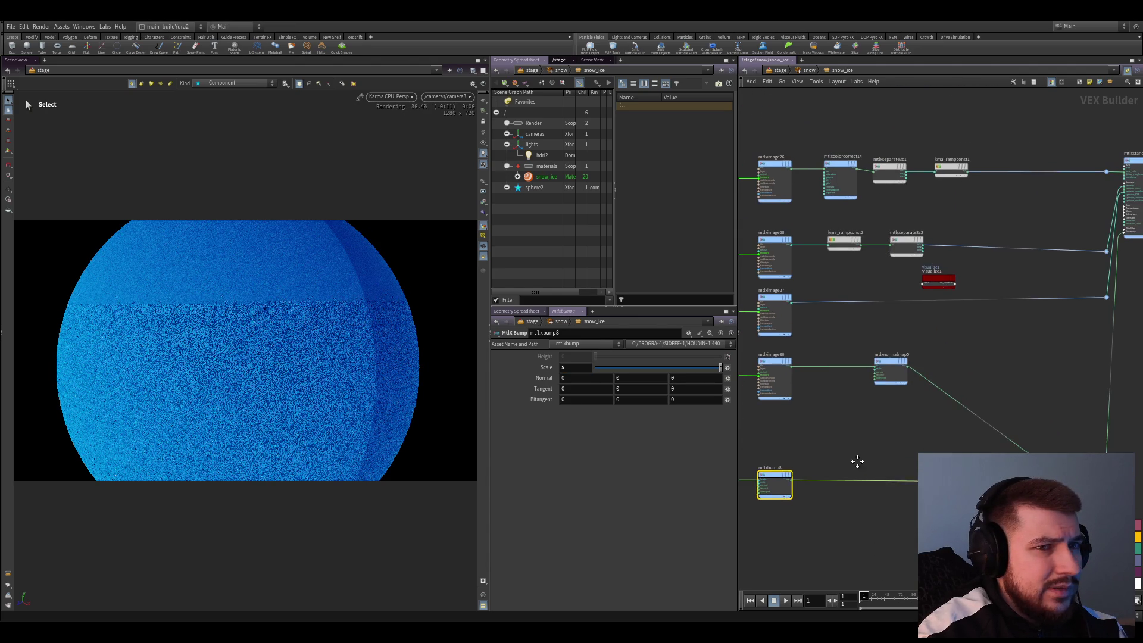
click(886, 369)
click(574, 378)
key(Return)
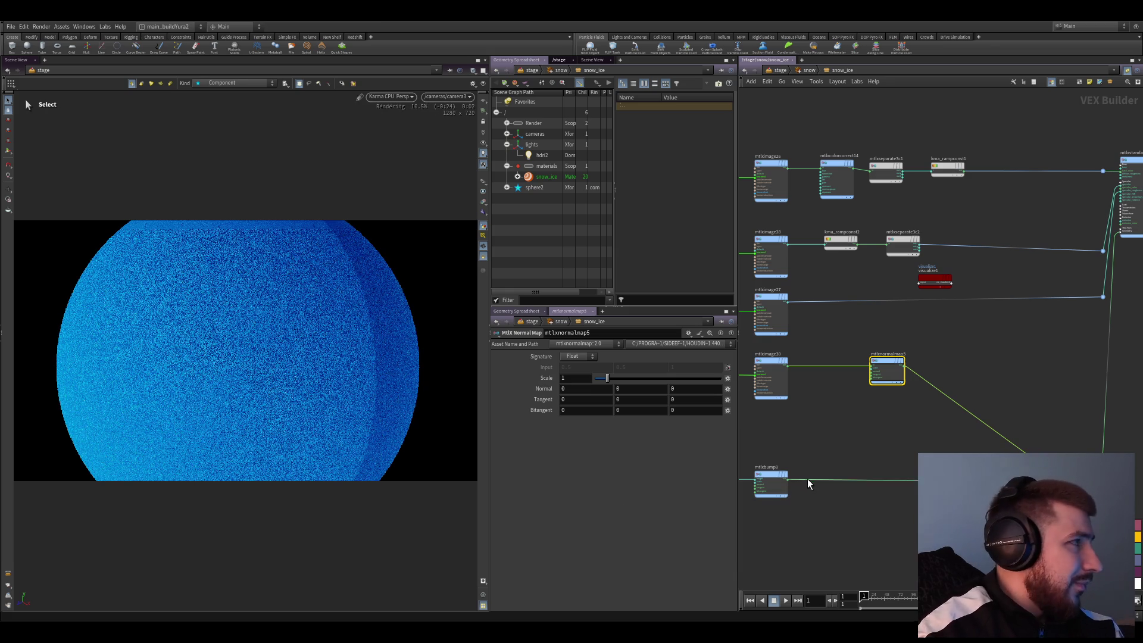
middle_drag(806, 479, 932, 498)
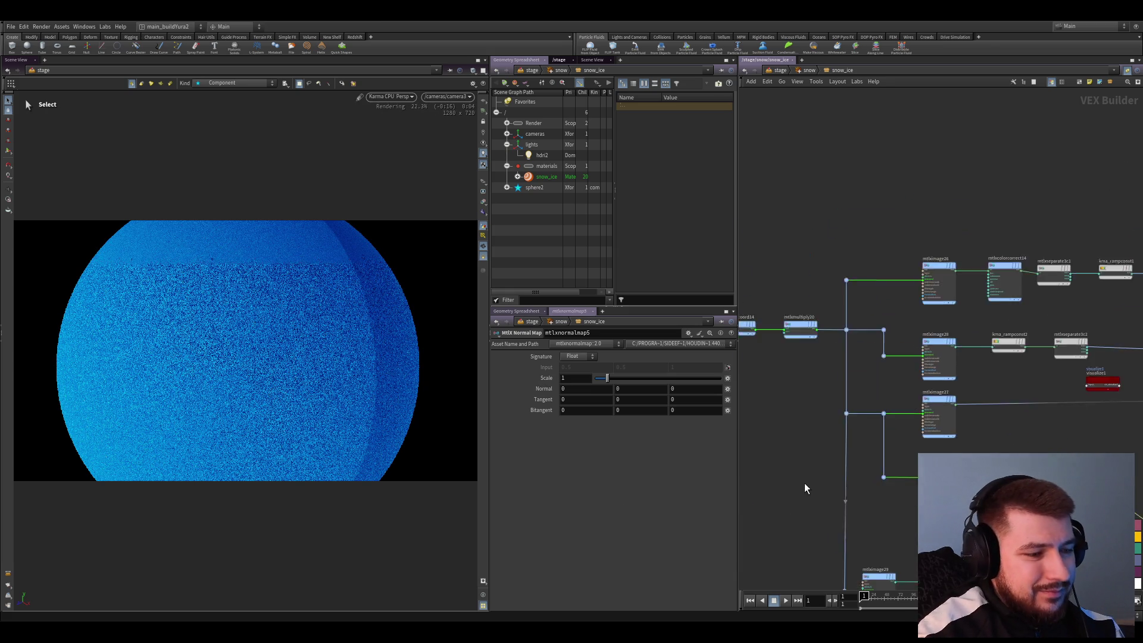
click(825, 362)
click(582, 379)
Change mtlxmultiply20's Input 2 from 3 to 1
text(1)
key(Return)
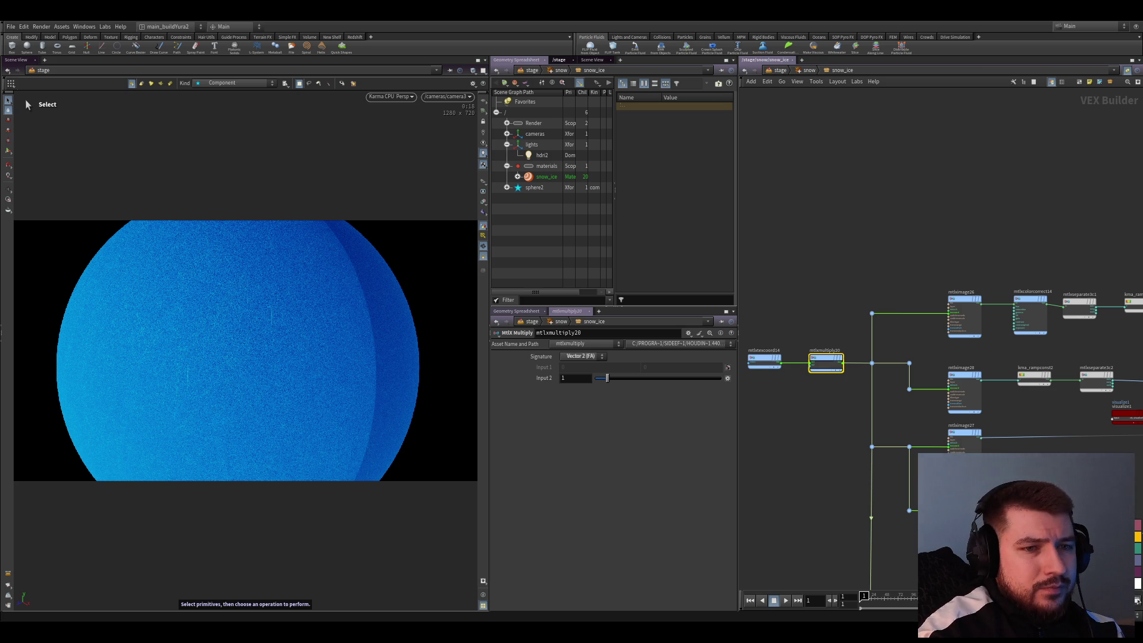
Switch to the browser's Civitai tab and play the sculpture video fullscreen
key(alt+Tab)
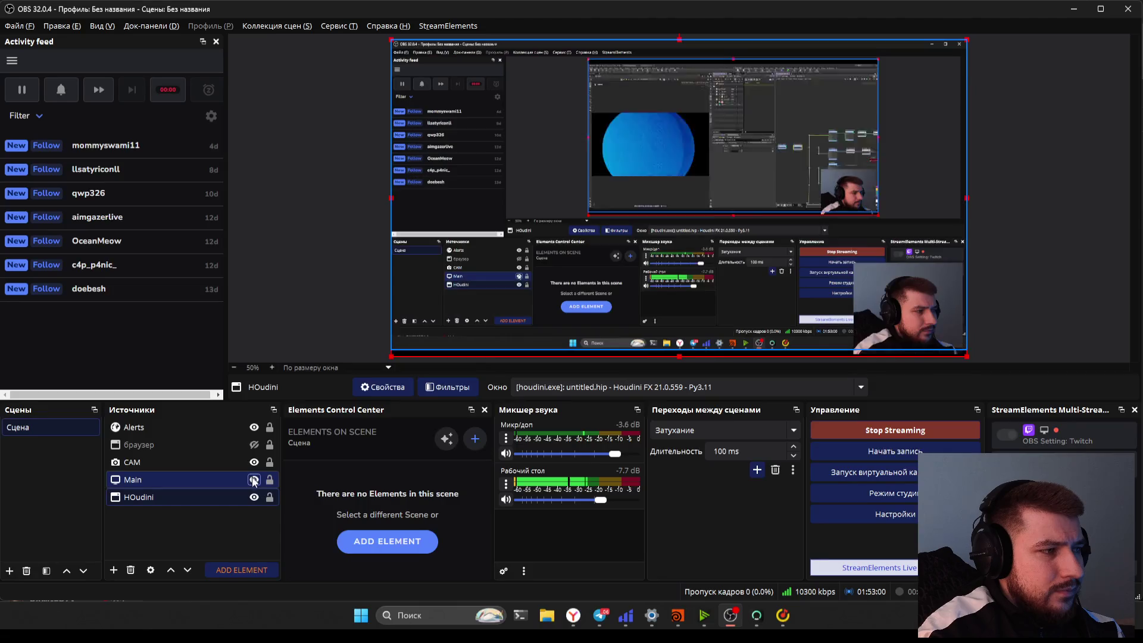
key(alt+Tab)
click(474, 262)
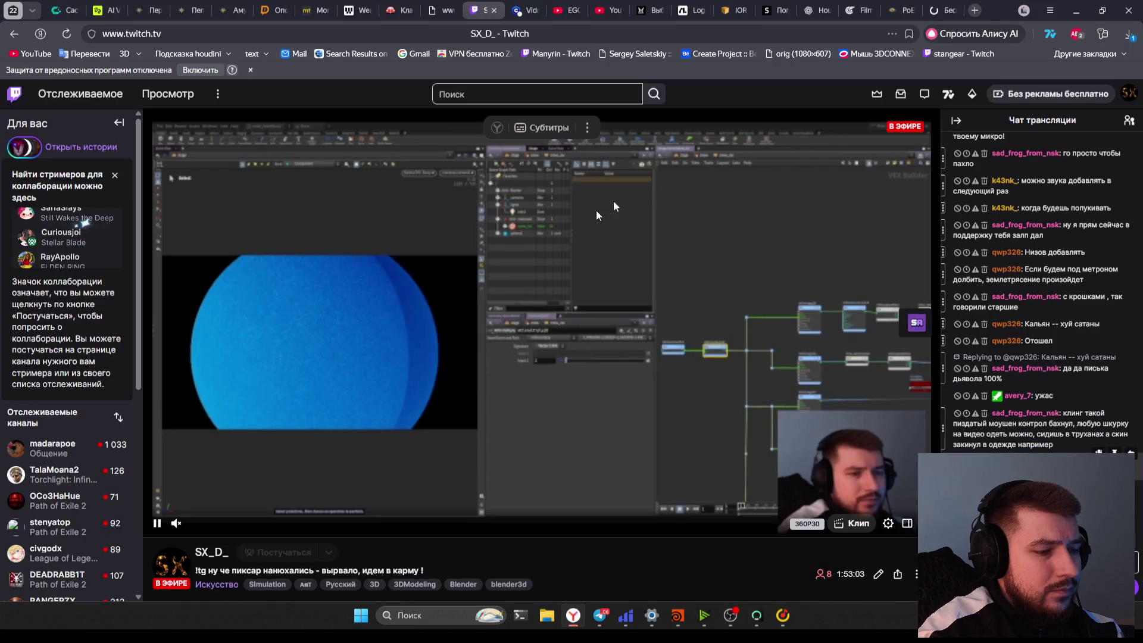
key(ctrl+Tab)
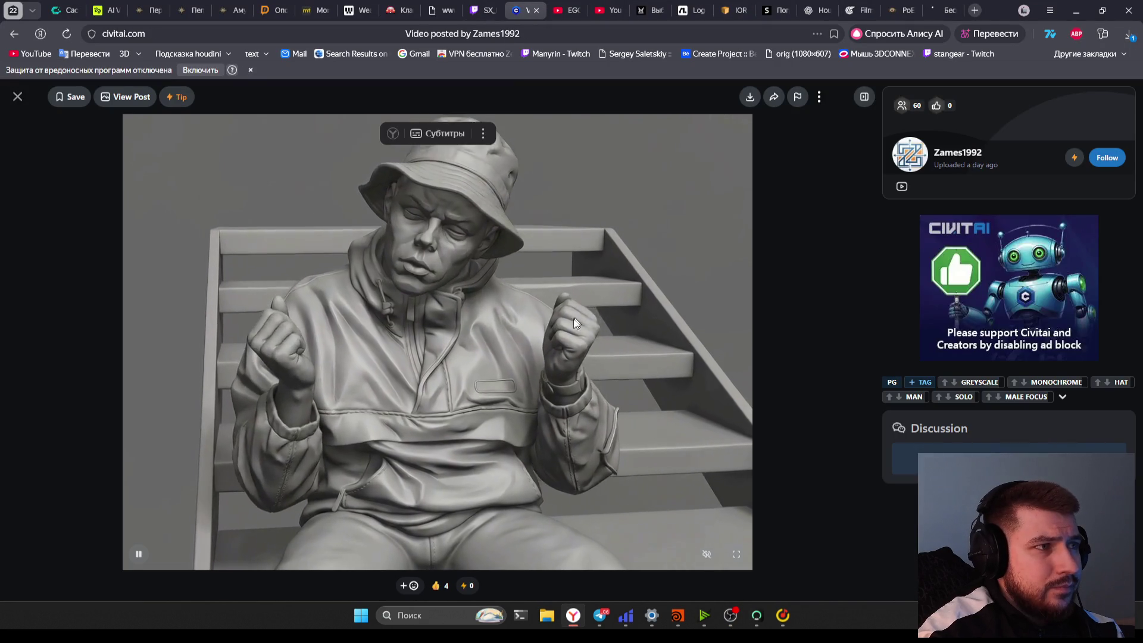
mouse_move(696, 541)
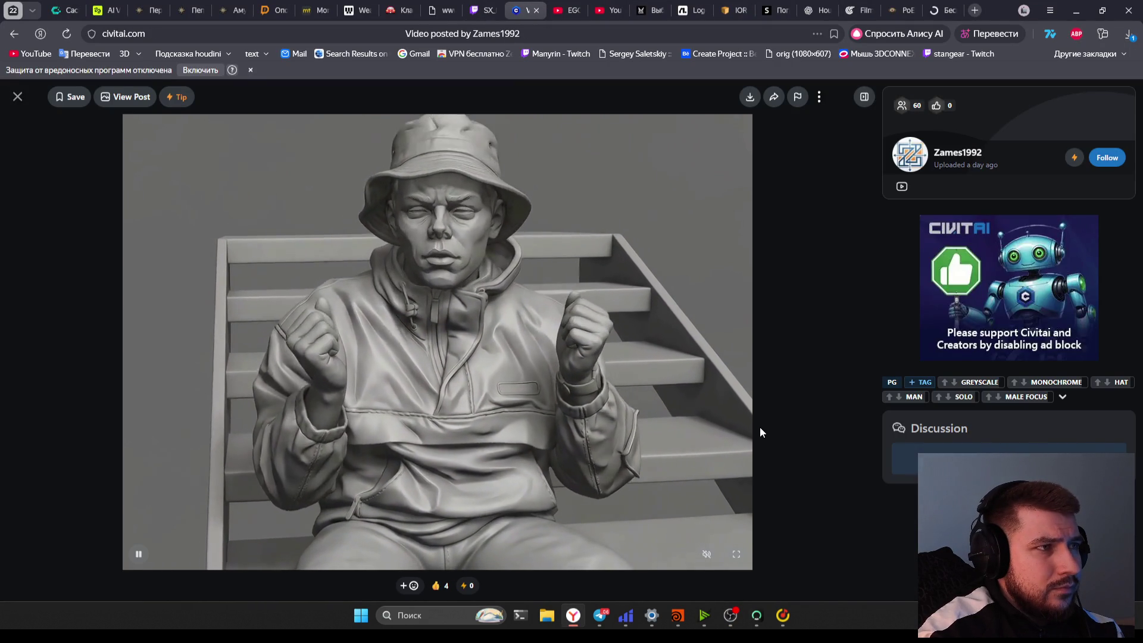
click(565, 441)
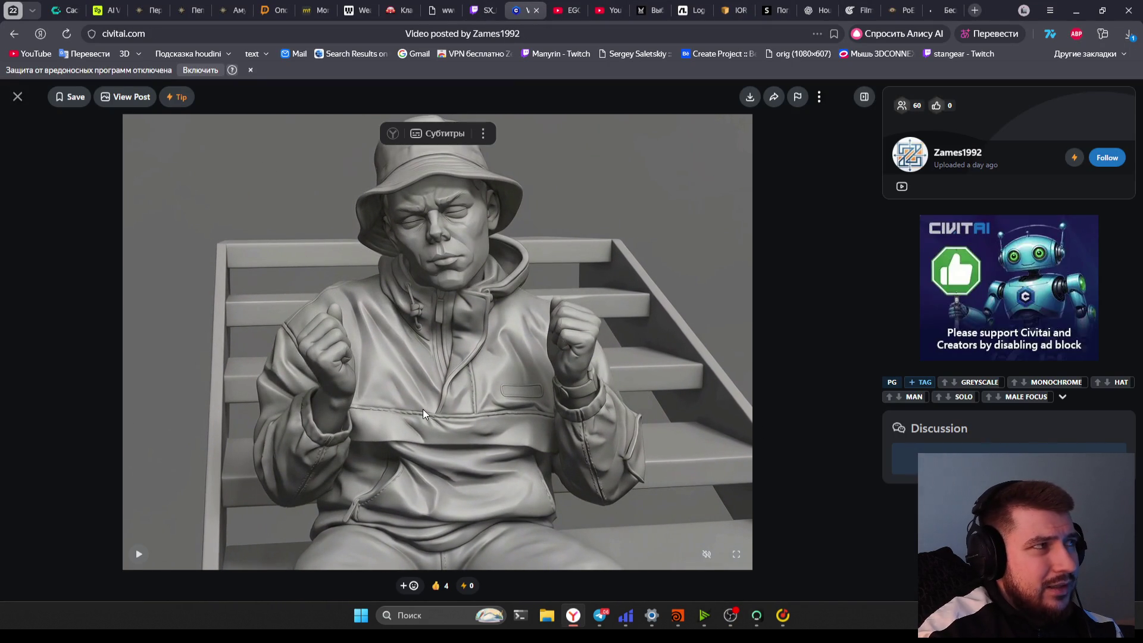
click(434, 356)
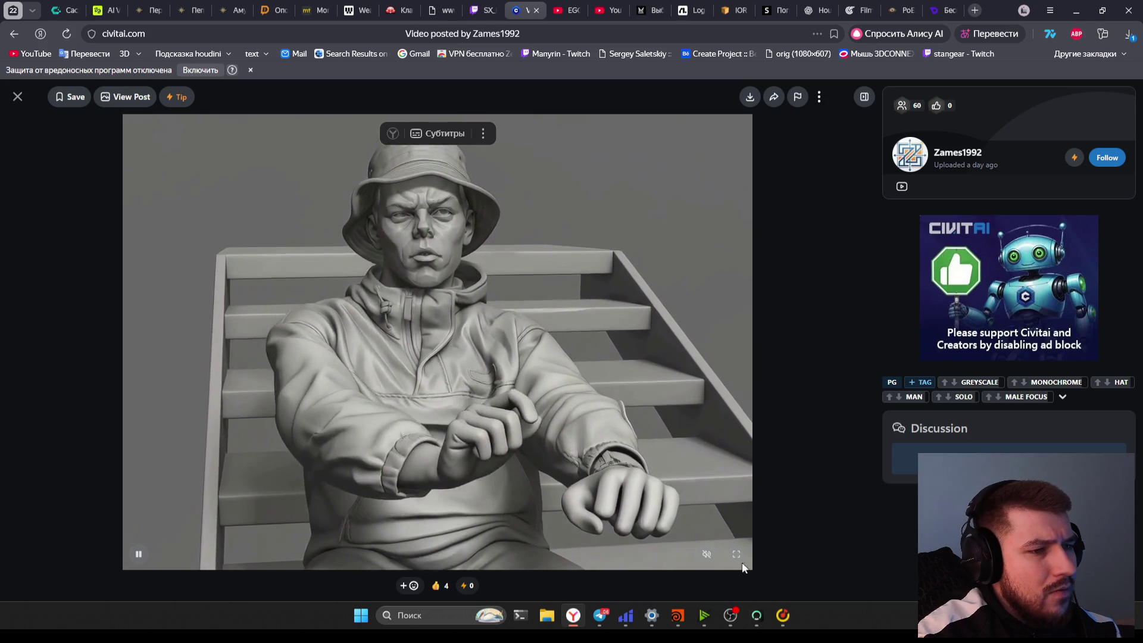
click(736, 554)
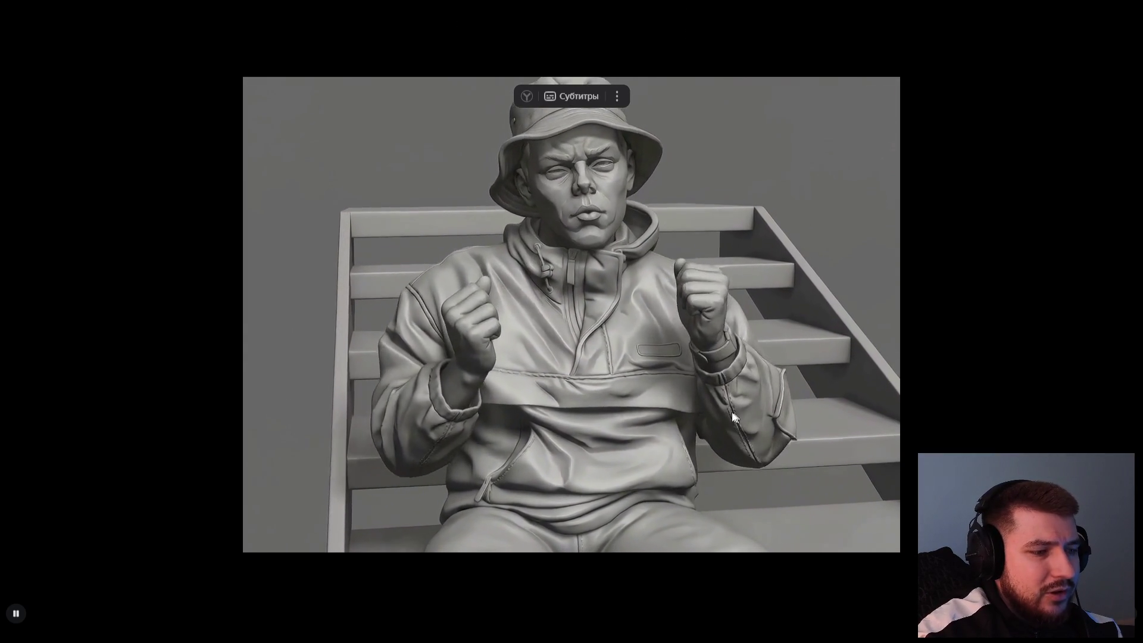
Mute the Civitai sculpture video and resume it in fullscreen
key(Escape)
key(f)
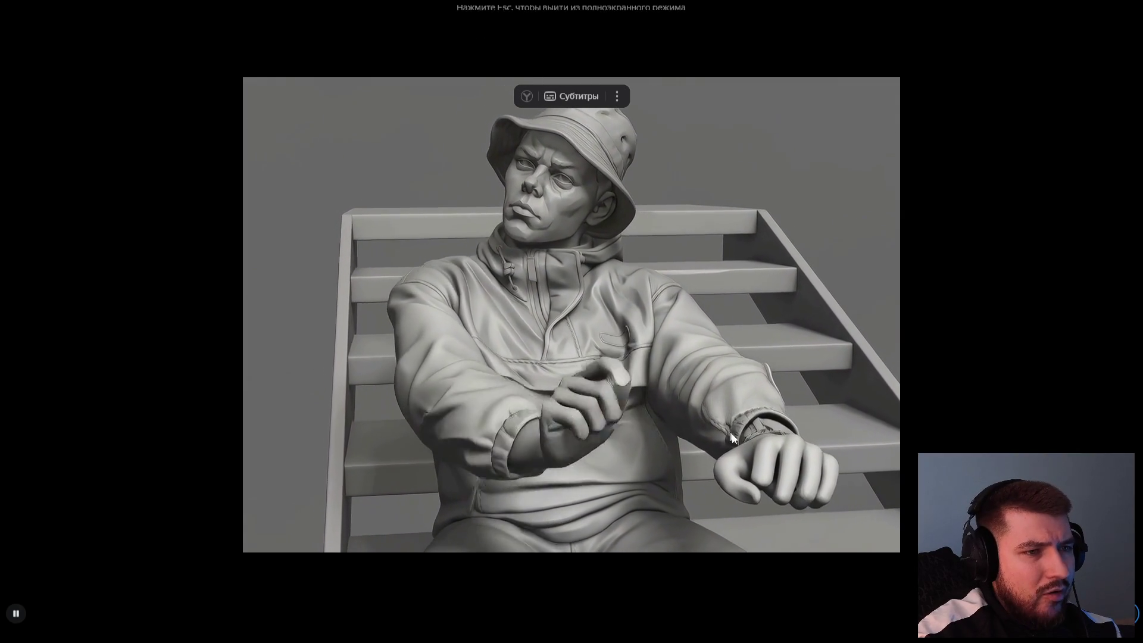
key(Escape)
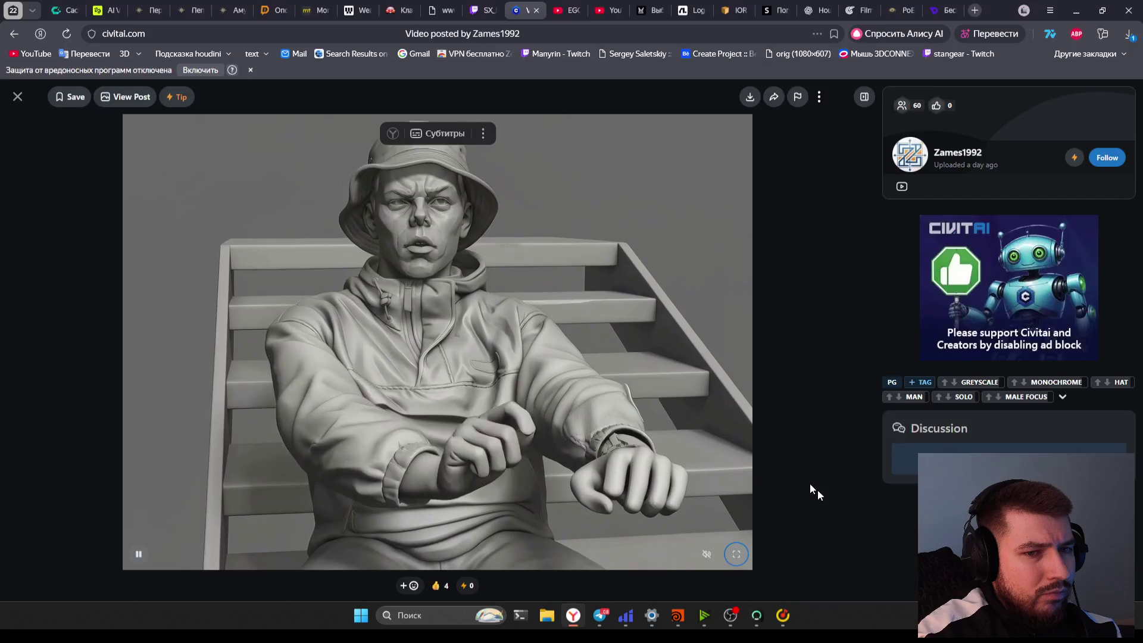
mouse_move(707, 552)
drag(706, 503, 706, 539)
click(580, 460)
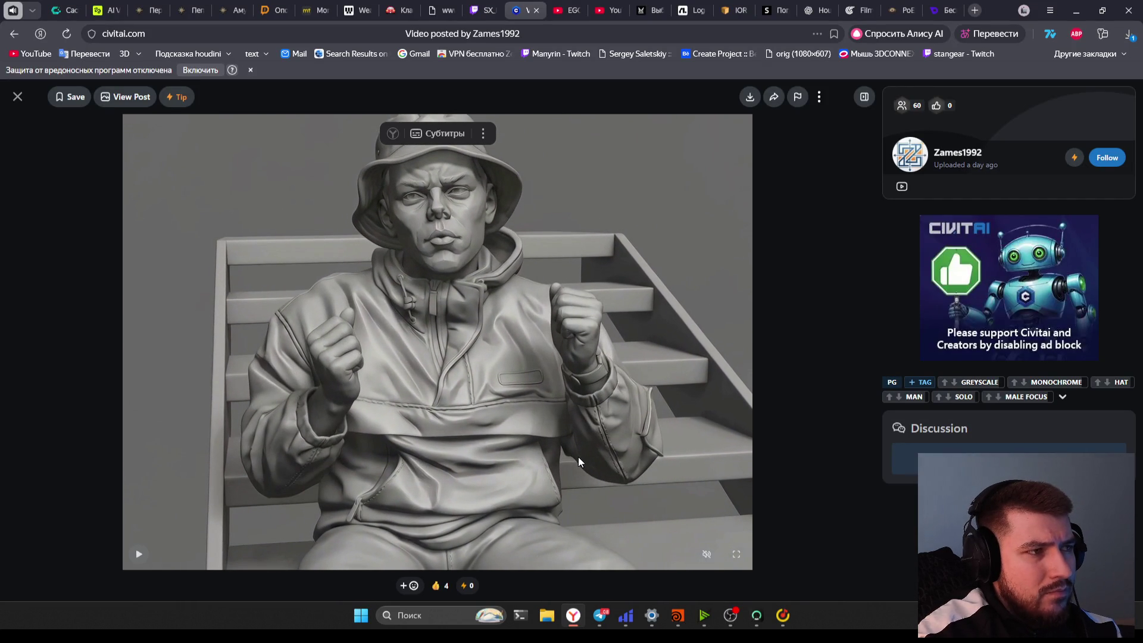
click(736, 554)
click(616, 476)
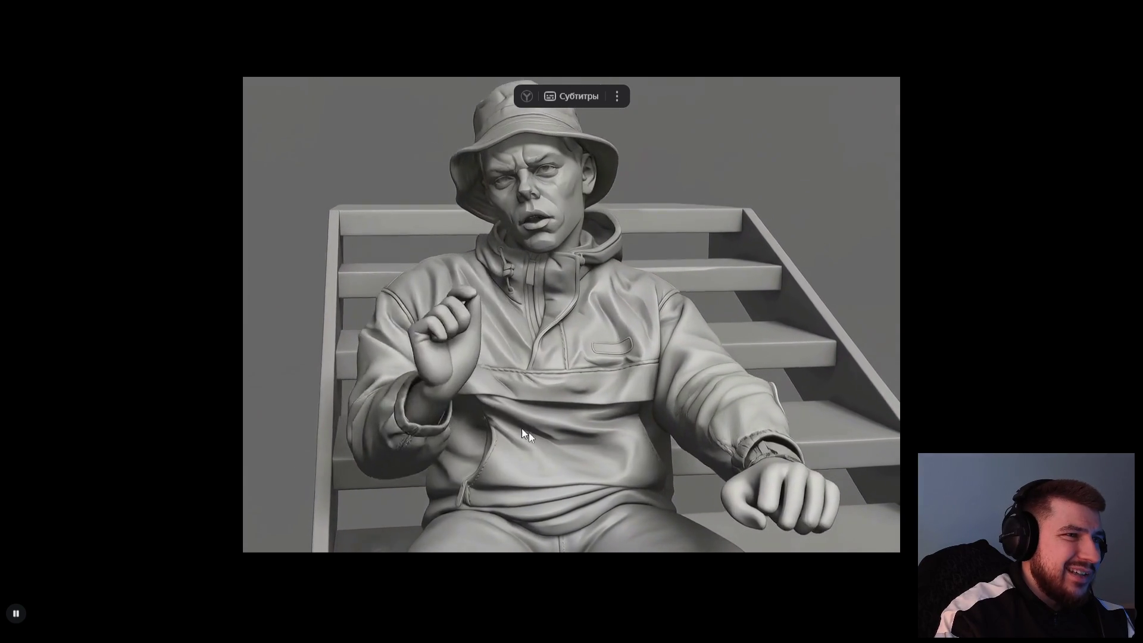
Pause the video, leave fullscreen and close the tab to reach the Twitch stream
key(space)
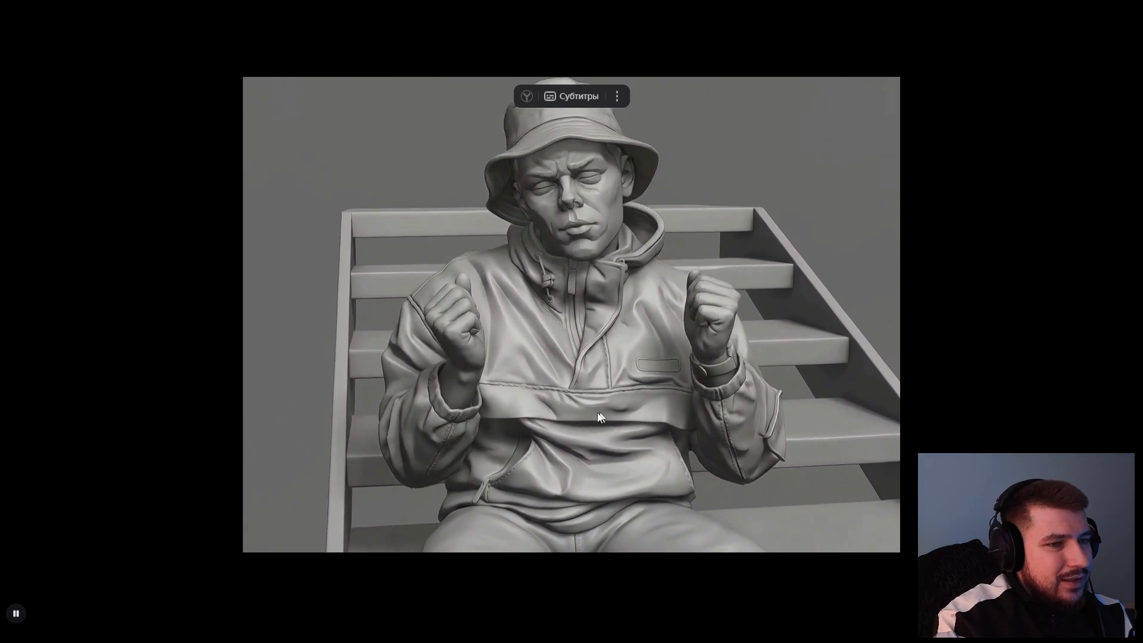
key(Escape)
key(ctrl+w)
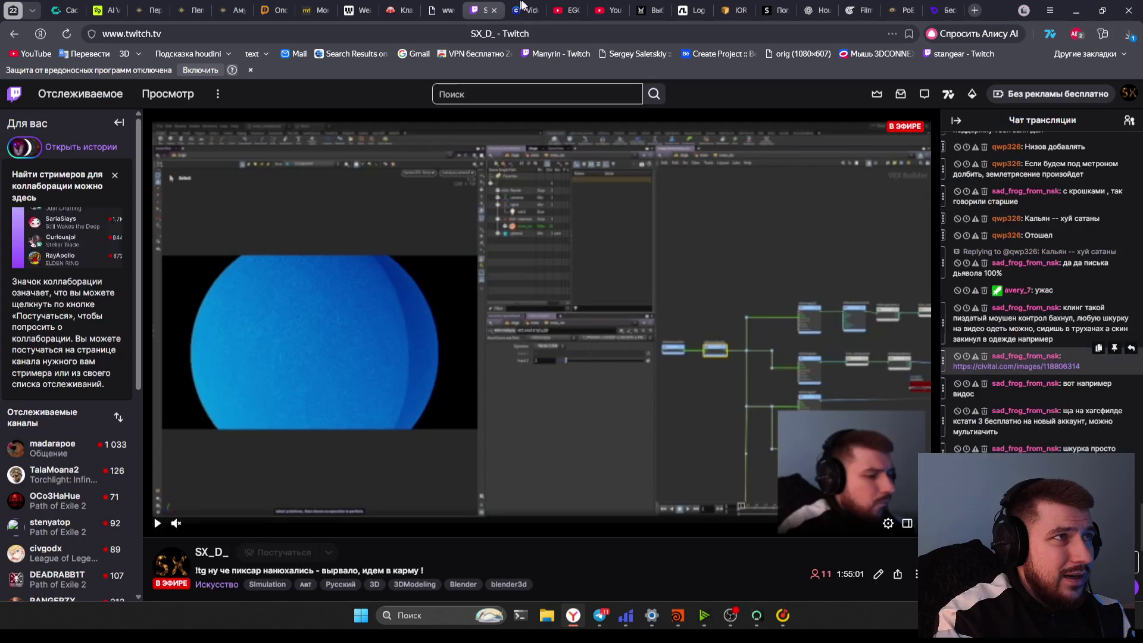
Return to Houdini and save the scene
key(alt+Tab)
key(alt+Tab)
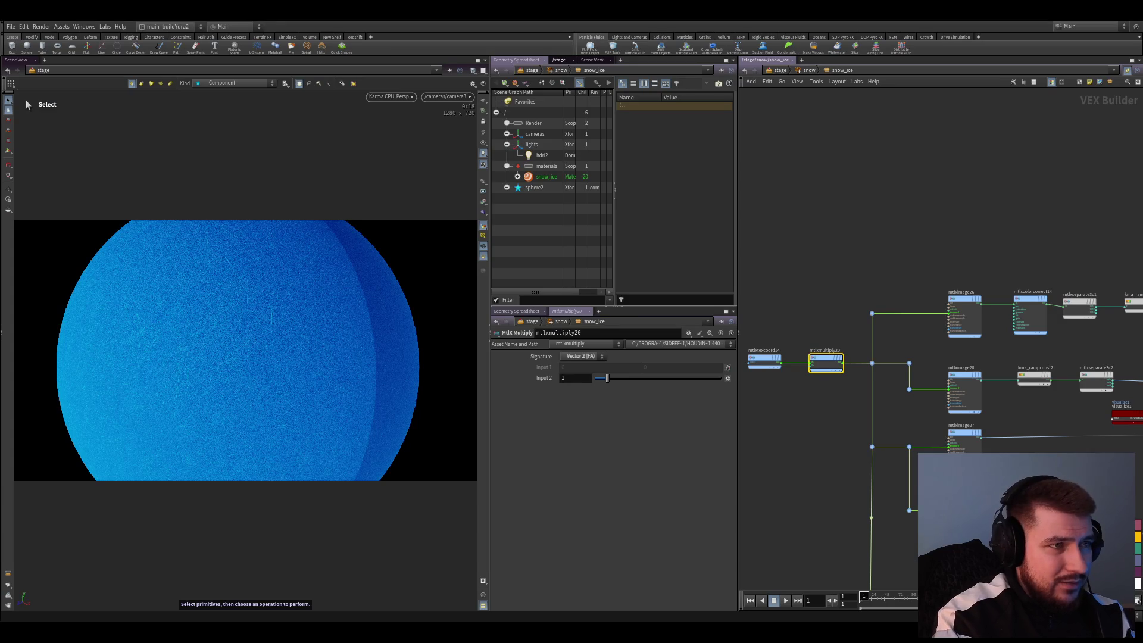
key(ctrl+s)
scroll(833, 470, down, 3)
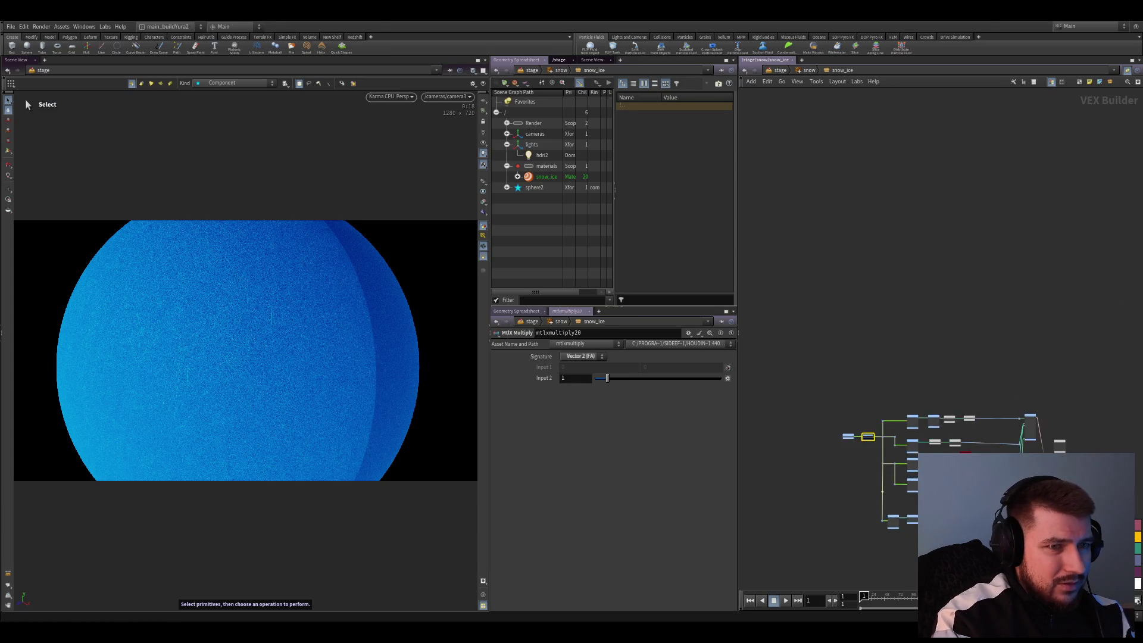
scroll(824, 477, up, 5)
Check mtlxbump8's bump settings, then show mtlxstandard_surface4's material parameters
click(756, 442)
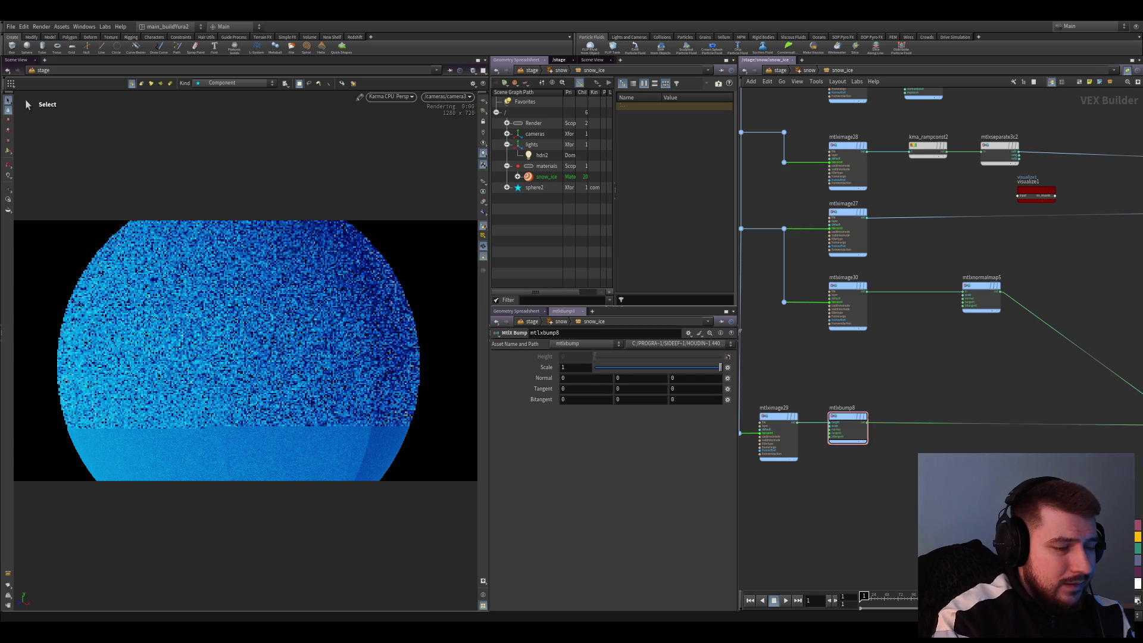
scroll(886, 490, down, 3)
scroll(929, 452, up, 4)
middle_drag(965, 441, 885, 467)
click(1006, 372)
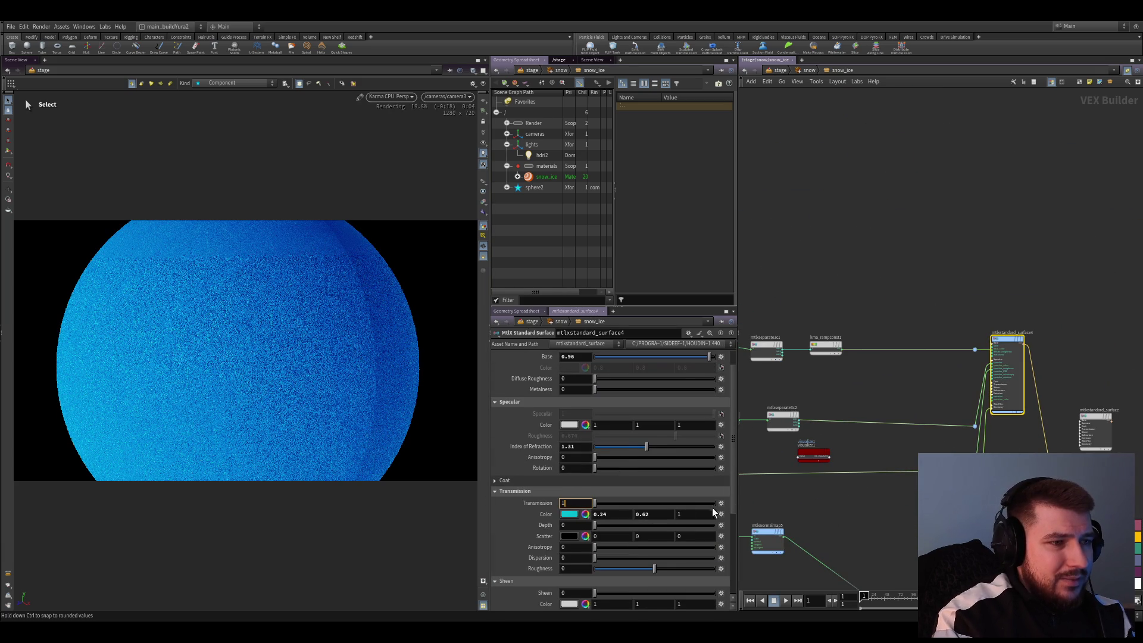
key(Return)
scroll(554, 553, down, 5)
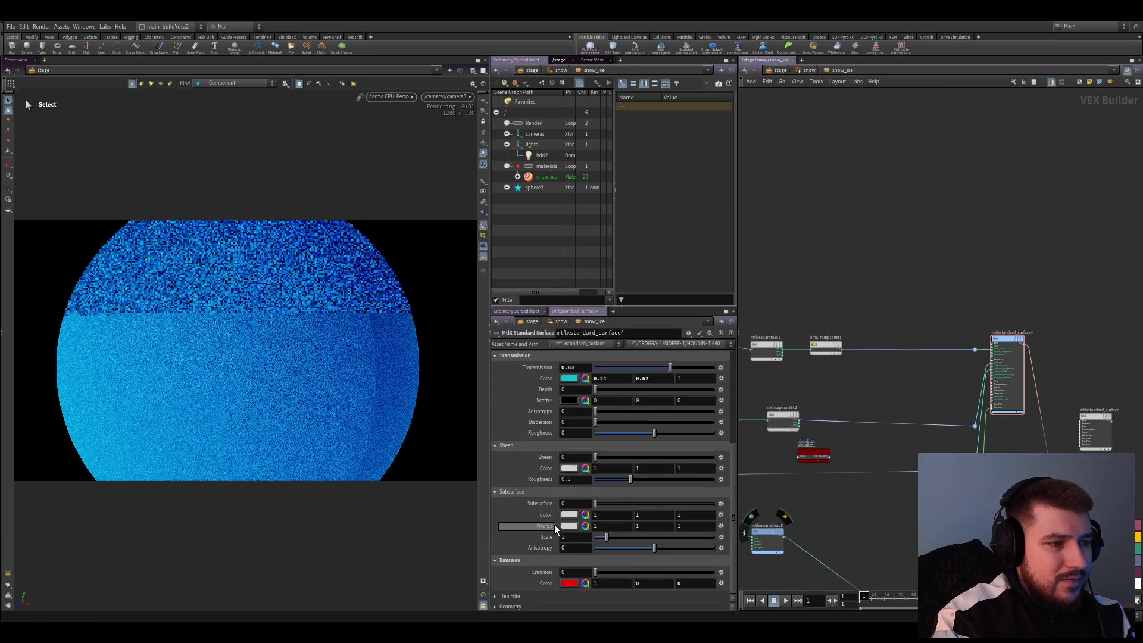
click(563, 580)
scroll(892, 535, down, 3)
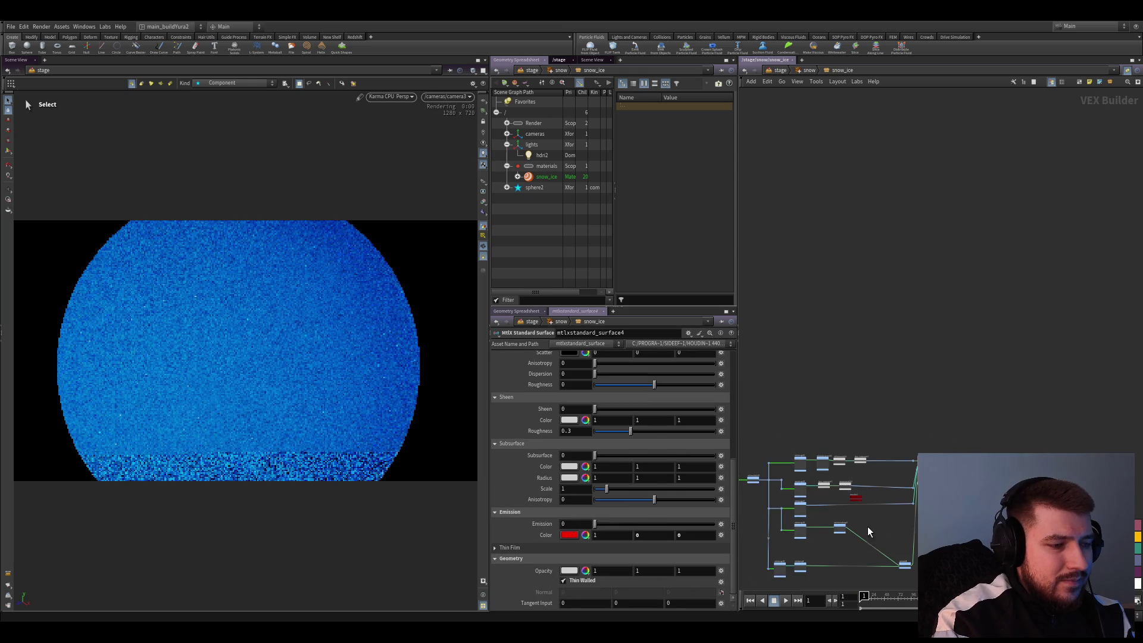
scroll(893, 524, up, 3)
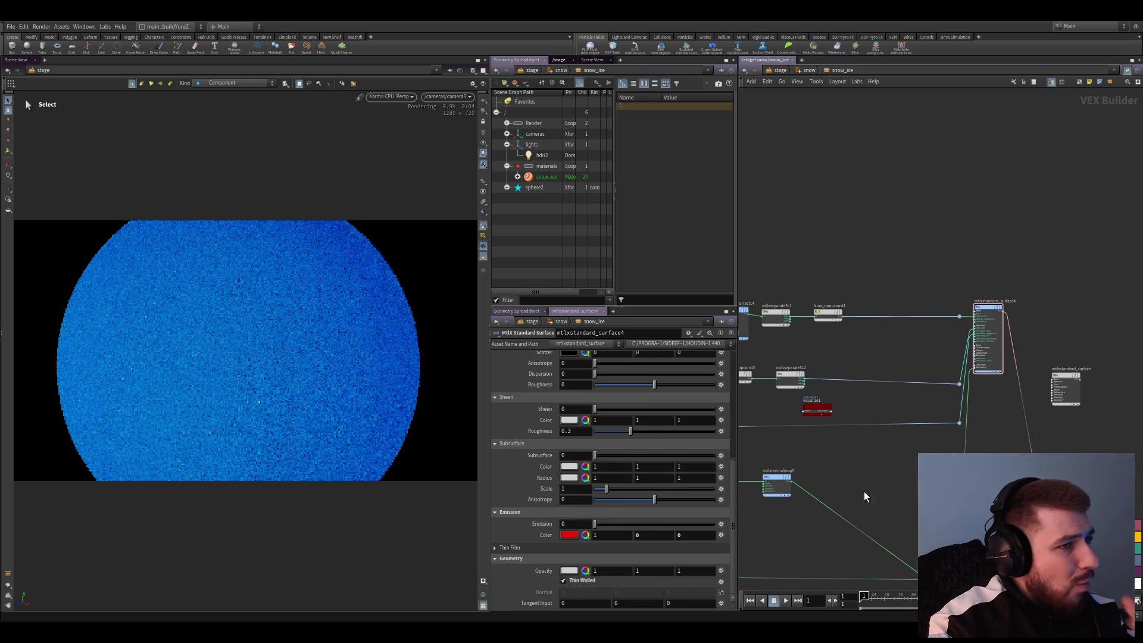
scroll(548, 484, up, 3)
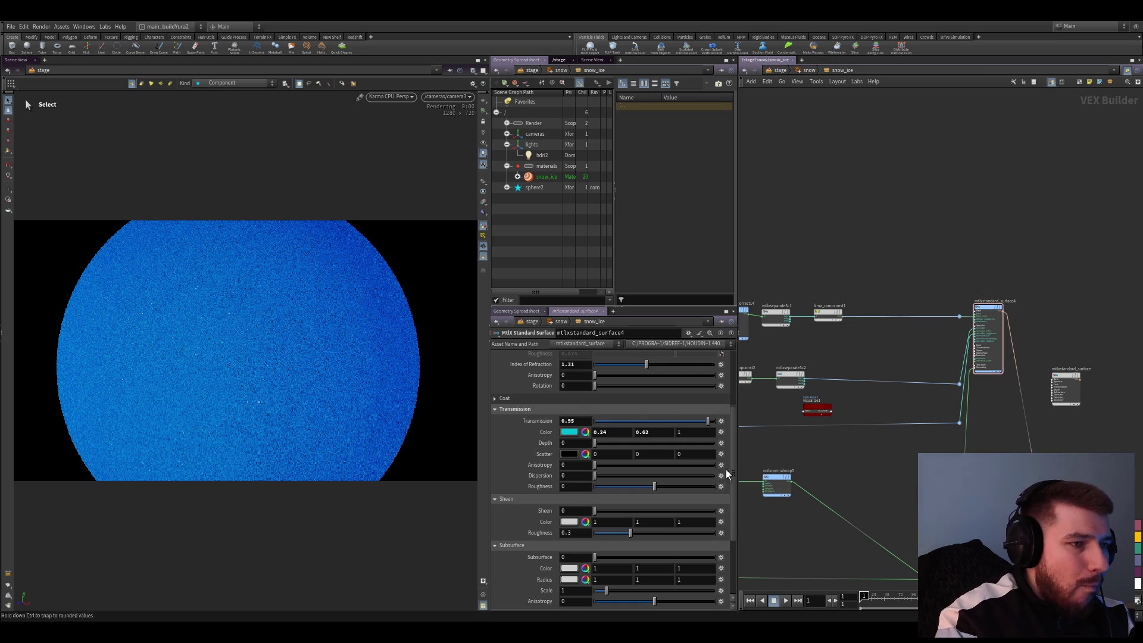
scroll(595, 476, up, 3)
click(572, 379)
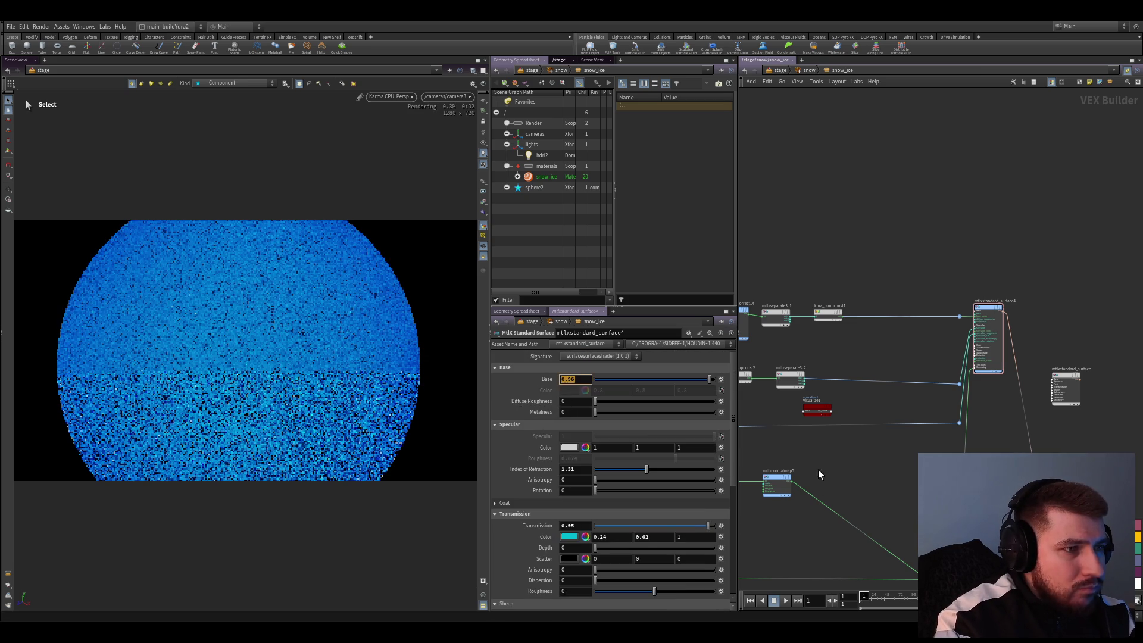
scroll(558, 499, down, 3)
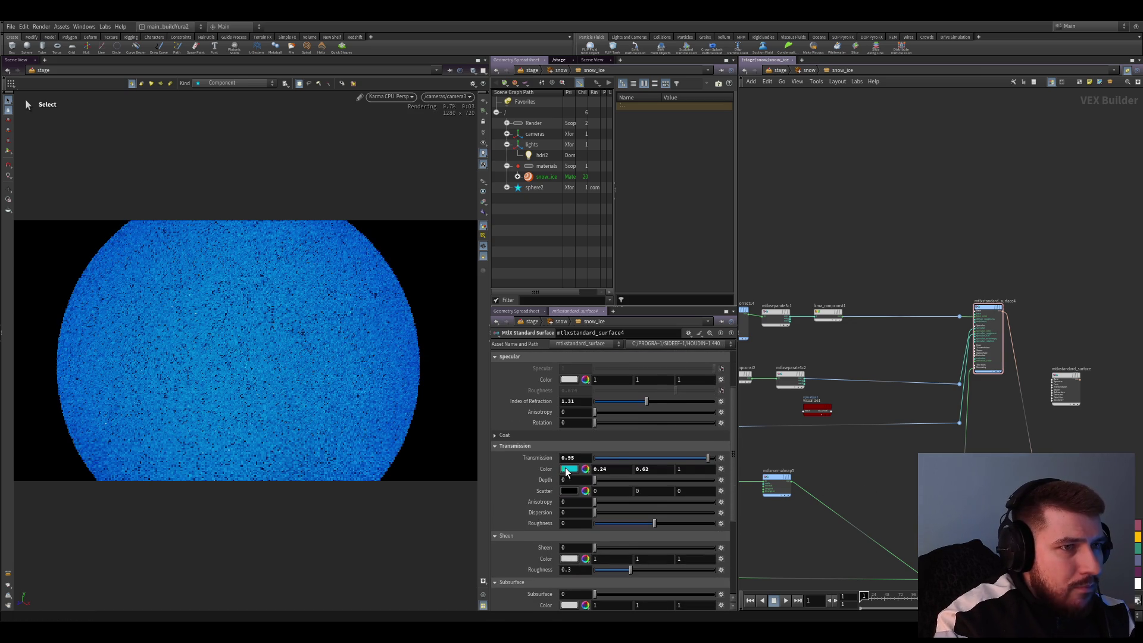
click(845, 320)
scroll(880, 355, up, 4)
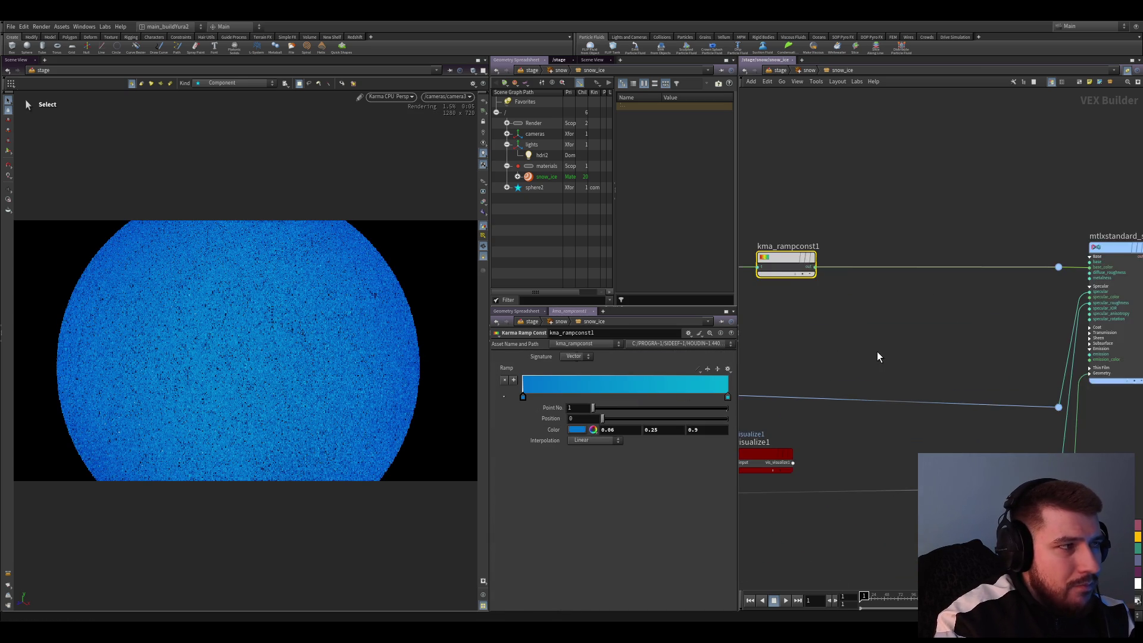
scroll(919, 402, down, 3)
click(1072, 316)
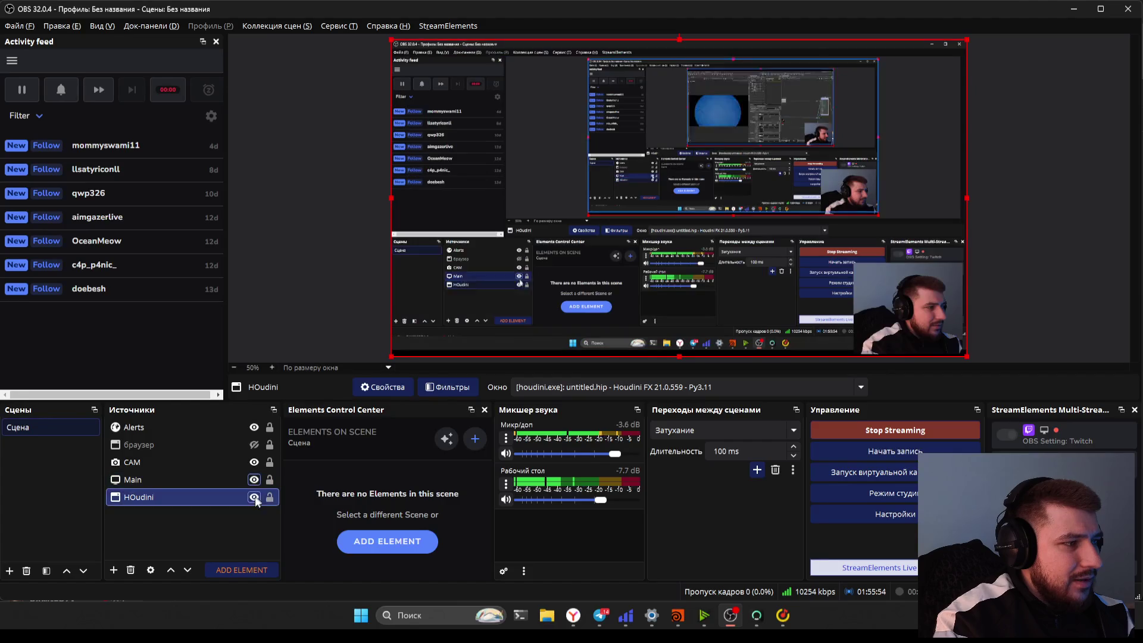
Close the empty Explorer window and search artstation in a new browser tab
click(546, 616)
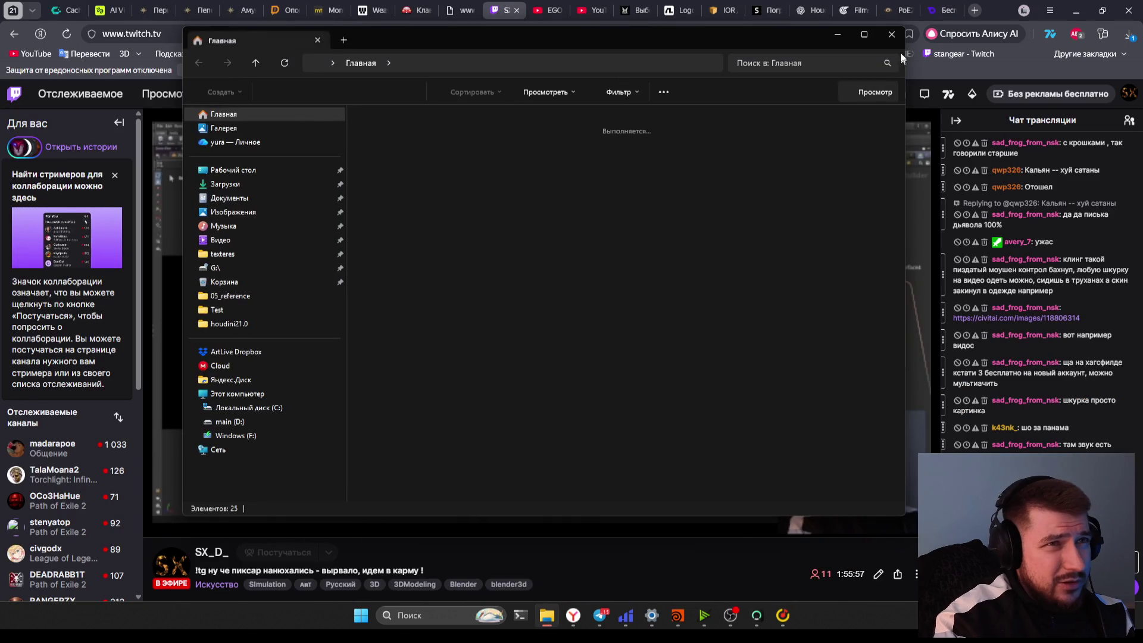
click(893, 34)
click(974, 10)
text(artstation)
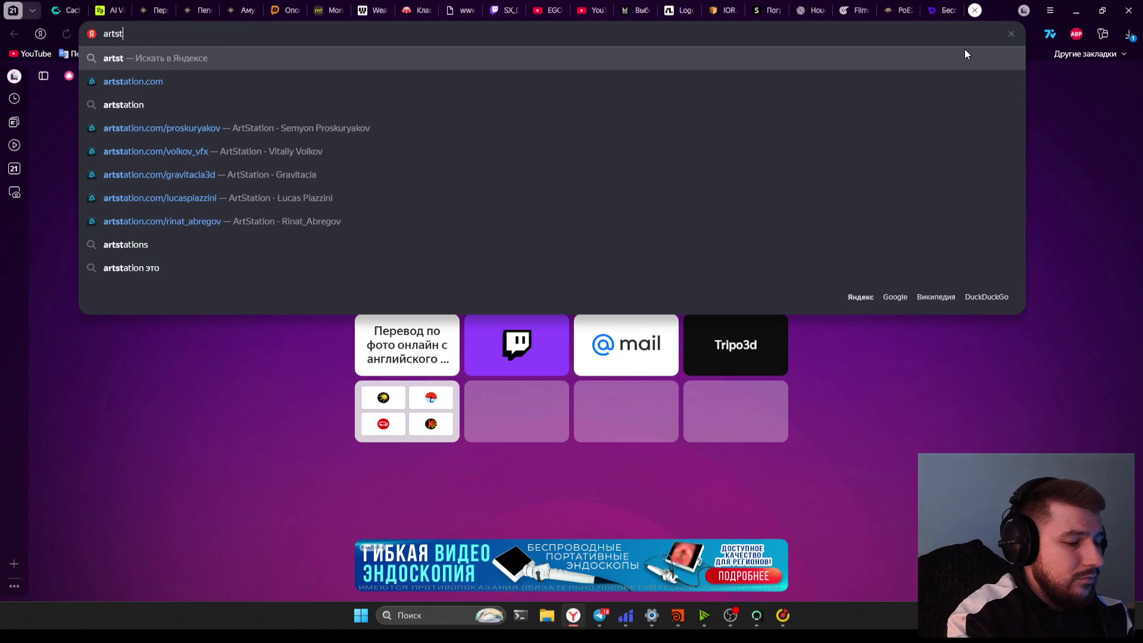
key(Return)
Search for pinterest from the results page and open it
click(231, 110)
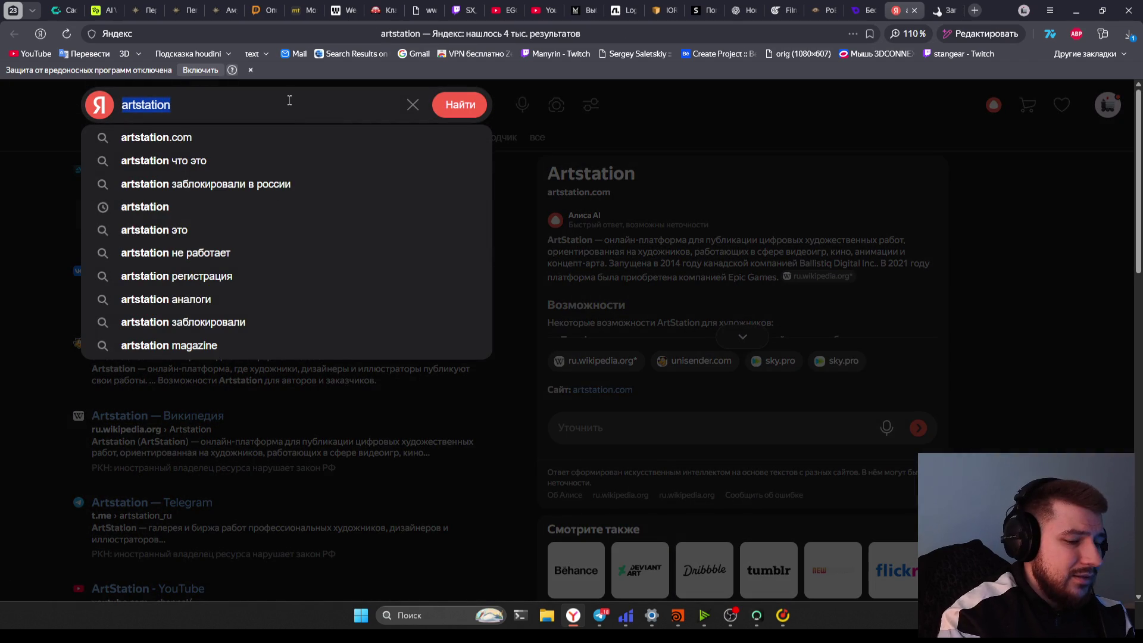
text(pinters)
key(BackSpace)
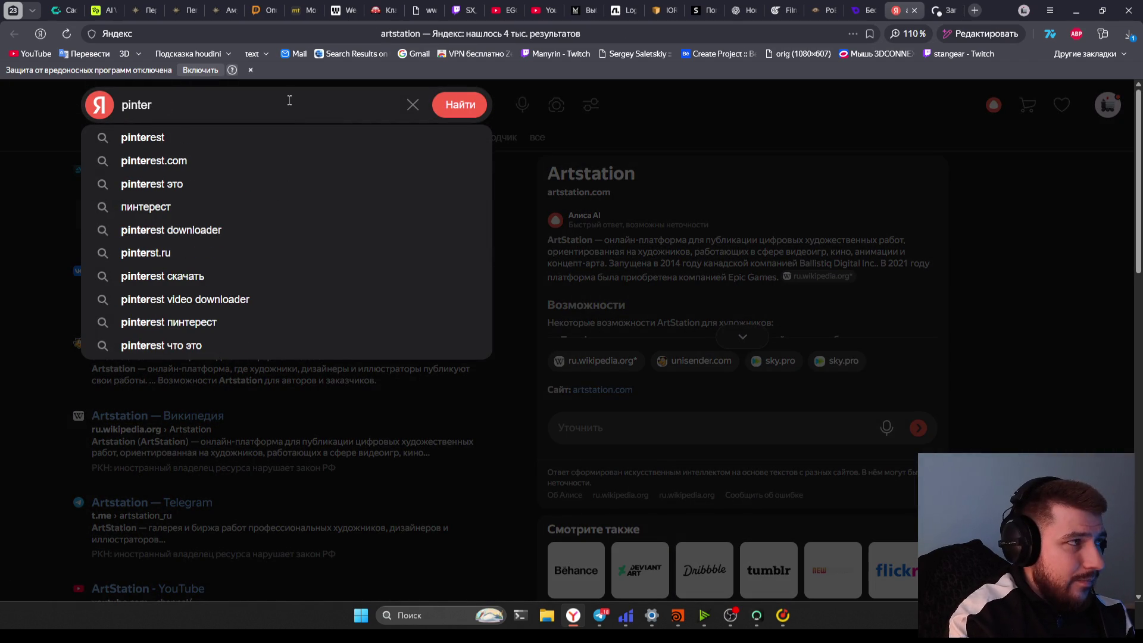
text(est)
key(Return)
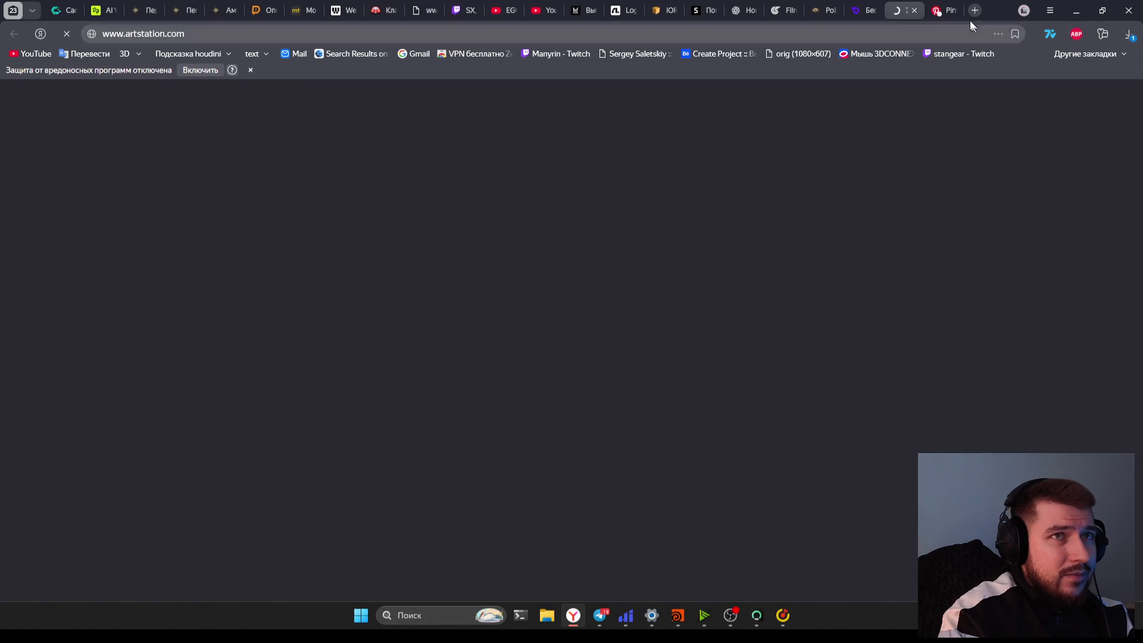
Open the frost-covered bison pin from the Pinterest feed's related pins
click(944, 10)
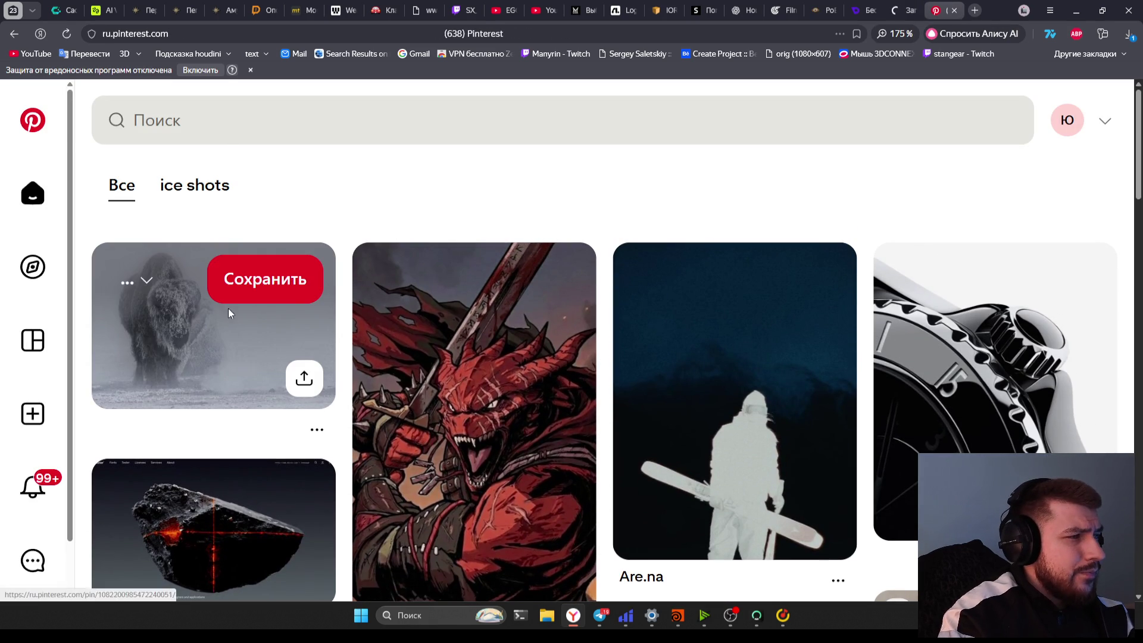
click(212, 329)
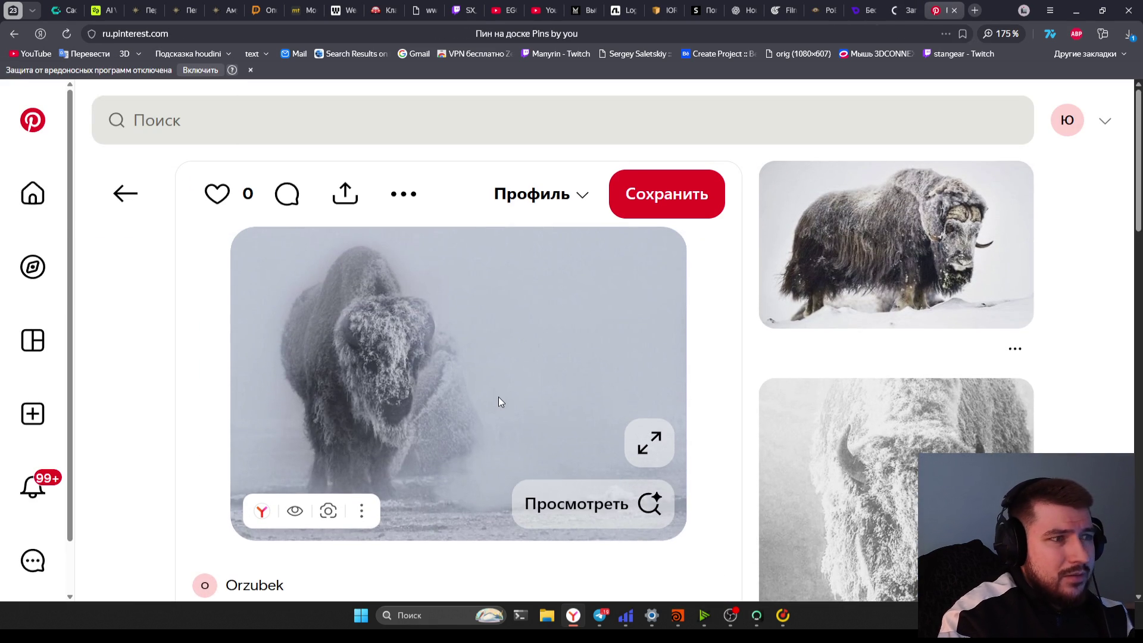
scroll(497, 395, down, 5)
scroll(644, 410, down, 8)
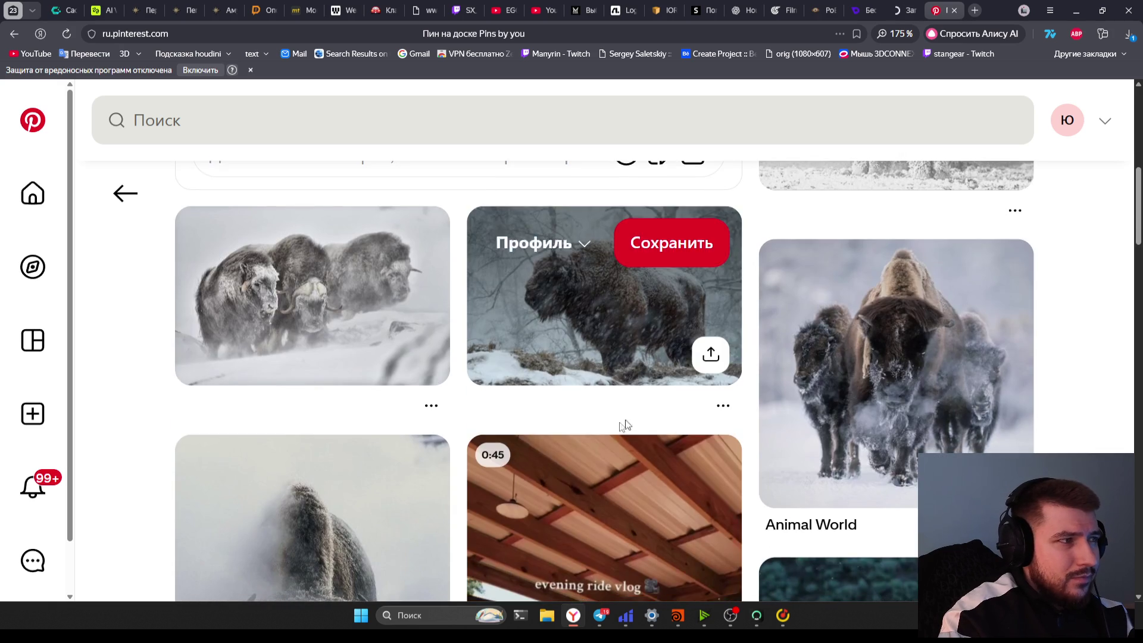
click(411, 518)
scroll(402, 303, up, 1)
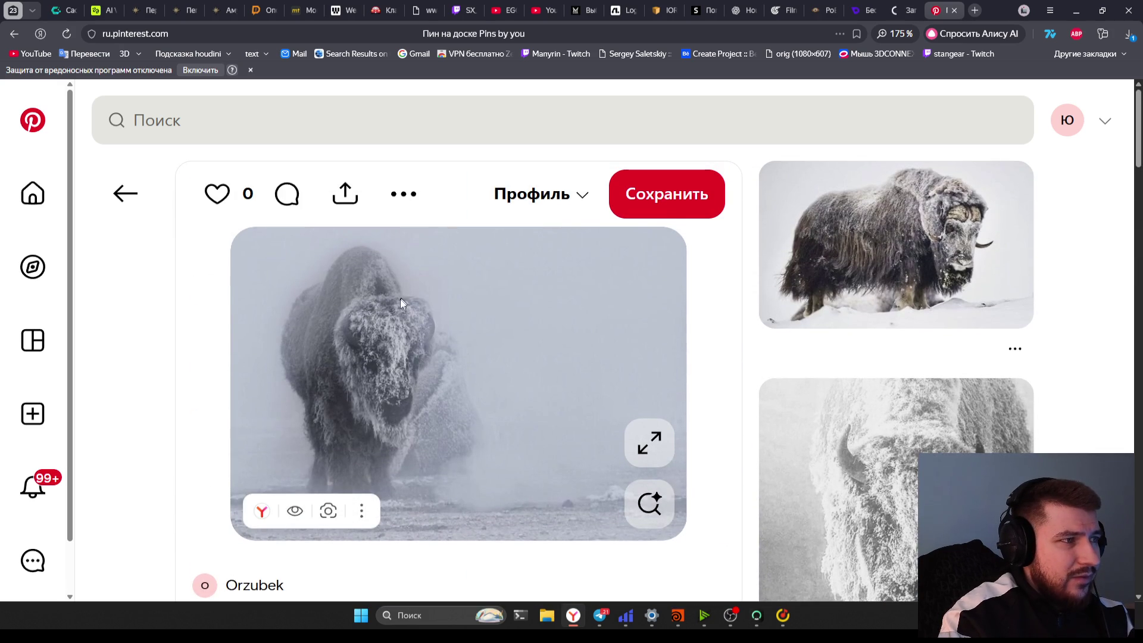
scroll(286, 381, down, 5)
scroll(268, 439, up, 5)
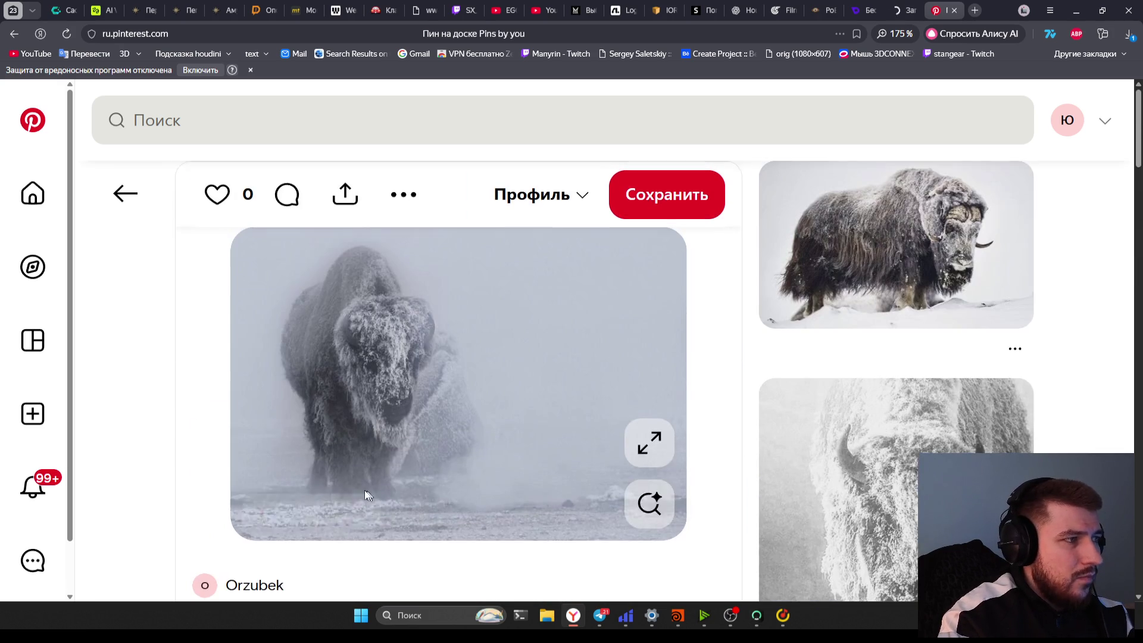
Search Pinterest for 'ice material'
click(175, 113)
text(i)
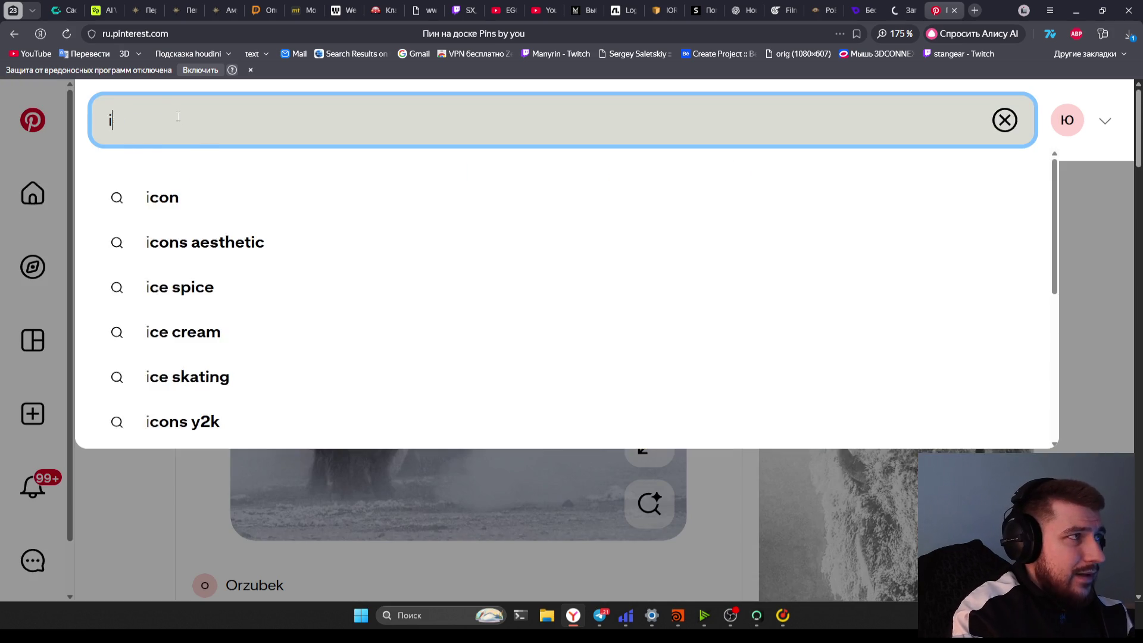
text(ce material)
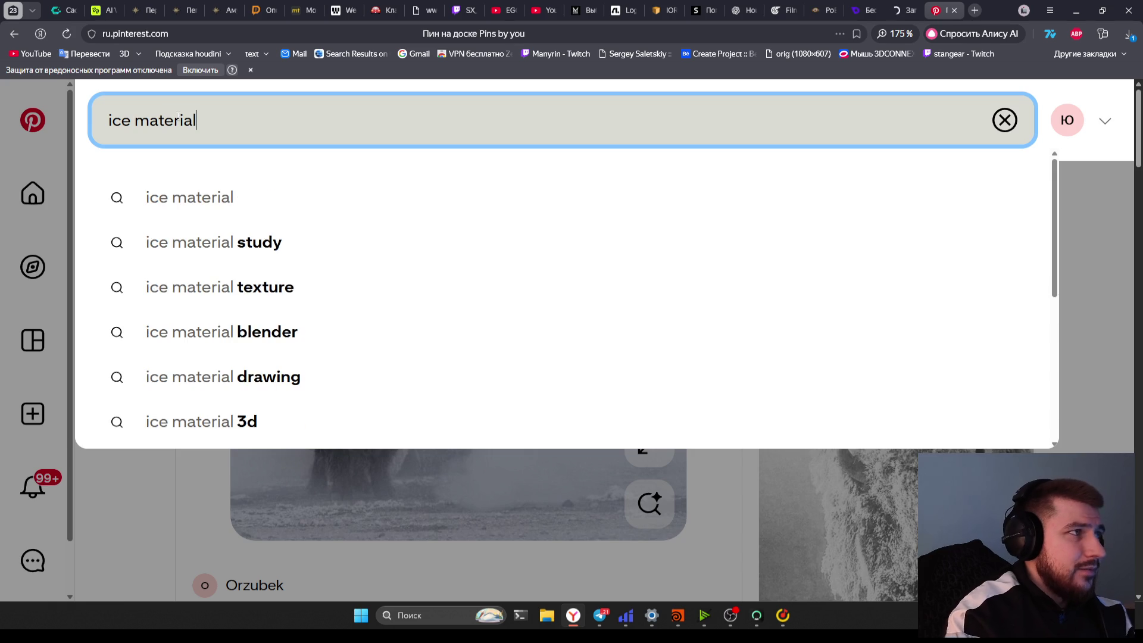
key(Return)
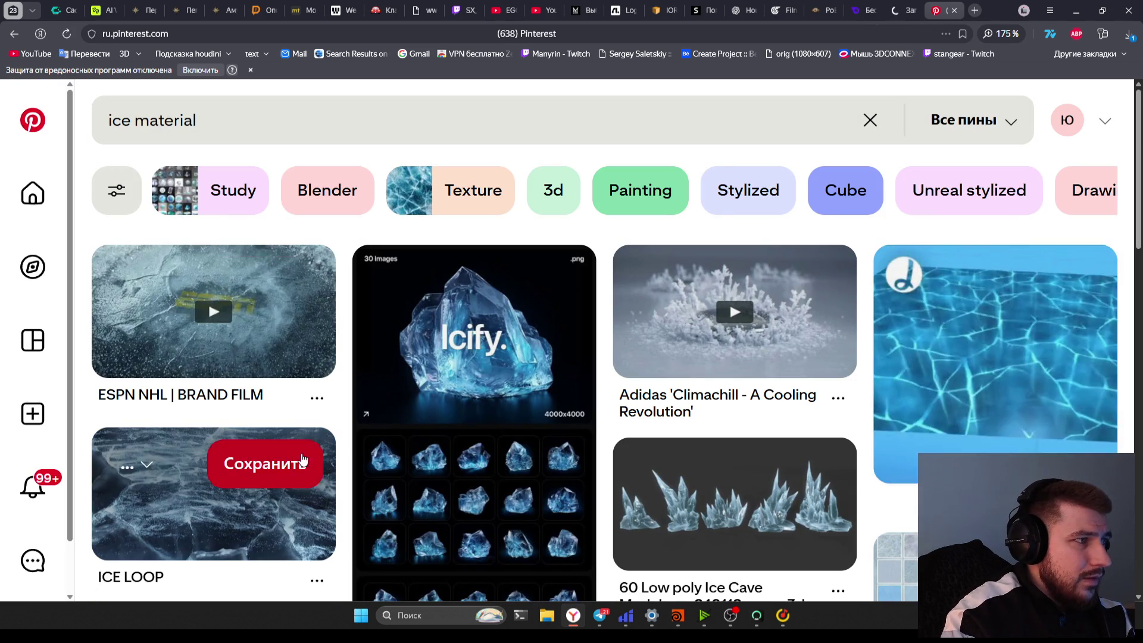
Scroll through the ice material results: stylized ice shader, cracked ice and icy landscape pins
scroll(367, 425, down, 1)
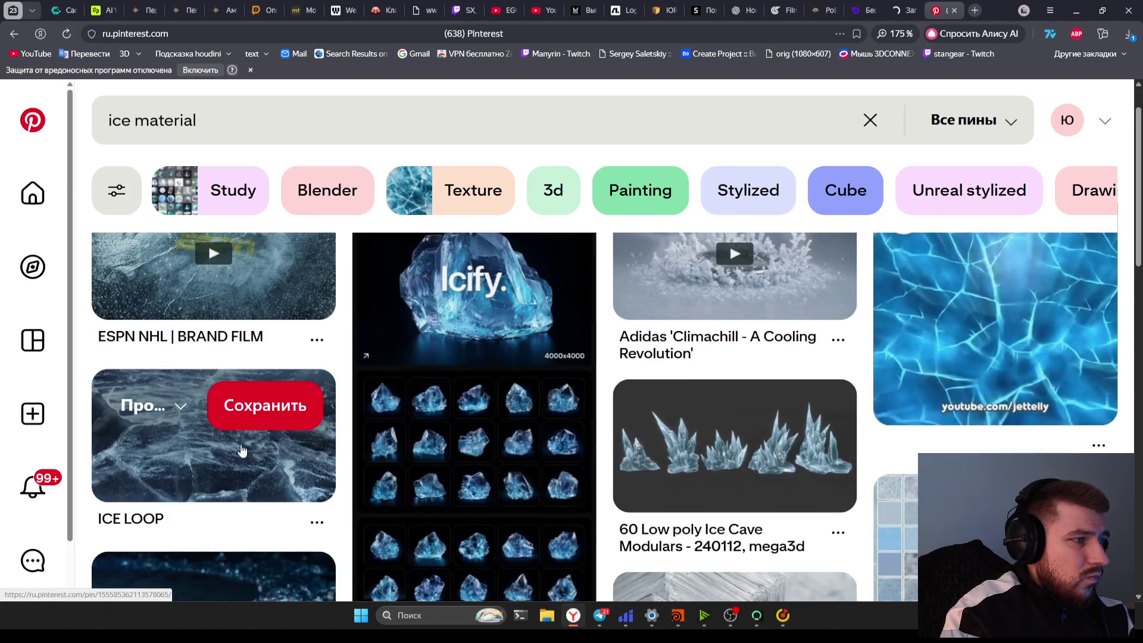
scroll(515, 462, up, 1)
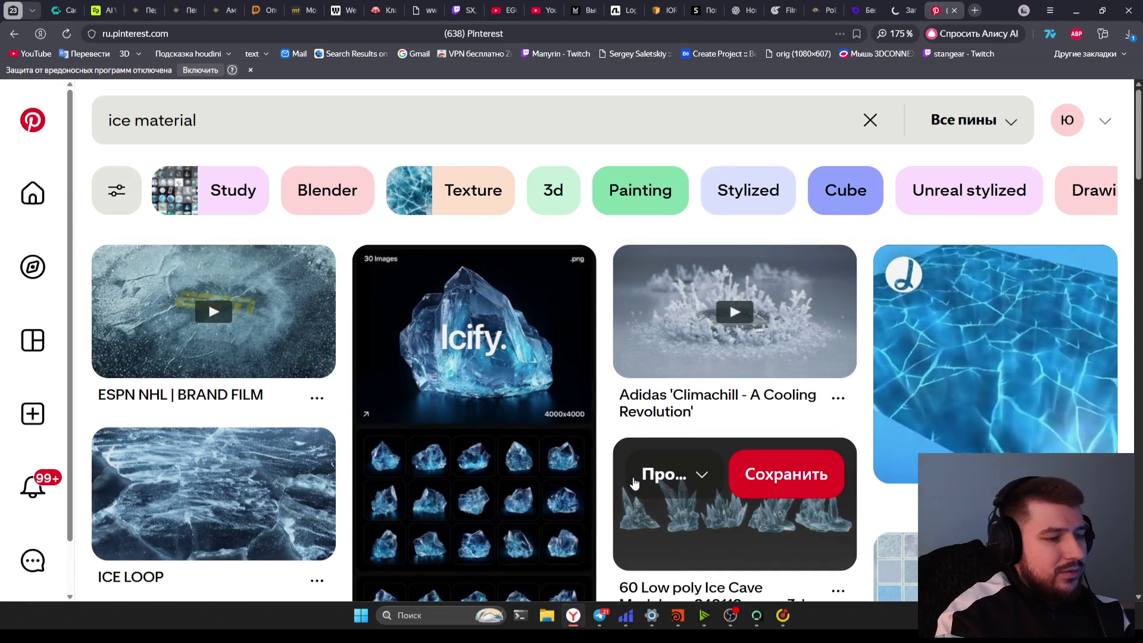
scroll(625, 414, down, 5)
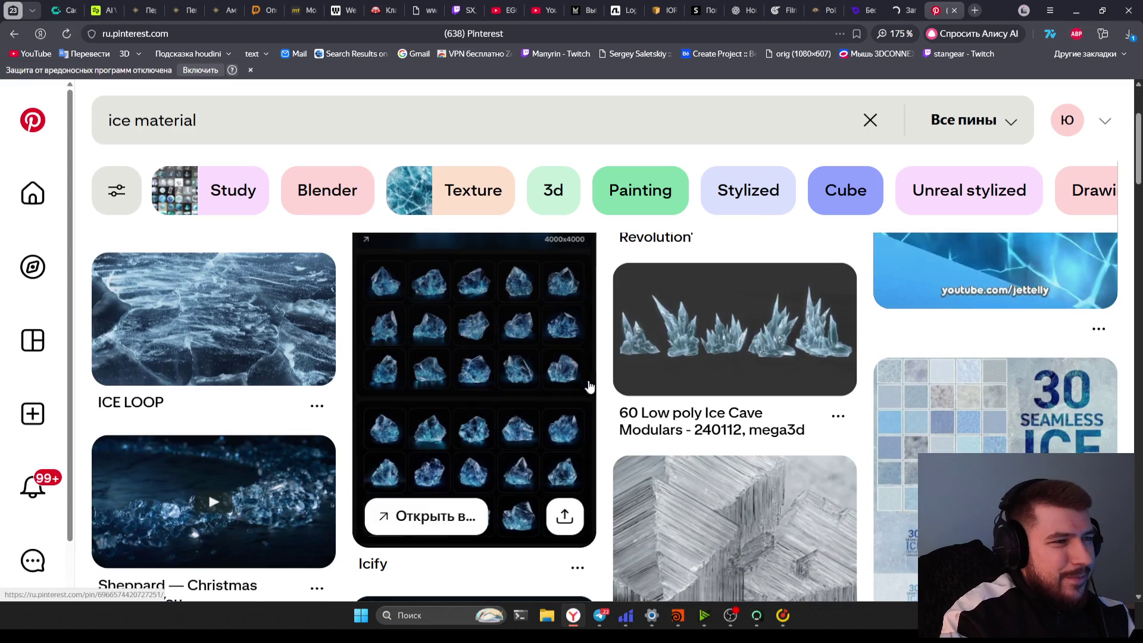
scroll(627, 423, down, 4)
scroll(626, 423, down, 2)
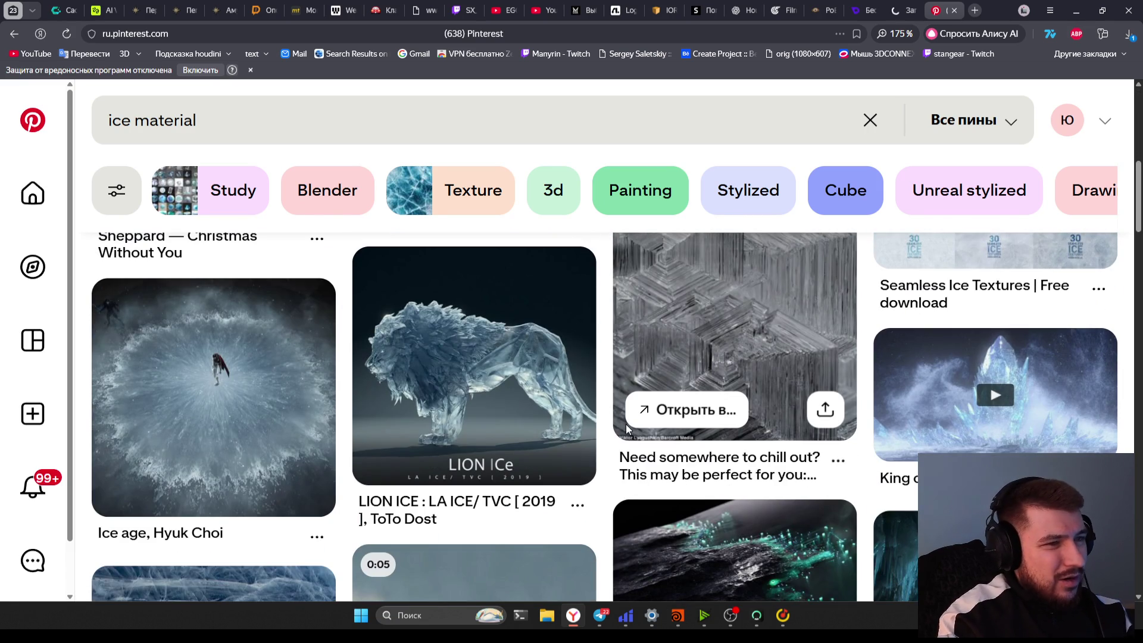
scroll(494, 433, down, 1)
scroll(495, 433, down, 6)
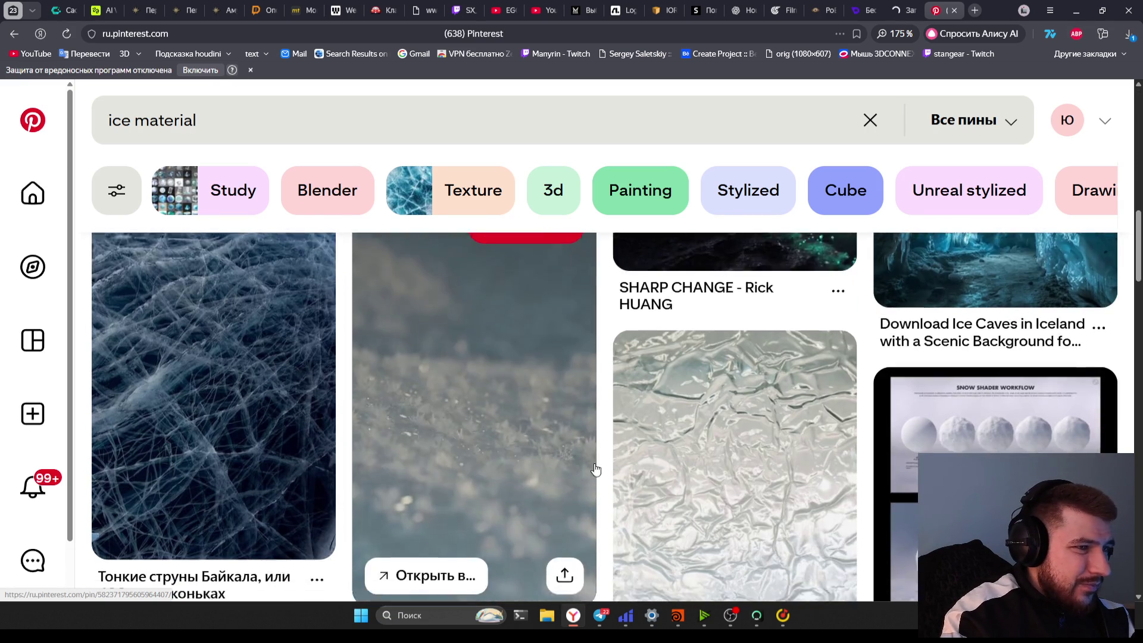
scroll(617, 484, down, 2)
scroll(616, 484, down, 10)
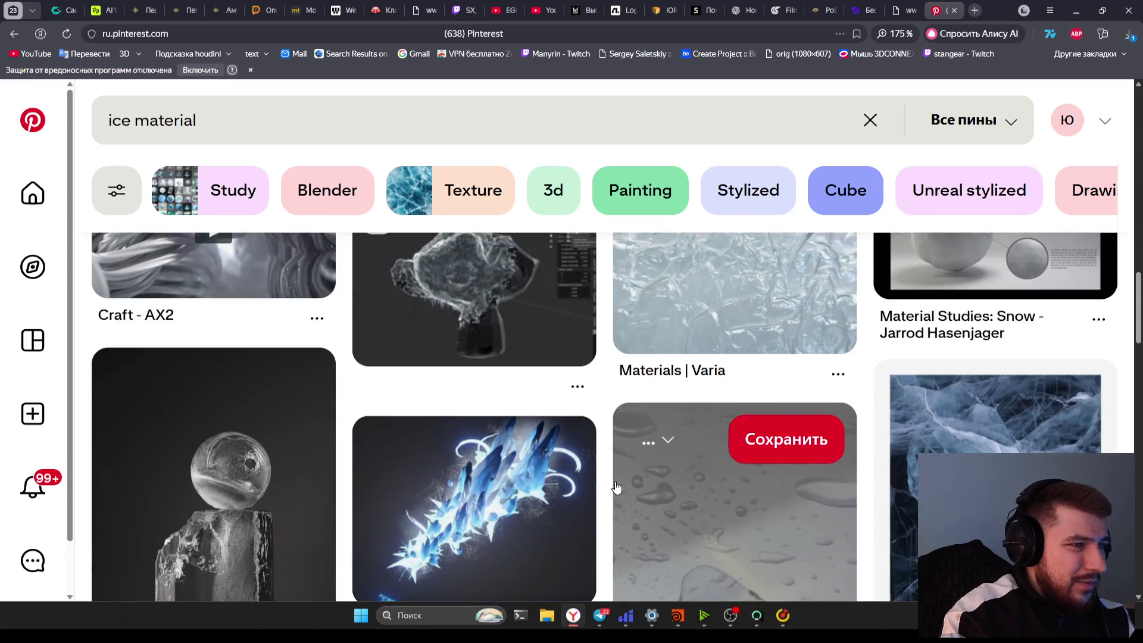
scroll(616, 492, down, 1)
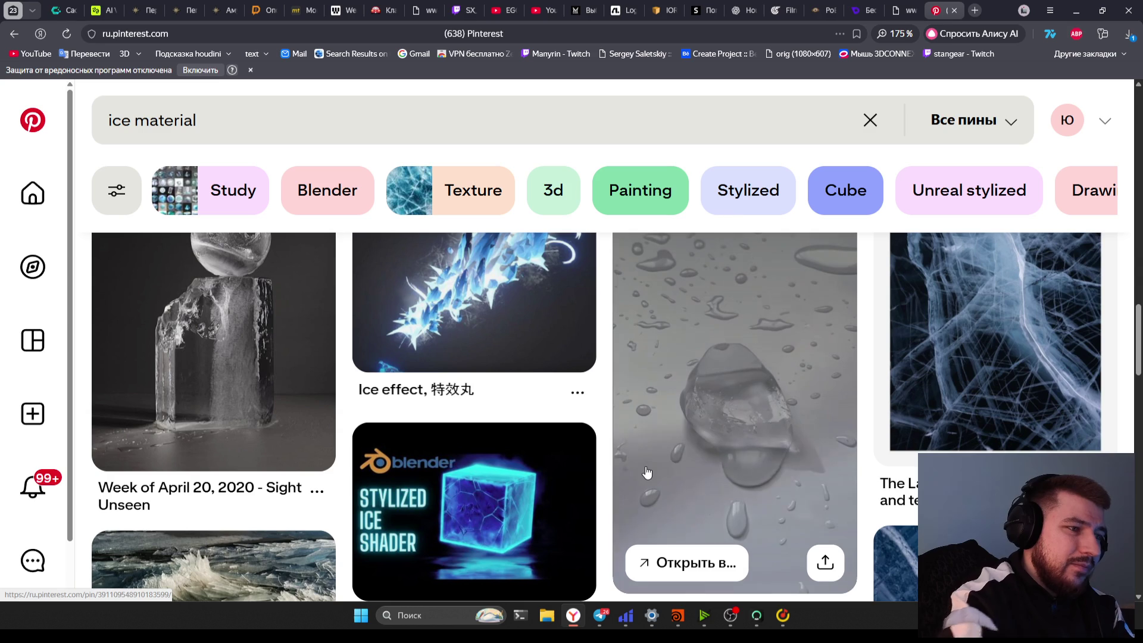
scroll(647, 472, down, 5)
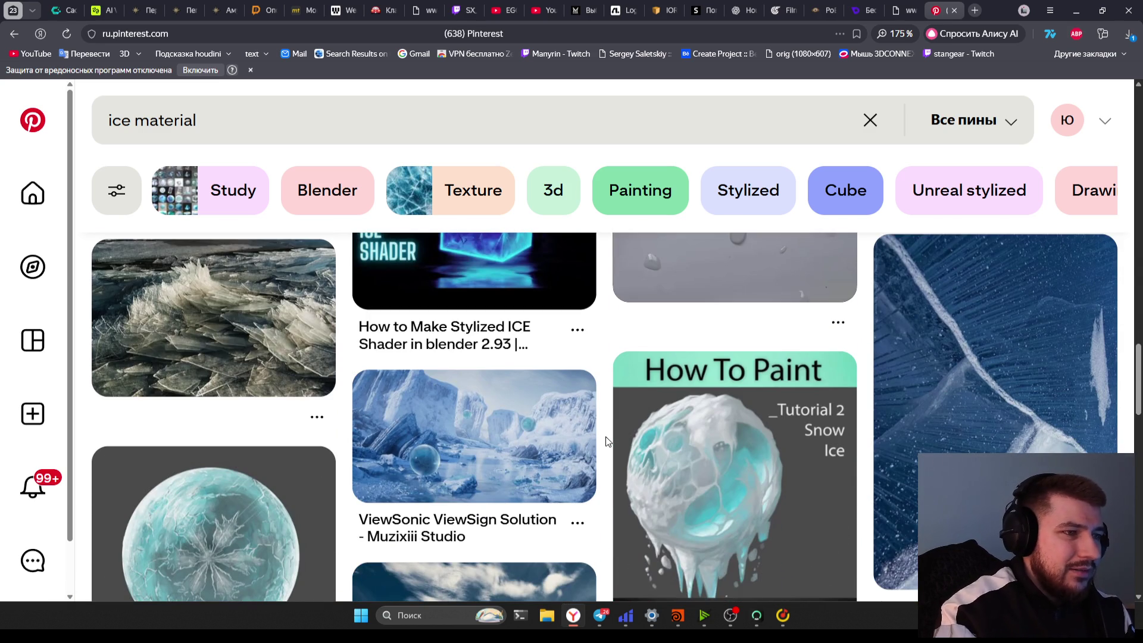
Open the ViewSonic ViewSign Solution icy landscape pin and browse its related ice pins
click(456, 454)
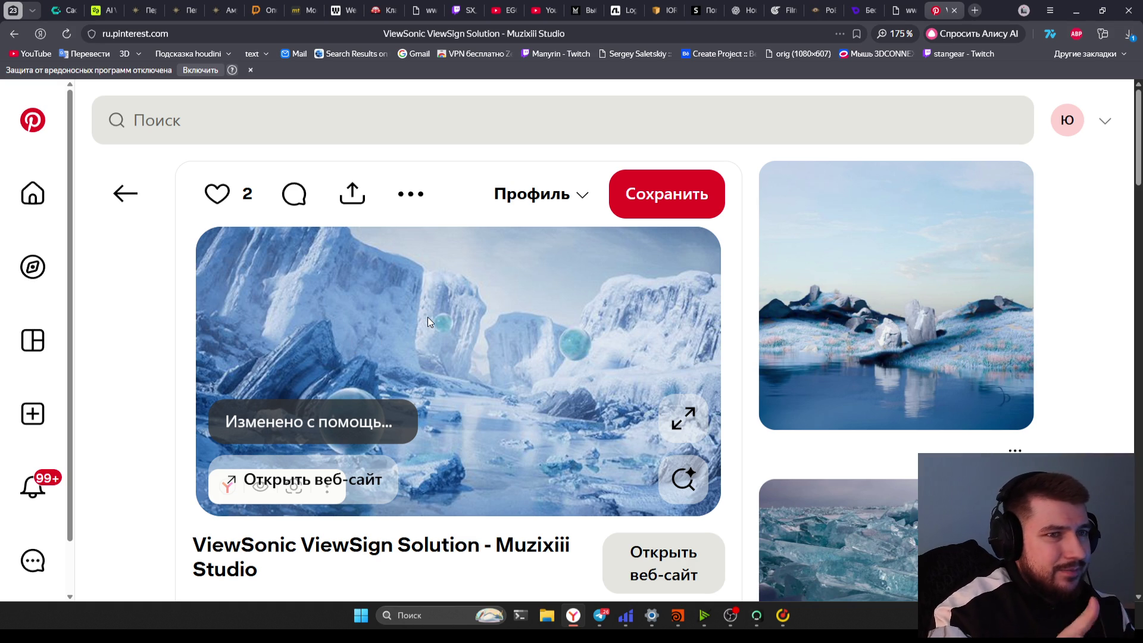
scroll(430, 298, down, 5)
scroll(539, 374, up, 5)
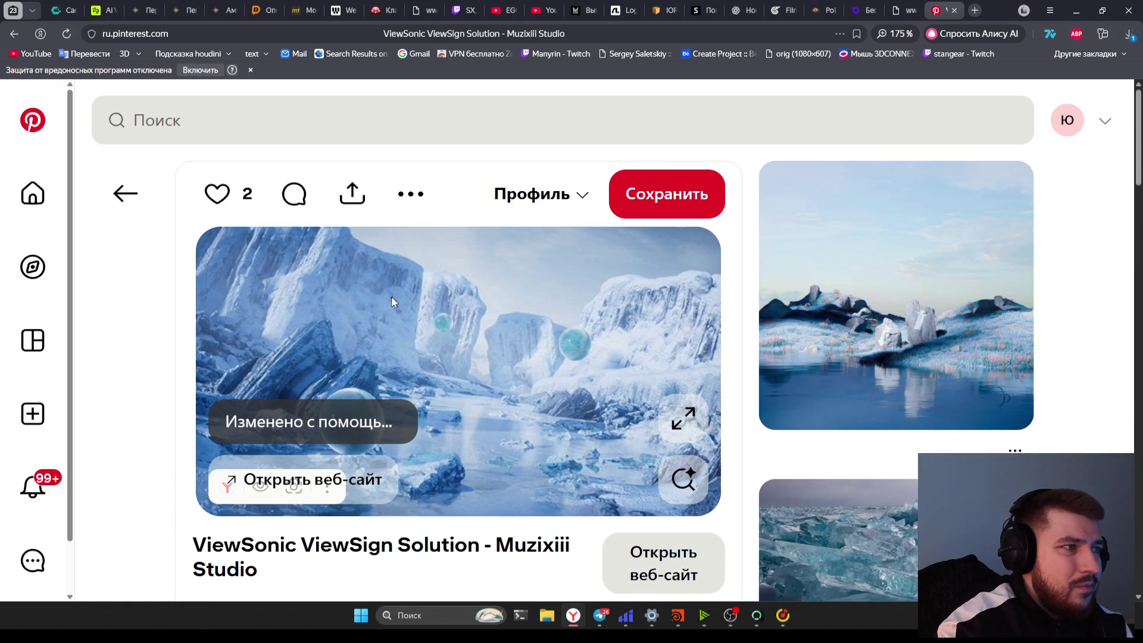
scroll(446, 344, down, 5)
scroll(534, 398, up, 2)
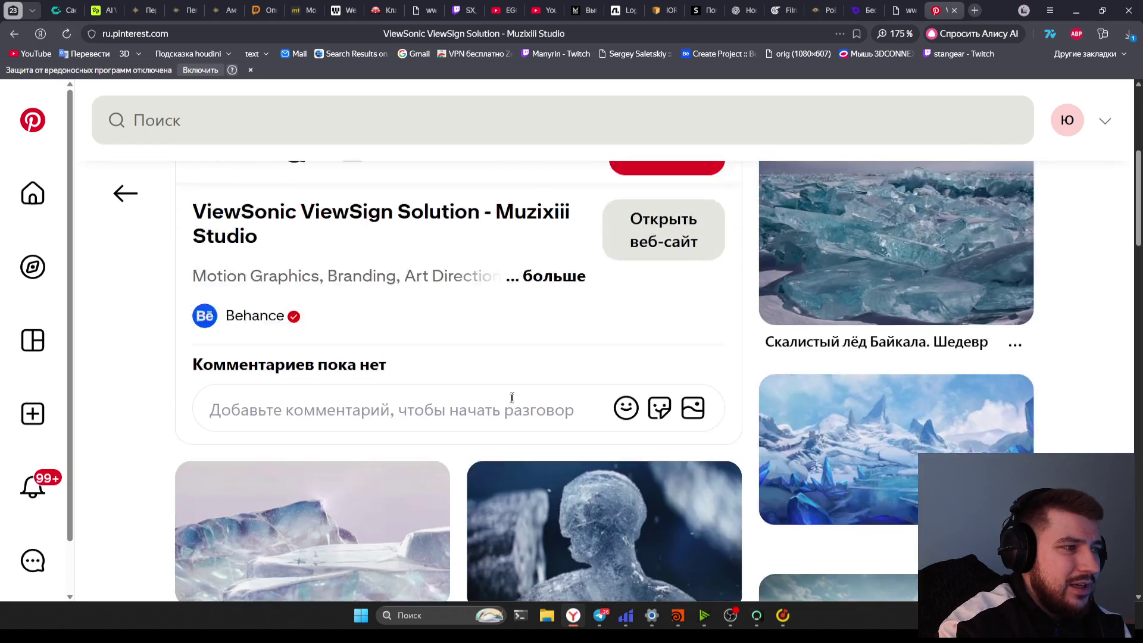
scroll(359, 339, down, 4)
scroll(359, 339, down, 10)
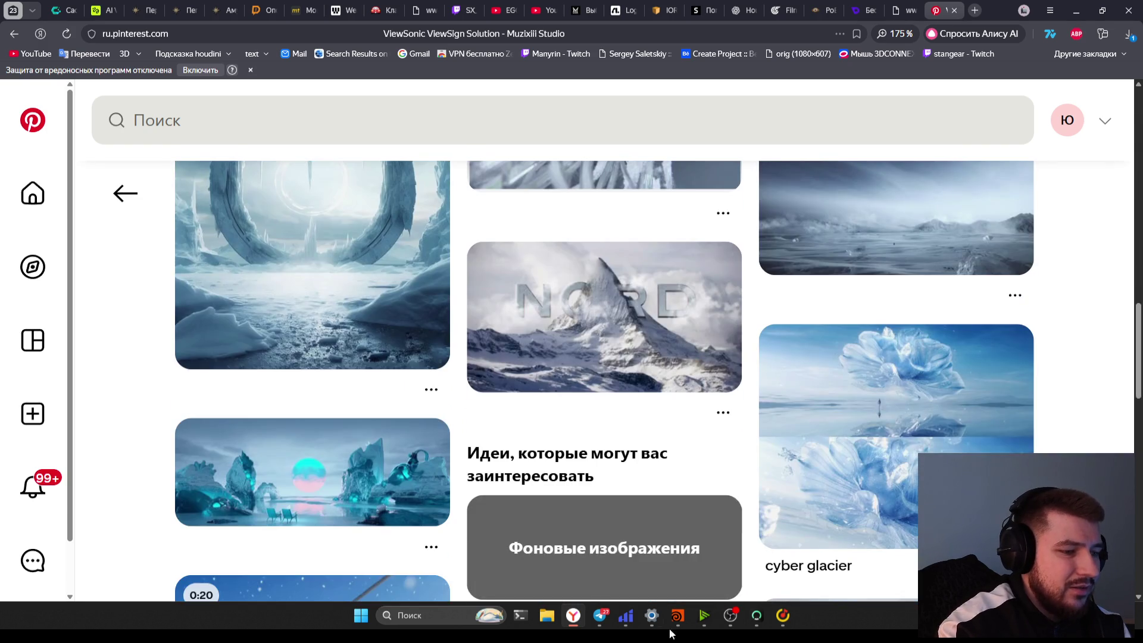
scroll(652, 451, up, 2)
Back in Houdini, switch the viewport to OpenGL preview and enter the terrain's geometry network
key(alt+Tab)
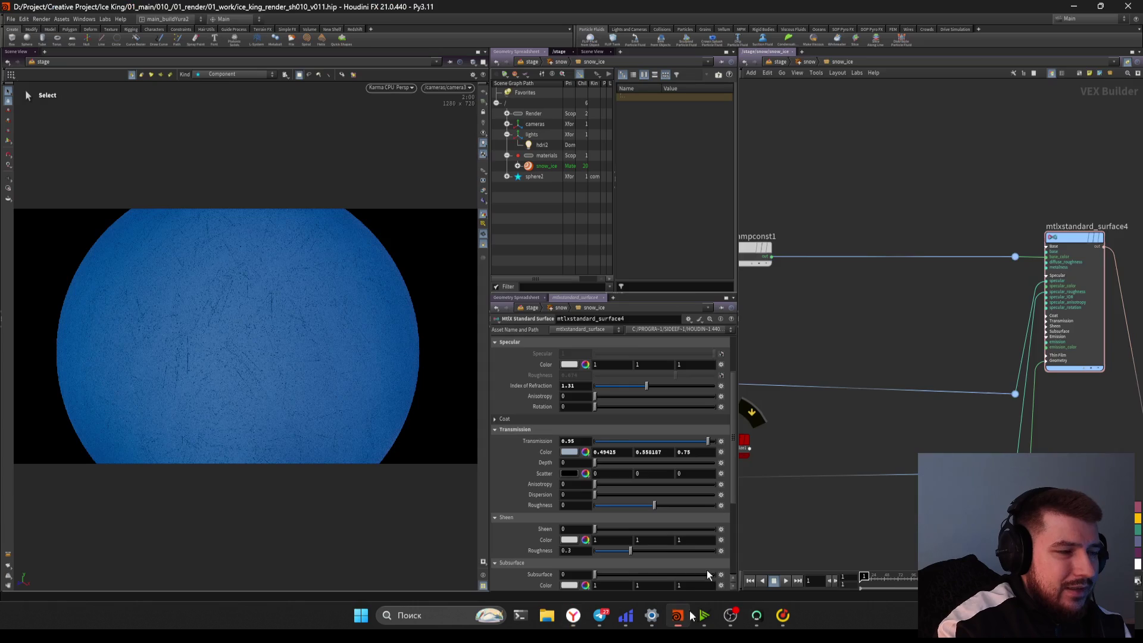
click(780, 61)
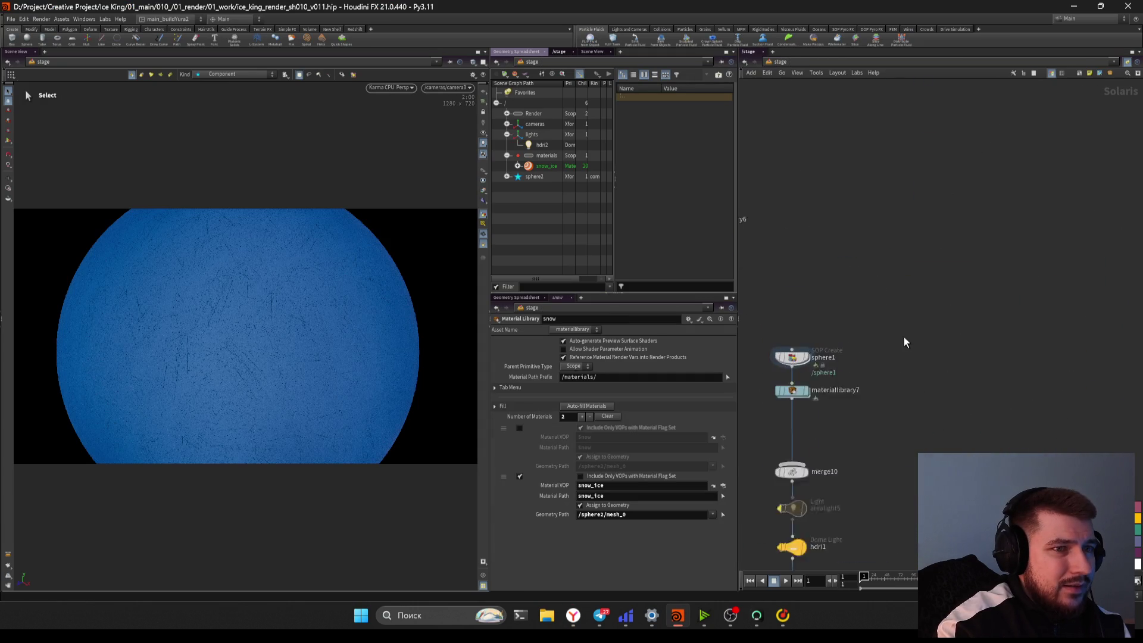
scroll(952, 311, down, 5)
click(391, 88)
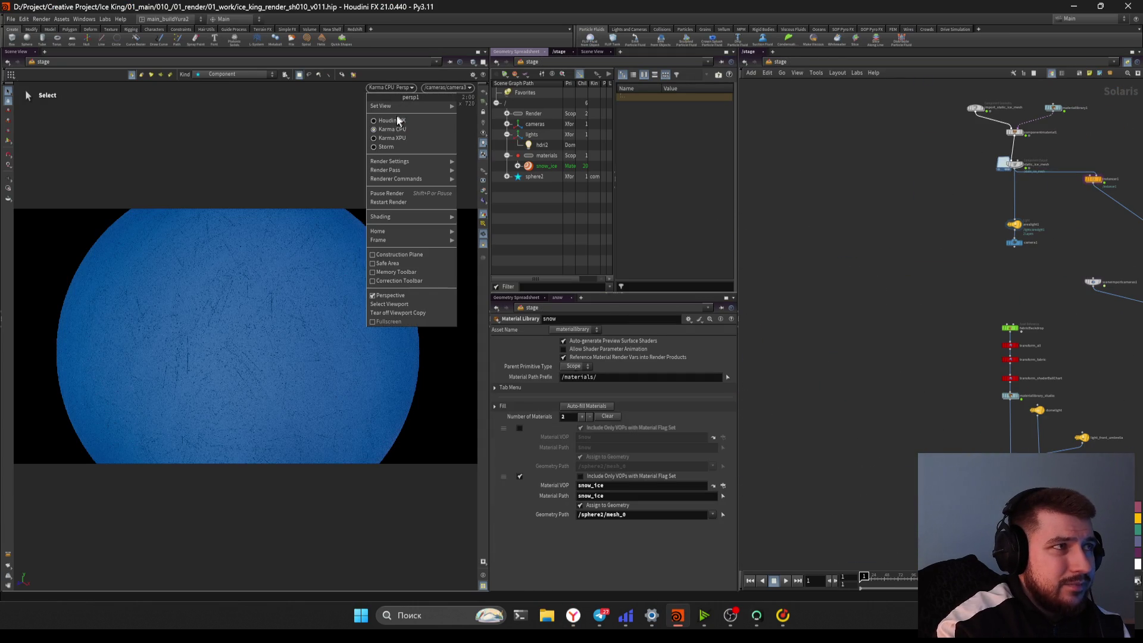
click(395, 99)
scroll(881, 328, up, 5)
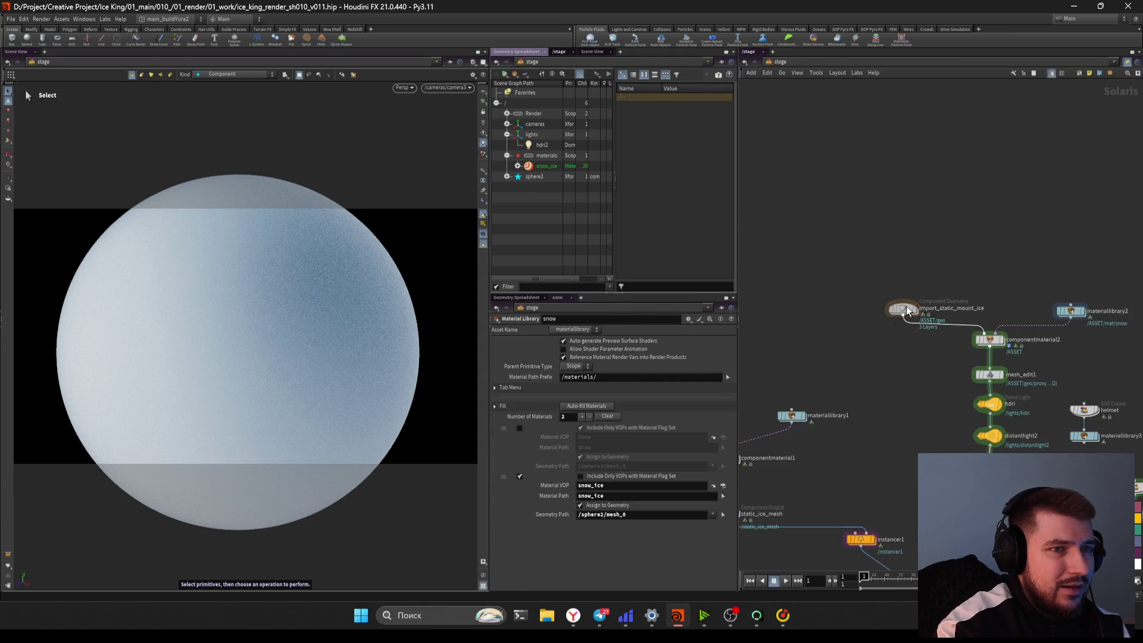
double_click(933, 368)
middle_drag(816, 388, 874, 360)
Insert an Attribute Noise below attribnoise1 targeting mask with Operation set to Multiply
key(Tab)
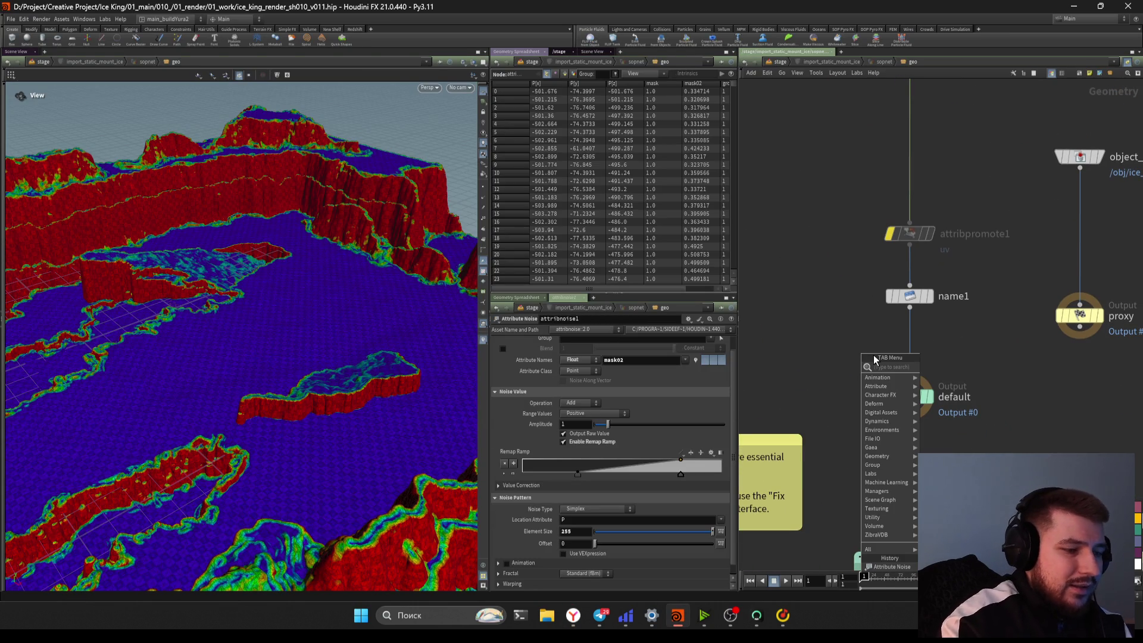
middle_drag(891, 99, 877, 328)
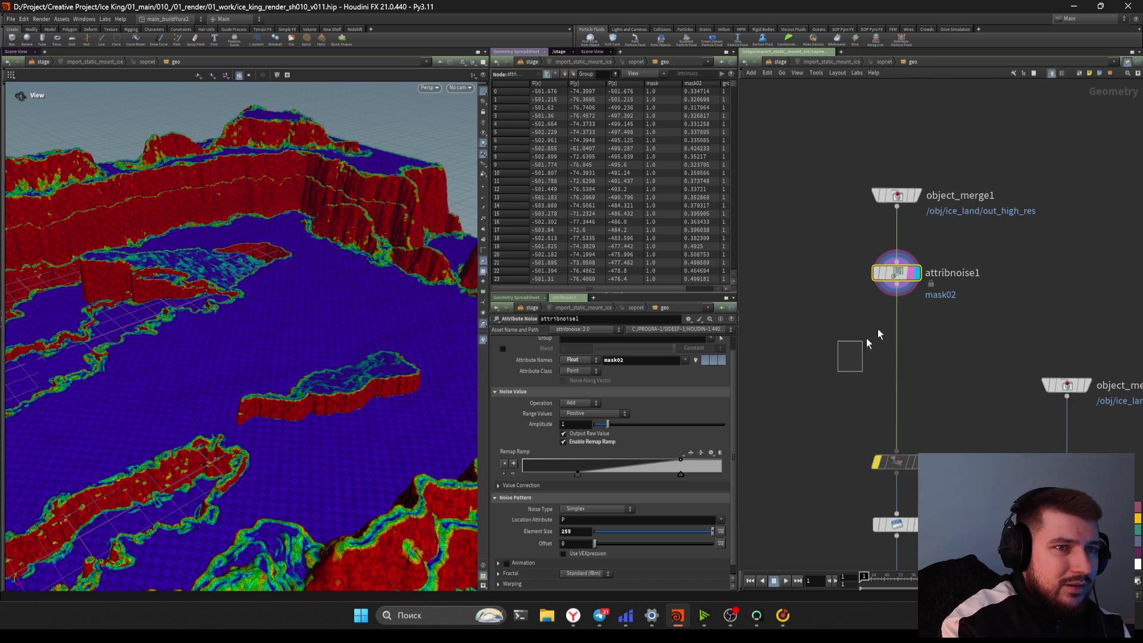
click(887, 349)
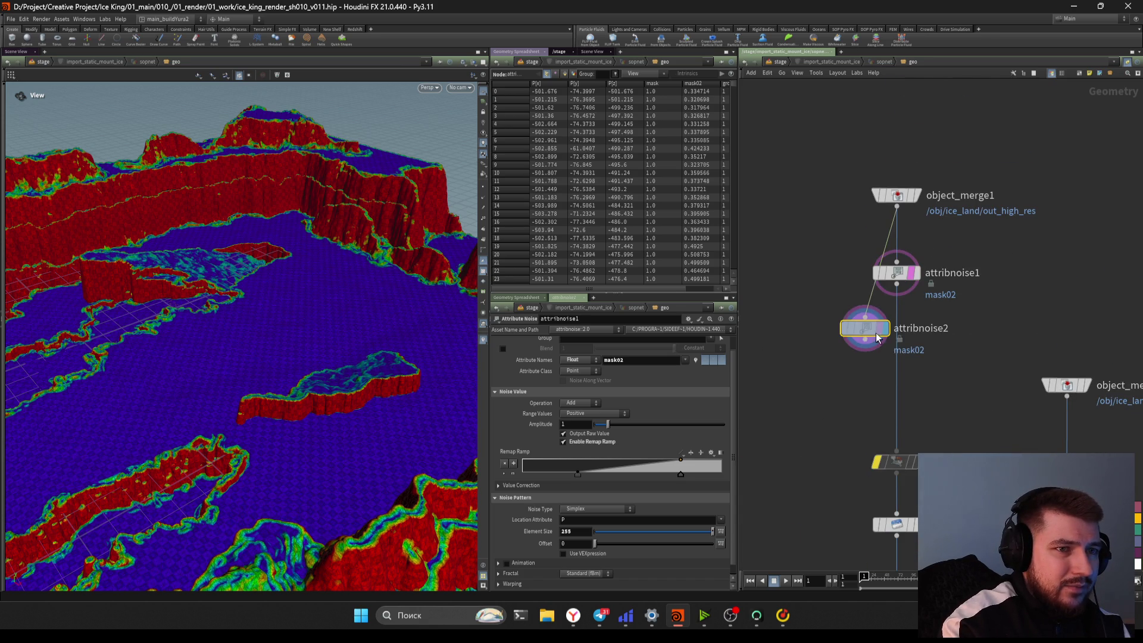
drag(867, 328, 902, 341)
key(BackSpace)
key(BackSpace)
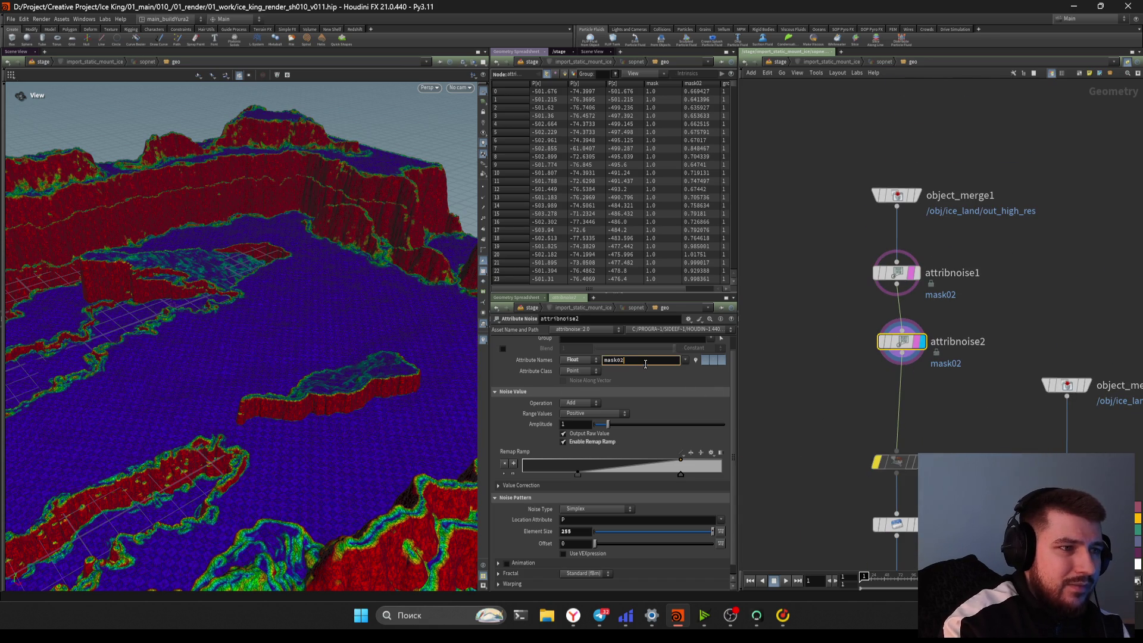
key(Return)
middle_drag(848, 387, 838, 342)
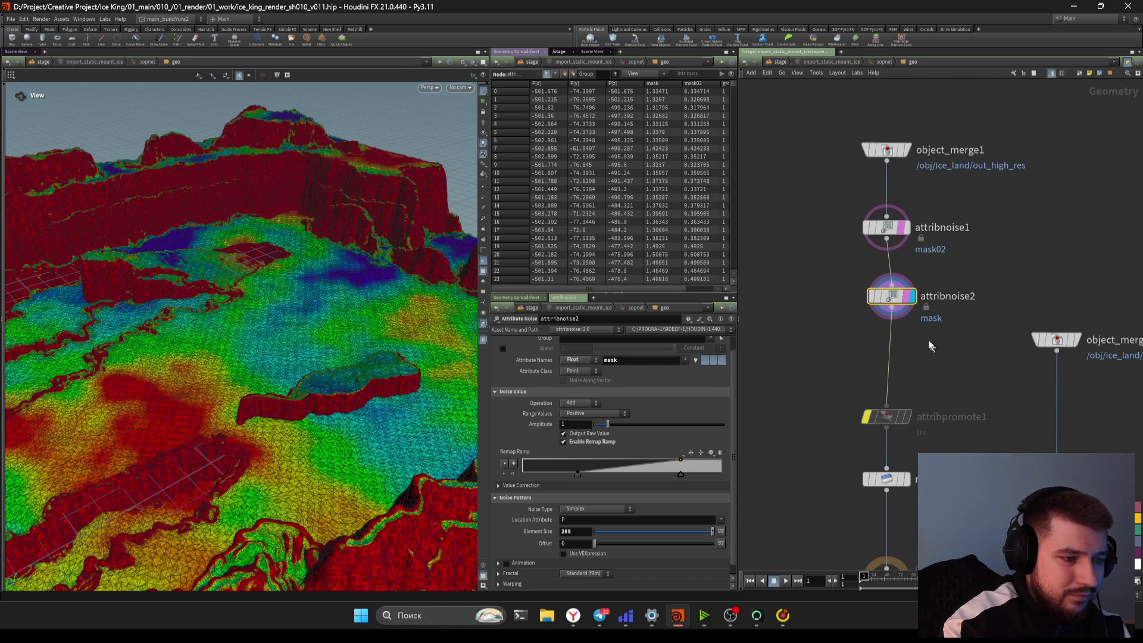
click(905, 227)
click(597, 413)
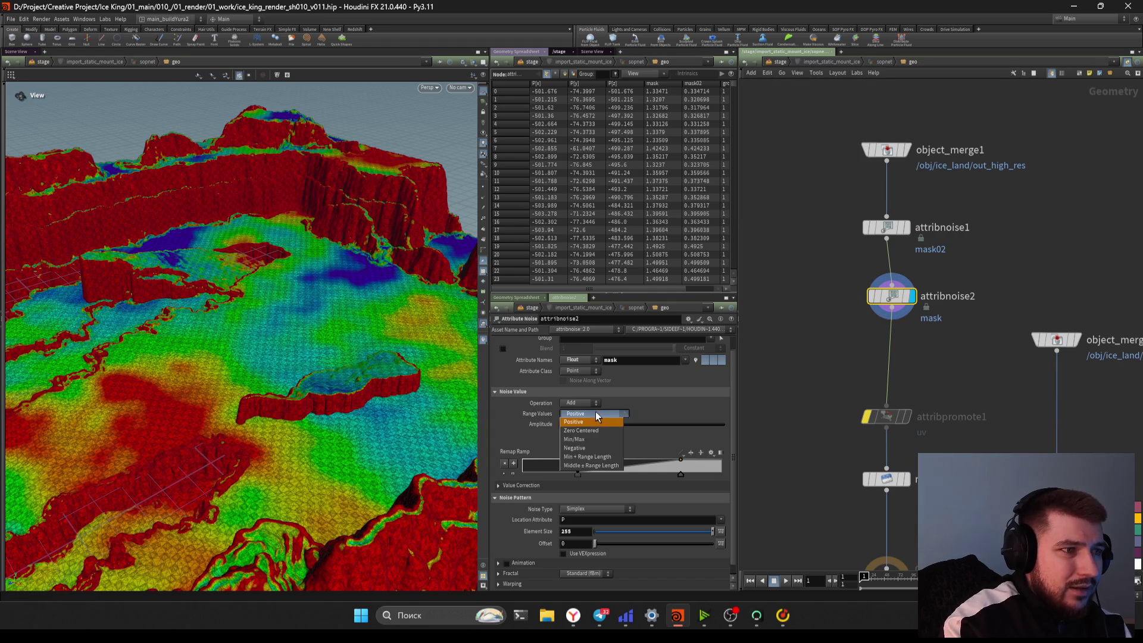
click(580, 421)
click(583, 405)
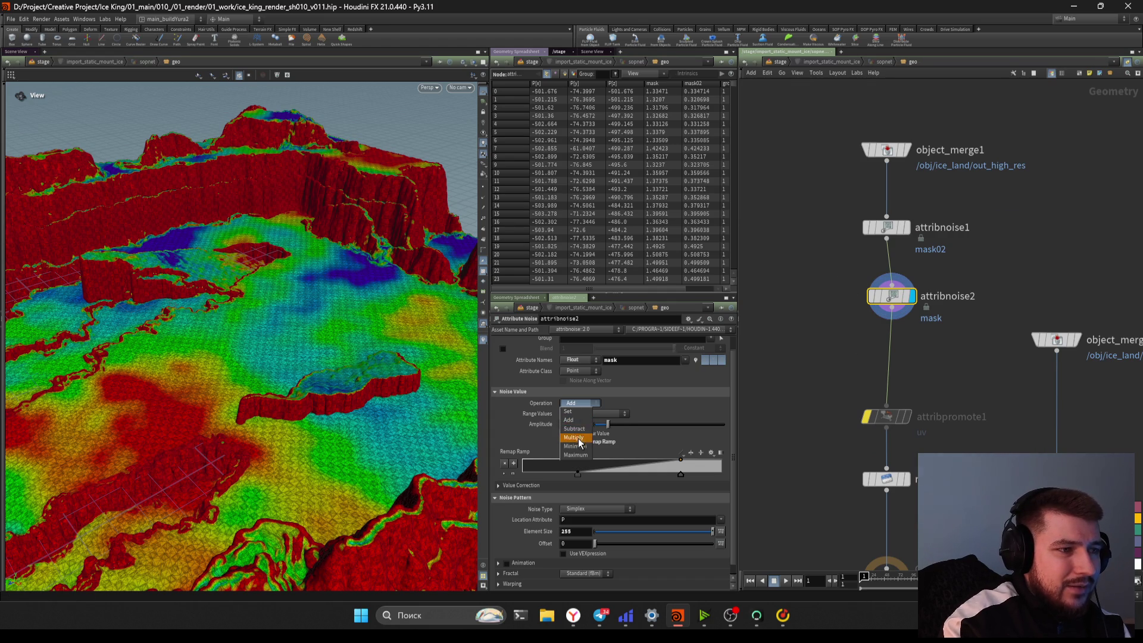
click(576, 438)
Orbit to a closer, lower view of the terrain's cliffs
mouse_move(215, 234)
mouse_down()
mouse_move(301, 250)
mouse_move(290, 284)
mouse_move(285, 256)
mouse_move(97, 298)
mouse_move(179, 301)
mouse_move(103, 288)
mouse_up()
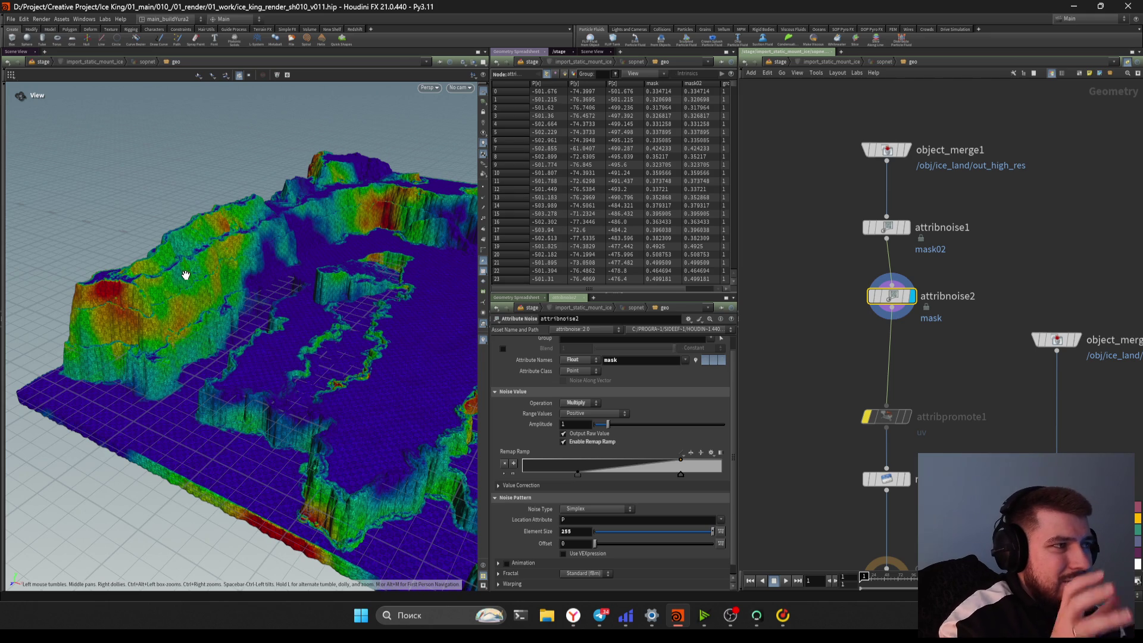
mouse_move(250, 288)
mouse_down()
mouse_move(263, 316)
mouse_move(345, 362)
mouse_move(367, 263)
mouse_move(383, 326)
mouse_move(287, 378)
mouse_move(294, 345)
mouse_move(270, 362)
mouse_move(459, 133)
mouse_up()
click(462, 88)
click(430, 152)
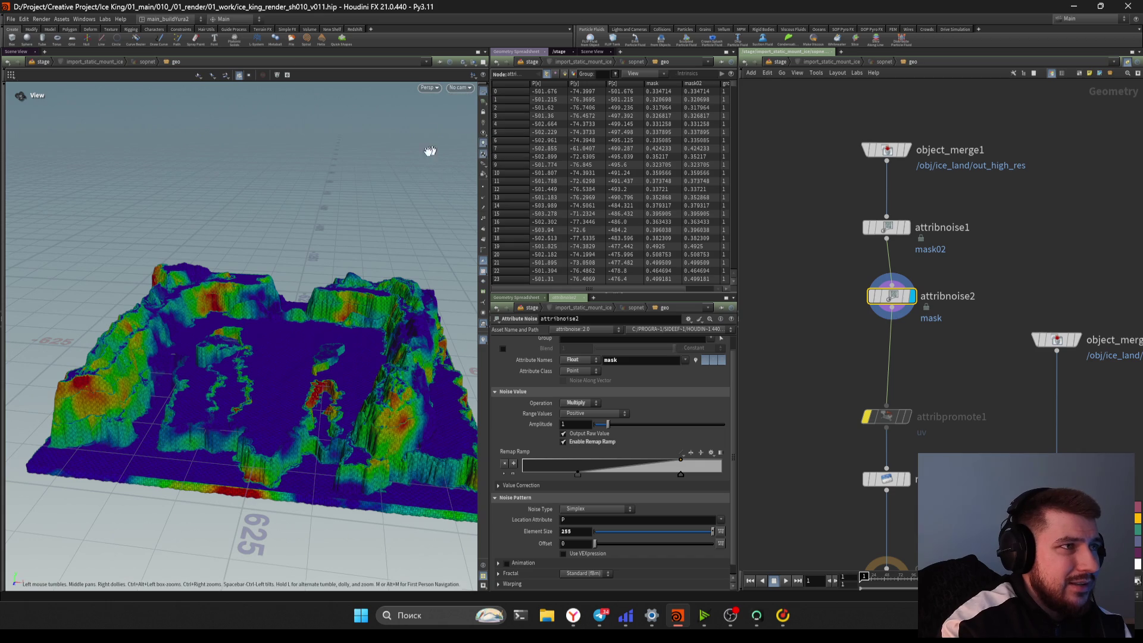
mouse_move(320, 318)
mouse_down()
mouse_move(332, 323)
mouse_move(301, 332)
mouse_move(304, 343)
mouse_up()
scroll(304, 344, up, 2)
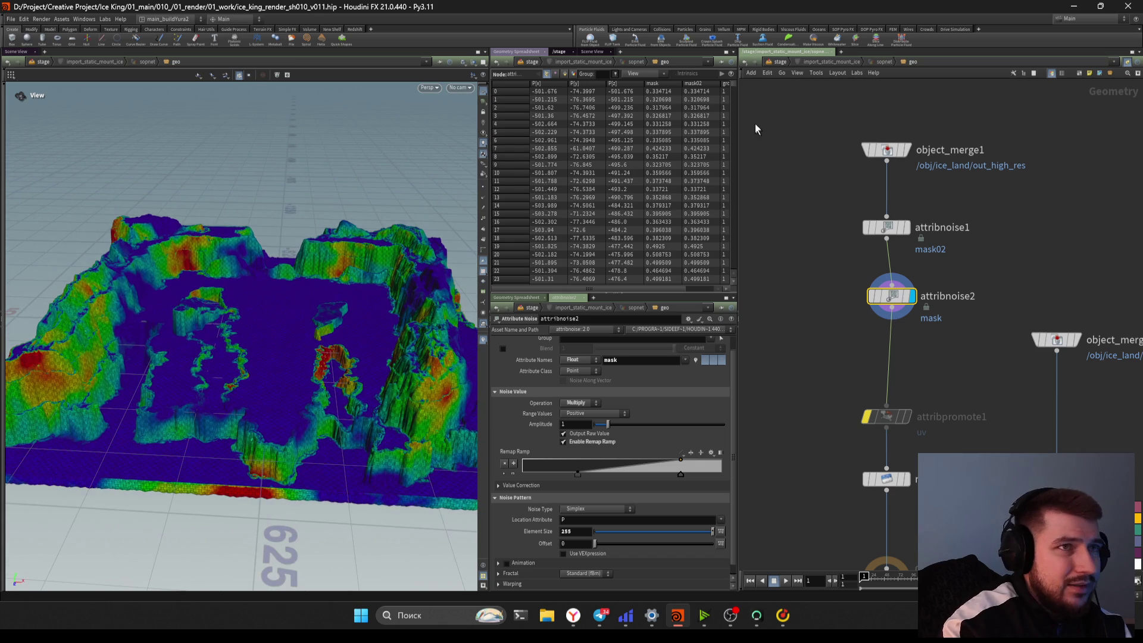
scroll(804, 247, down, 2)
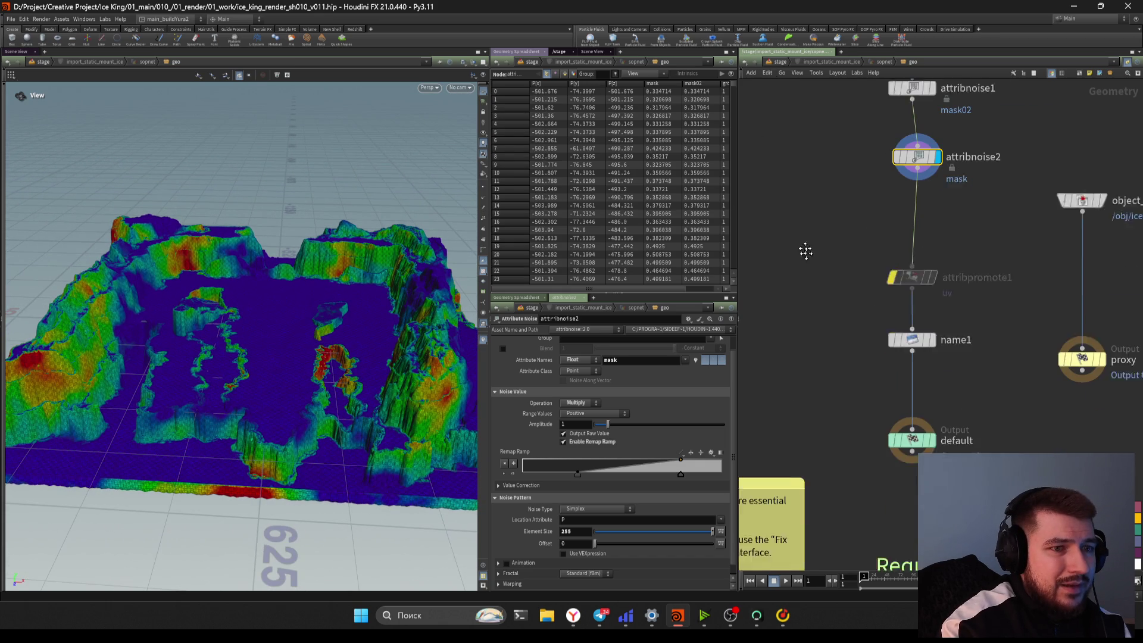
At /stage, select distantlight2, render the viewport with Karma CPU, then return to Pinterest
click(779, 62)
scroll(837, 311, up, 3)
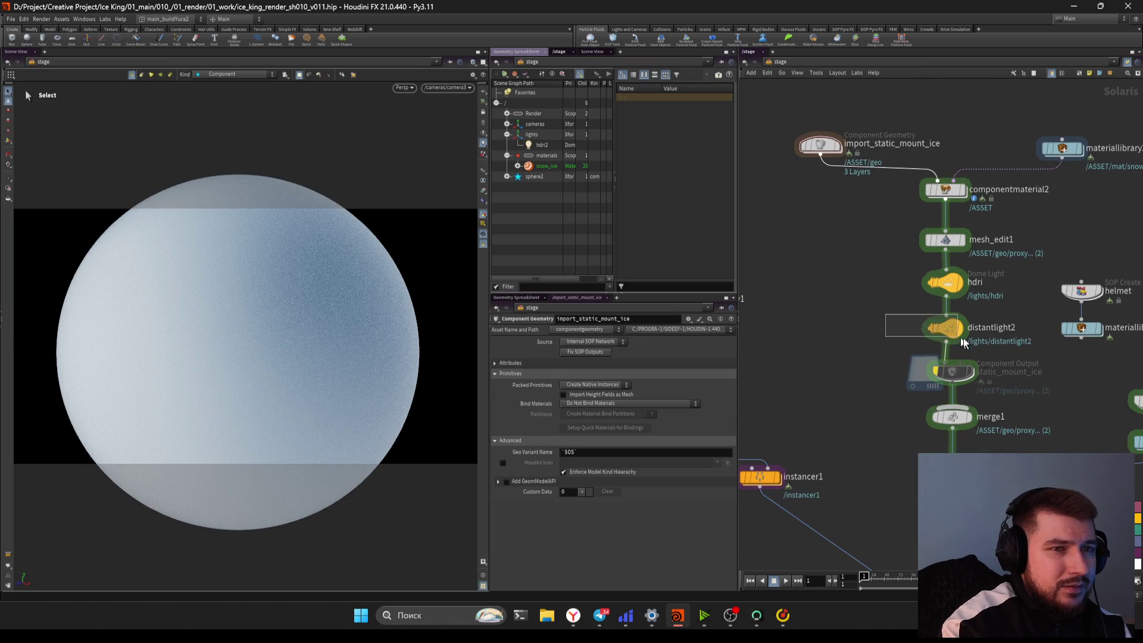
drag(963, 343, 961, 337)
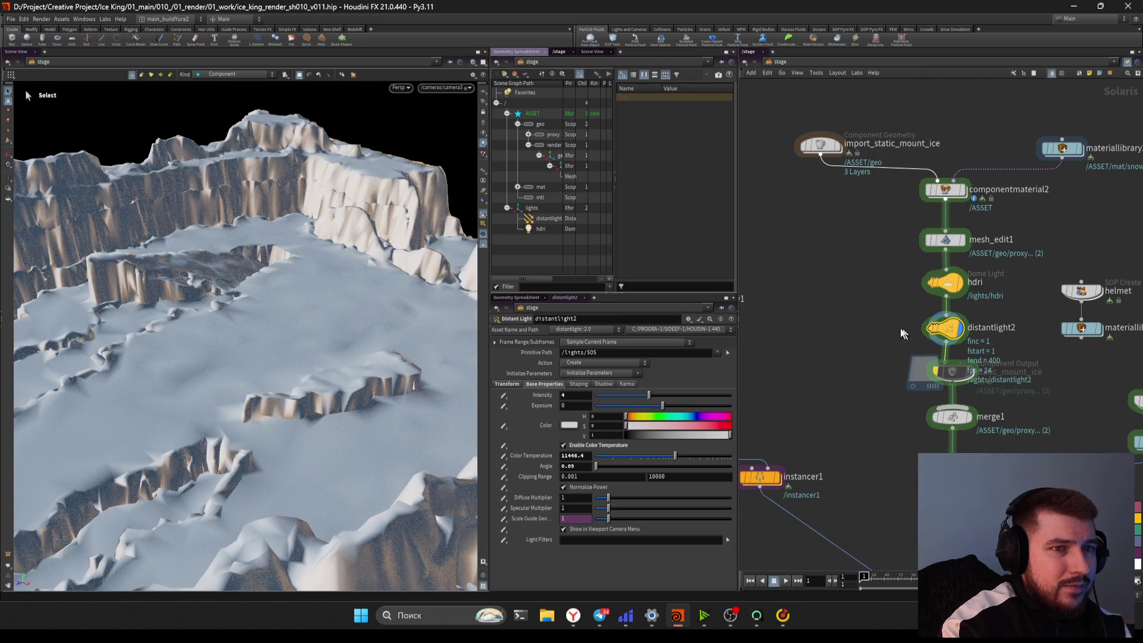
click(401, 88)
click(410, 129)
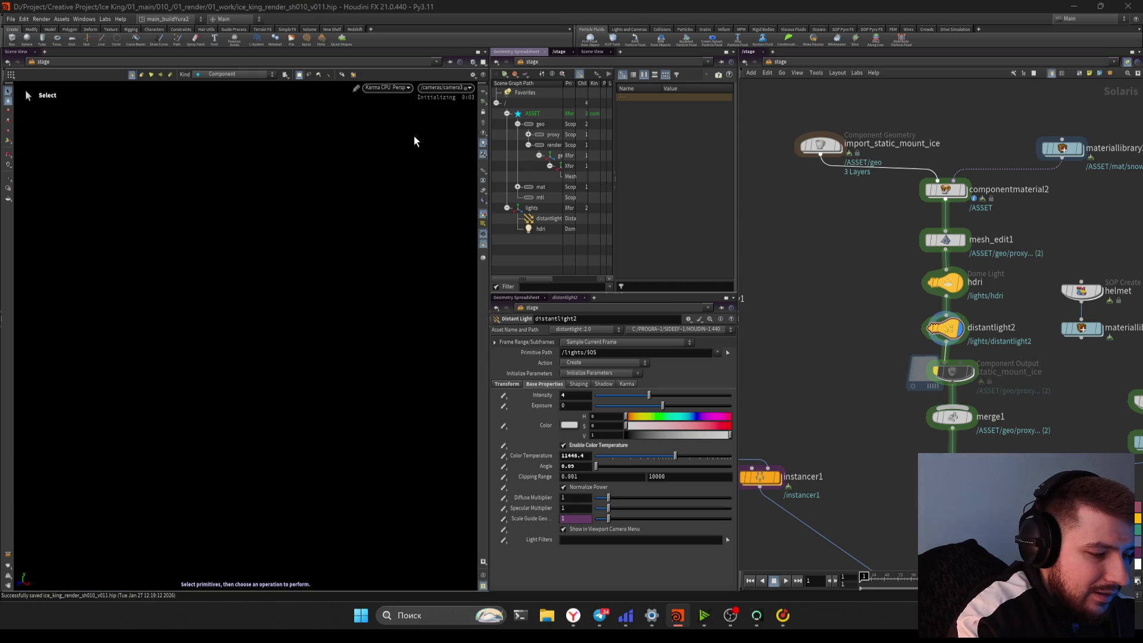
key(alt+Tab)
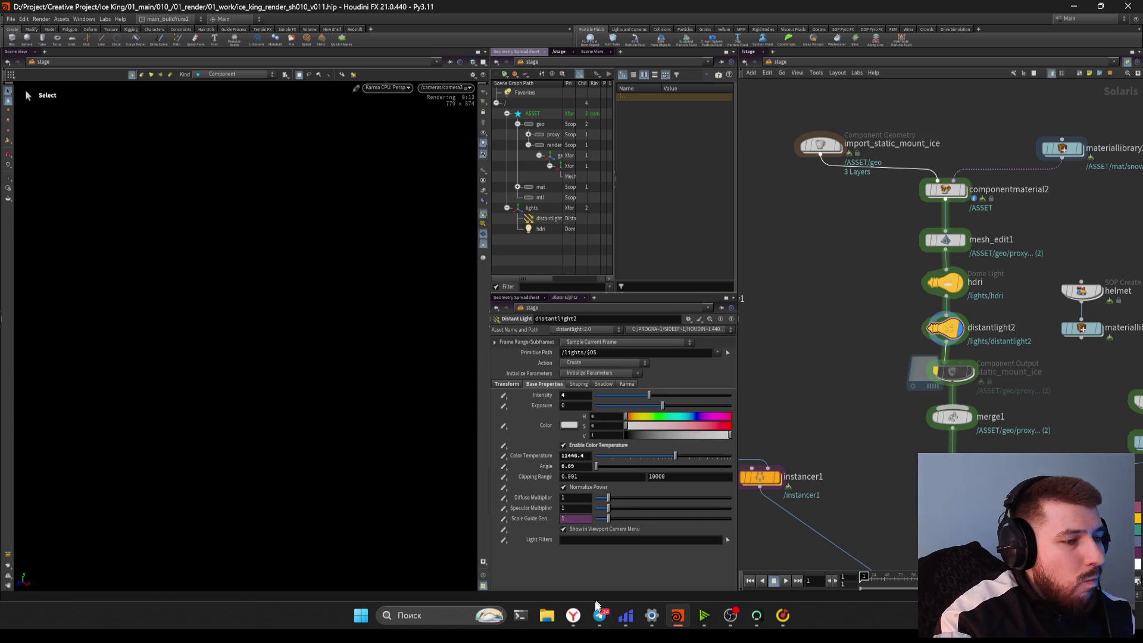
click(572, 615)
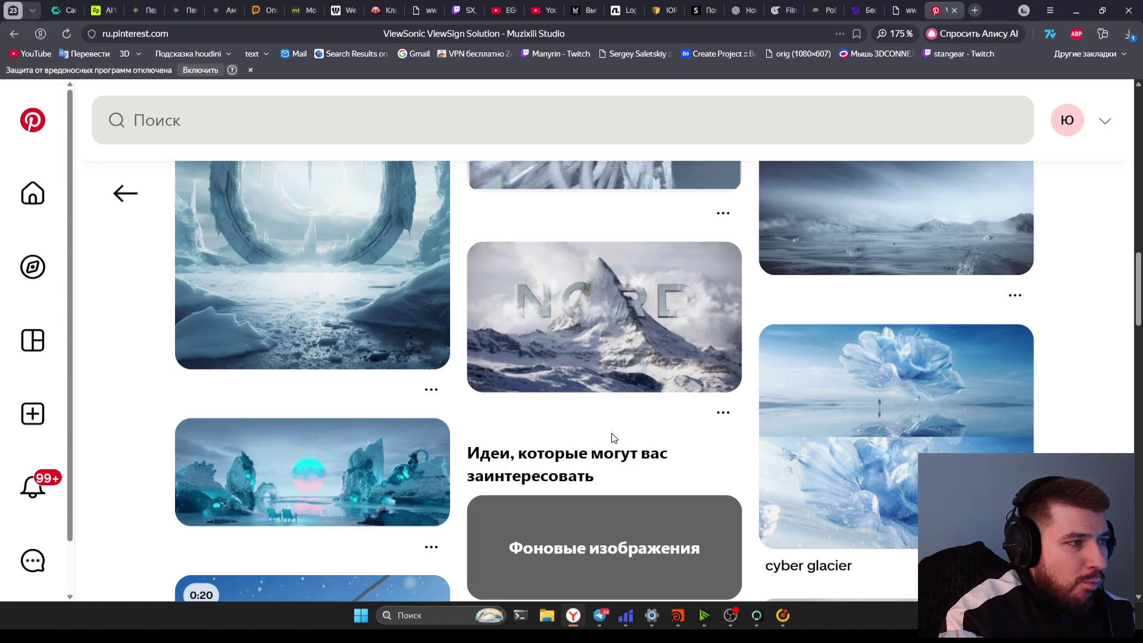
Open the cyan ice landscape pin and view its image enlarged twice
scroll(614, 438, down, 3)
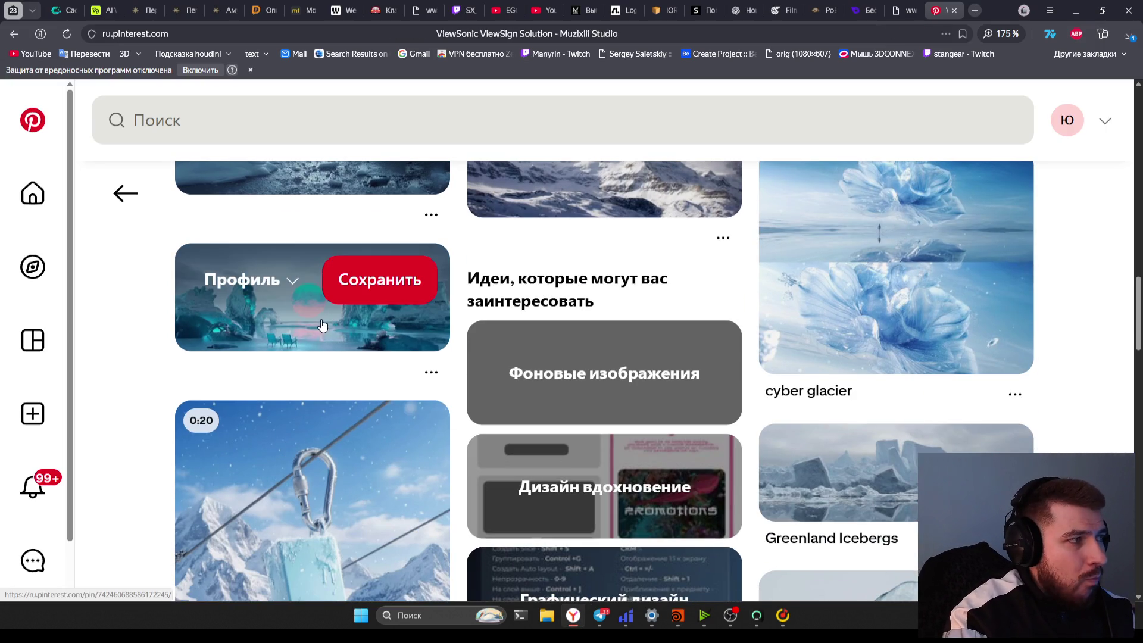
click(409, 355)
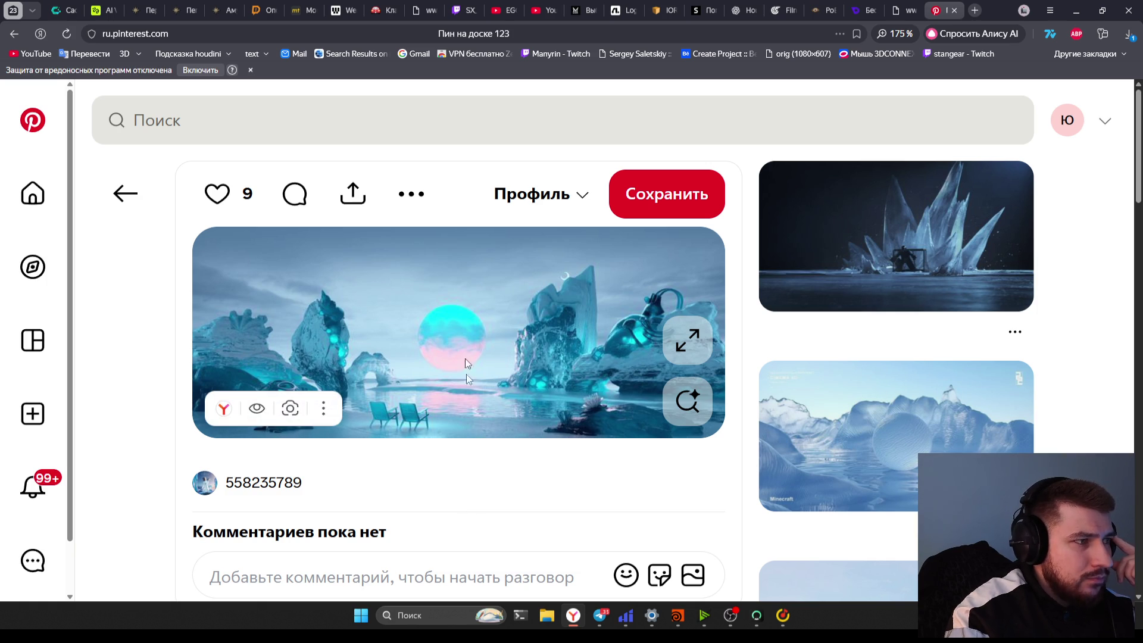
click(688, 348)
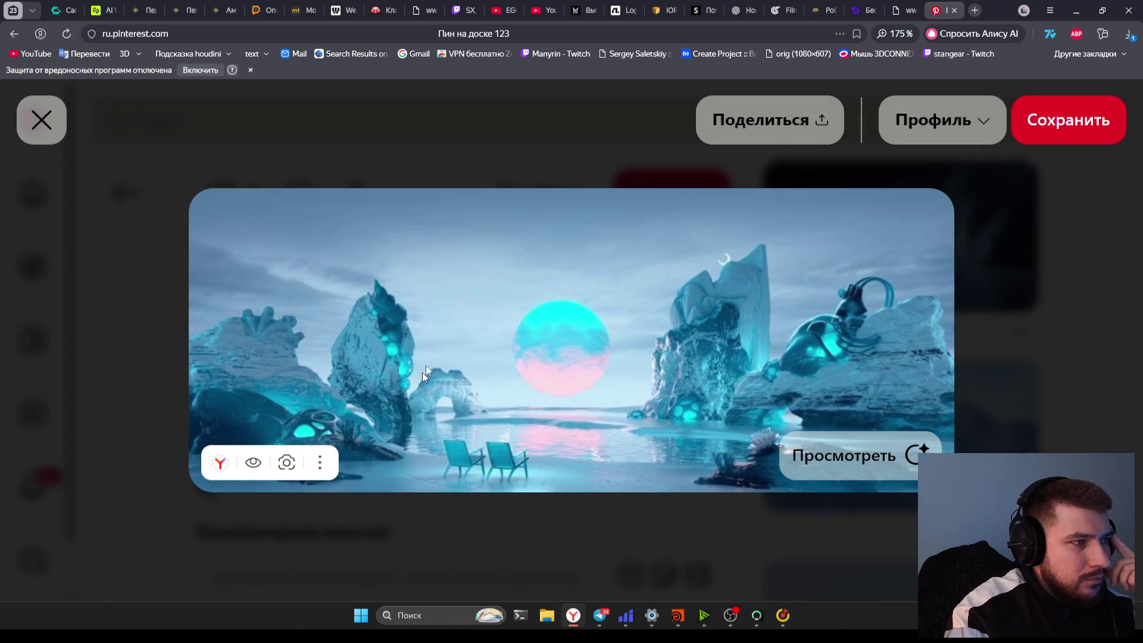
click(426, 425)
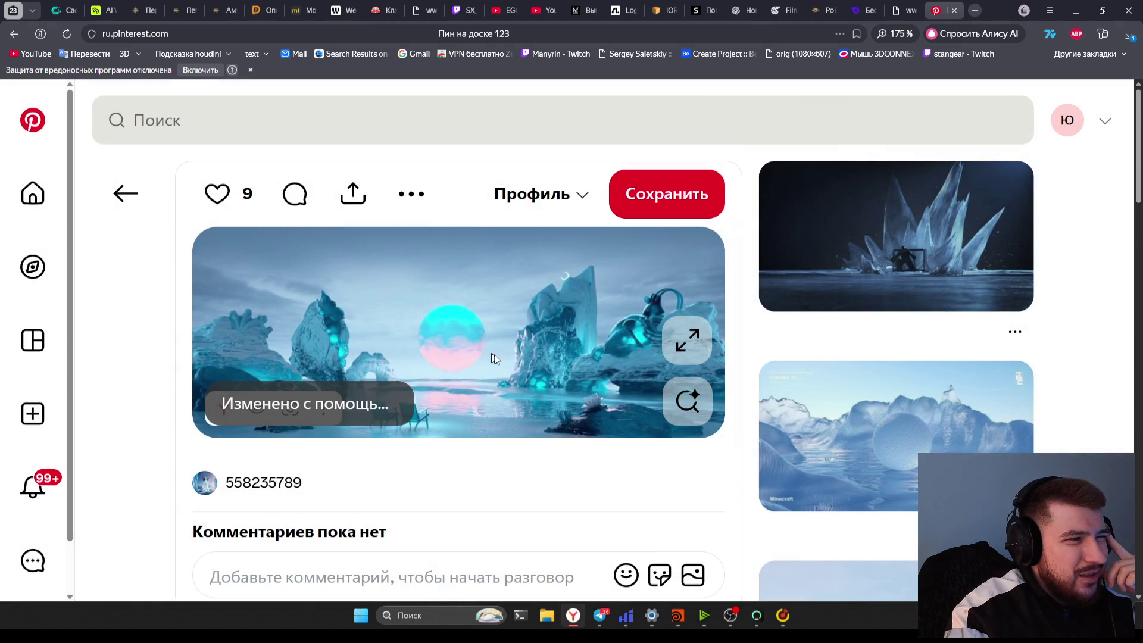
click(688, 341)
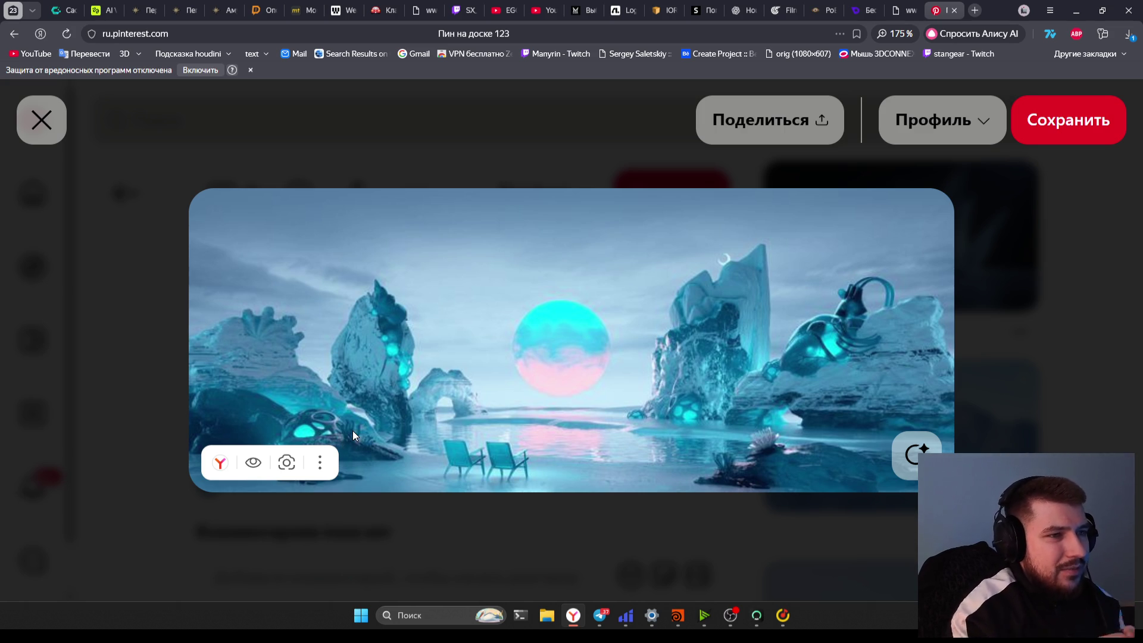
click(673, 425)
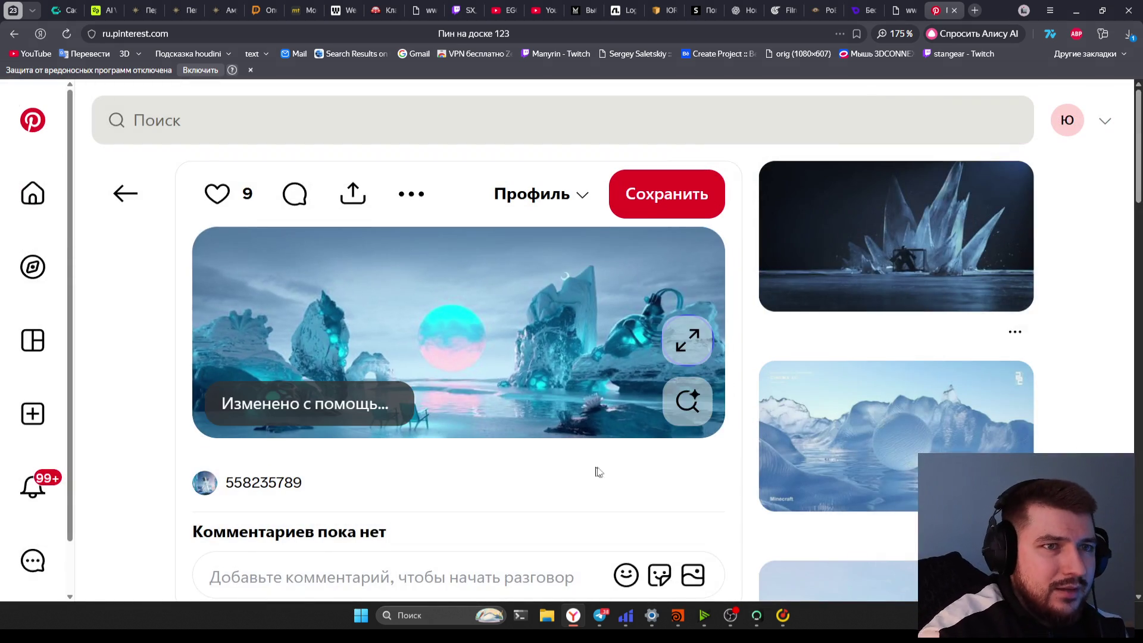
Peek at the related glass-sphere ice pin, go back, and scroll the suggested ideas
scroll(673, 425, down, 3)
click(844, 283)
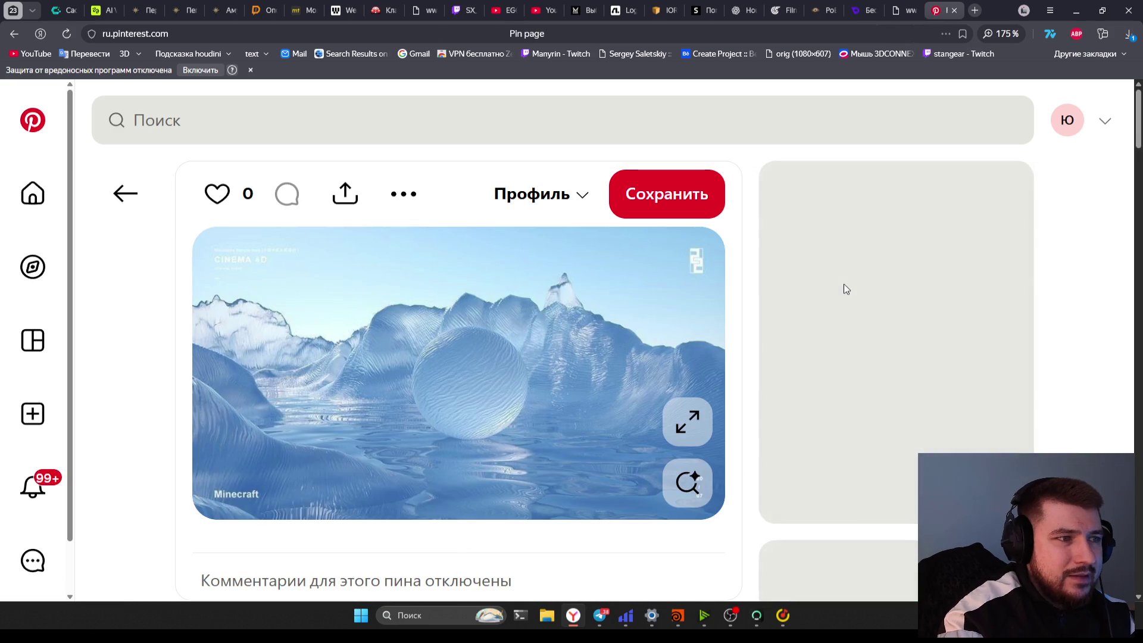
scroll(668, 447, down, 5)
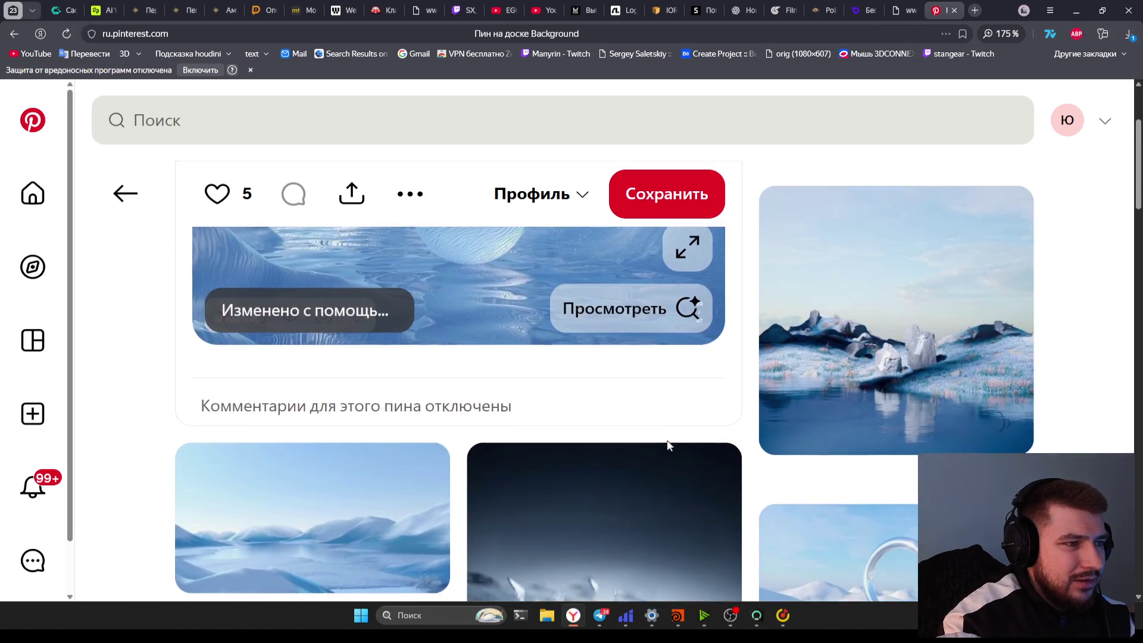
key(alt+Left)
scroll(493, 467, down, 3)
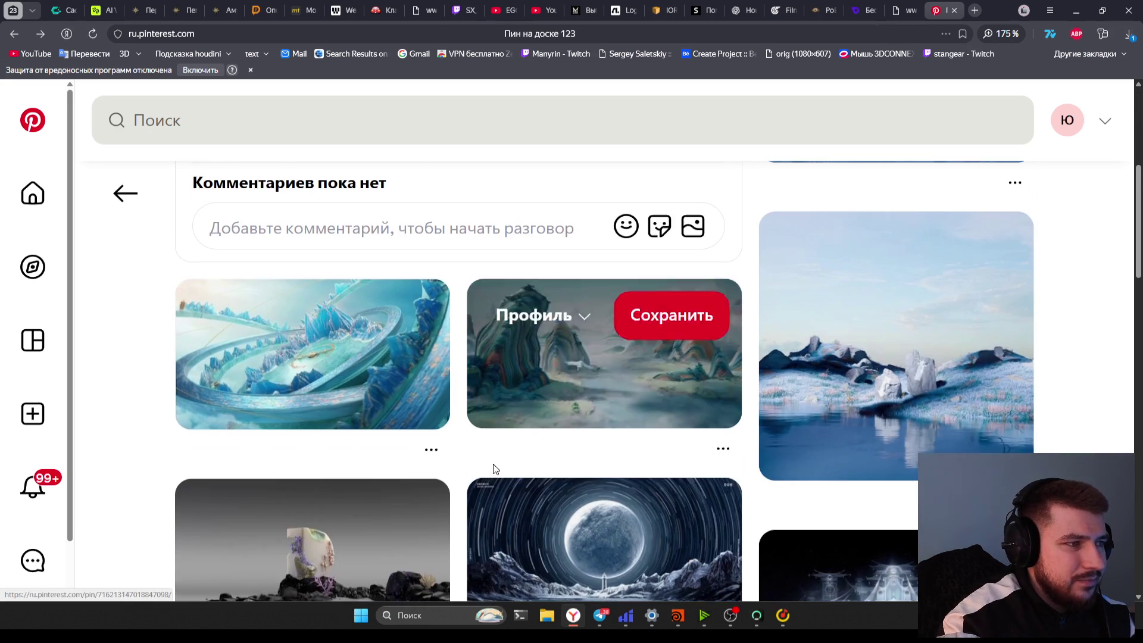
scroll(457, 475, down, 2)
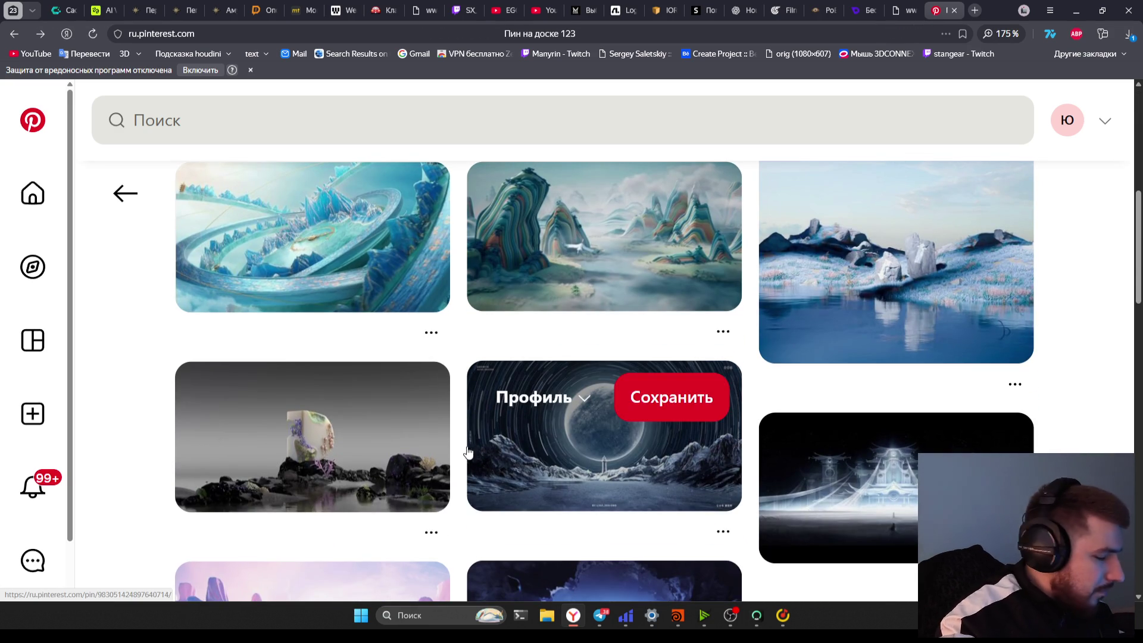
scroll(472, 460, down, 6)
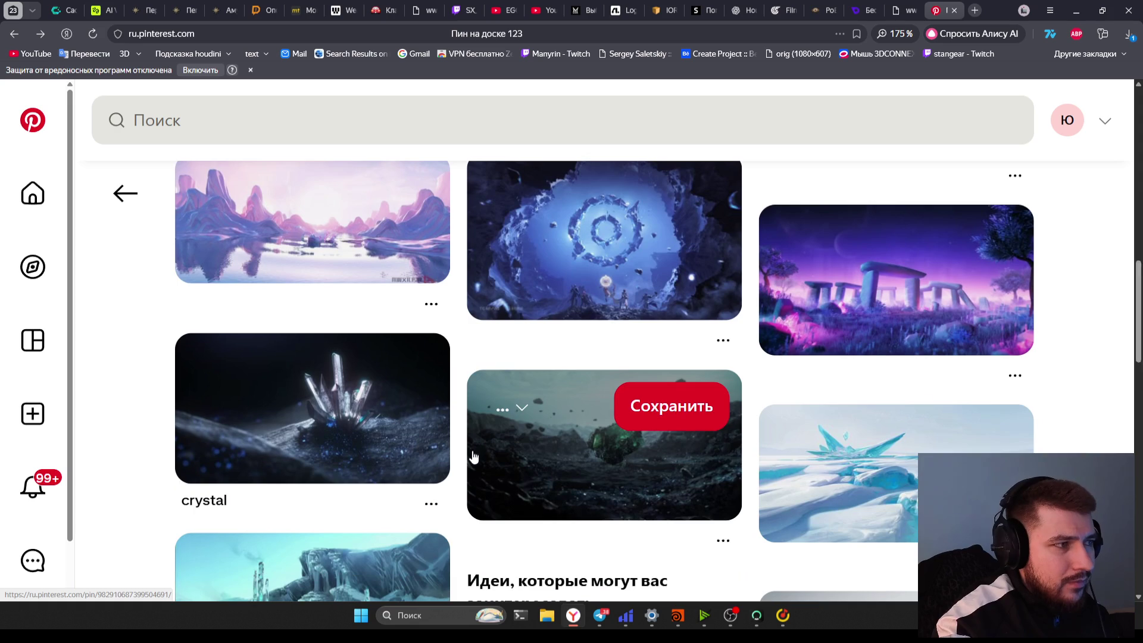
scroll(473, 457, down, 1)
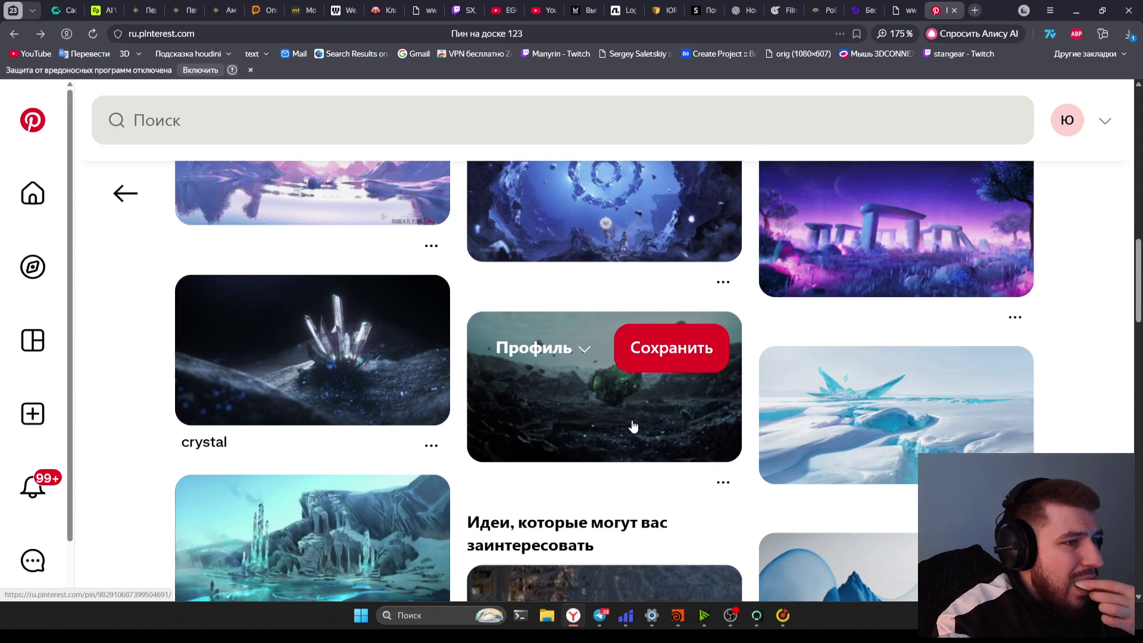
scroll(625, 423, down, 5)
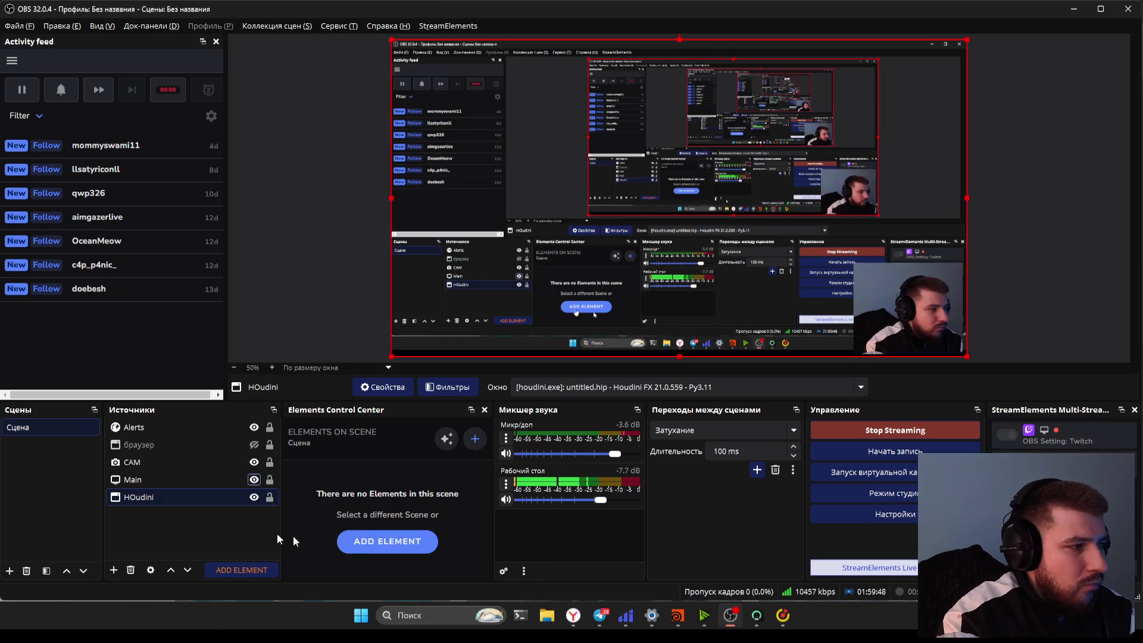
click(730, 615)
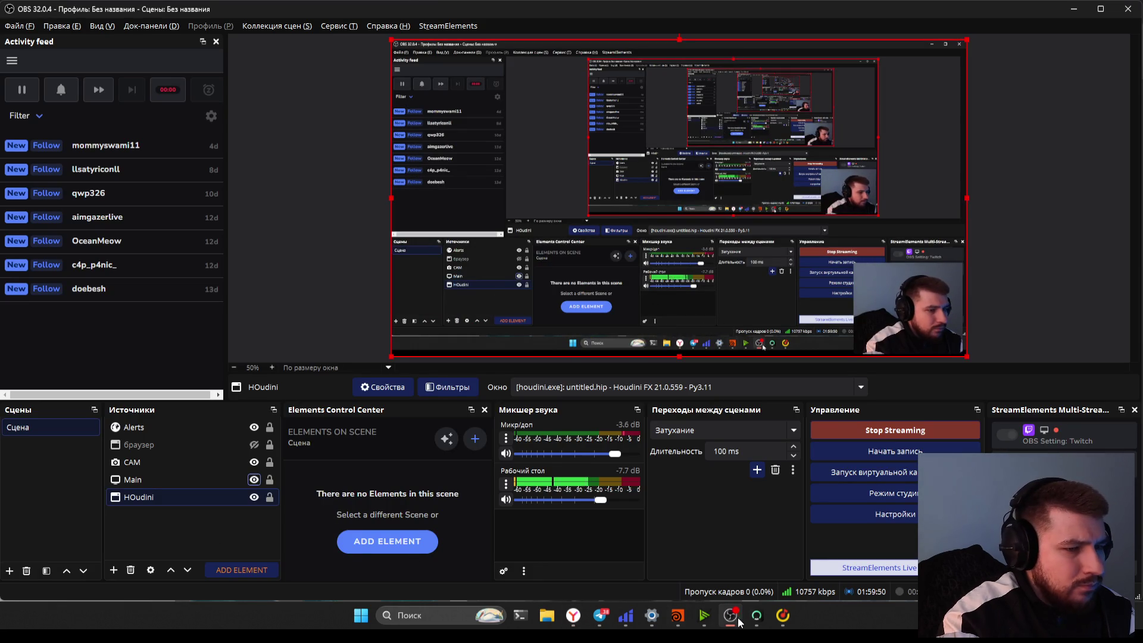
Return to Houdini, where Karma CPU is rendering the snowy terrain through camera3
click(572, 615)
click(677, 615)
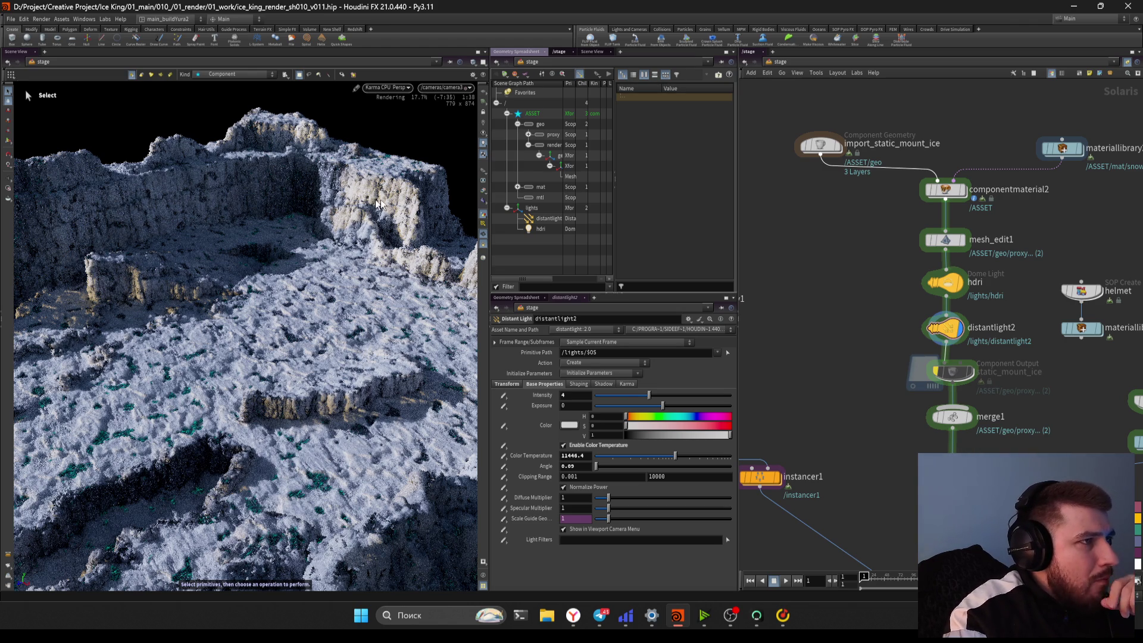
Check the snow material's mask-reading geompropvalue node, then enter import_static_mount_ice's geometry network
key(Escape)
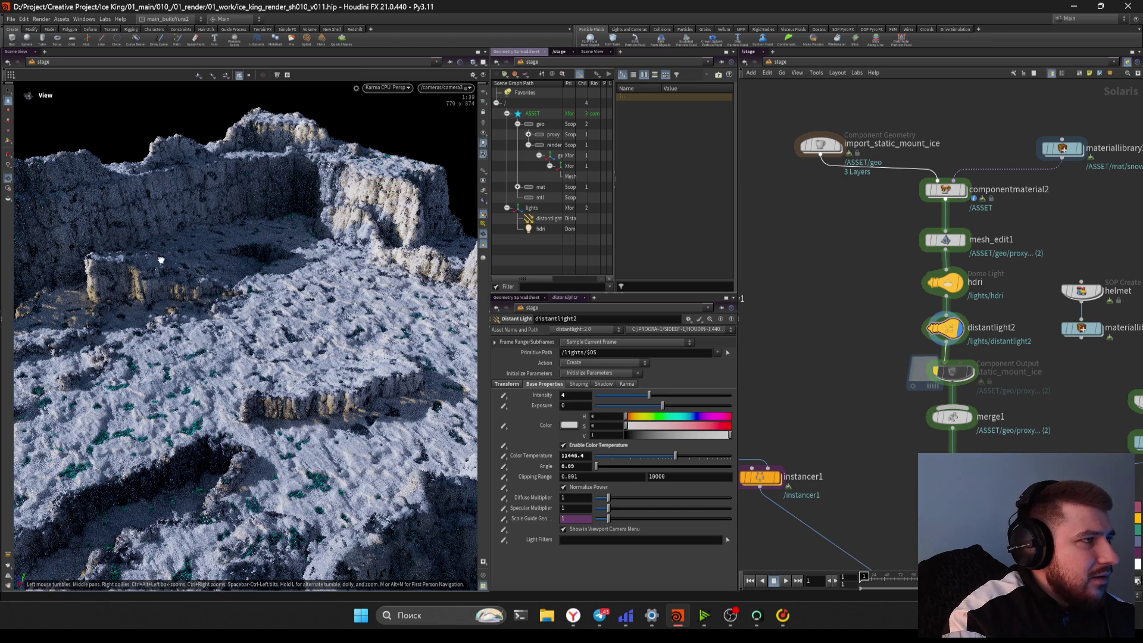
mouse_move(160, 260)
mouse_down()
mouse_move(118, 267)
mouse_move(256, 247)
mouse_move(222, 232)
mouse_move(256, 293)
mouse_up()
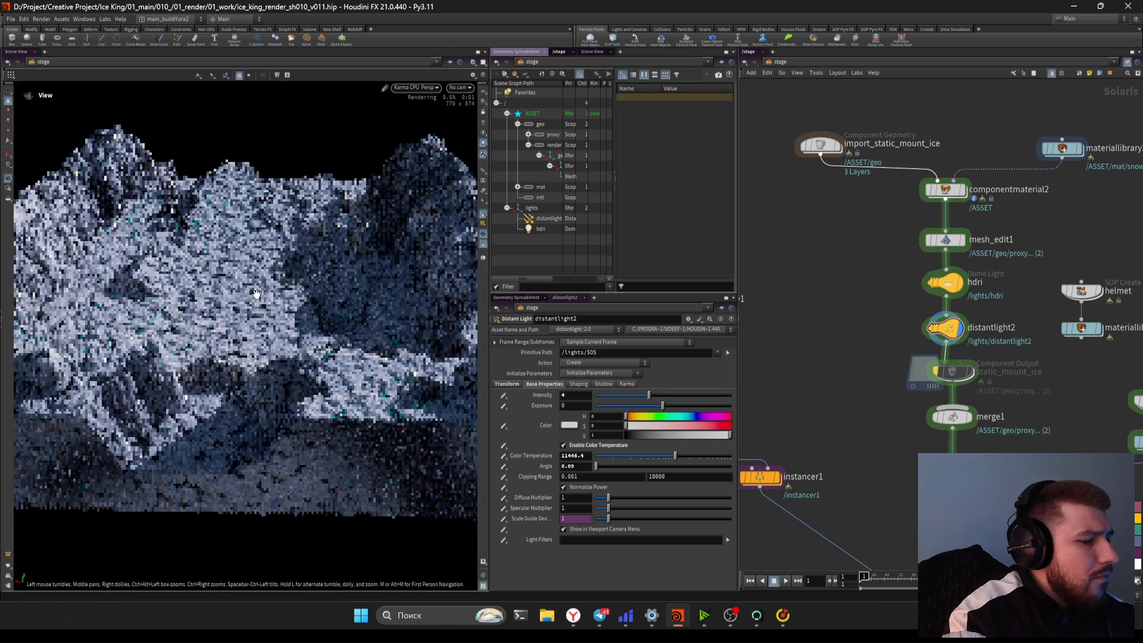
key(s)
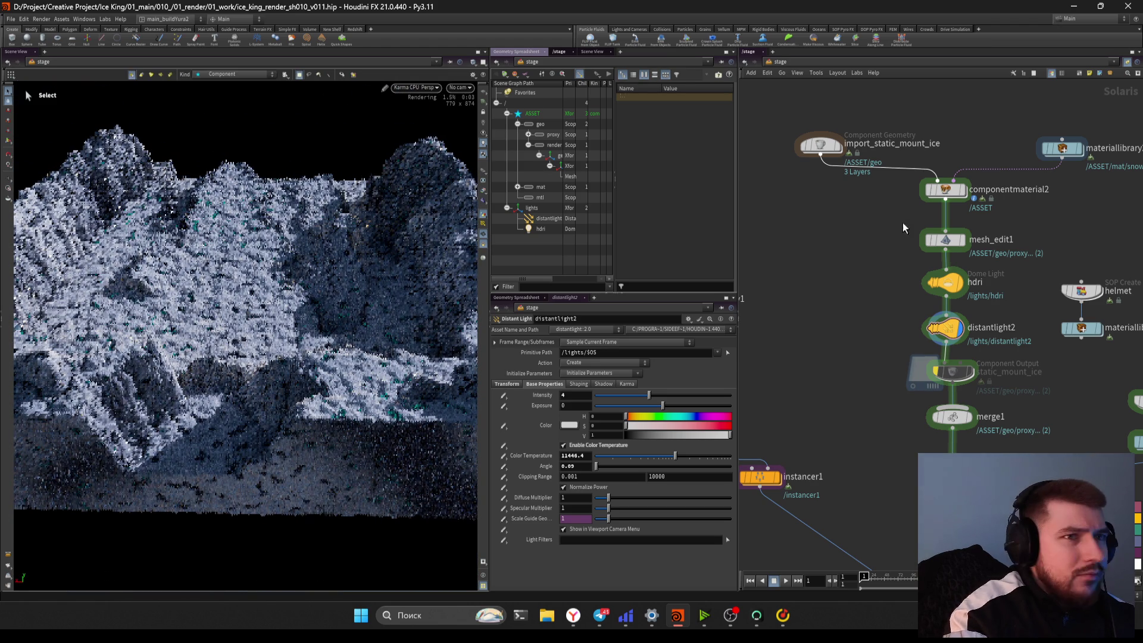
double_click(991, 194)
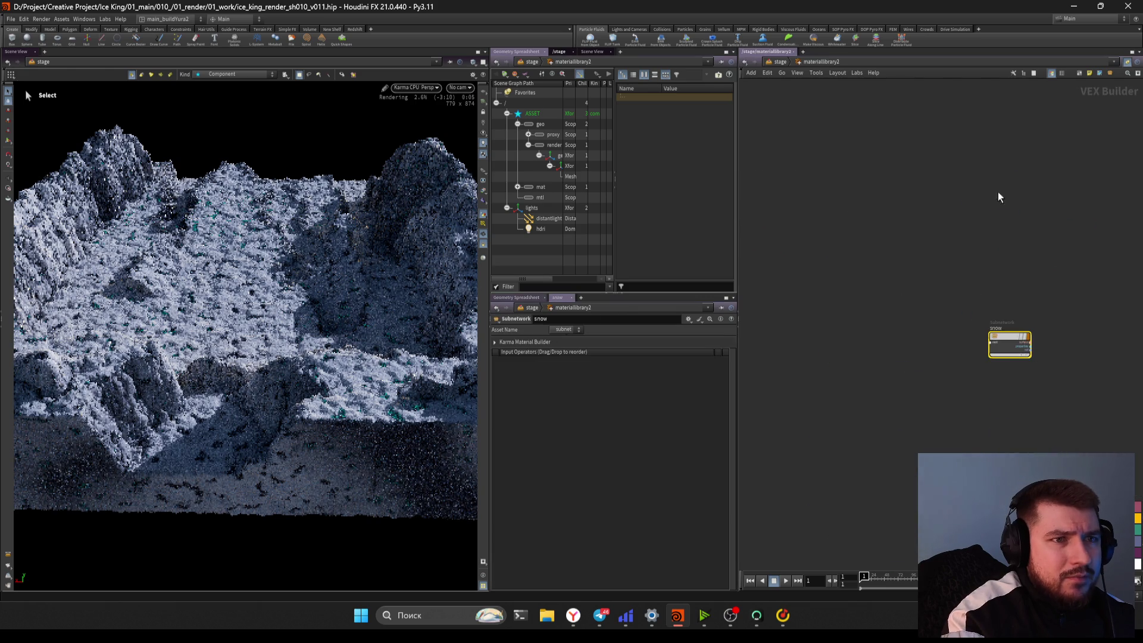
double_click(1009, 344)
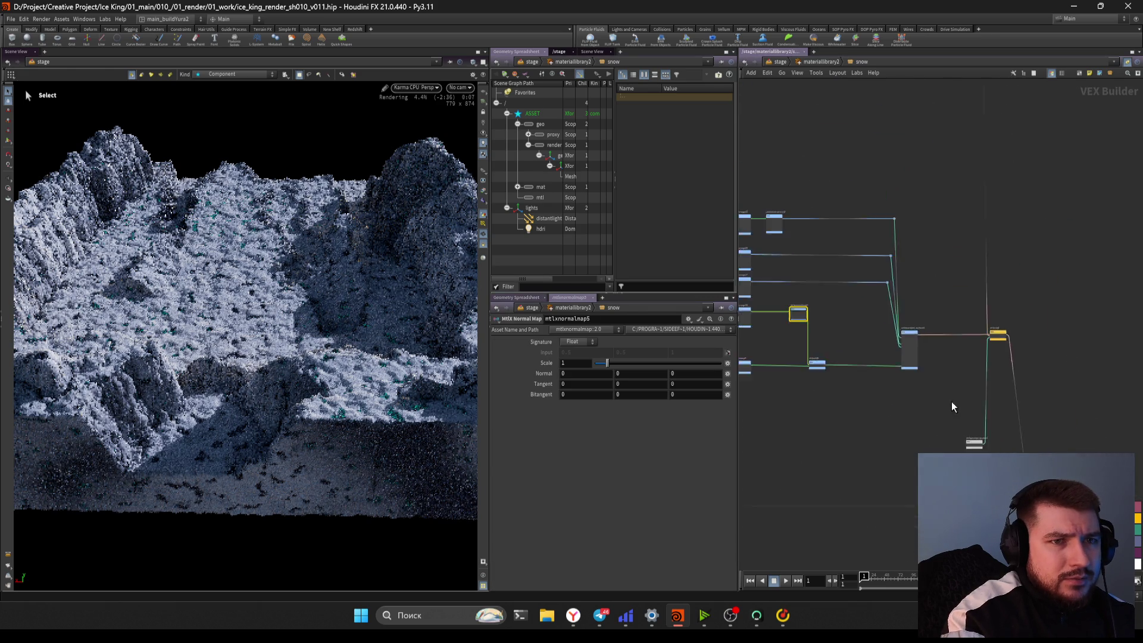
scroll(952, 407, up, 3)
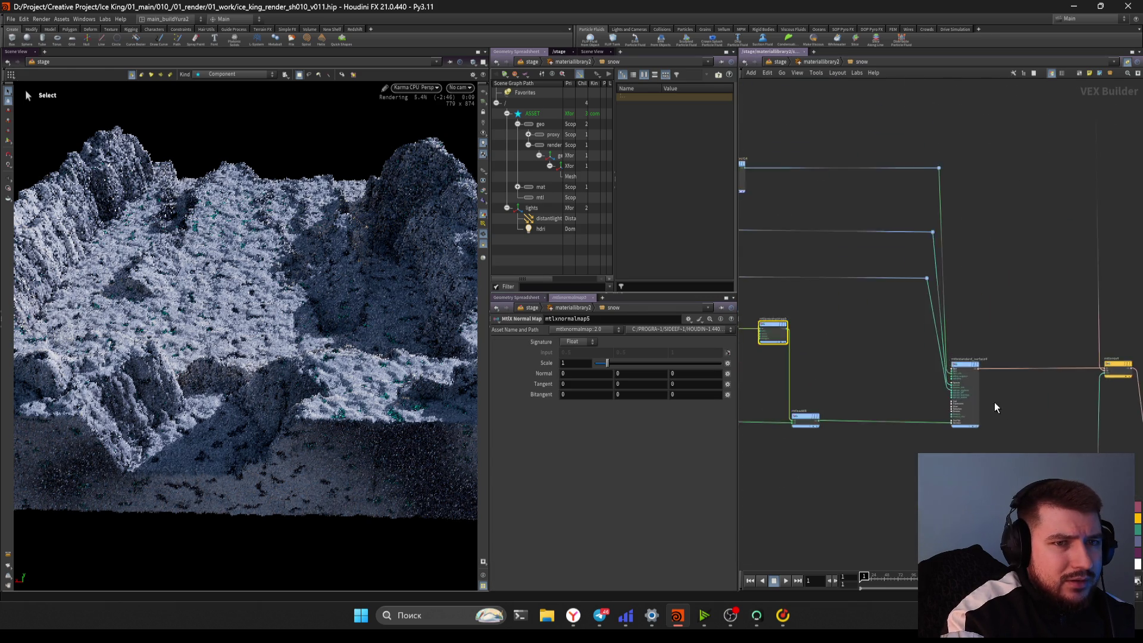
middle_drag(995, 407, 913, 365)
click(958, 370)
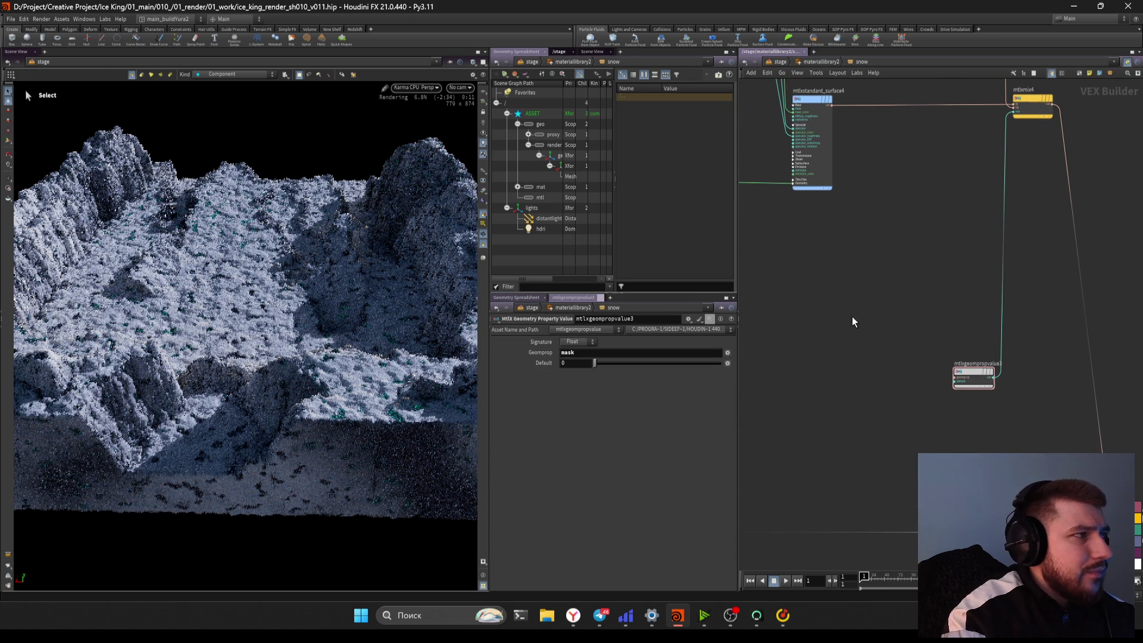
key(u)
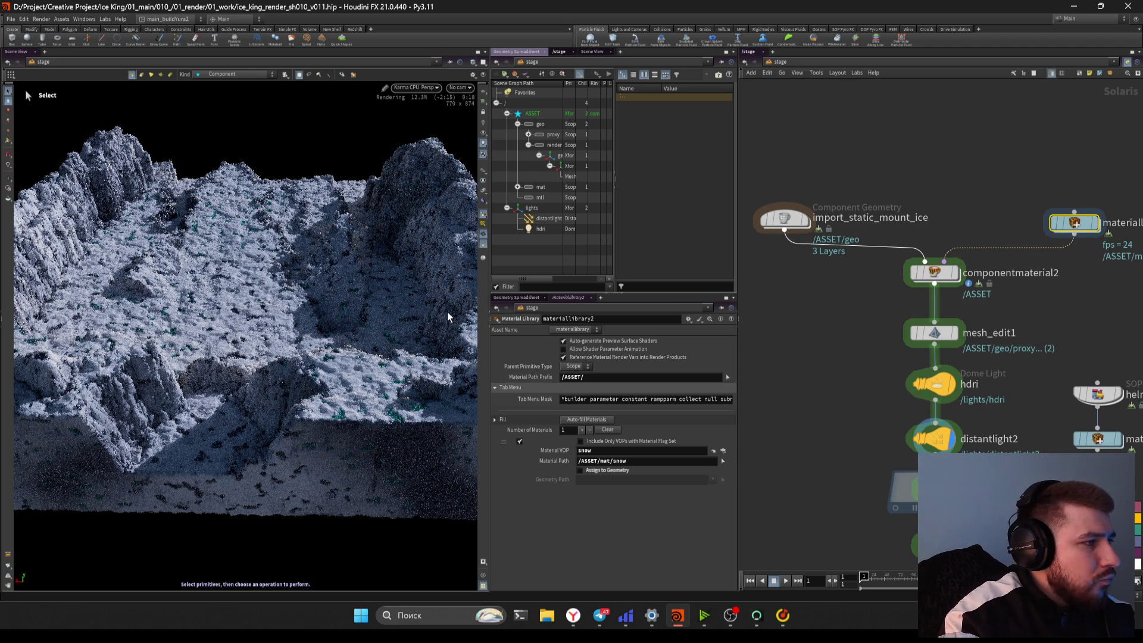
double_click(784, 224)
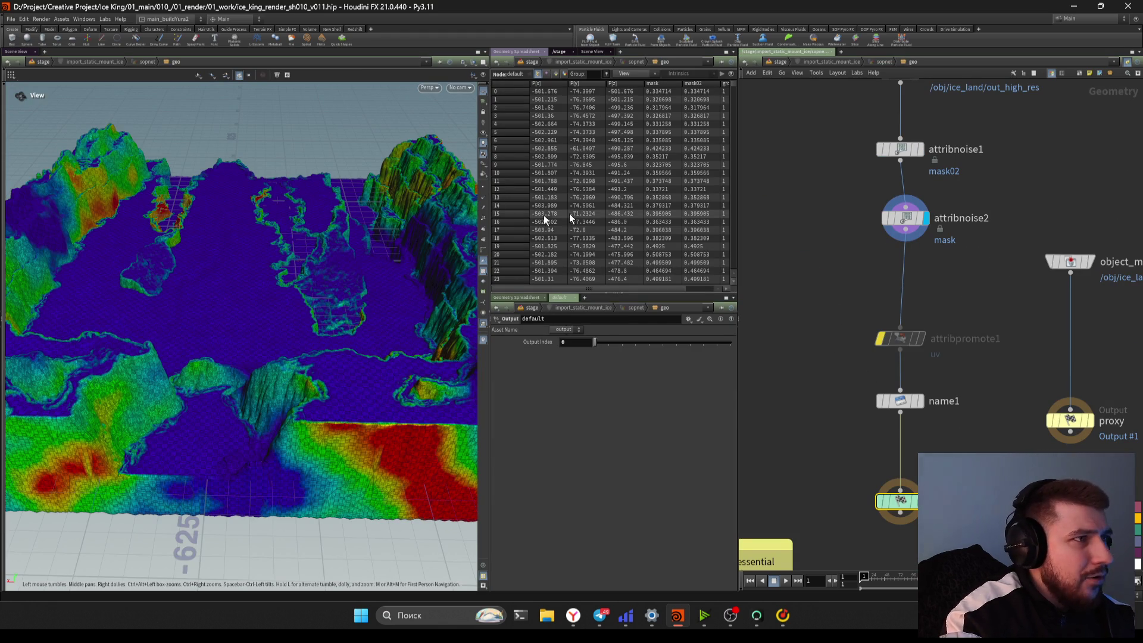
Pull attribnoise2's remap ramp keys inward and raise its Element Size, then return to /stage
scroll(921, 221, up, 1)
click(917, 219)
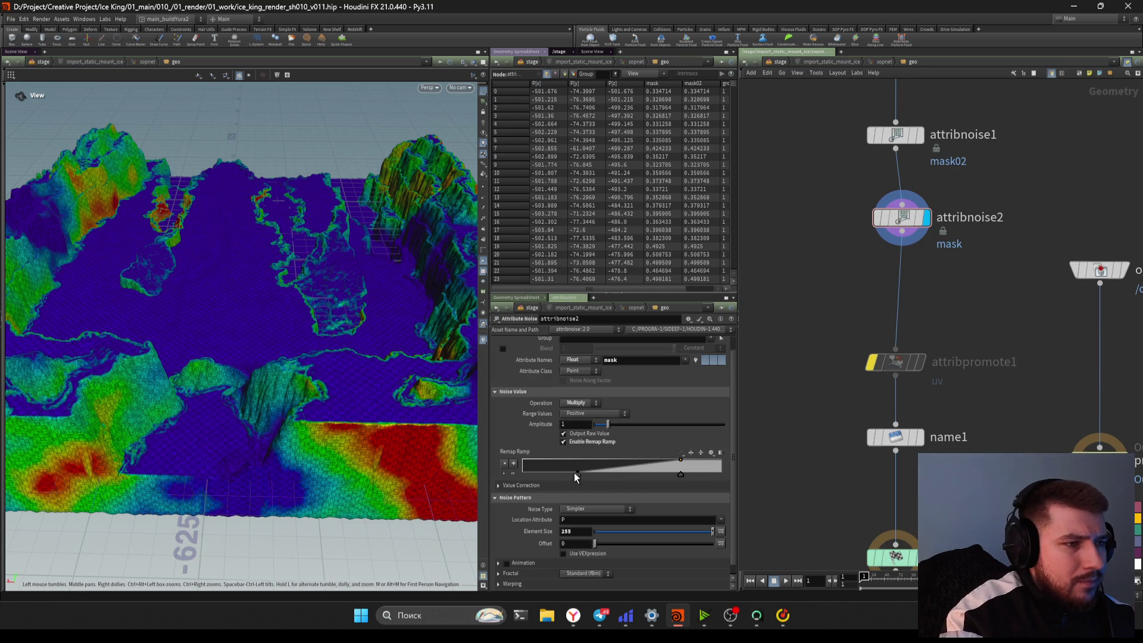
drag(575, 476, 470, 483)
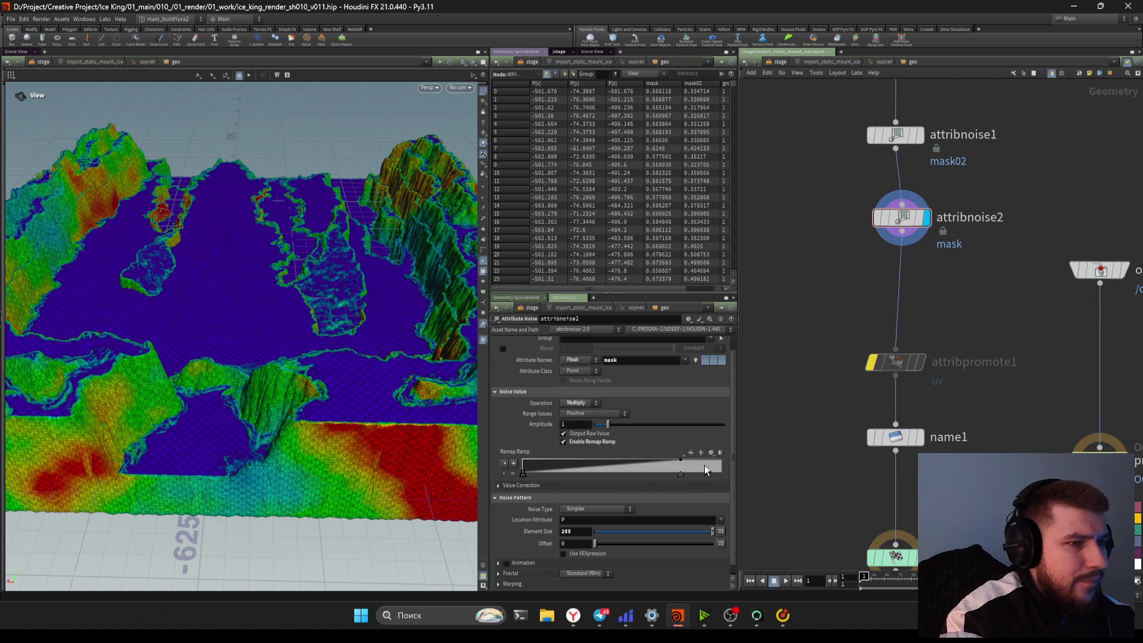
mouse_move(683, 480)
mouse_down()
mouse_move(556, 475)
mouse_move(570, 479)
mouse_up()
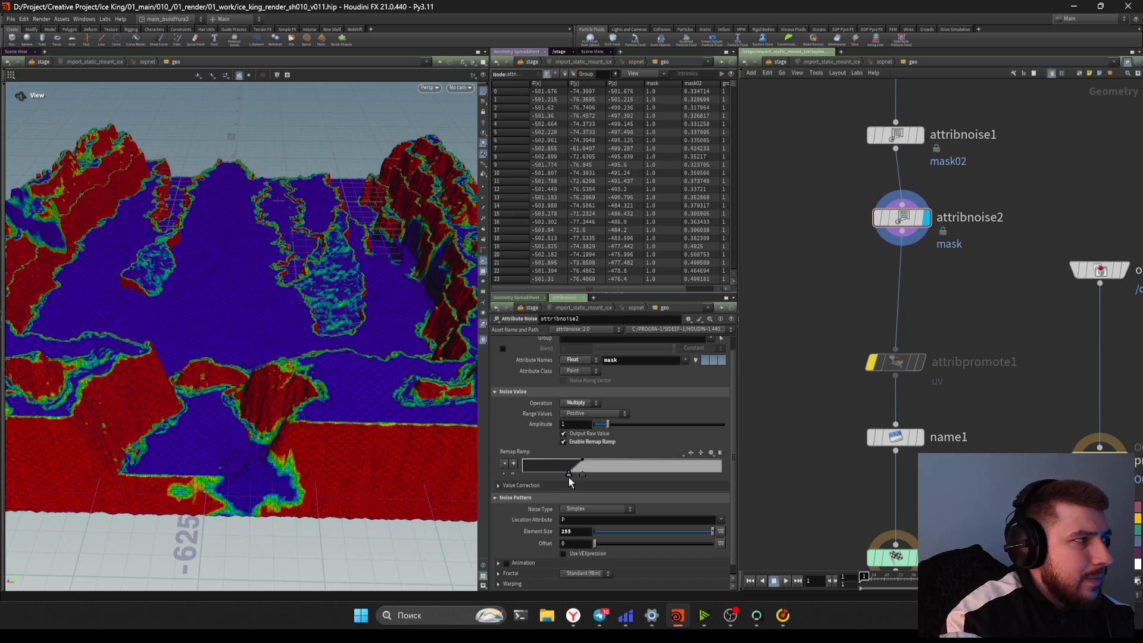
scroll(613, 432, down, 1)
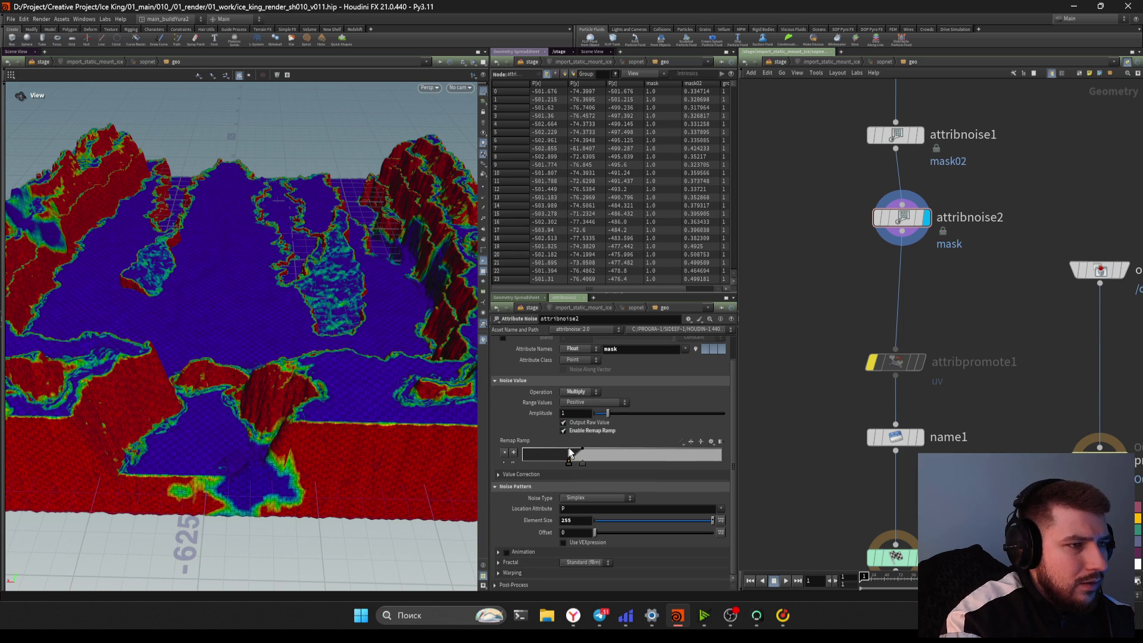
drag(604, 523, 712, 523)
mouse_move(580, 521)
middle_down()
mouse_move(581, 494)
mouse_move(619, 501)
middle_up()
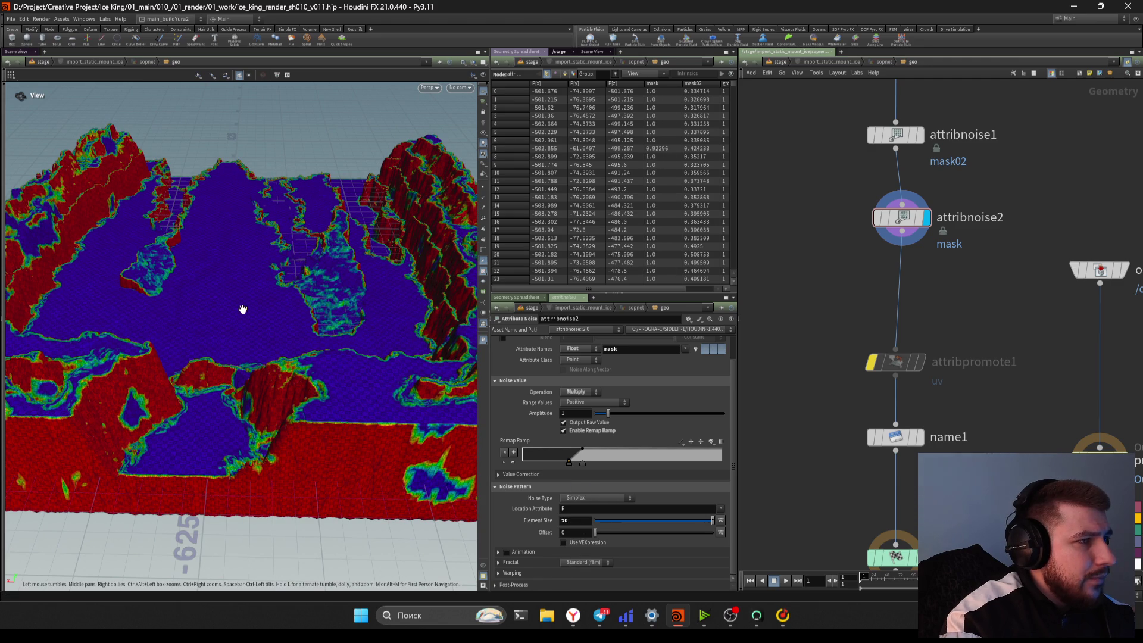
drag(583, 471, 620, 474)
scroll(836, 278, down, 3)
click(779, 61)
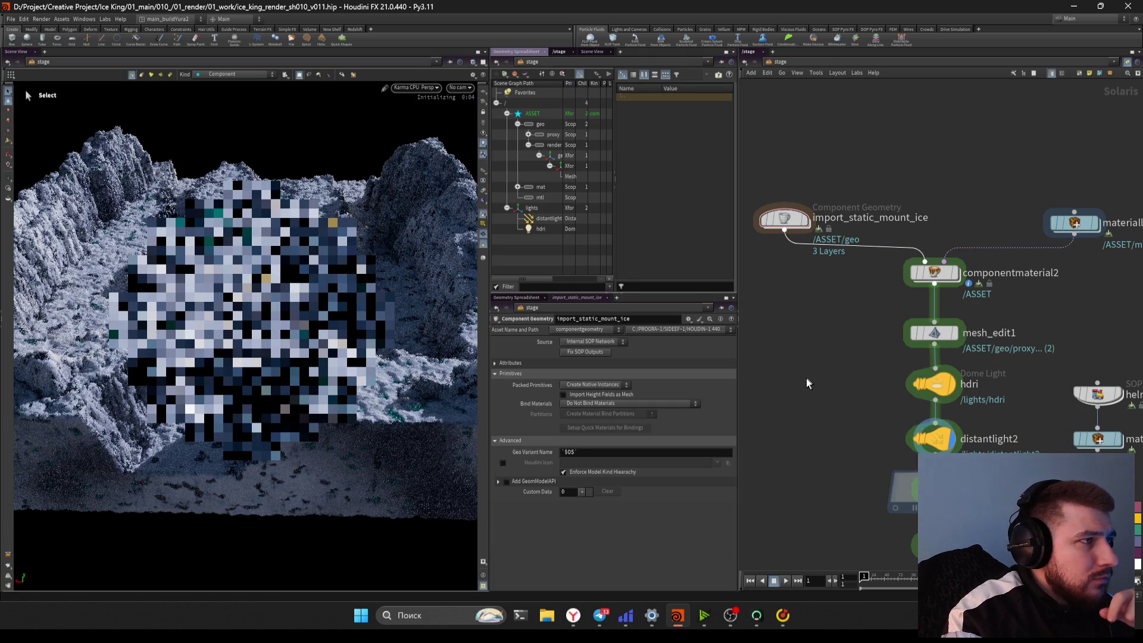
Let Karma finish refreshing the terrain render, then open materiallibrary2
mouse_move(625, 607)
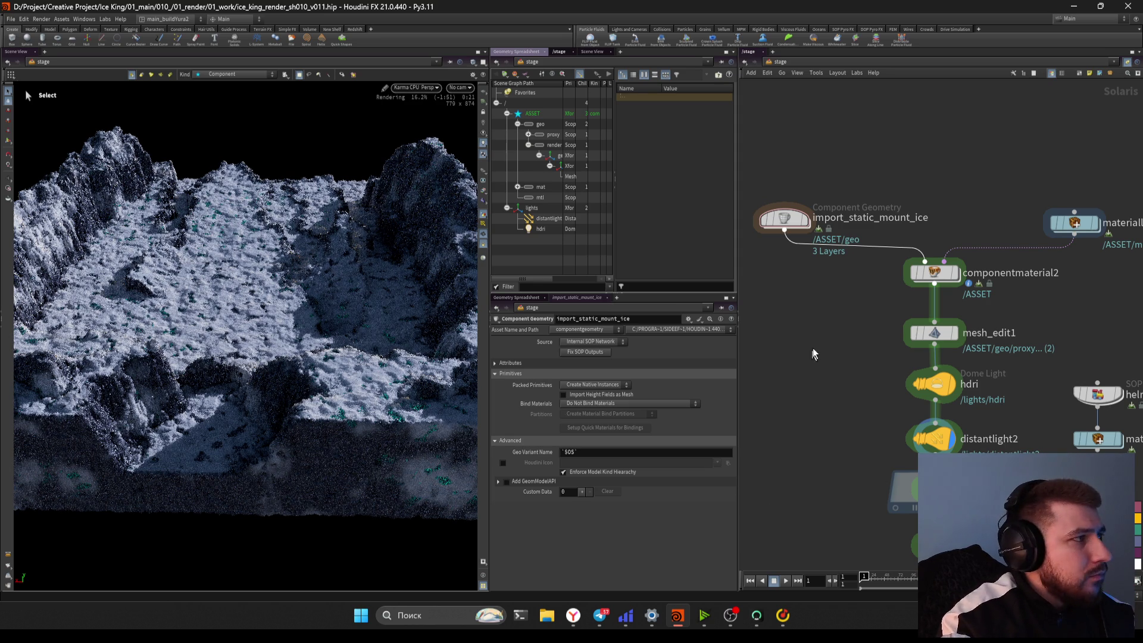
scroll(814, 354, up, 2)
middle_drag(815, 353, 893, 381)
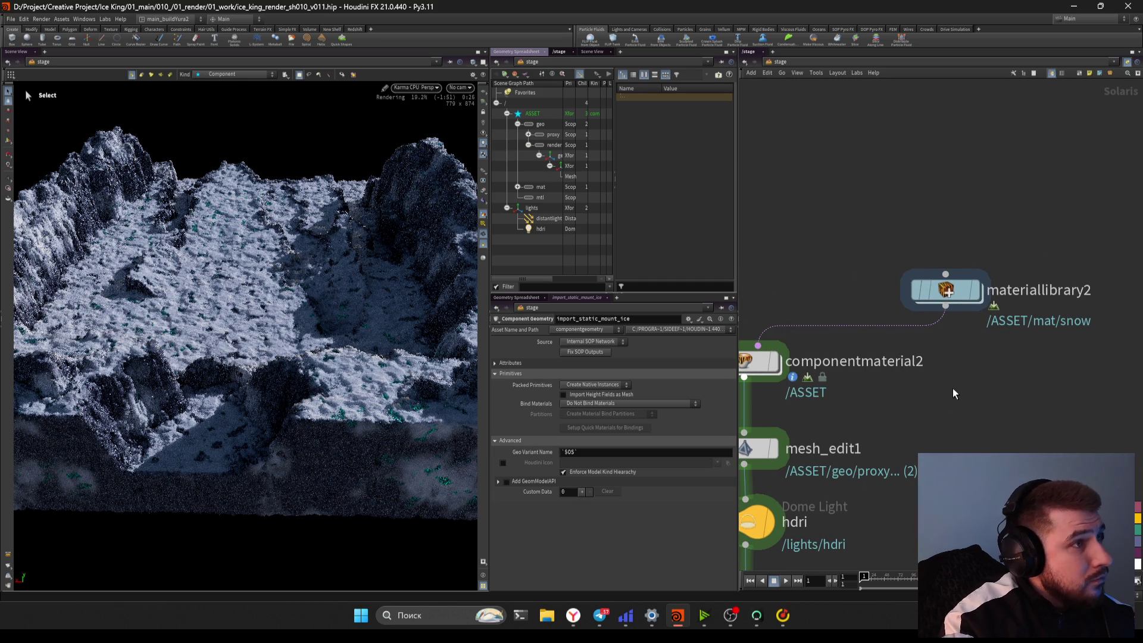
scroll(1002, 375, down, 3)
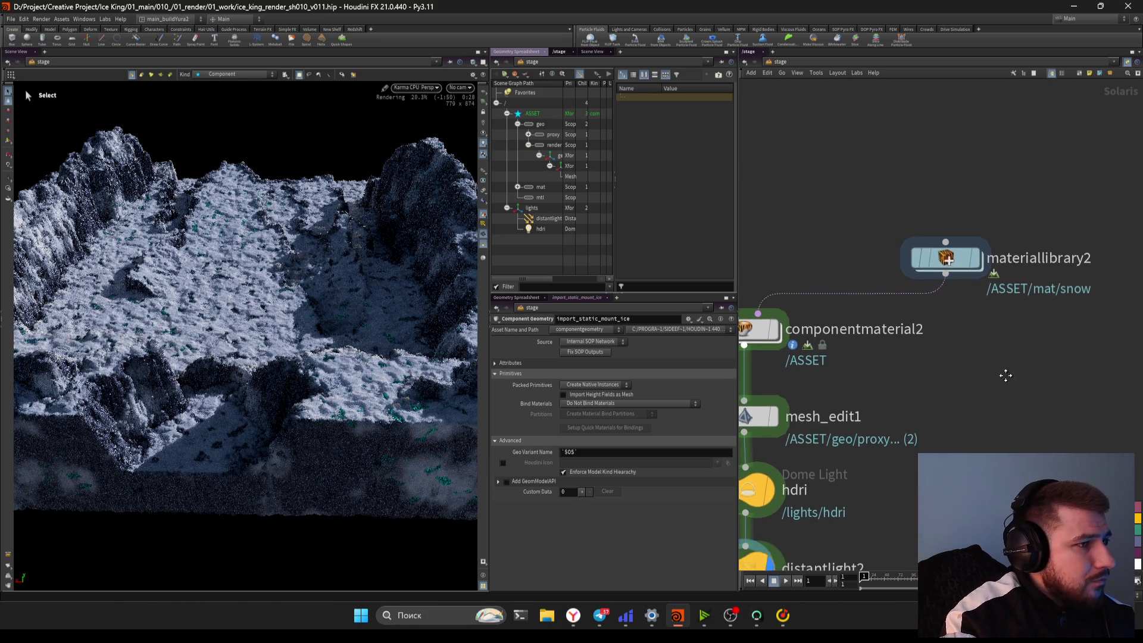
scroll(1016, 381, up, 2)
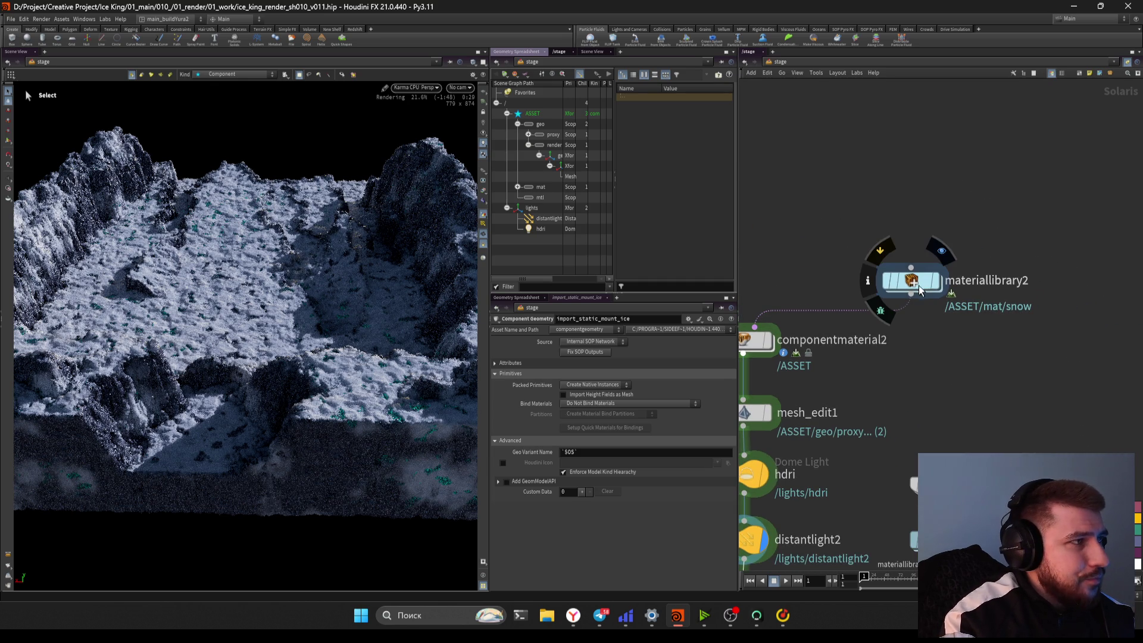
double_click(920, 284)
Enter the snow material network and pan across the ЦАРАПИНЫ group and mtlximage16/mtlxadd5 nodes
double_click(1006, 344)
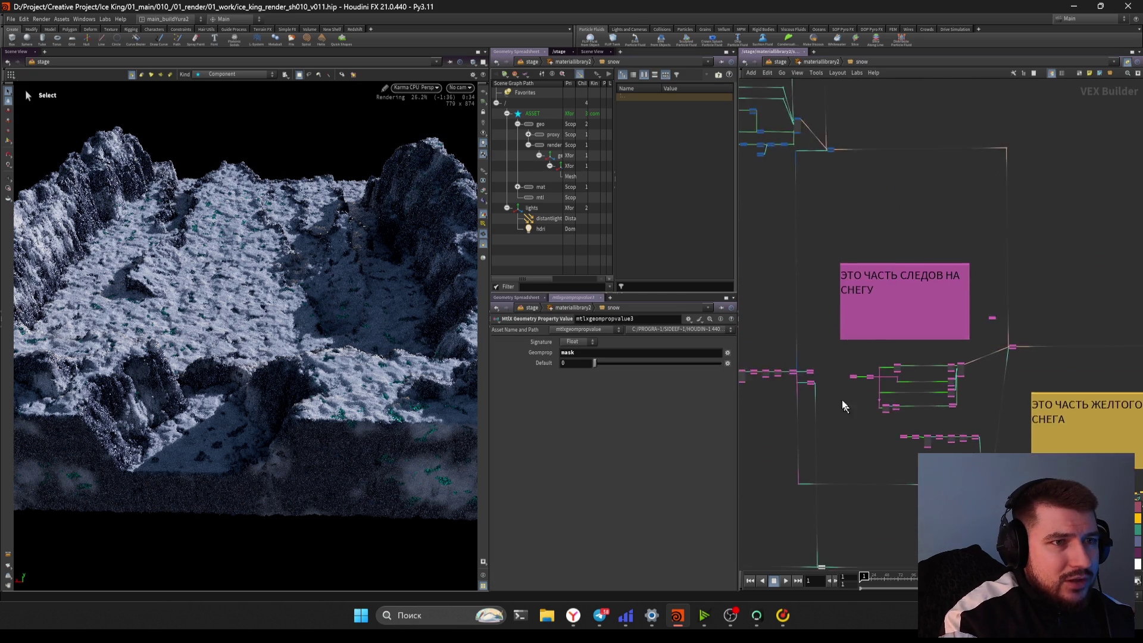
scroll(887, 354, up, 3)
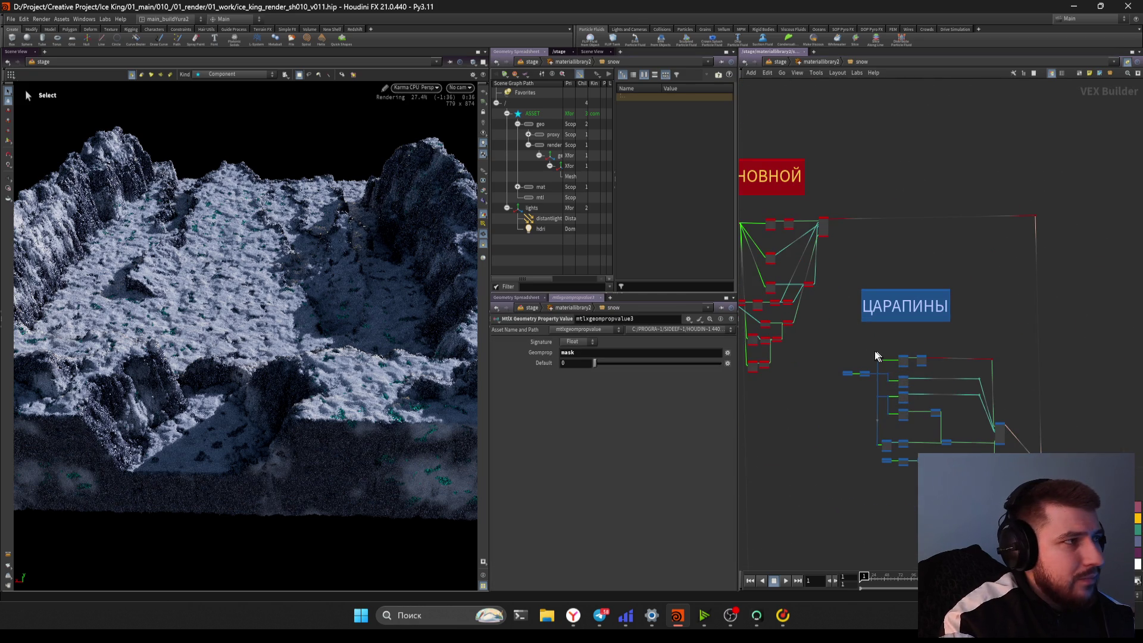
scroll(869, 355, up, 2)
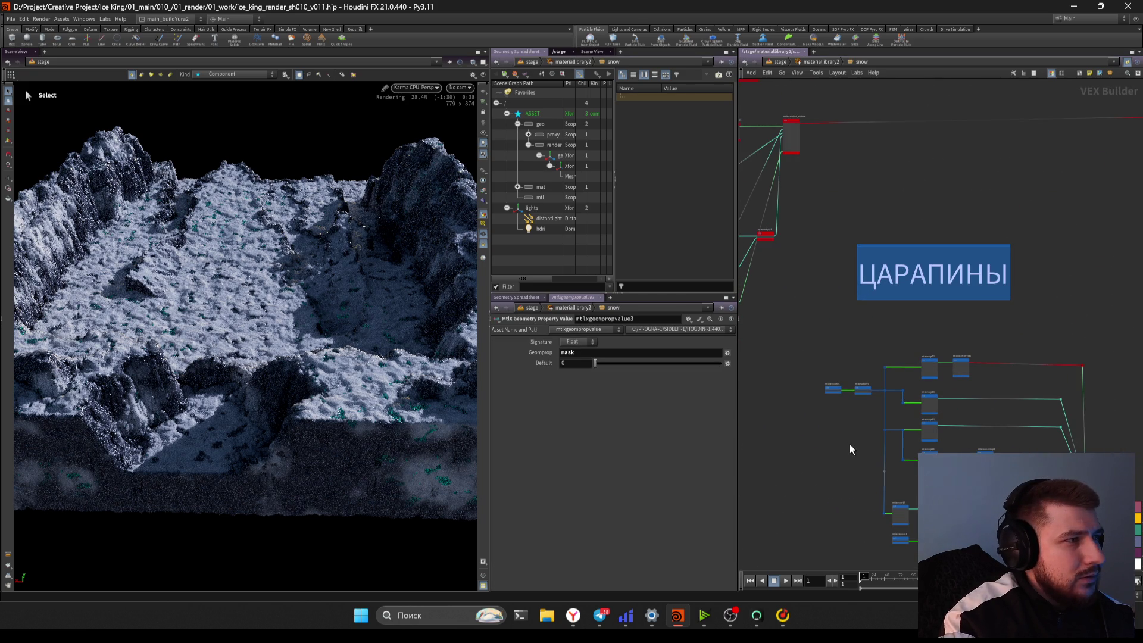
scroll(851, 451, down, 3)
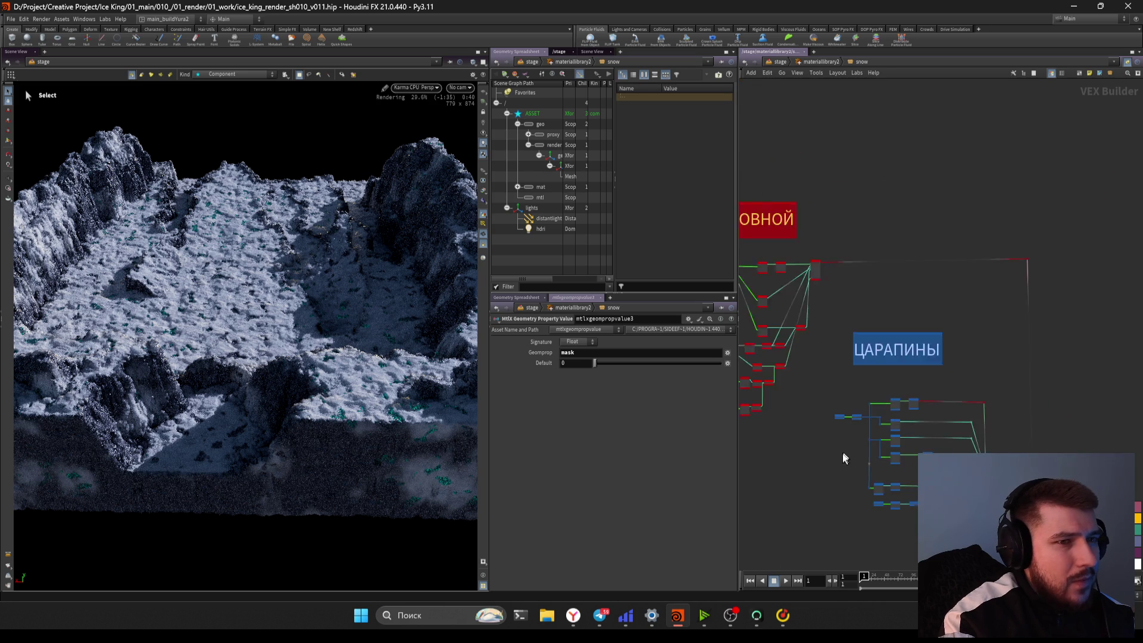
scroll(845, 416, up, 3)
middle_drag(788, 337, 958, 372)
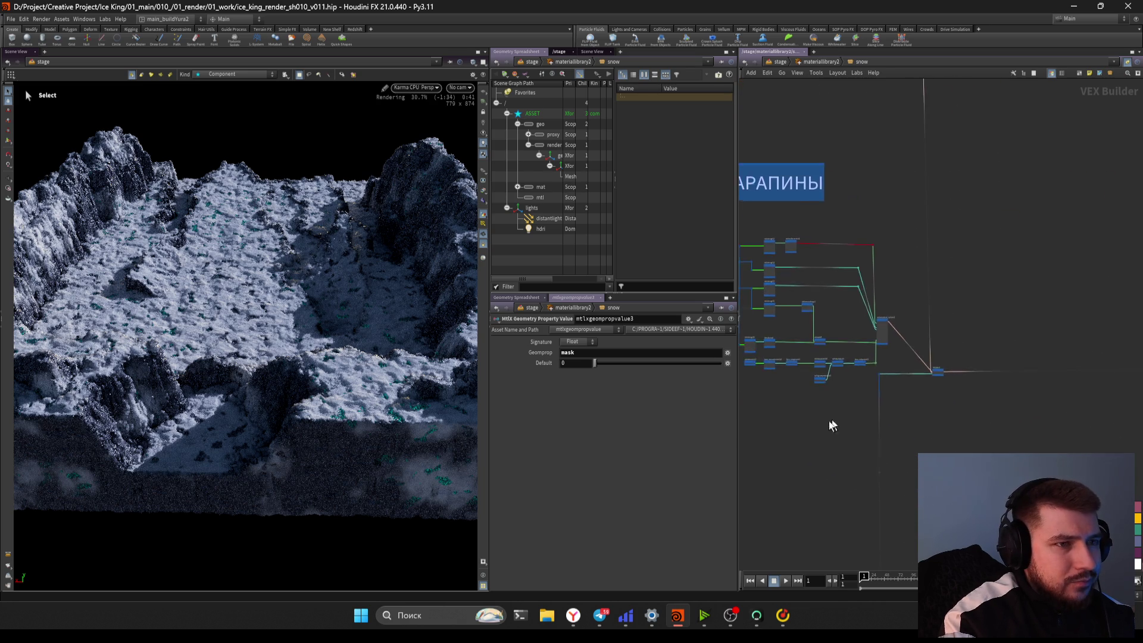
scroll(845, 417, up, 5)
scroll(869, 436, down, 5)
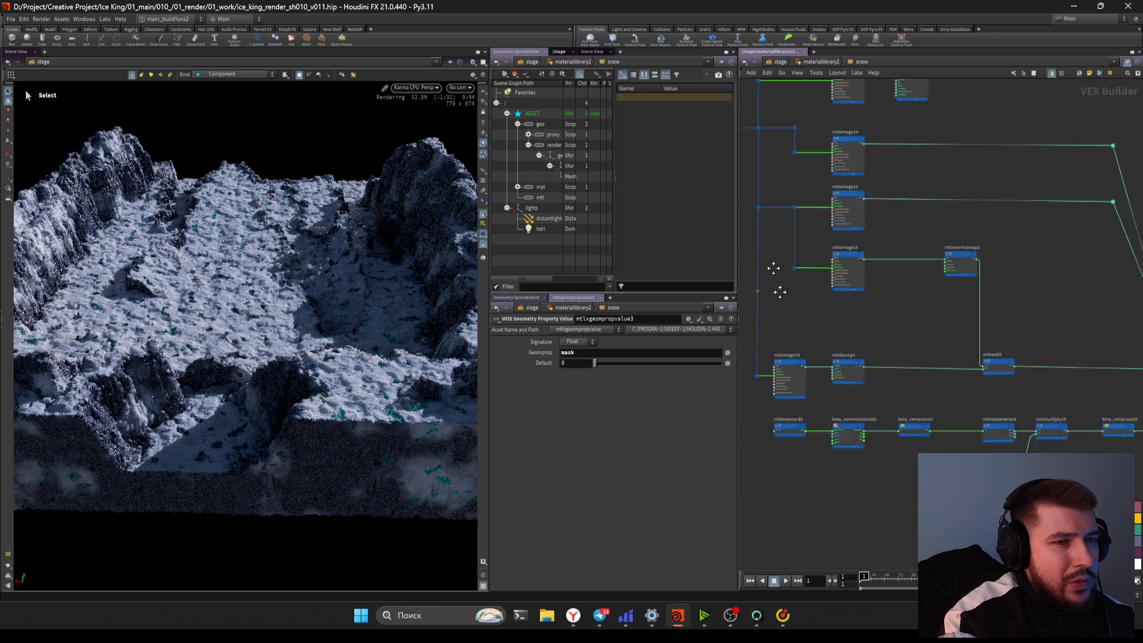
middle_drag(982, 488, 944, 365)
scroll(833, 365, up, 4)
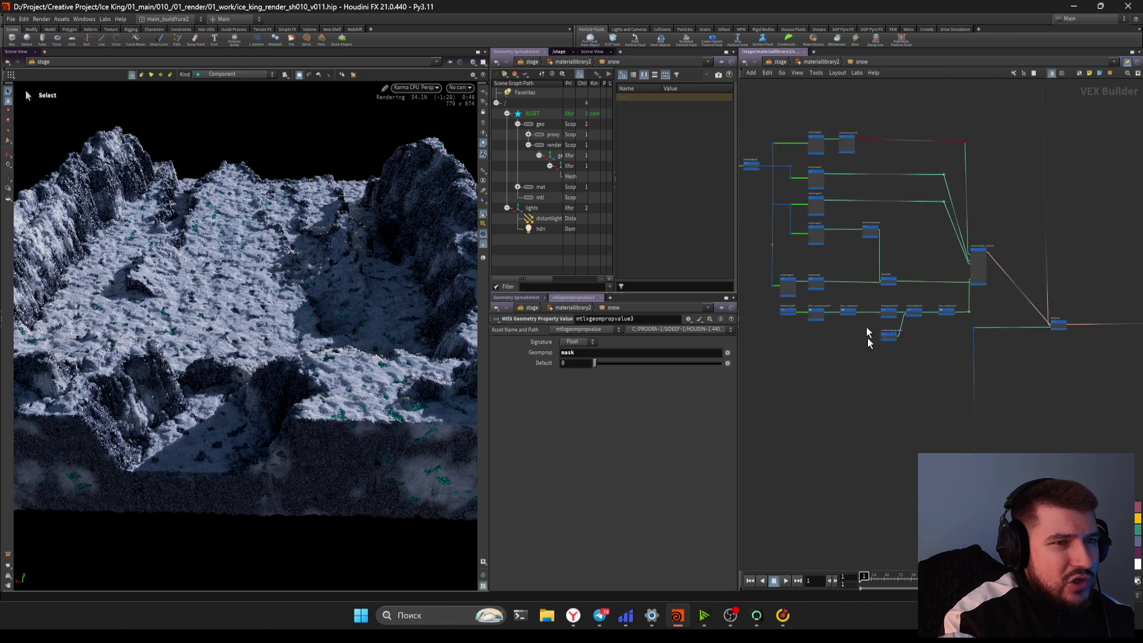
scroll(833, 357, up, 3)
middle_drag(816, 357, 795, 341)
Frame the whole network, read the snow-footprints note, and select mtlxunifiednoise2d3
scroll(893, 357, down, 2)
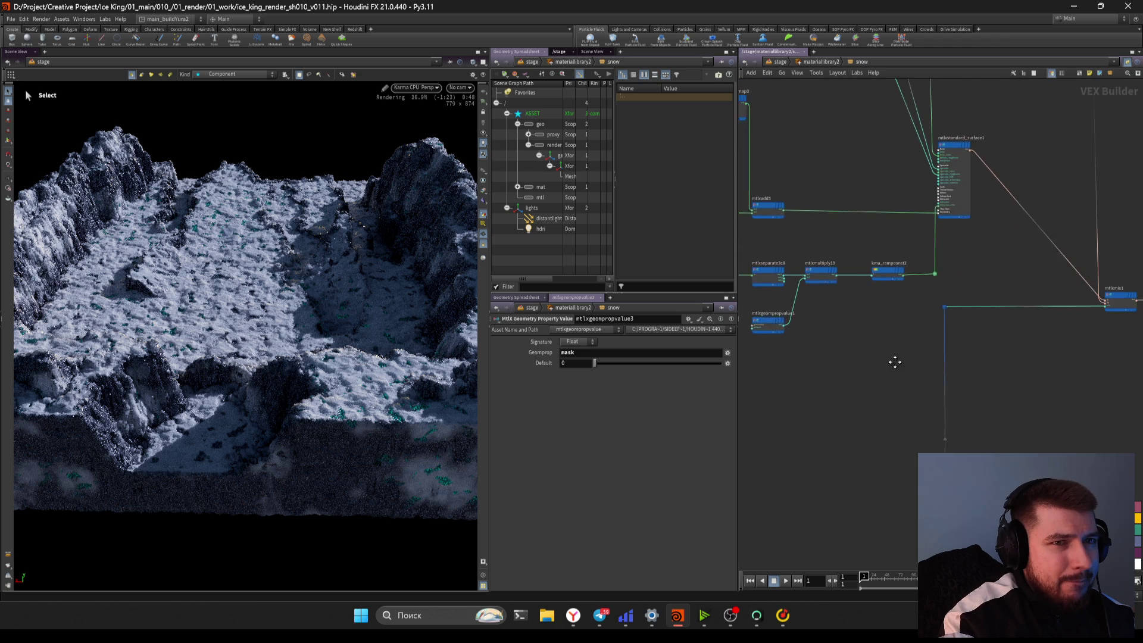
mouse_move(893, 357)
middle_down()
mouse_move(855, 375)
mouse_move(922, 396)
middle_up()
scroll(855, 375, down, 1)
scroll(911, 398, up, 2)
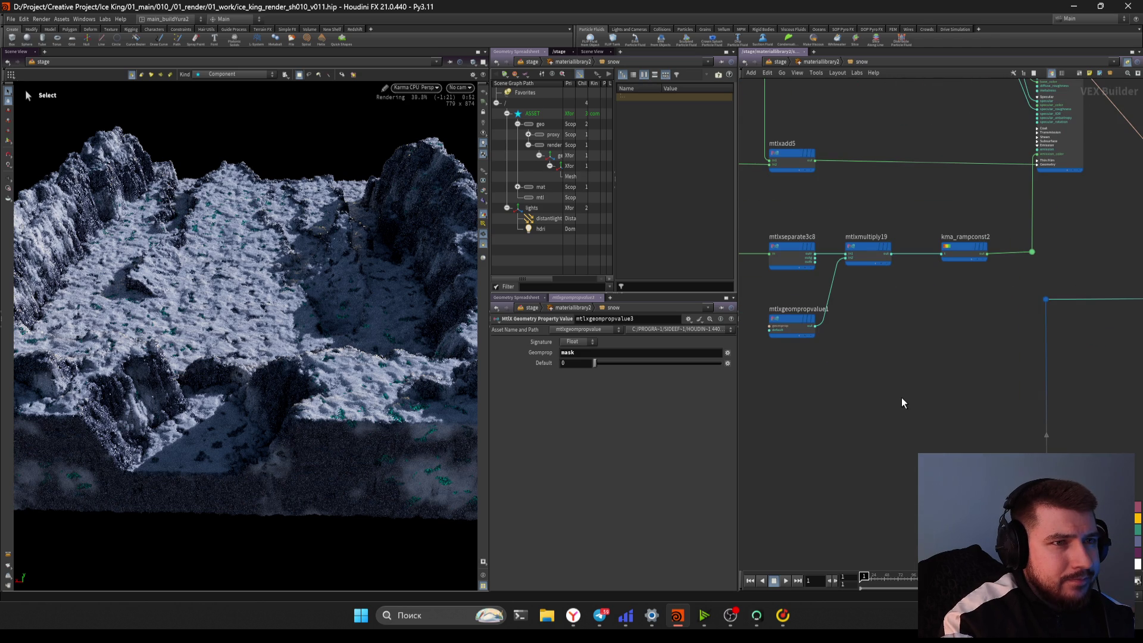
scroll(903, 403, down, 4)
mouse_move(900, 403)
middle_down()
mouse_move(968, 413)
mouse_move(918, 439)
mouse_move(978, 459)
middle_up()
scroll(911, 339, down, 3)
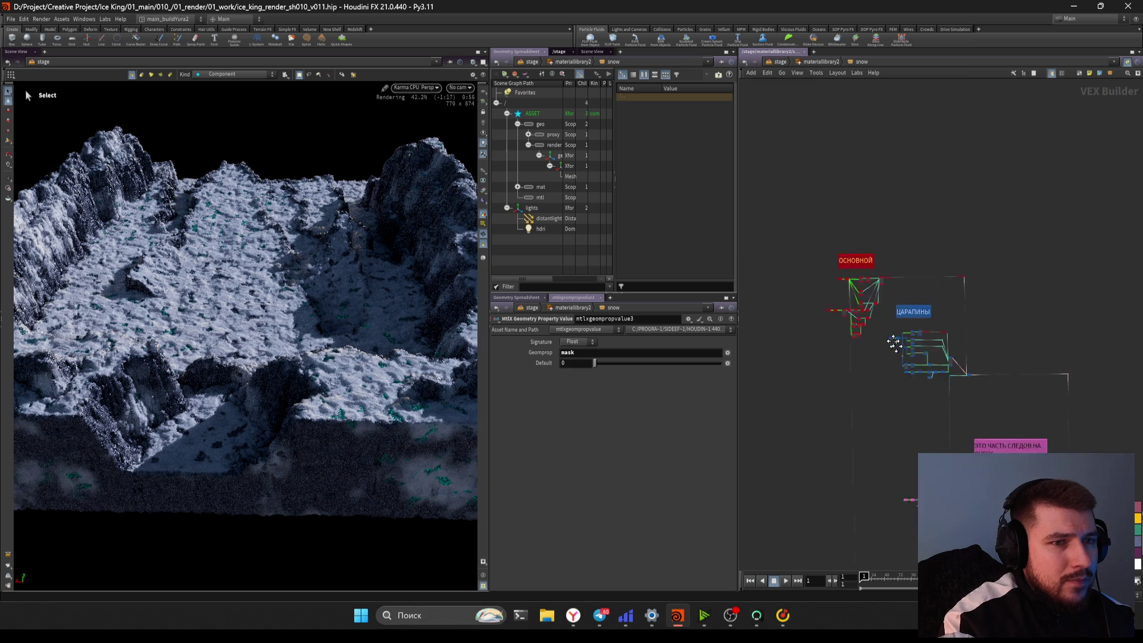
middle_drag(911, 339, 843, 327)
scroll(855, 352, up, 3)
scroll(942, 227, up, 3)
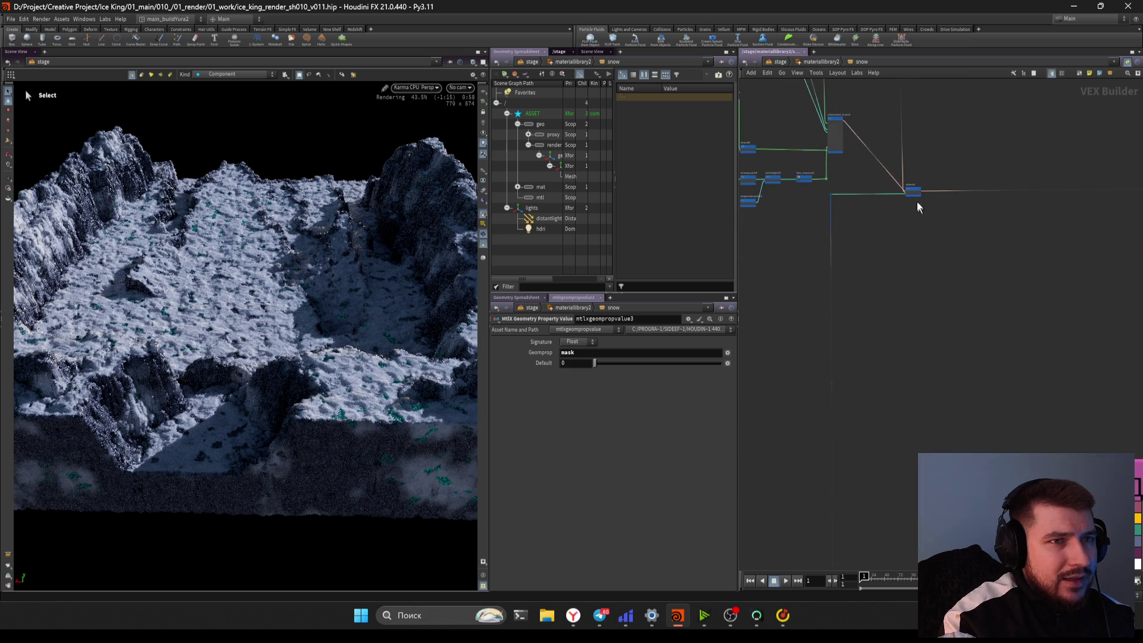
mouse_move(796, 238)
middle_down()
mouse_move(895, 238)
mouse_move(895, 291)
middle_up()
scroll(895, 292, up, 3)
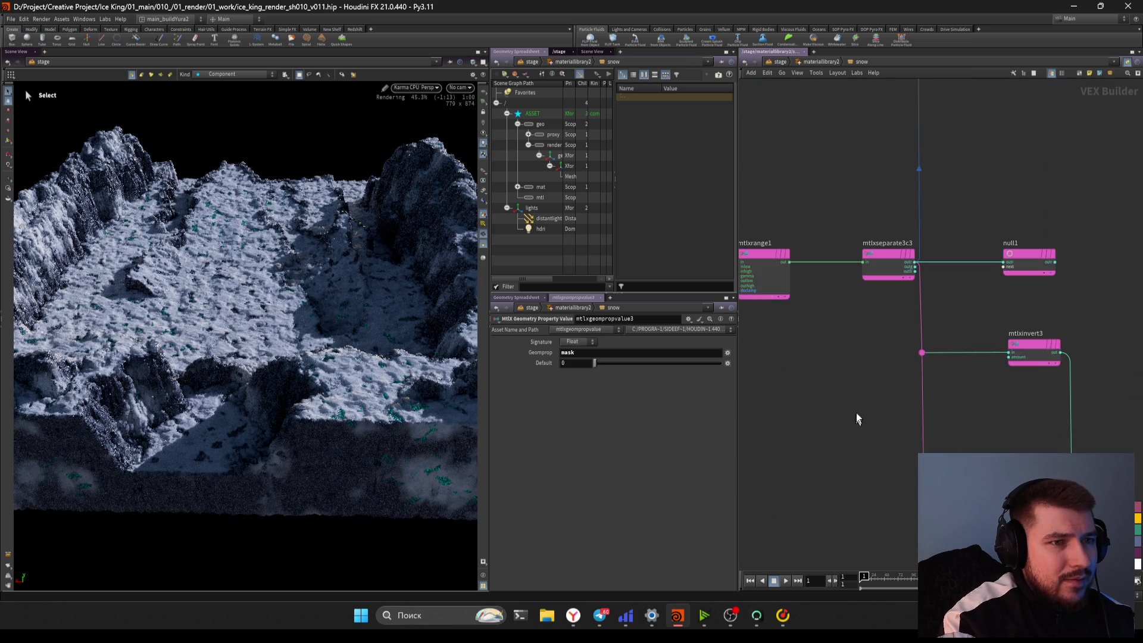
click(1036, 283)
key(Up)
key(Up)
key(Up)
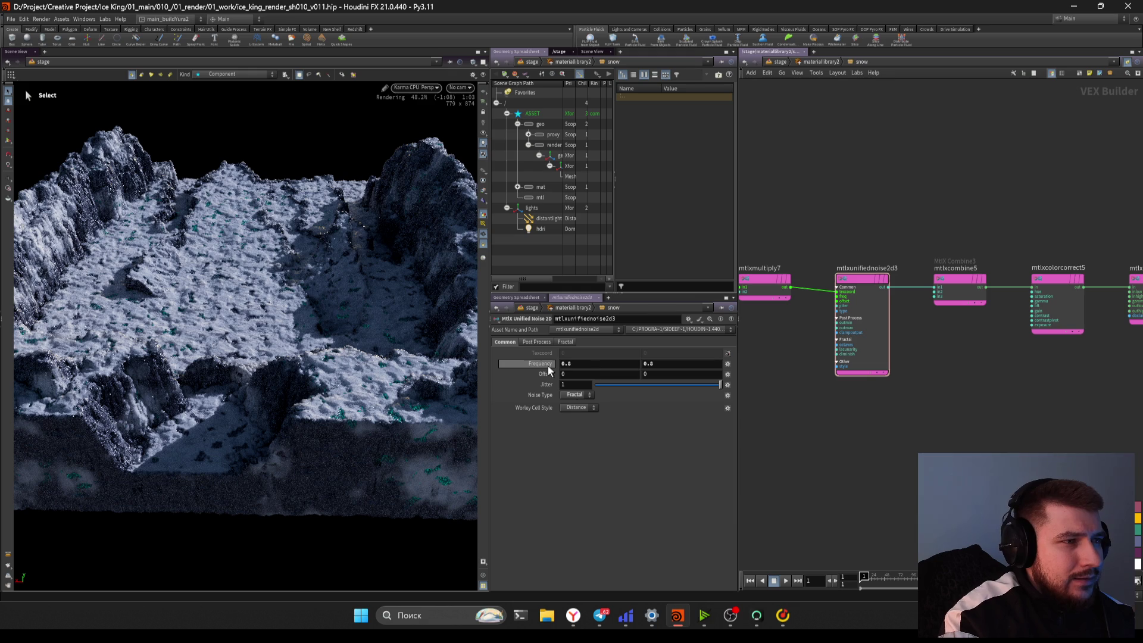
Lower mtlxunifiednoise2d3 Frequency to 0.4 and enter a new Input 2 value on mtlxmultiply7
middle_drag(545, 371, 504, 365)
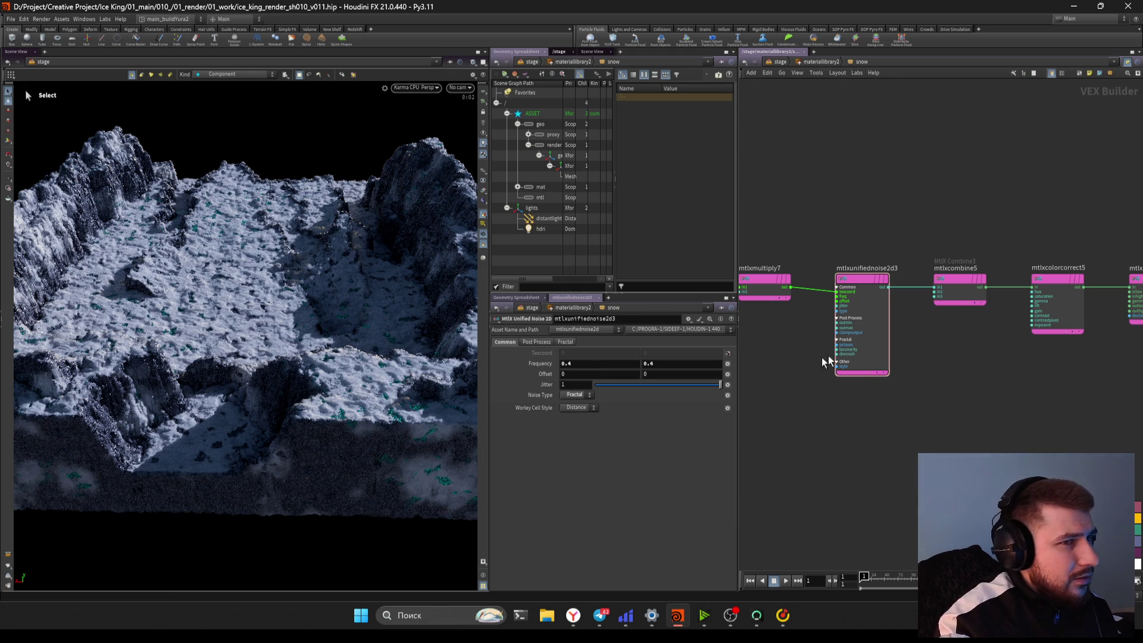
key(Up)
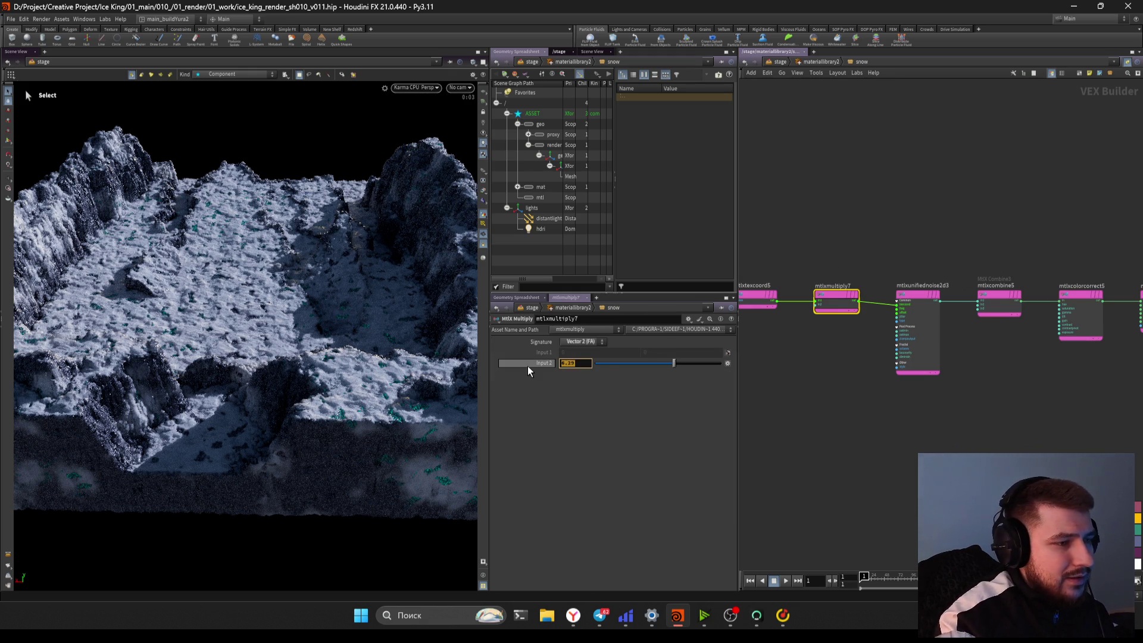
text(3)
key(Return)
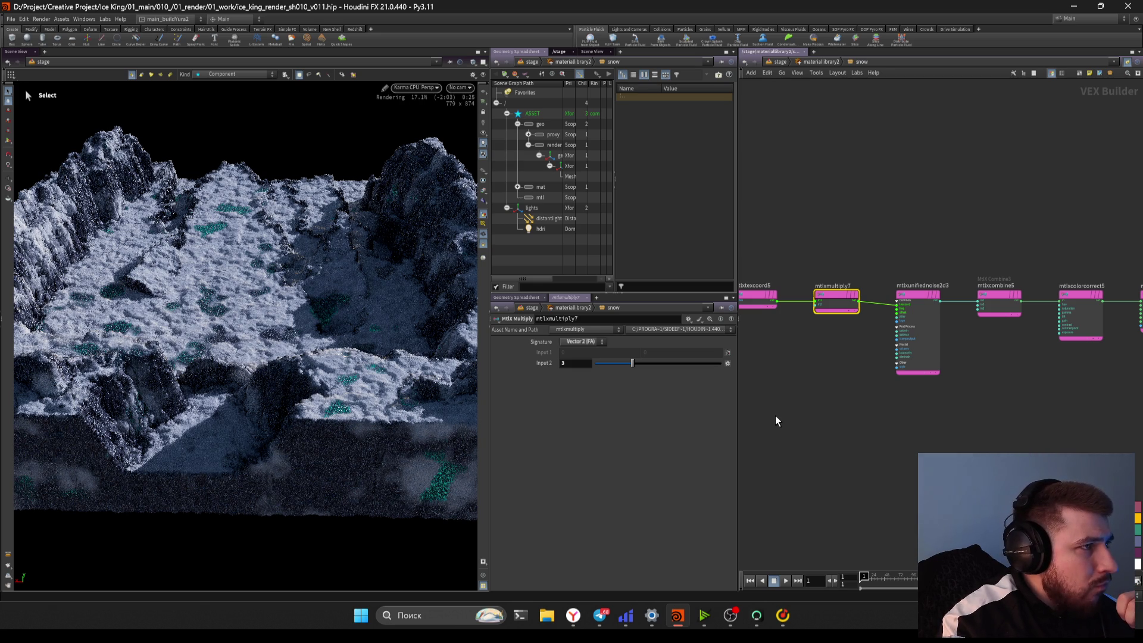
Briefly bring up the Pinterest reference page in the browser, then return to Houdini
scroll(775, 421, down, 6)
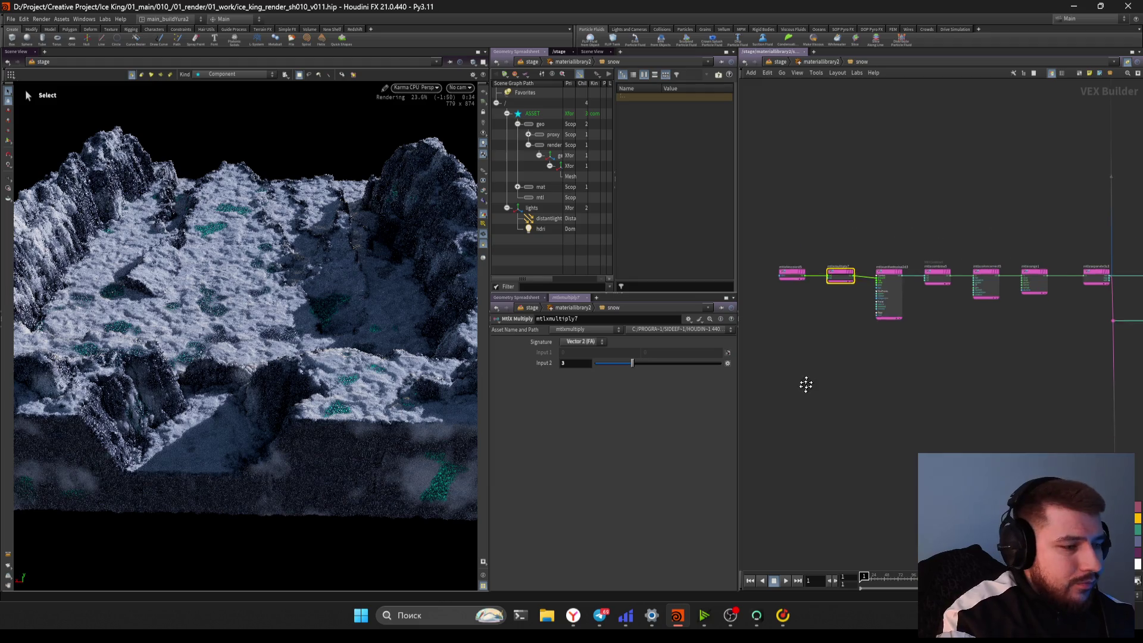
click(573, 622)
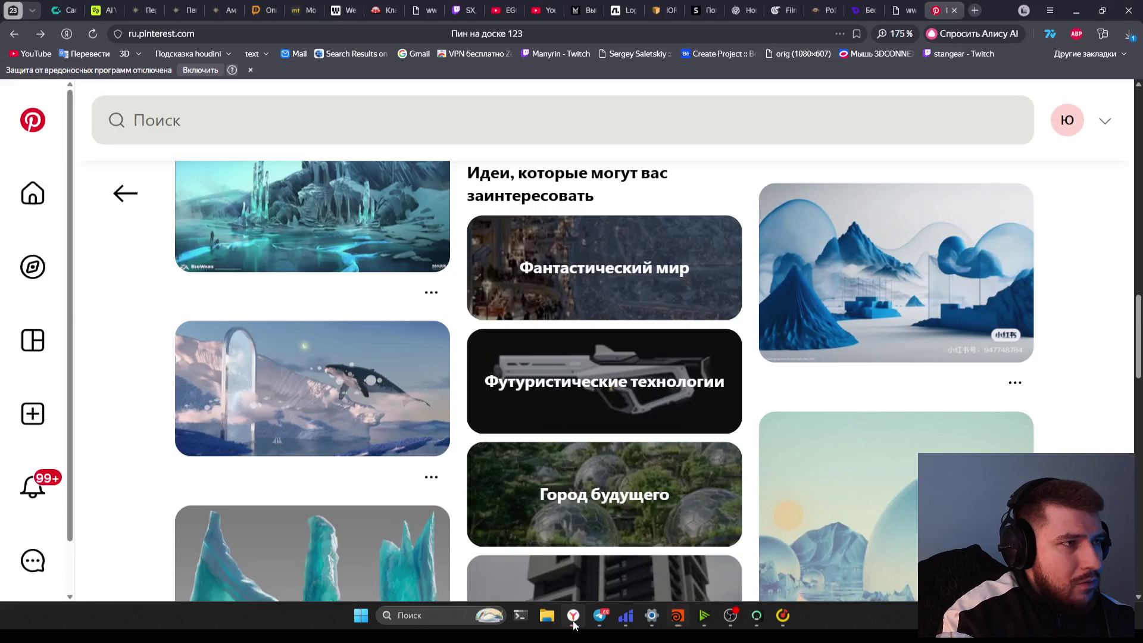
click(573, 622)
click(573, 622)
click(573, 622)
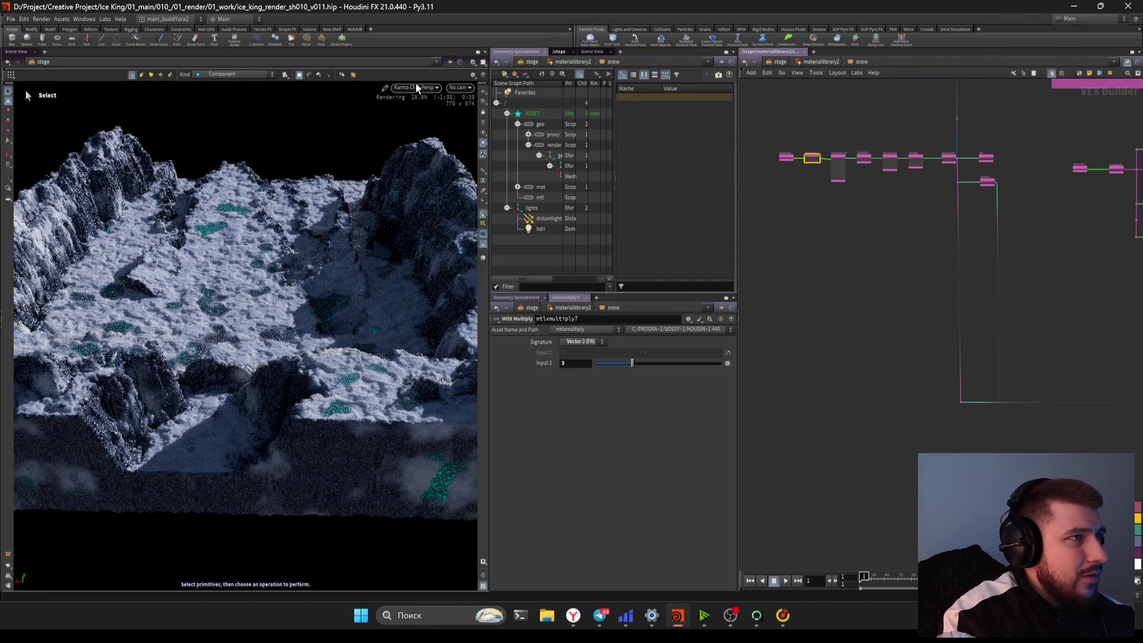
Switch the viewport to a fast GL preview and move in close over the terrain
click(414, 87)
click(249, 253)
key(Escape)
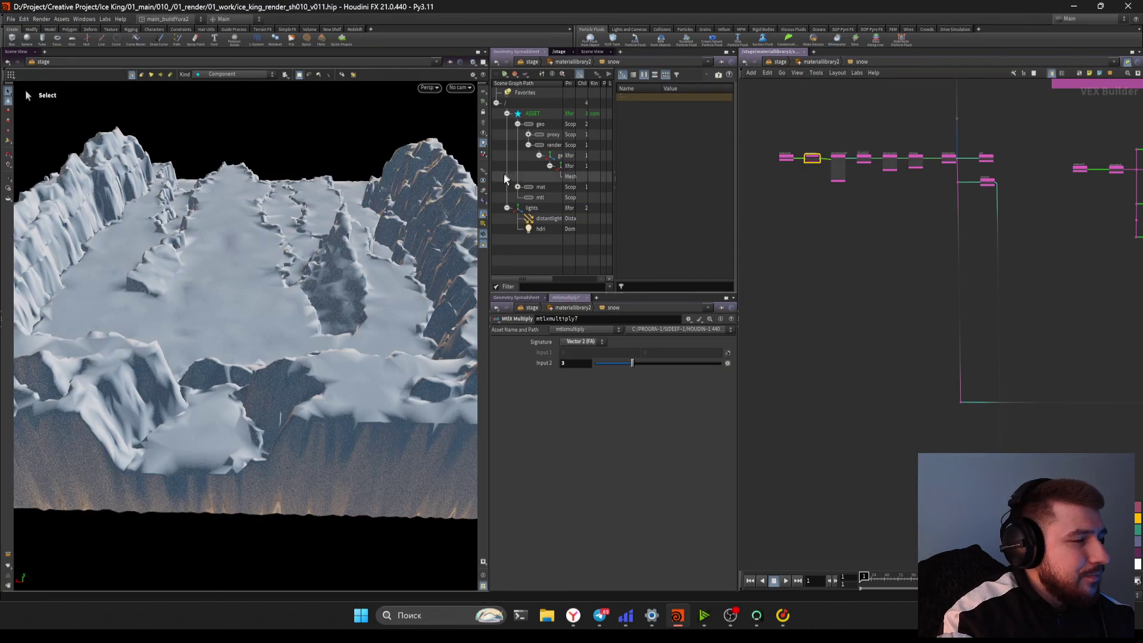
mouse_move(196, 264)
mouse_down()
mouse_move(443, 304)
mouse_move(370, 298)
mouse_move(377, 324)
mouse_move(402, 333)
mouse_move(395, 324)
mouse_move(387, 341)
mouse_move(391, 327)
mouse_move(350, 332)
mouse_move(314, 352)
mouse_up()
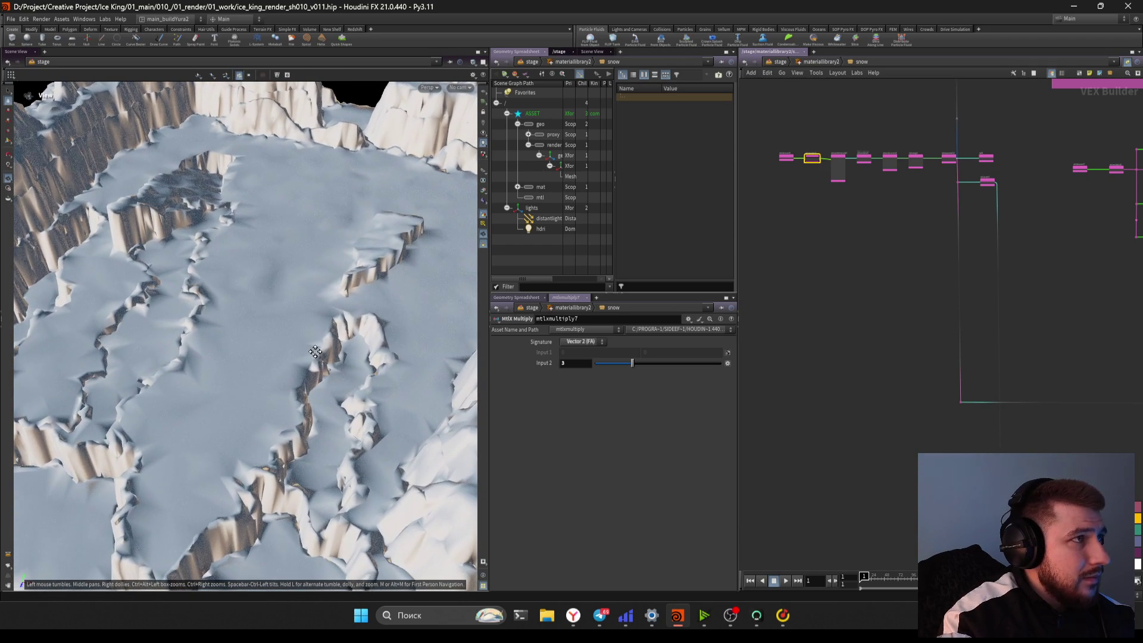
key(s)
Save the scene and render the viewport with Karma CPU
key(ctrl+s)
click(426, 88)
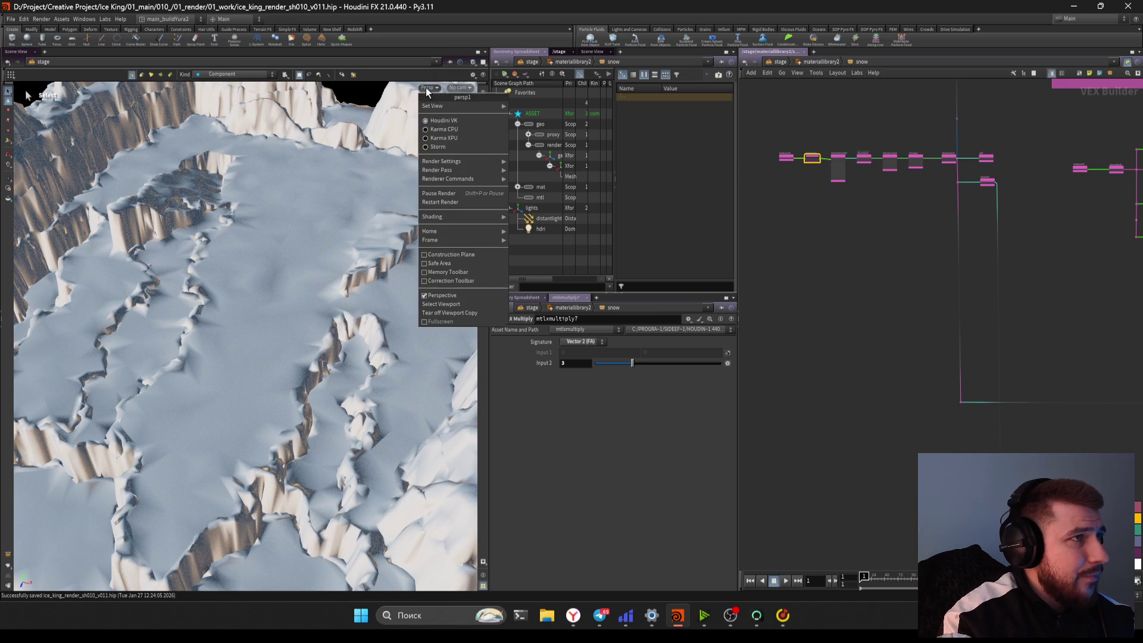
click(440, 130)
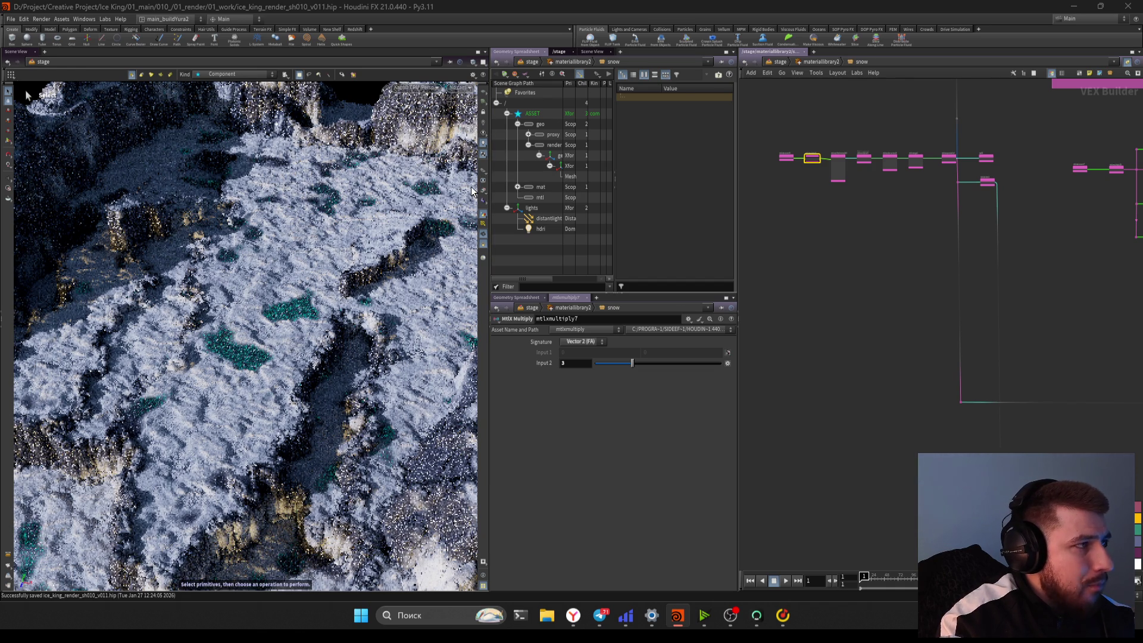
Try the Light viewport colour scheme in Display Options, then close the dialog
key(d)
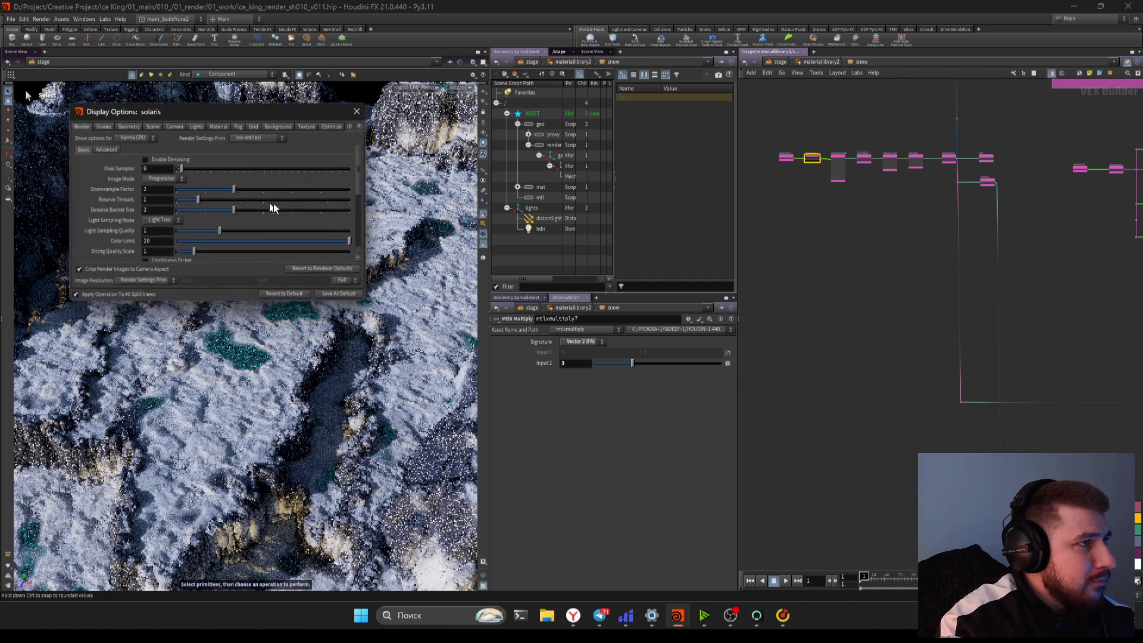
click(136, 138)
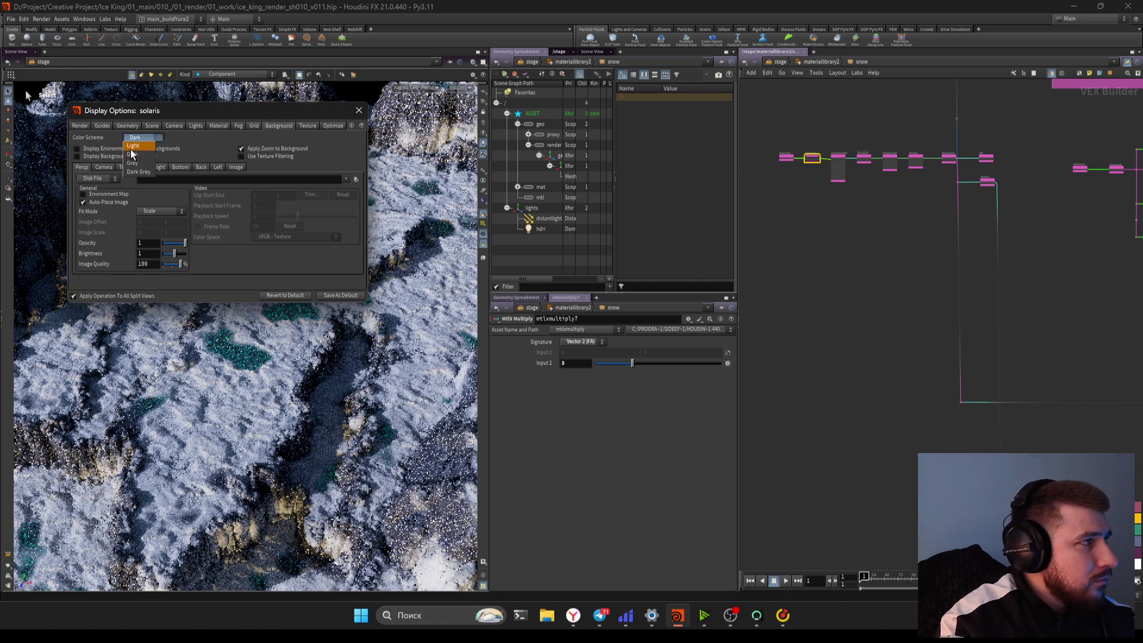
click(134, 145)
click(138, 139)
click(136, 145)
click(359, 110)
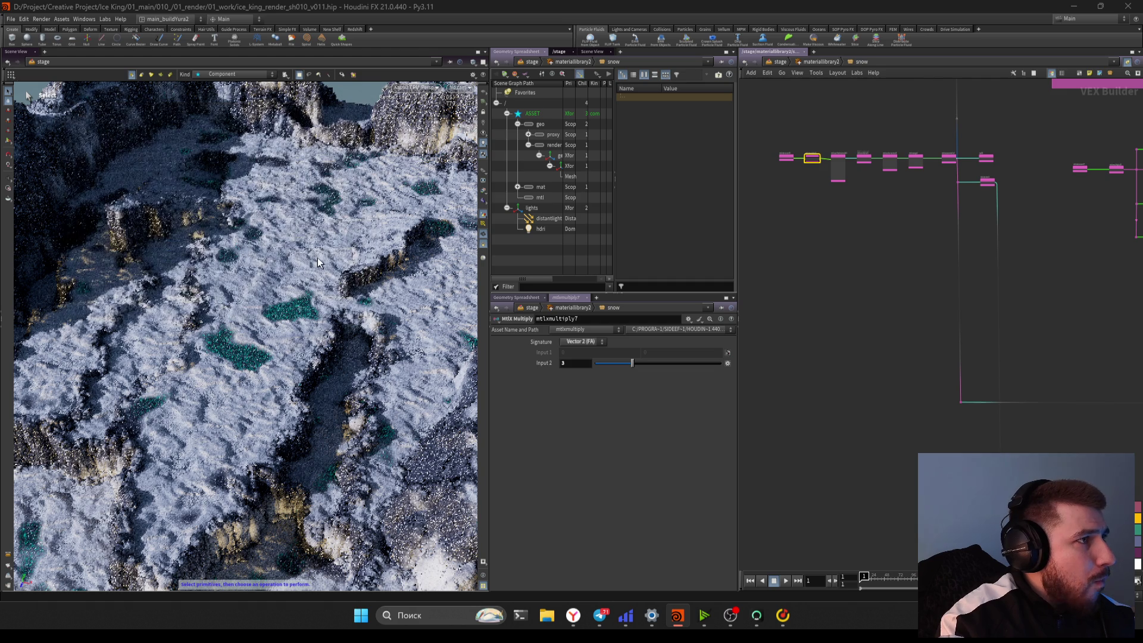
Set the viewport background colour scheme to Dark Grey, then switch to the Pinterest browser
key(d)
click(136, 139)
click(136, 163)
click(143, 138)
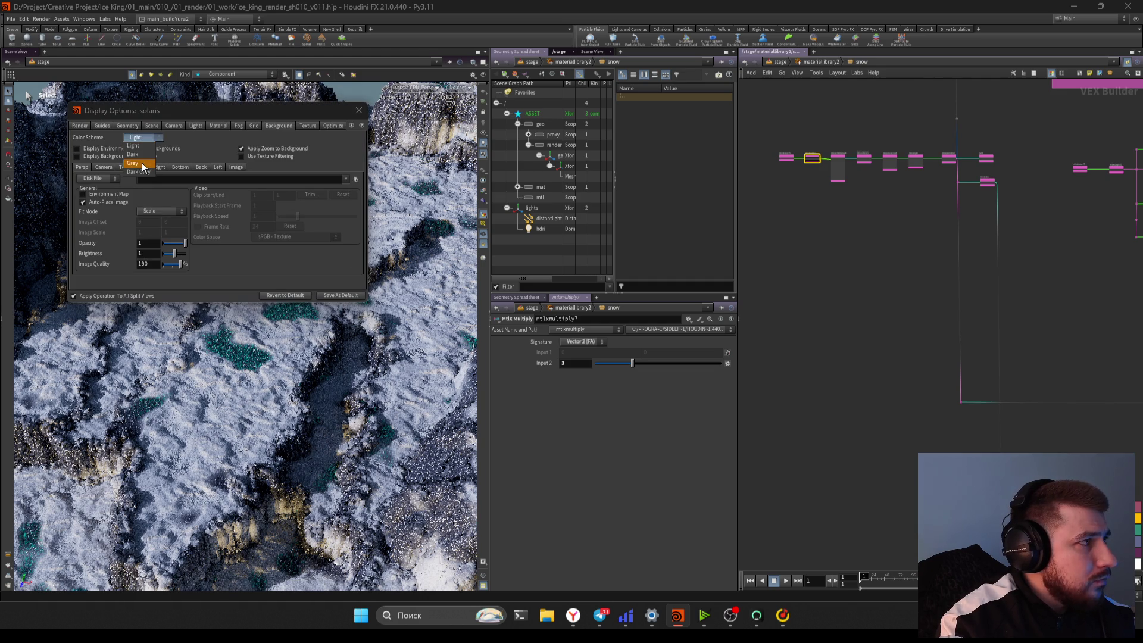
click(139, 172)
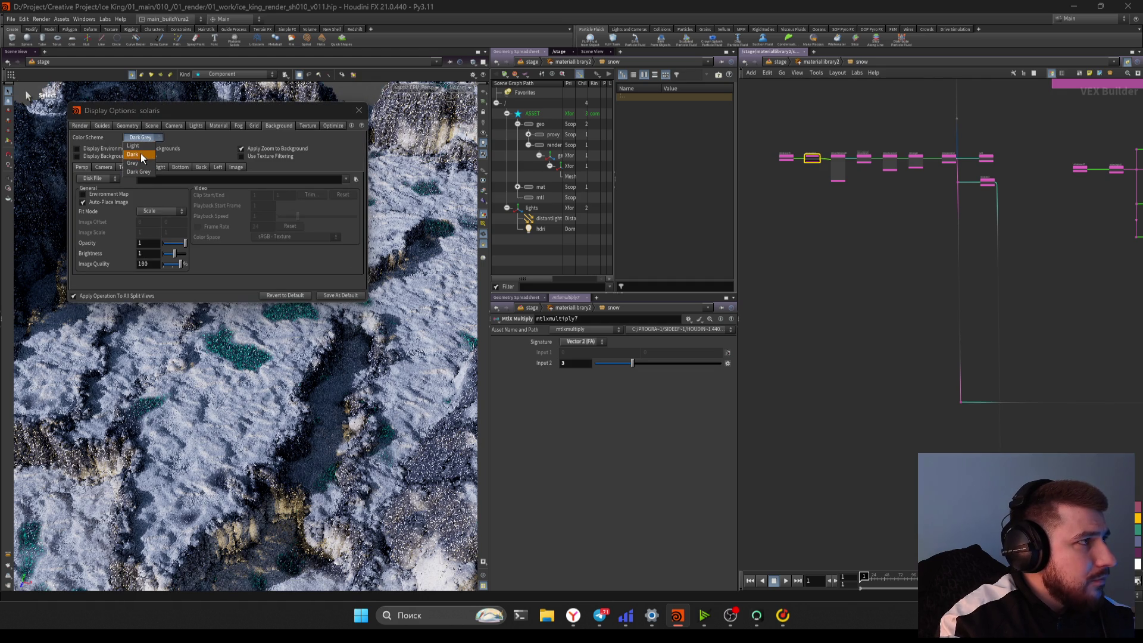
click(359, 110)
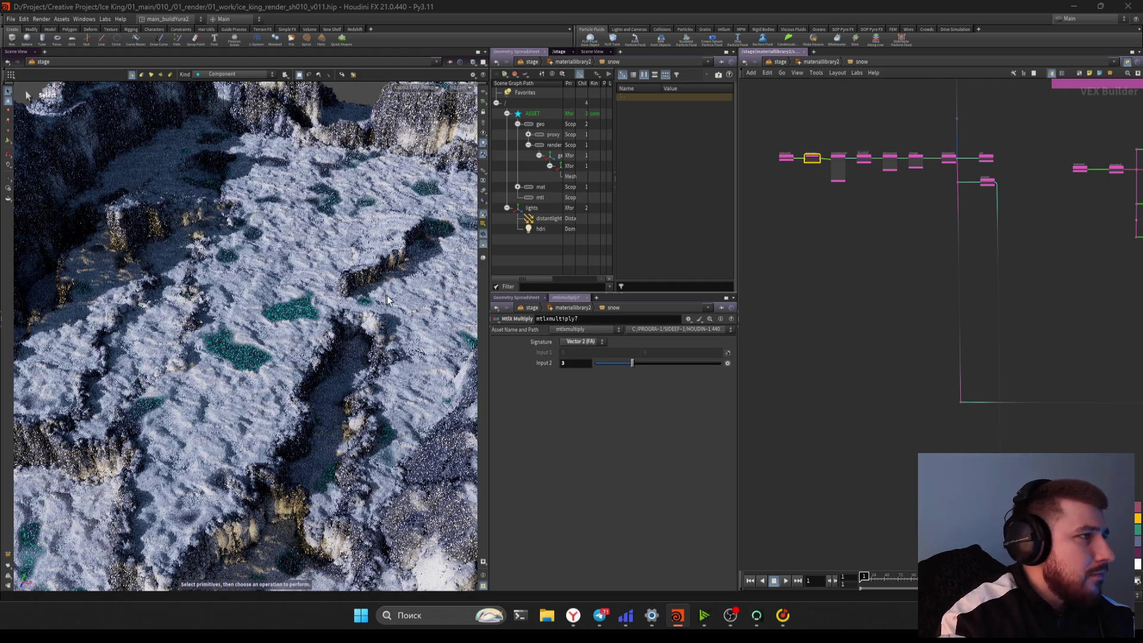
key(alt+Tab)
Scroll the ice references board and open the icy landscape pin
scroll(343, 355, down, 4)
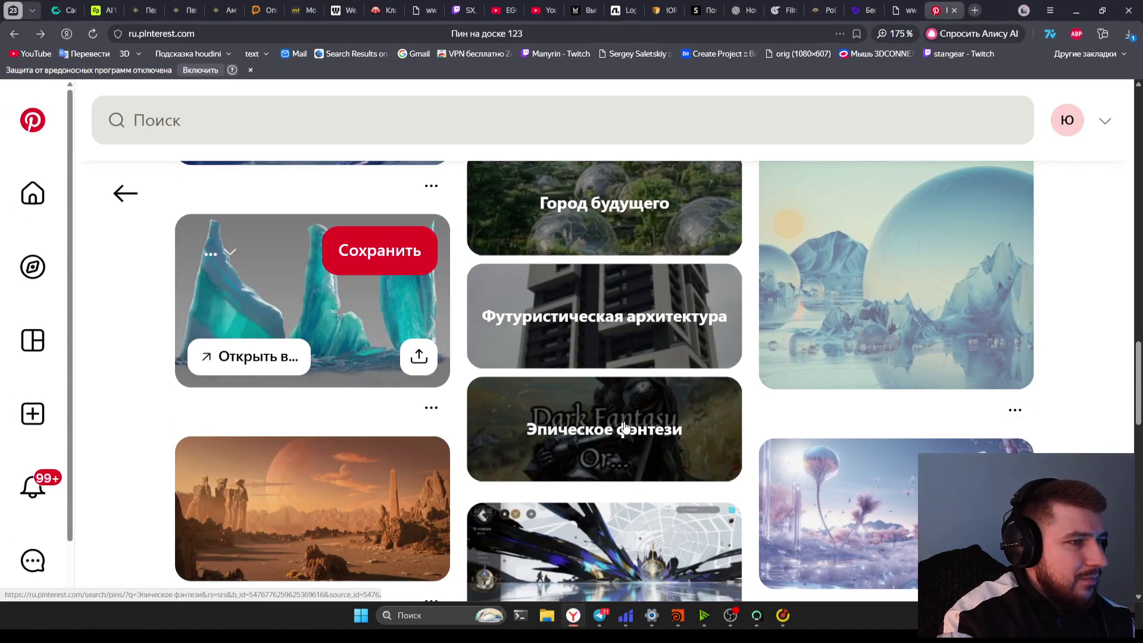
scroll(1072, 443, down, 2)
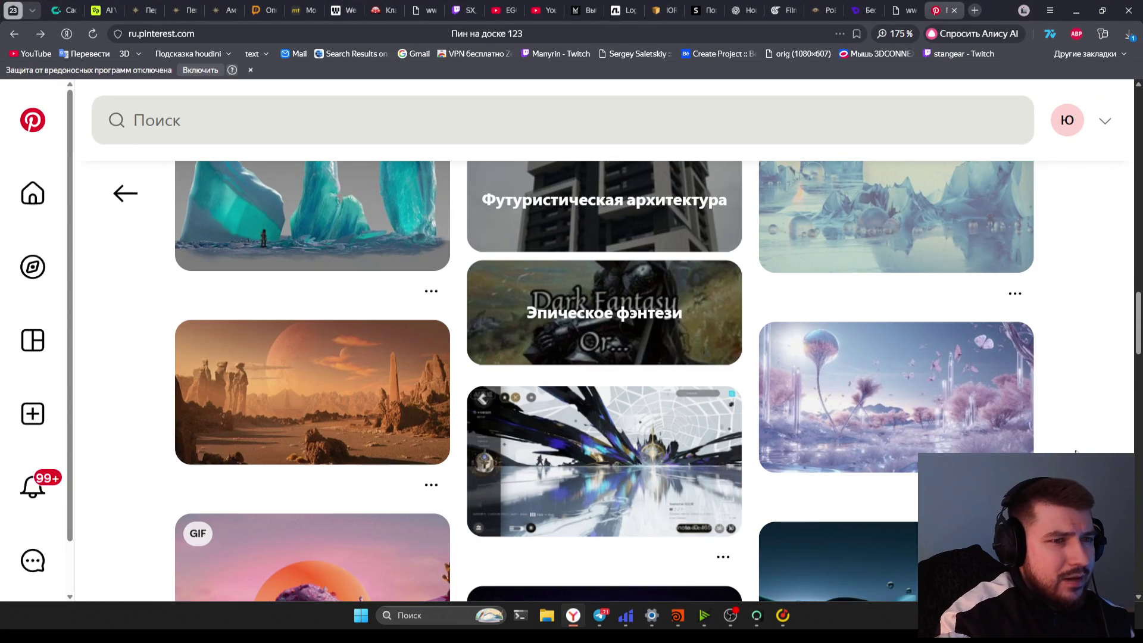
scroll(1078, 446, down, 2)
scroll(1079, 447, down, 5)
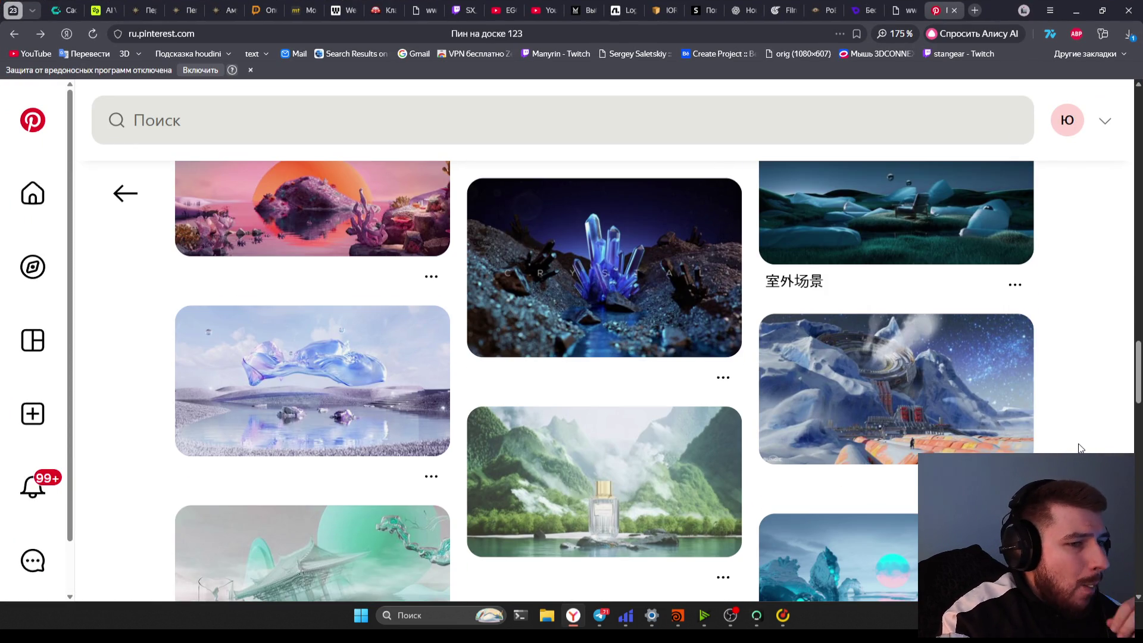
scroll(1077, 448, down, 2)
click(865, 477)
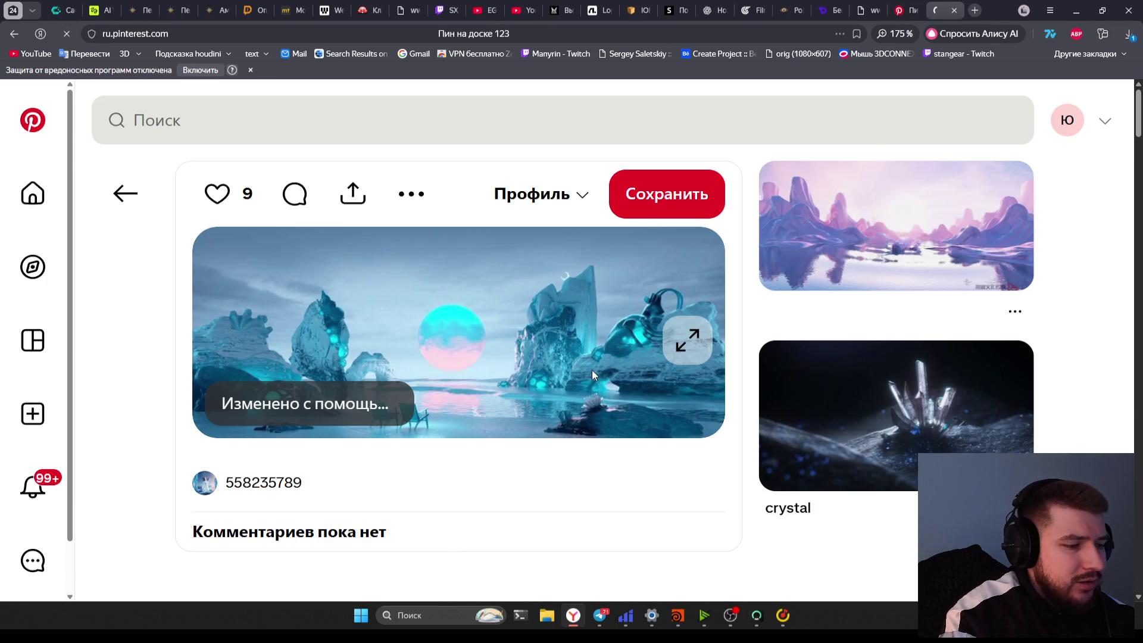
Open the blue ice sphere pin, then the Ice Bubbles pin
scroll(700, 362, down, 10)
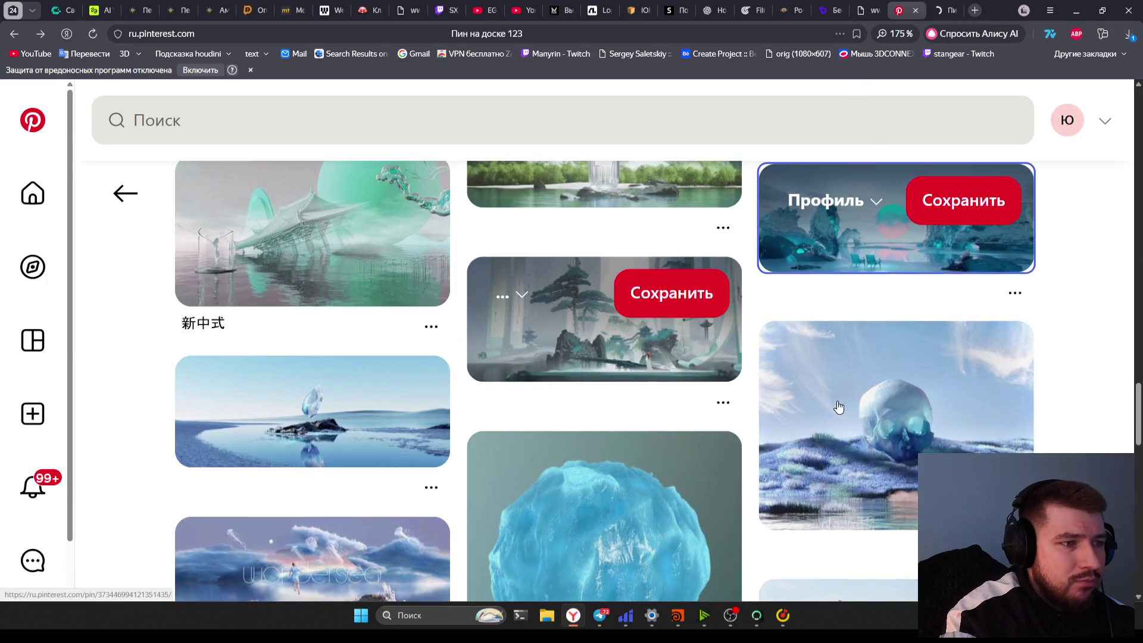
scroll(835, 403, down, 3)
click(604, 387)
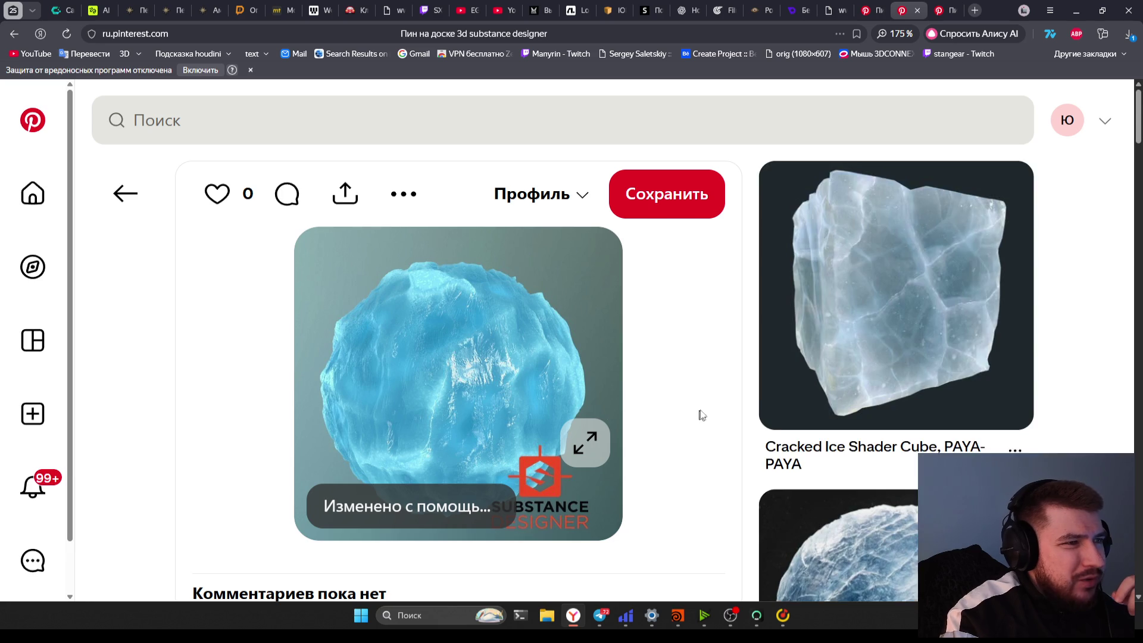
scroll(679, 421, down, 3)
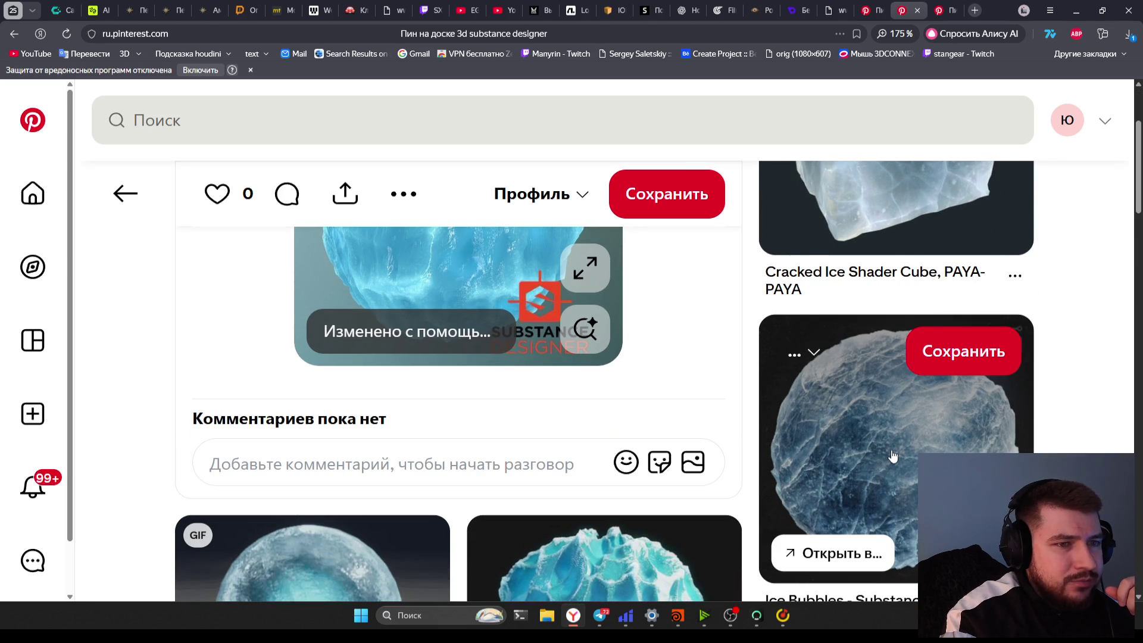
click(952, 444)
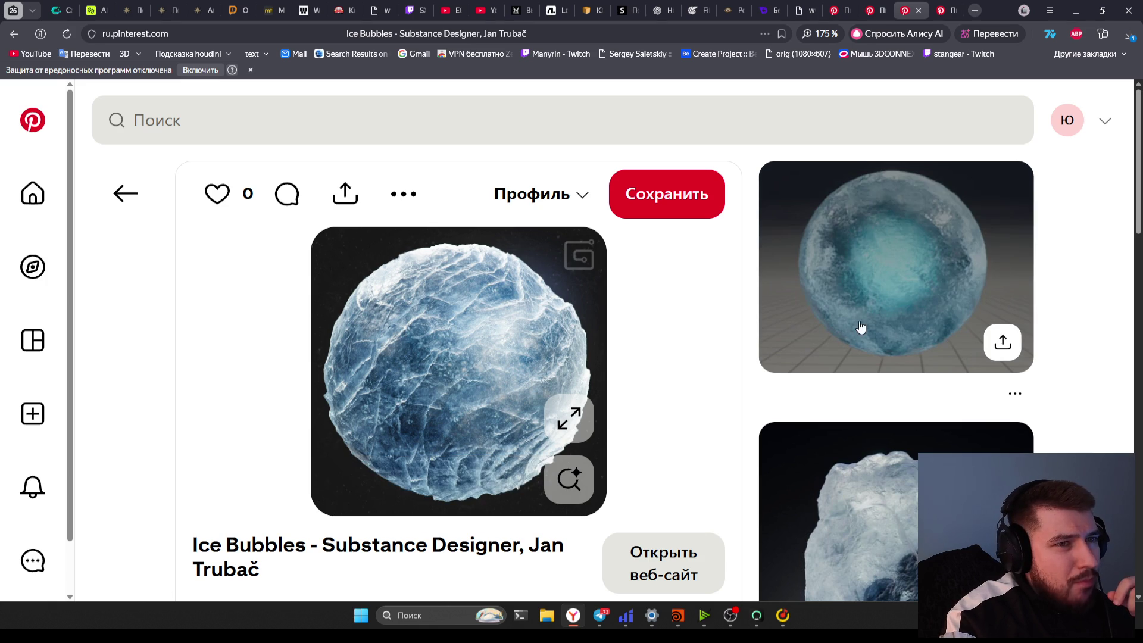
Scroll through more pins and open the dark rock pin with blue crystals in a new tab
scroll(866, 333, down, 1)
scroll(866, 333, down, 2)
scroll(1097, 396, up, 1)
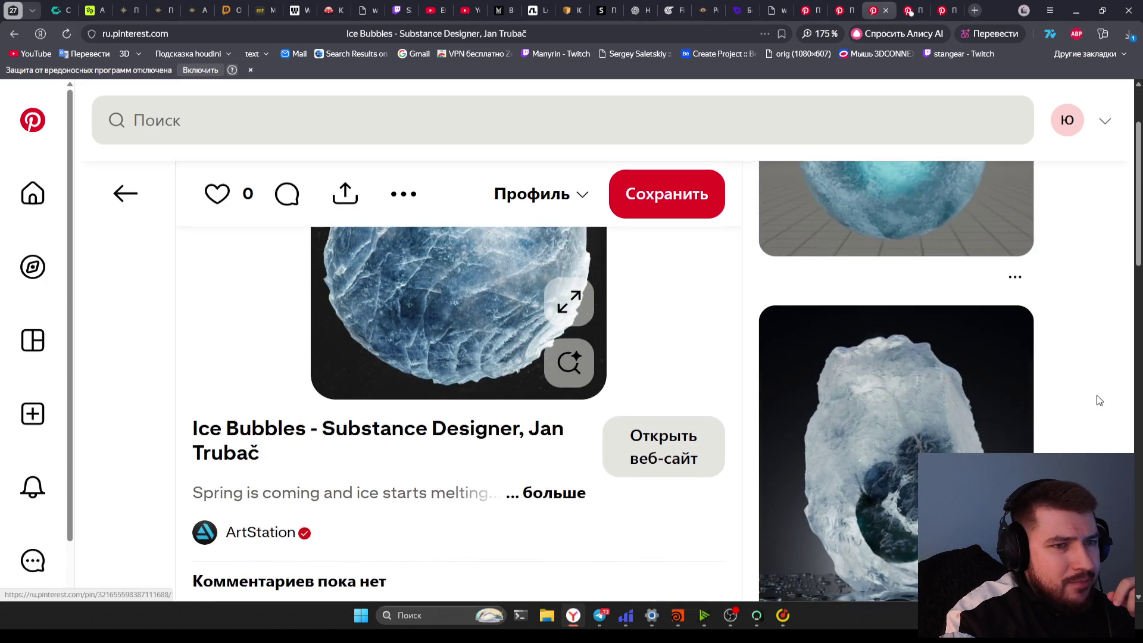
scroll(1098, 396, down, 1)
scroll(1099, 400, down, 3)
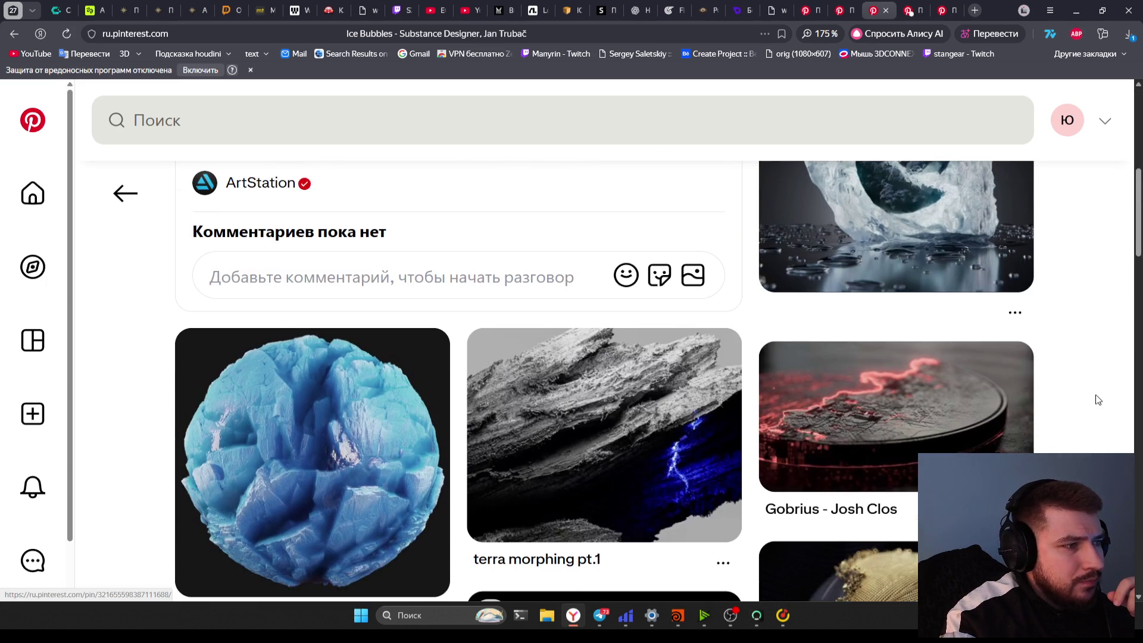
scroll(1098, 399, down, 1)
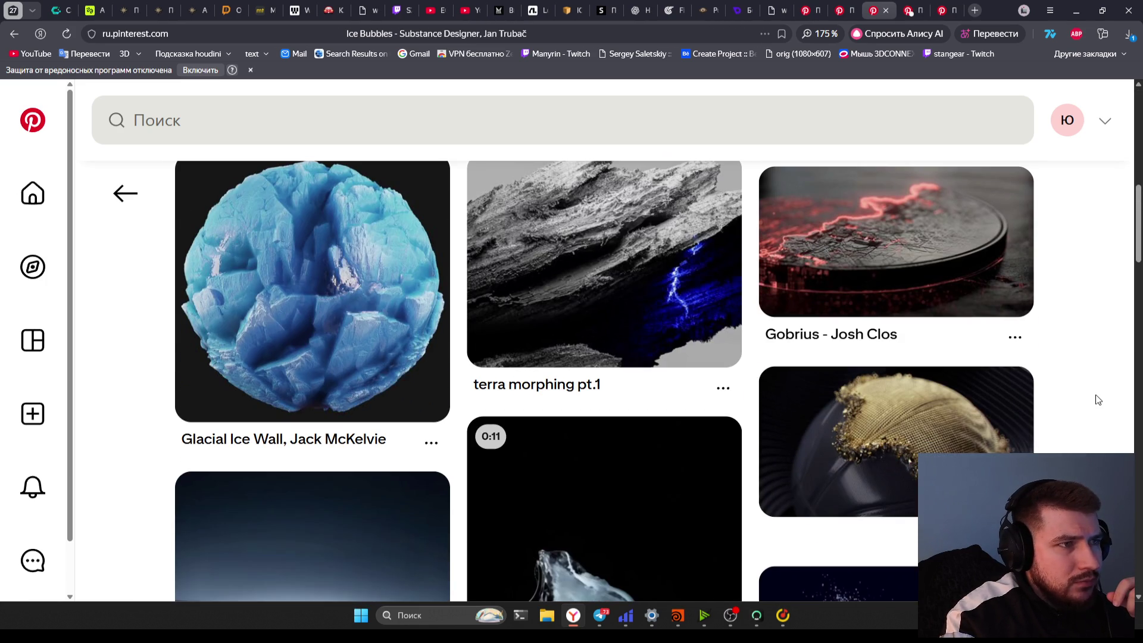
scroll(1097, 399, up, 7)
scroll(881, 119, down, 10)
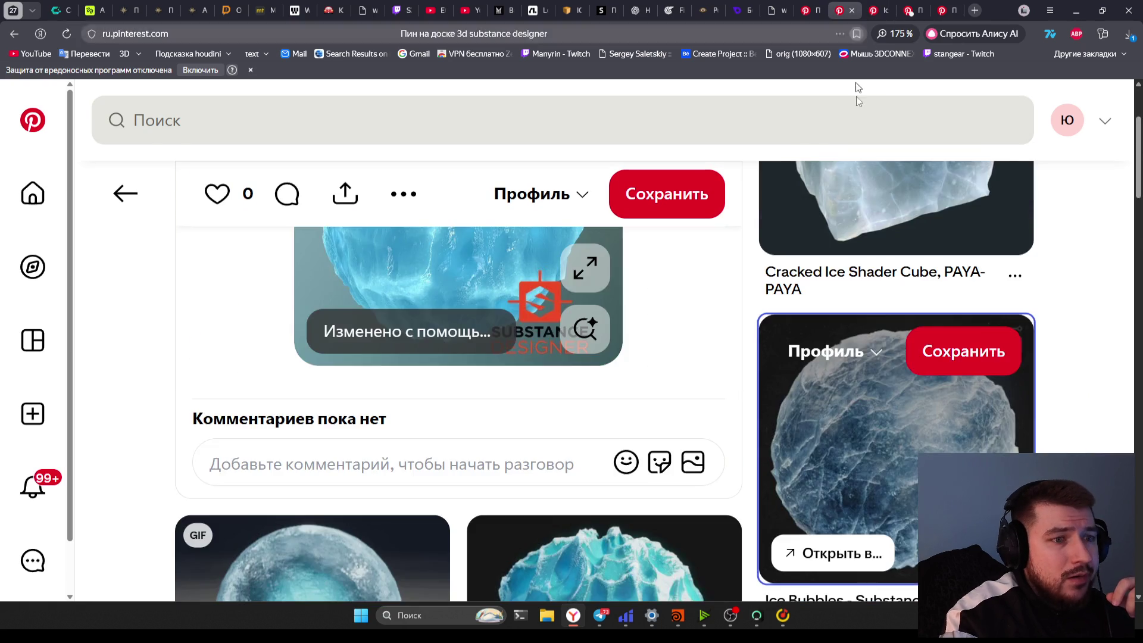
scroll(829, 455, down, 7)
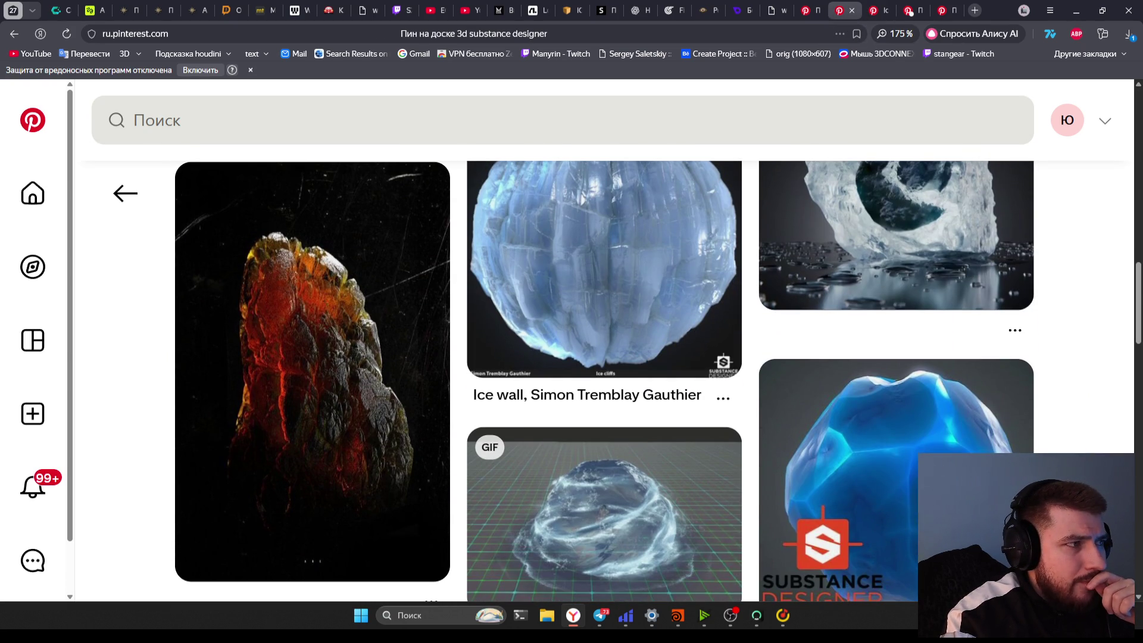
scroll(325, 332, down, 2)
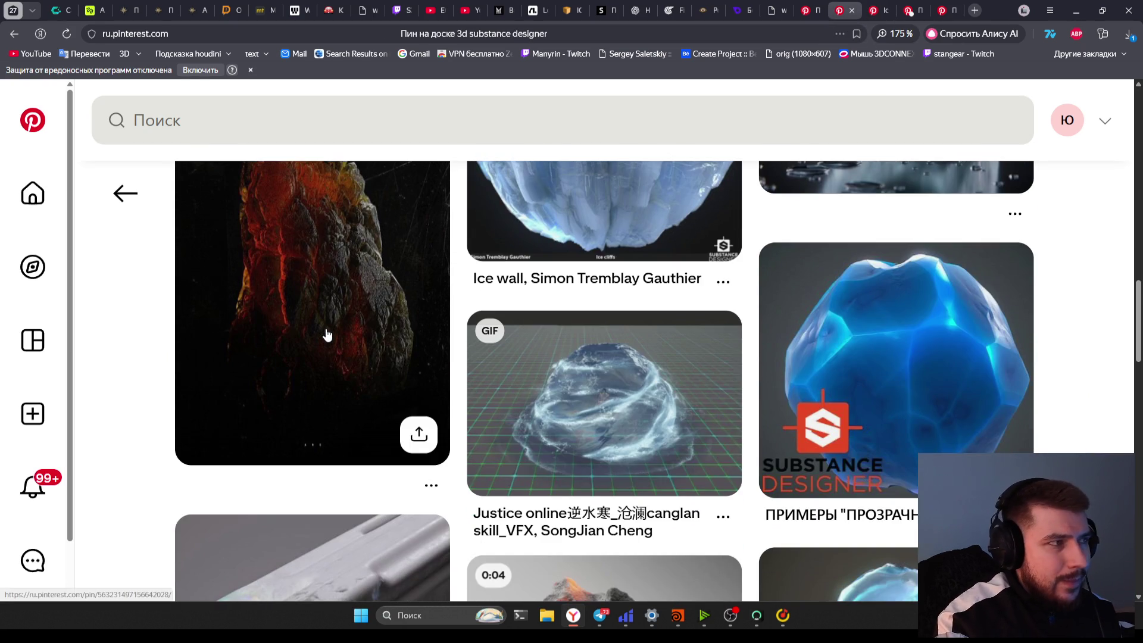
scroll(326, 331, up, 5)
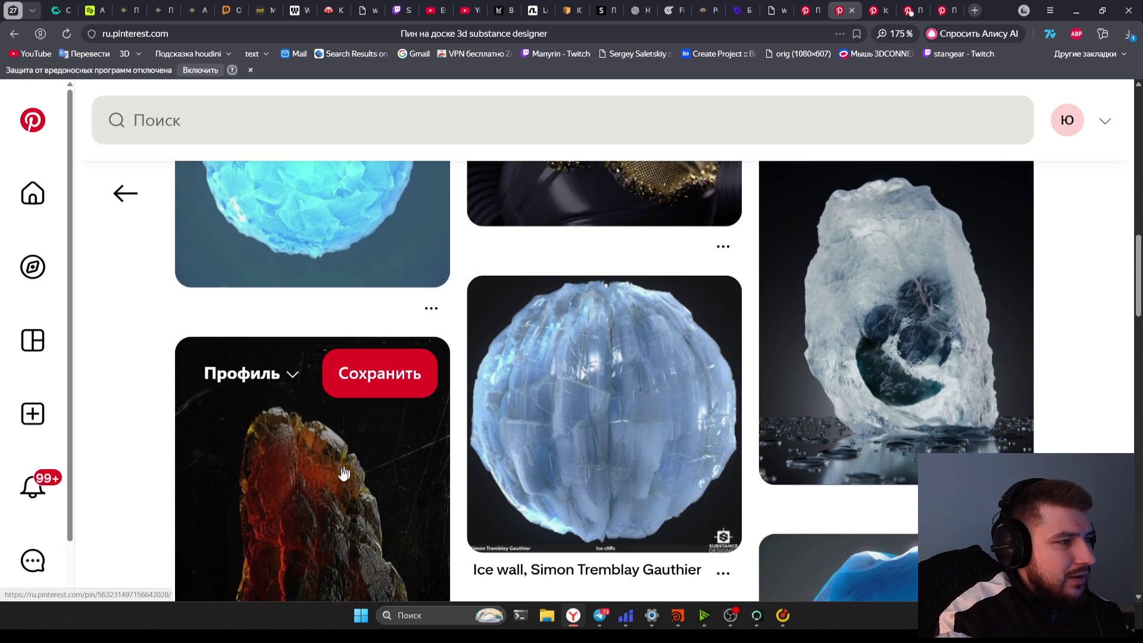
scroll(344, 473, down, 1)
scroll(326, 492, up, 2)
scroll(331, 536, down, 3)
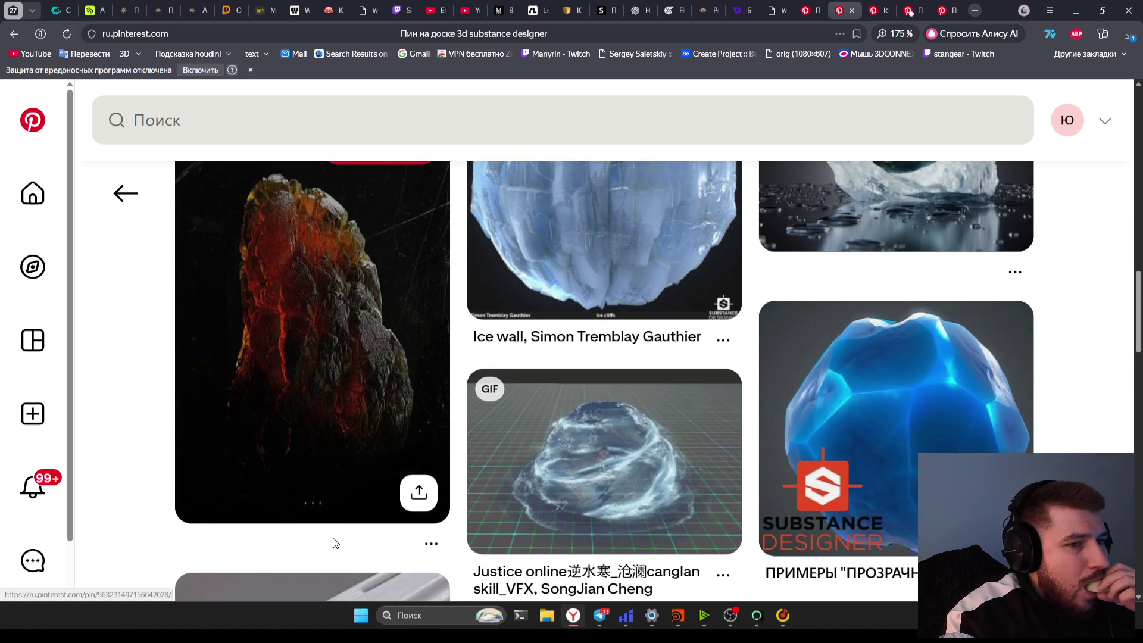
scroll(358, 531, down, 6)
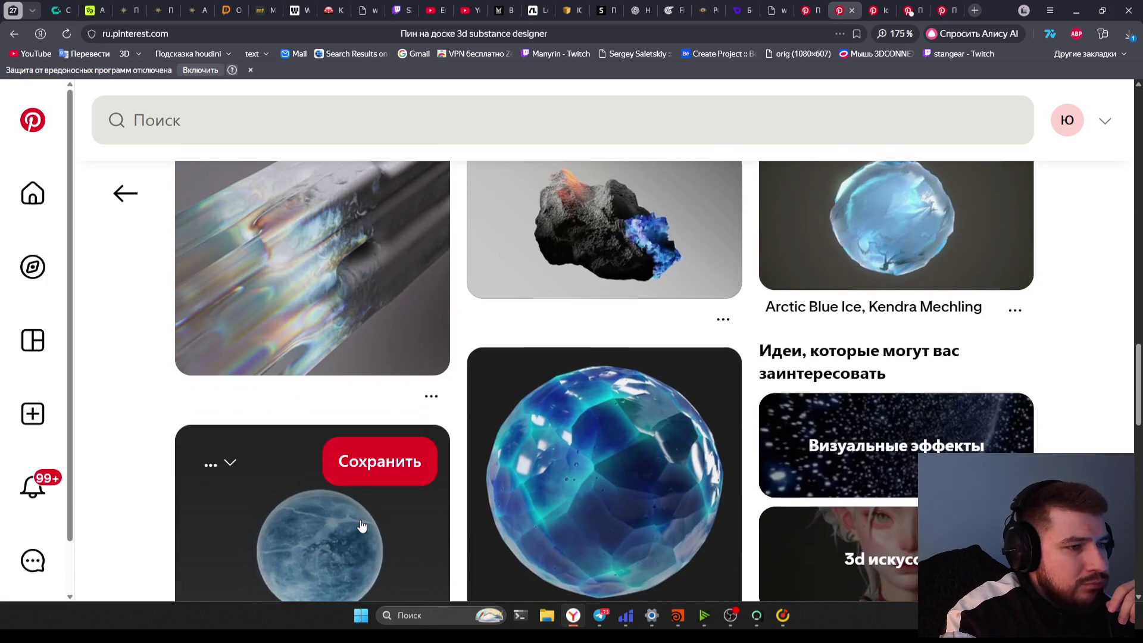
scroll(361, 525, up, 1)
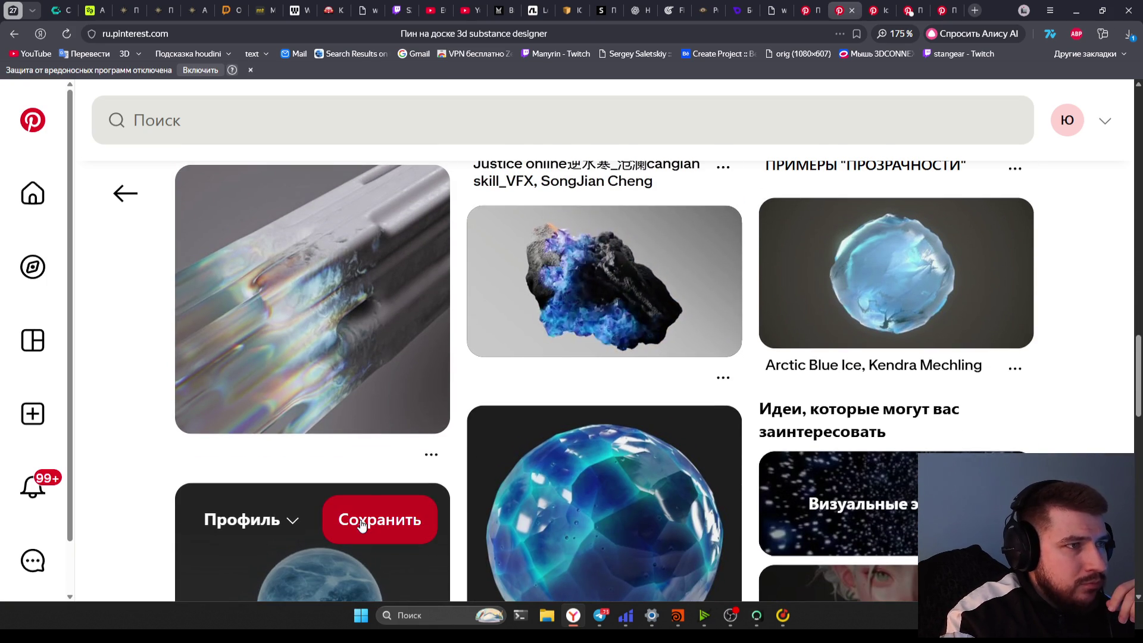
middle_click(604, 280)
Go to the new rock pin tab and replay the crystal growth video five times
click(914, 9)
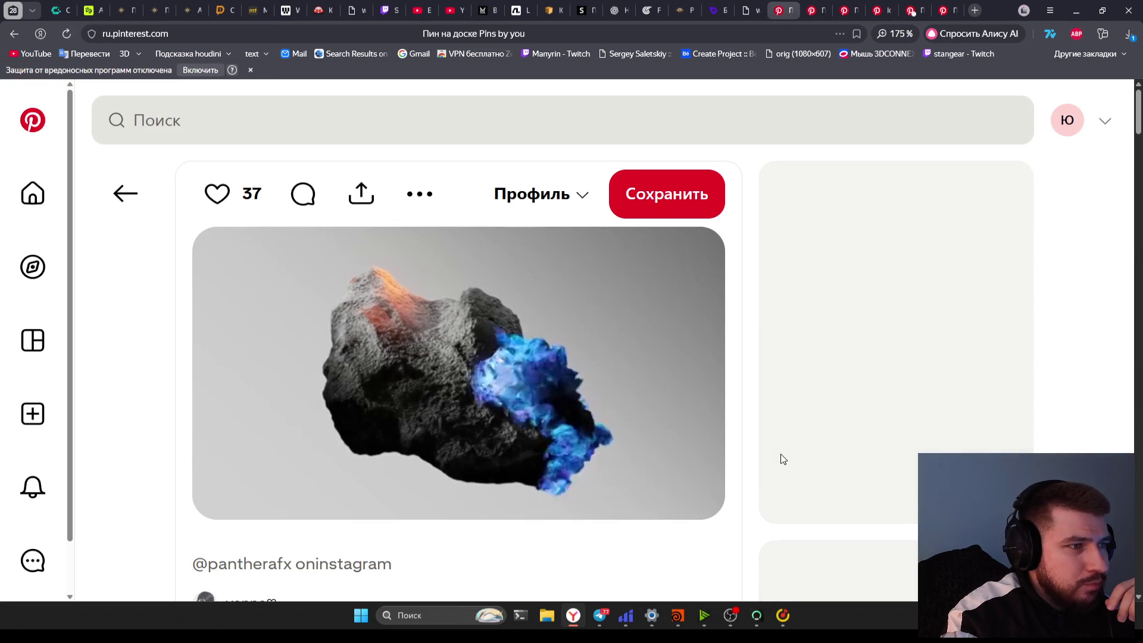
mouse_move(630, 431)
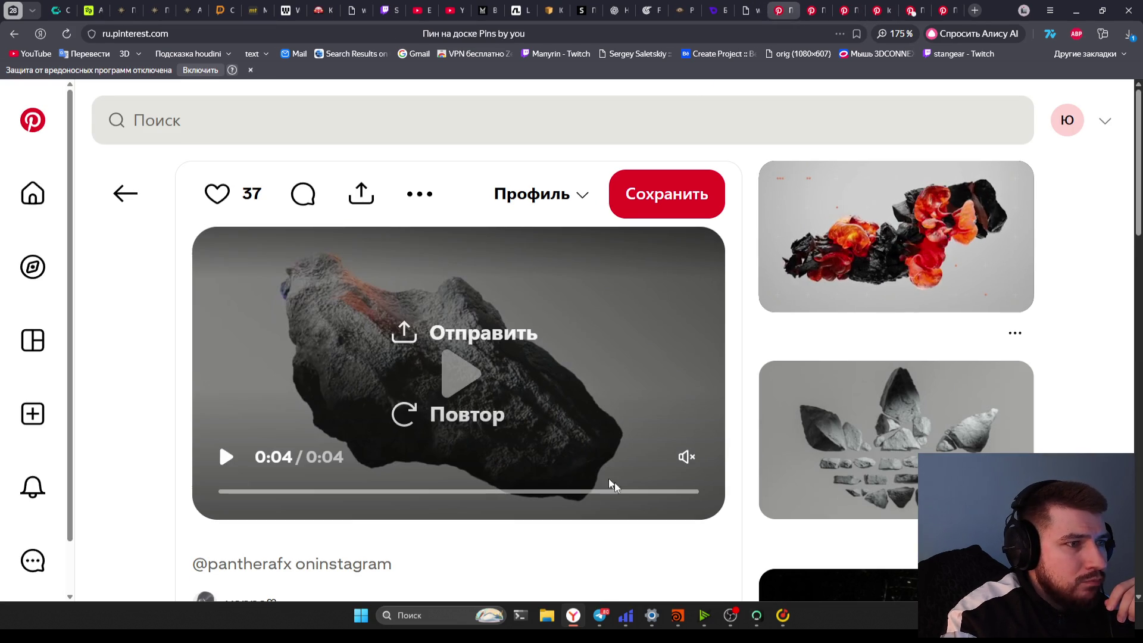
click(443, 413)
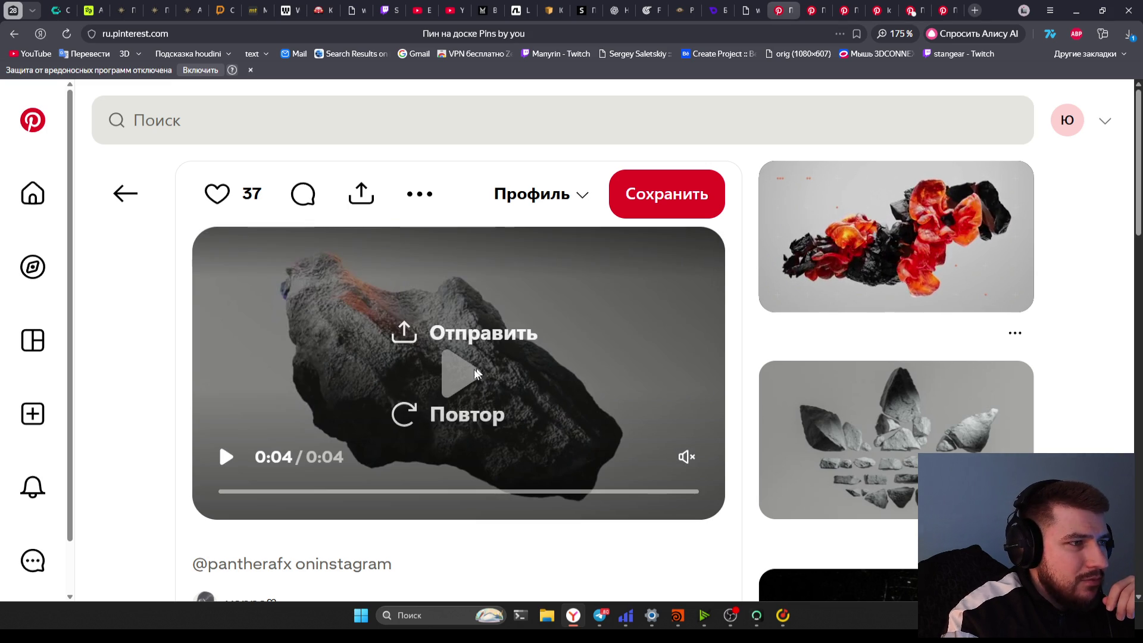
click(404, 415)
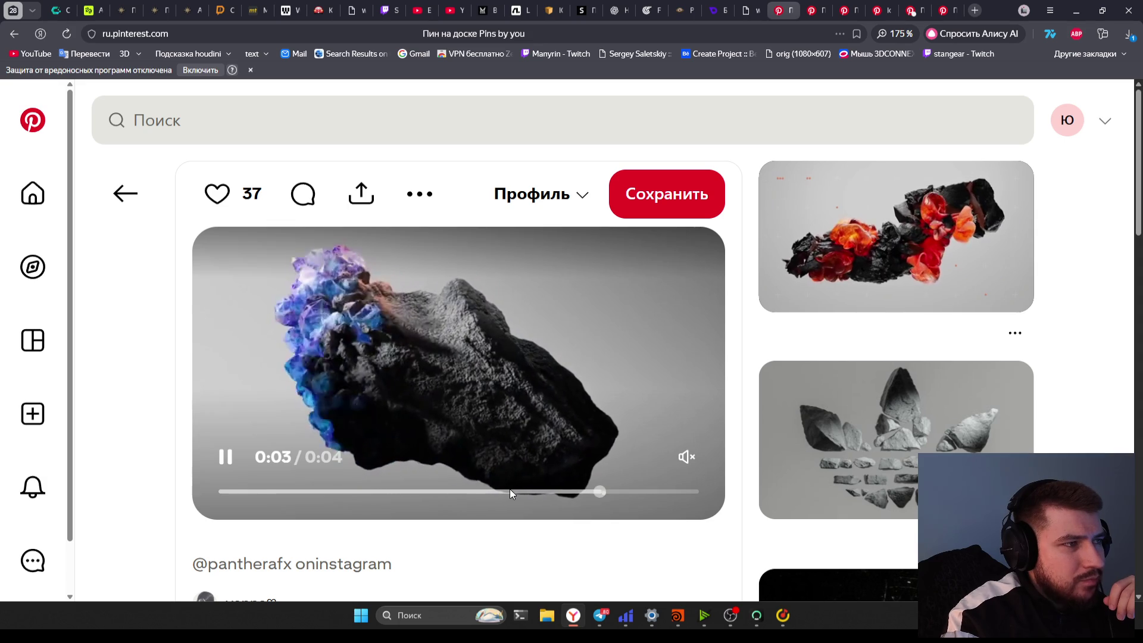
click(413, 425)
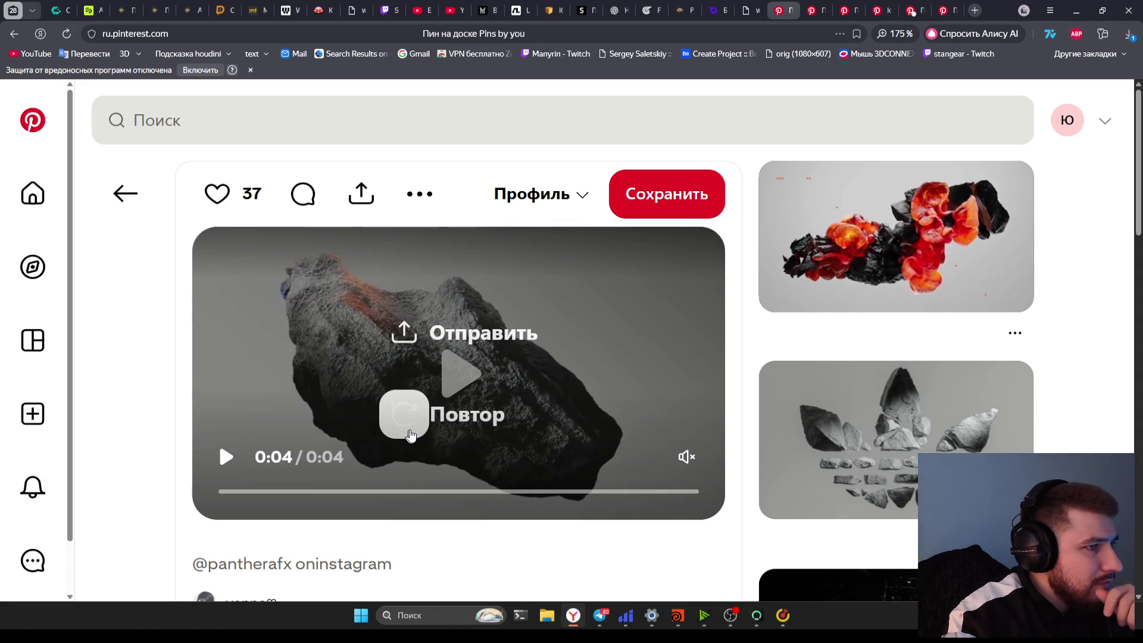
click(410, 432)
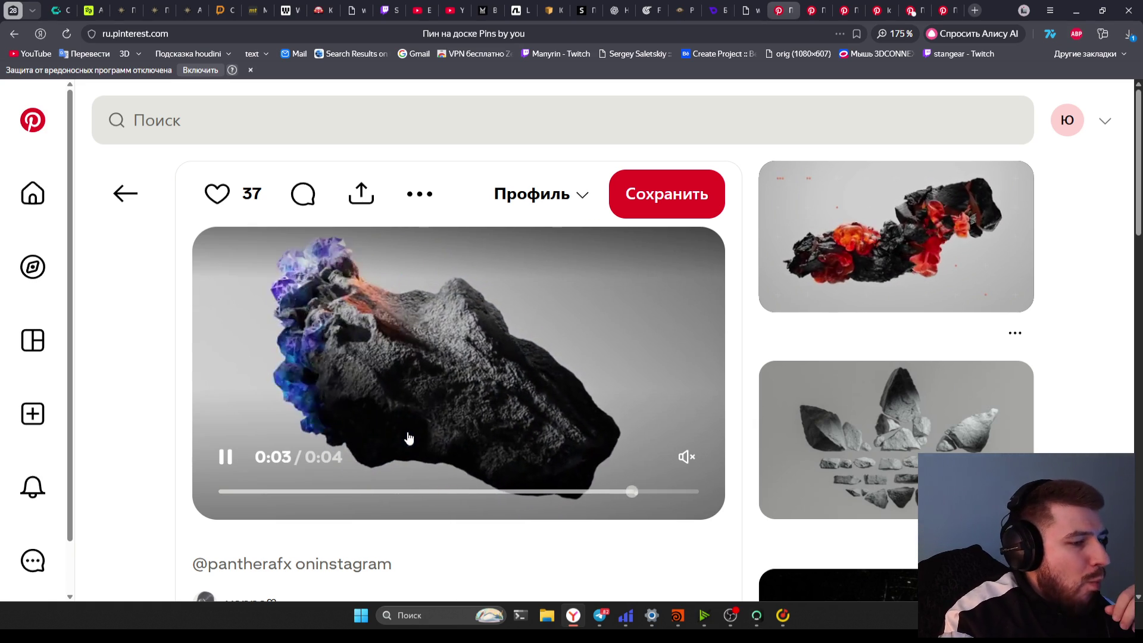
click(409, 439)
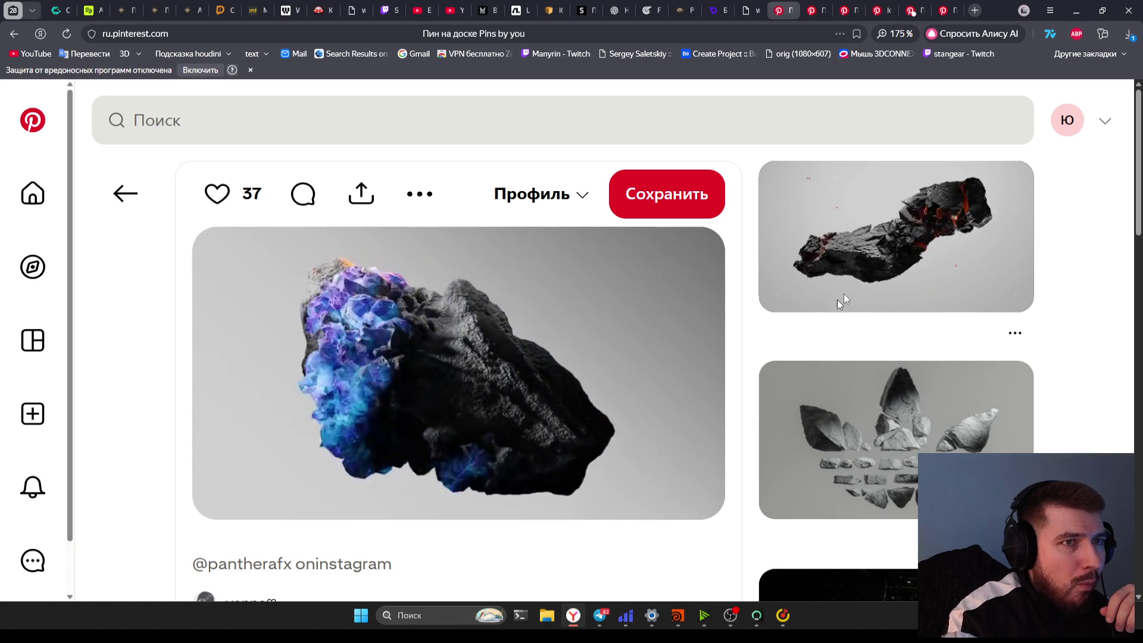
Scroll down through the related pins below the rock video
scroll(875, 310, down, 3)
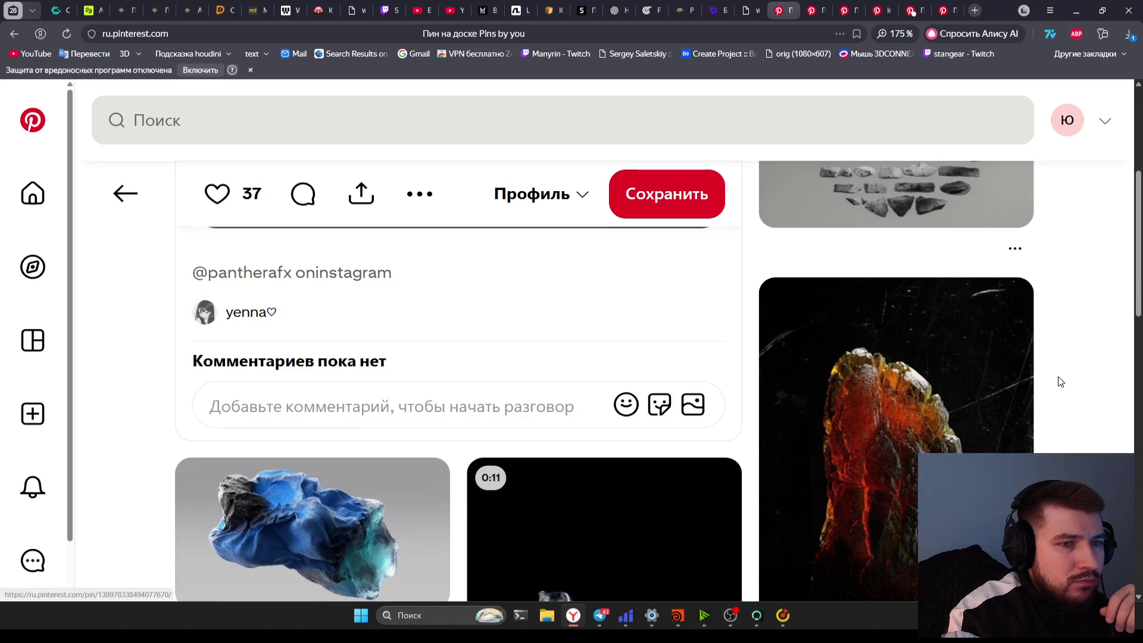
scroll(1060, 382, down, 3)
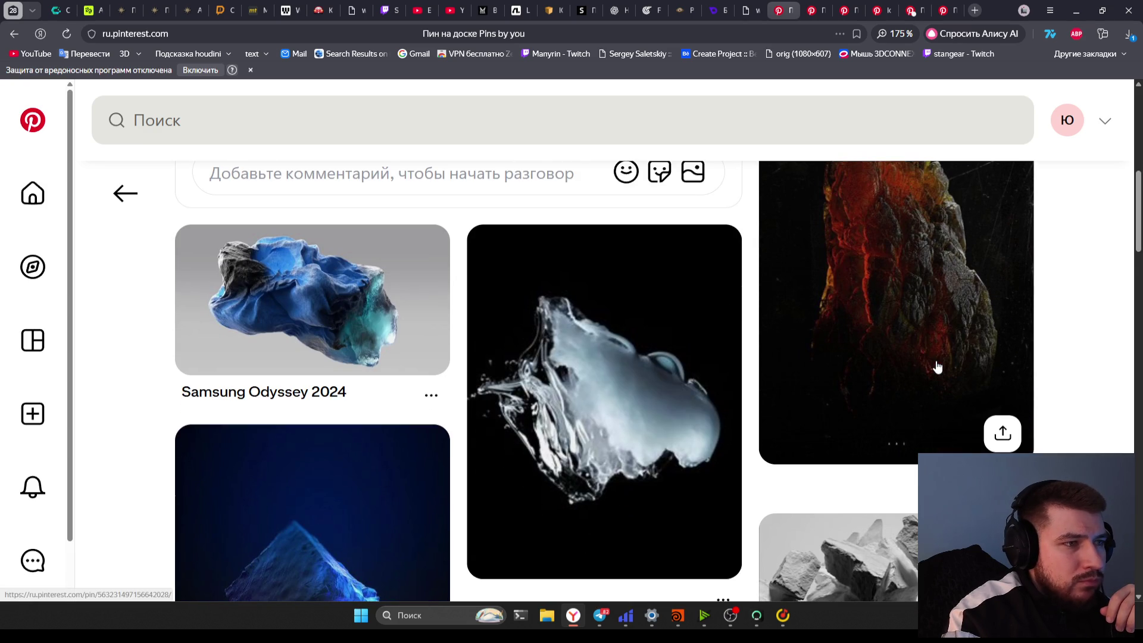
scroll(937, 368, down, 2)
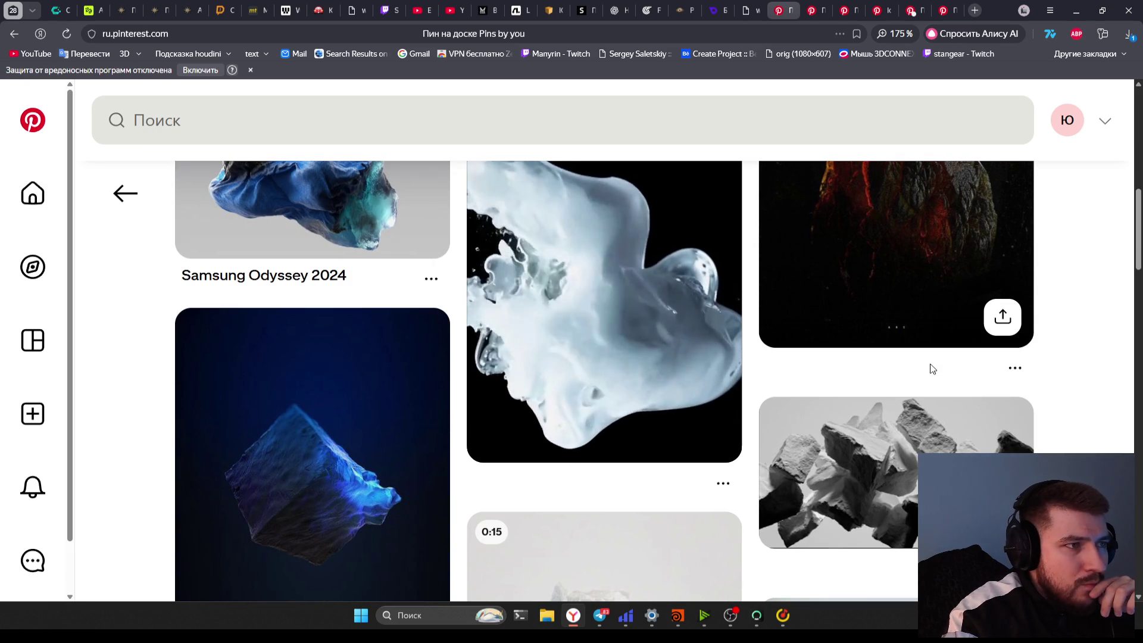
scroll(931, 370, down, 5)
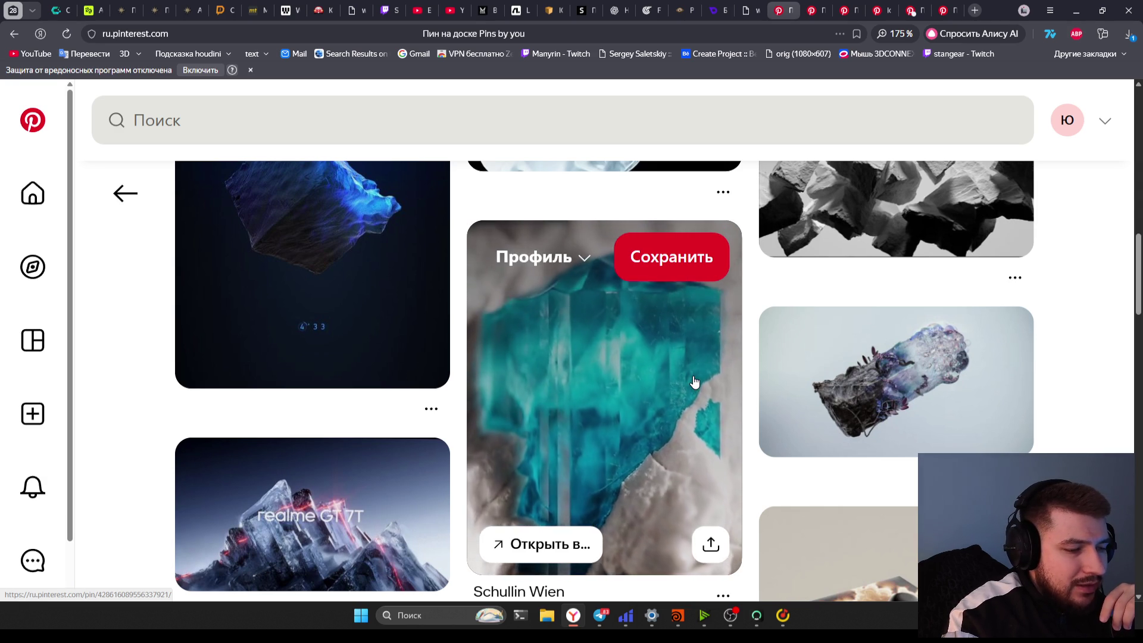
scroll(694, 384, down, 1)
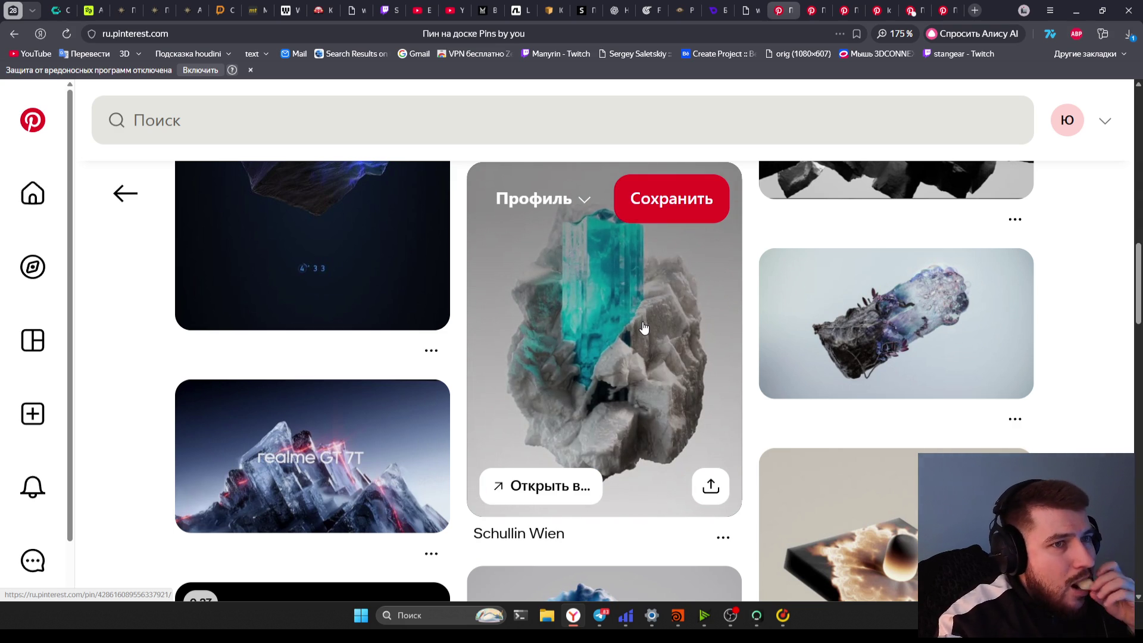
scroll(724, 393, down, 2)
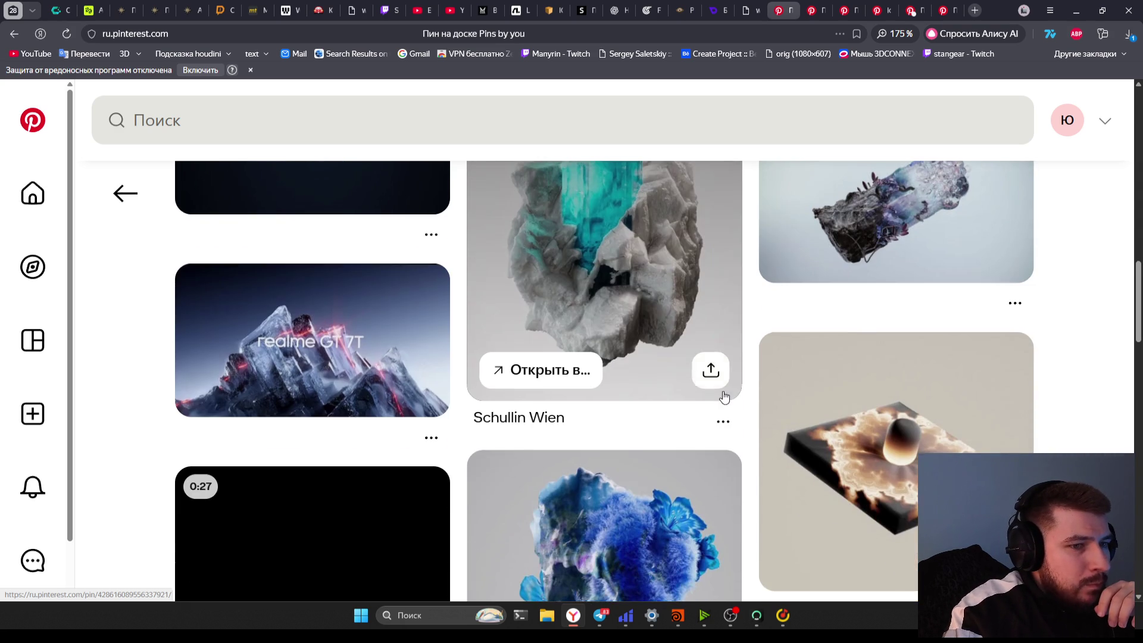
scroll(723, 396, down, 3)
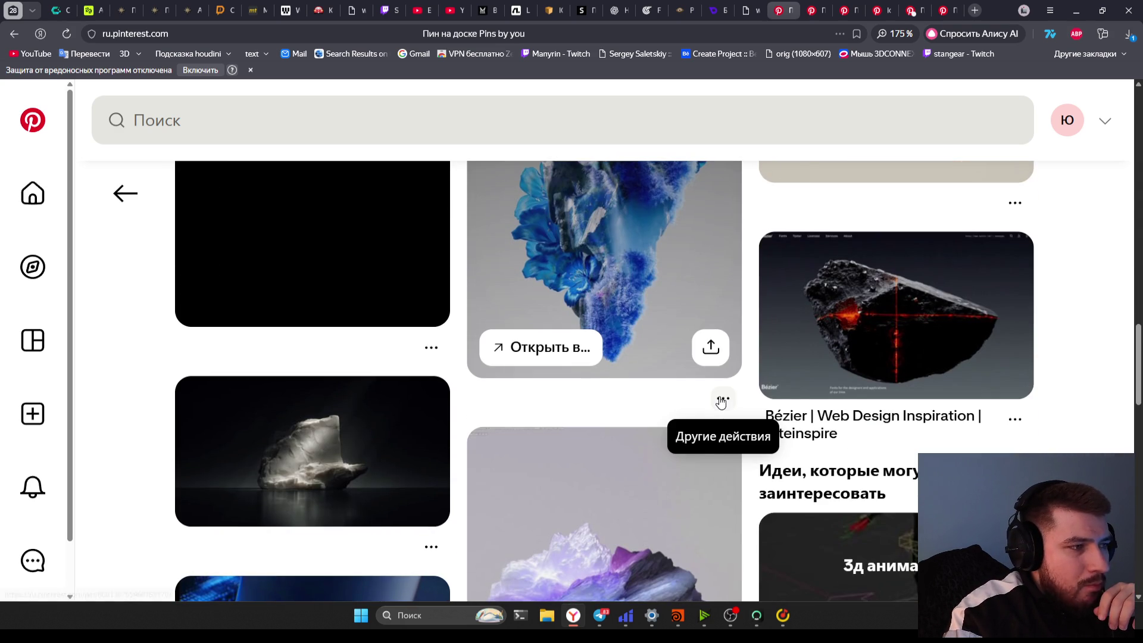
scroll(721, 400, down, 5)
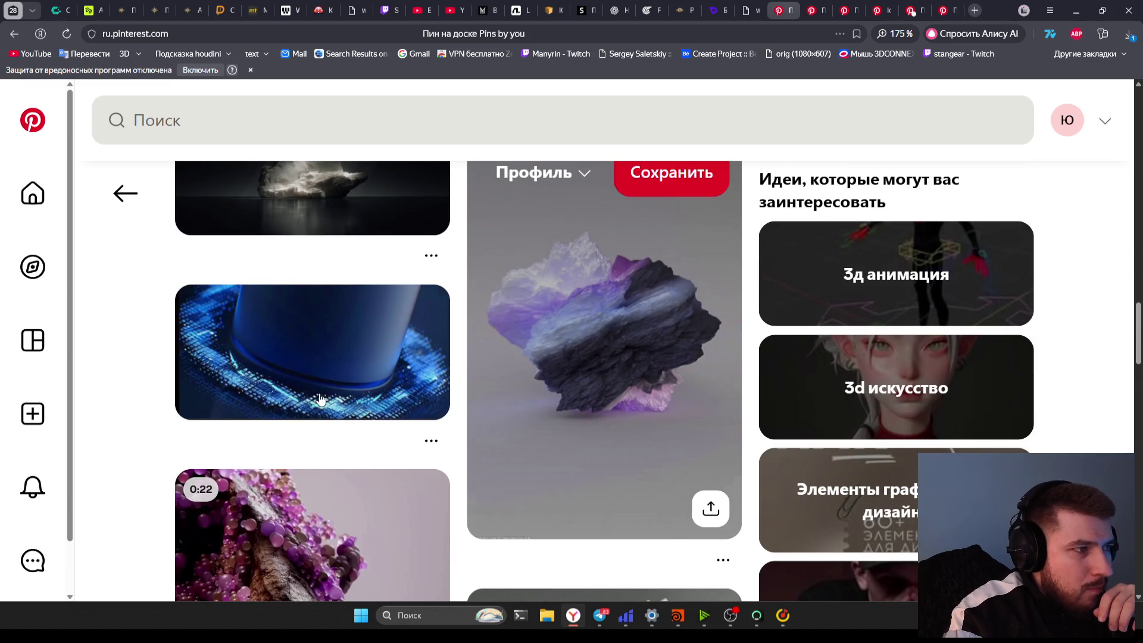
scroll(256, 431, down, 5)
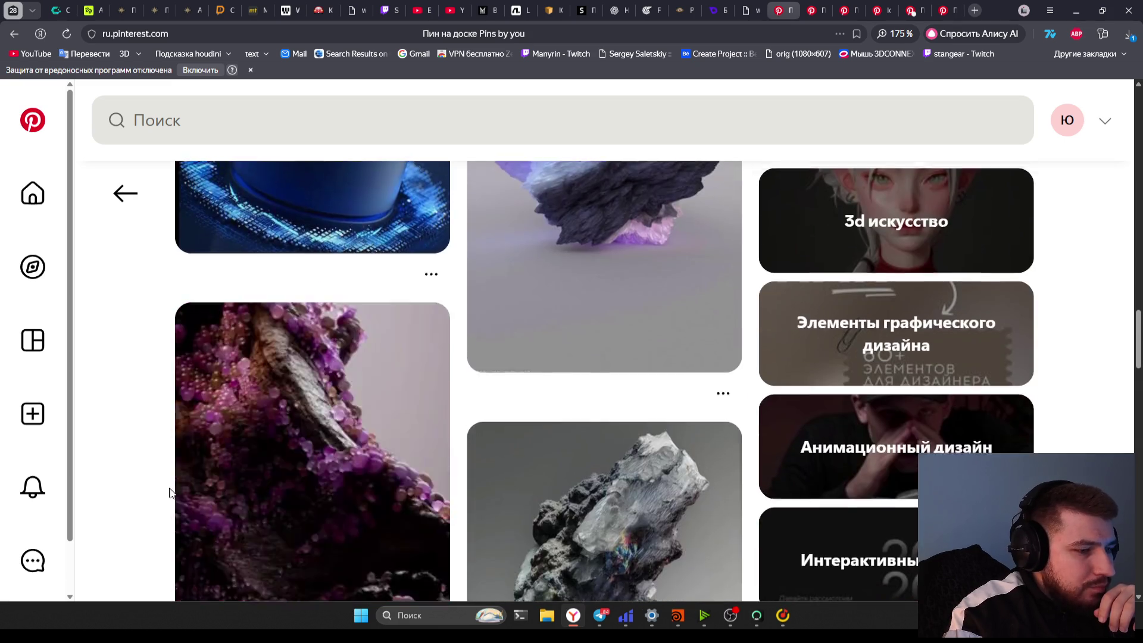
Return to the top, replay the rock video and pause it at 0:01
key(Home)
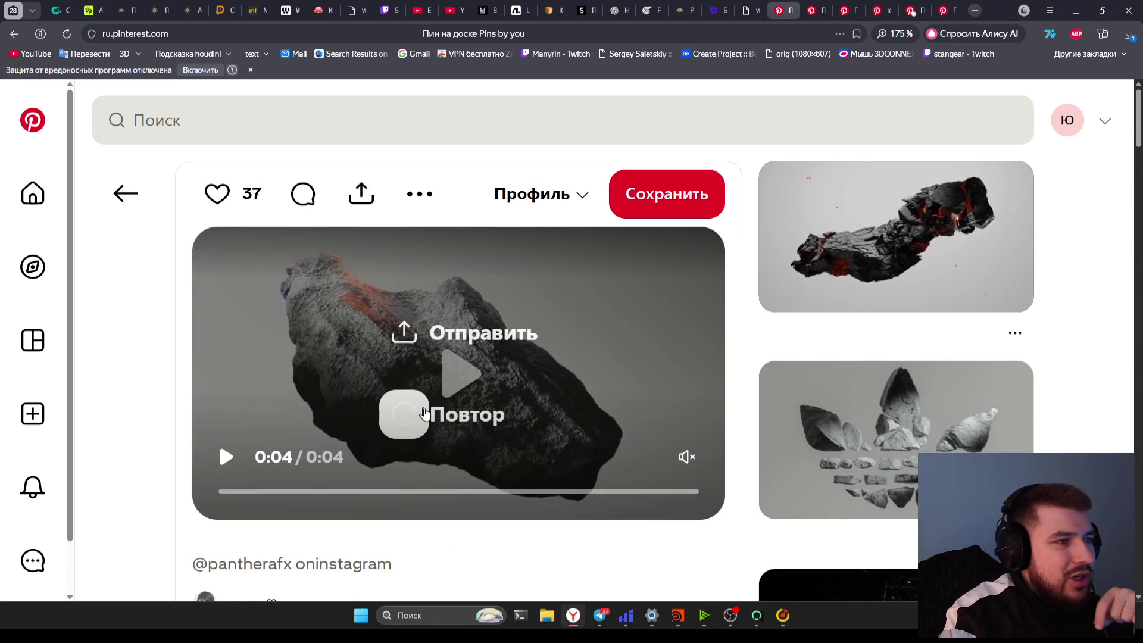
click(405, 414)
click(477, 396)
click(476, 395)
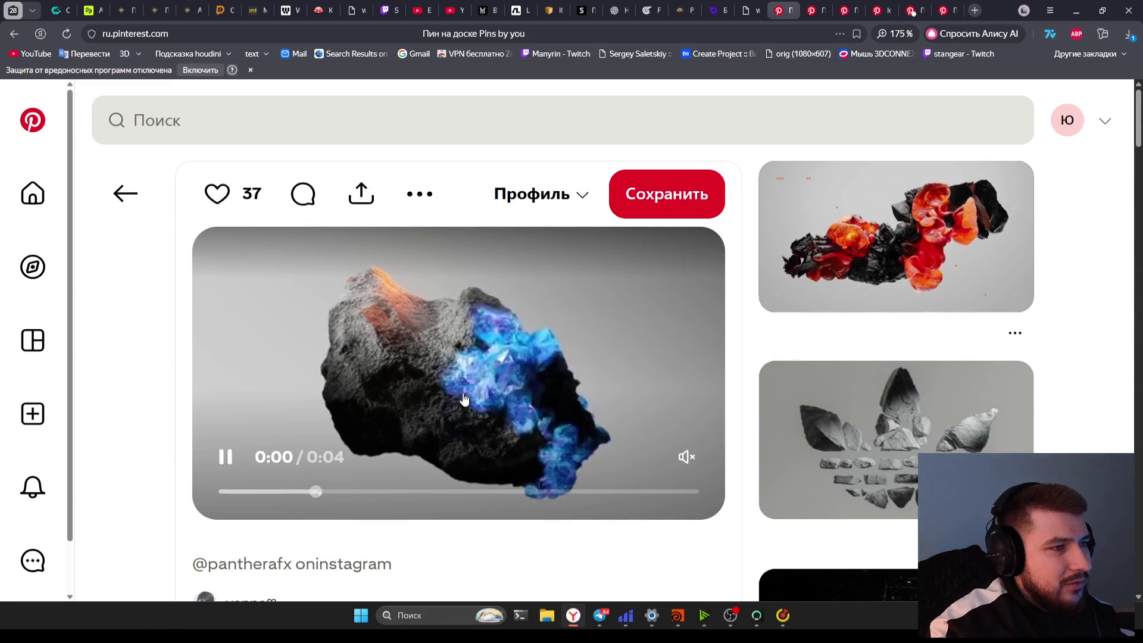
click(468, 400)
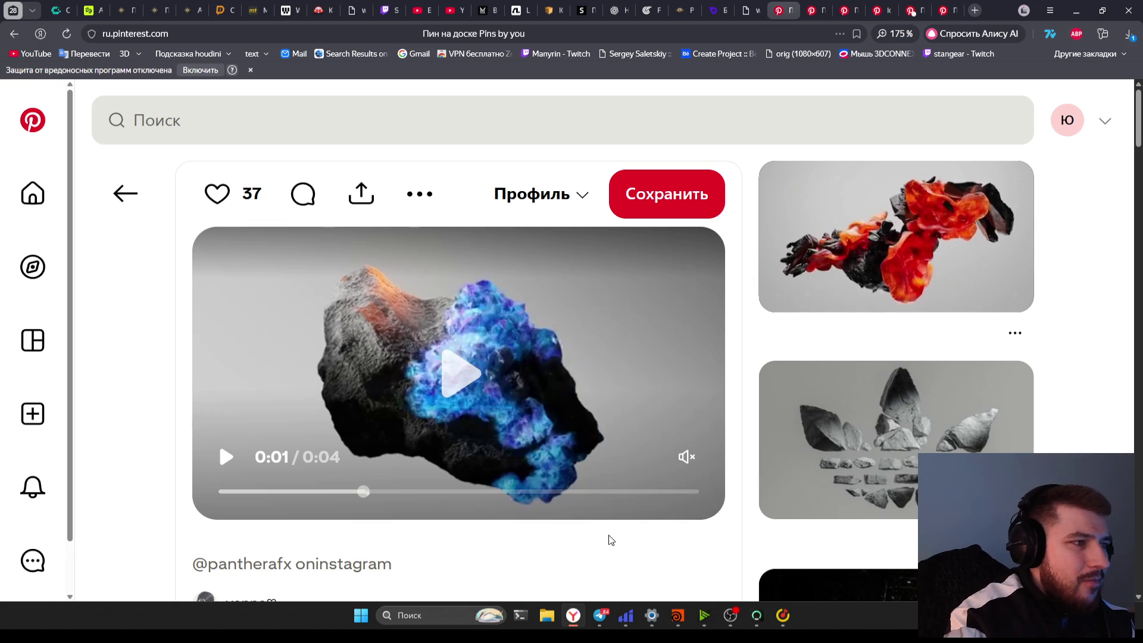
key(Print)
Capture a 664×524 region of the video frame and add two red lines, an arrow and a note
drag(273, 223, 669, 526)
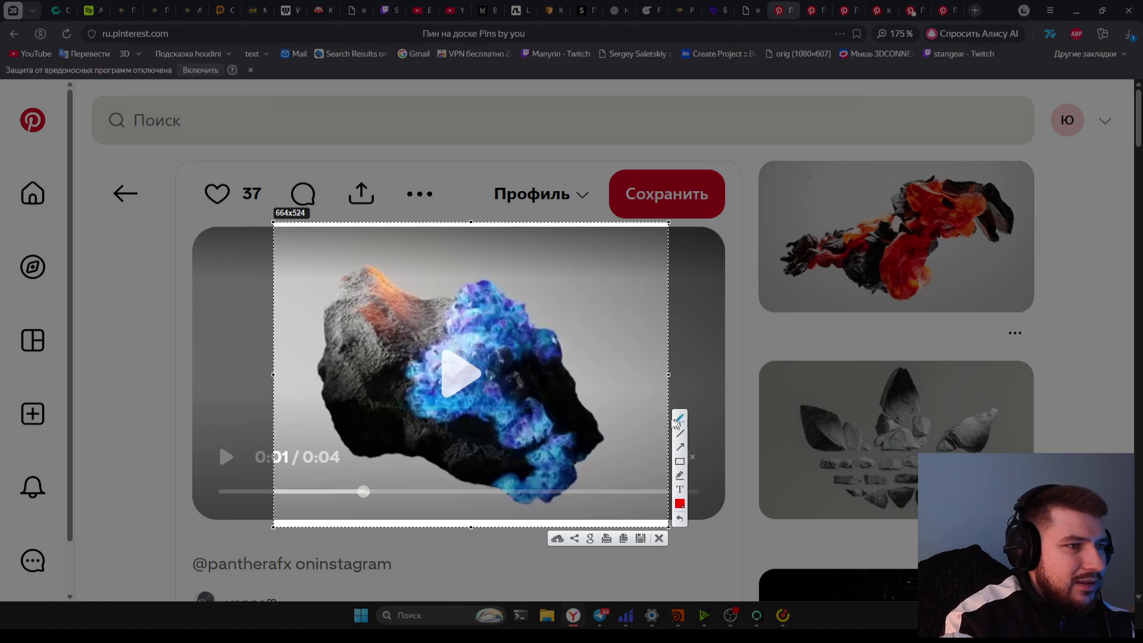
mouse_move(574, 457)
mouse_down()
mouse_move(545, 403)
mouse_move(575, 393)
mouse_up()
mouse_move(416, 305)
mouse_down()
mouse_move(389, 438)
mouse_move(495, 462)
mouse_move(476, 479)
mouse_up()
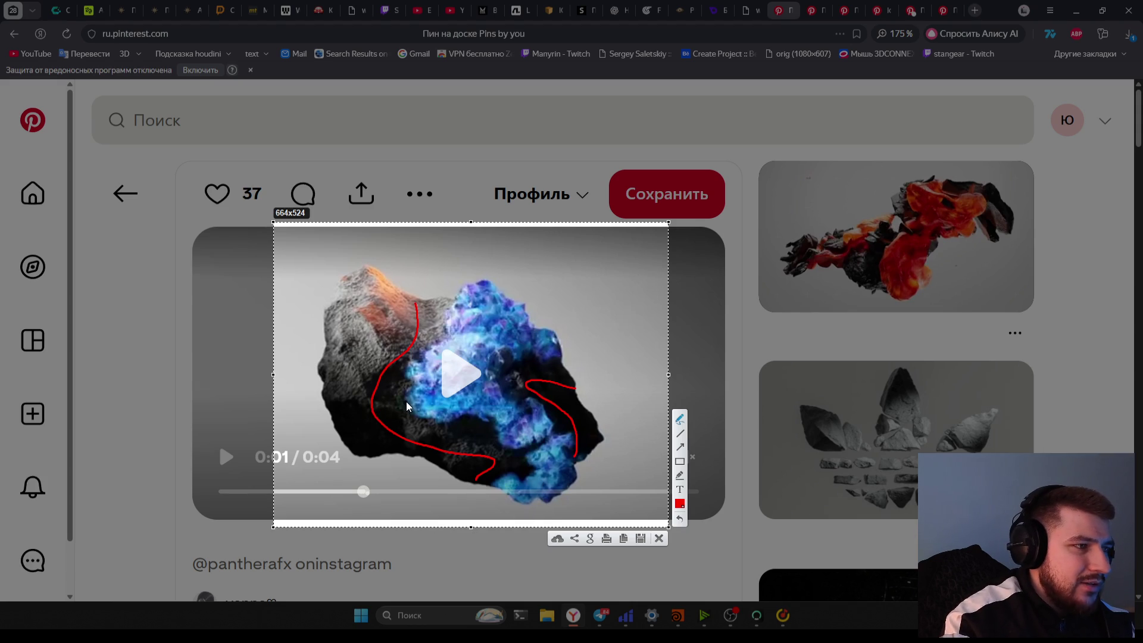
mouse_move(398, 410)
mouse_down()
mouse_move(378, 415)
mouse_move(379, 398)
mouse_up()
drag(383, 398, 397, 391)
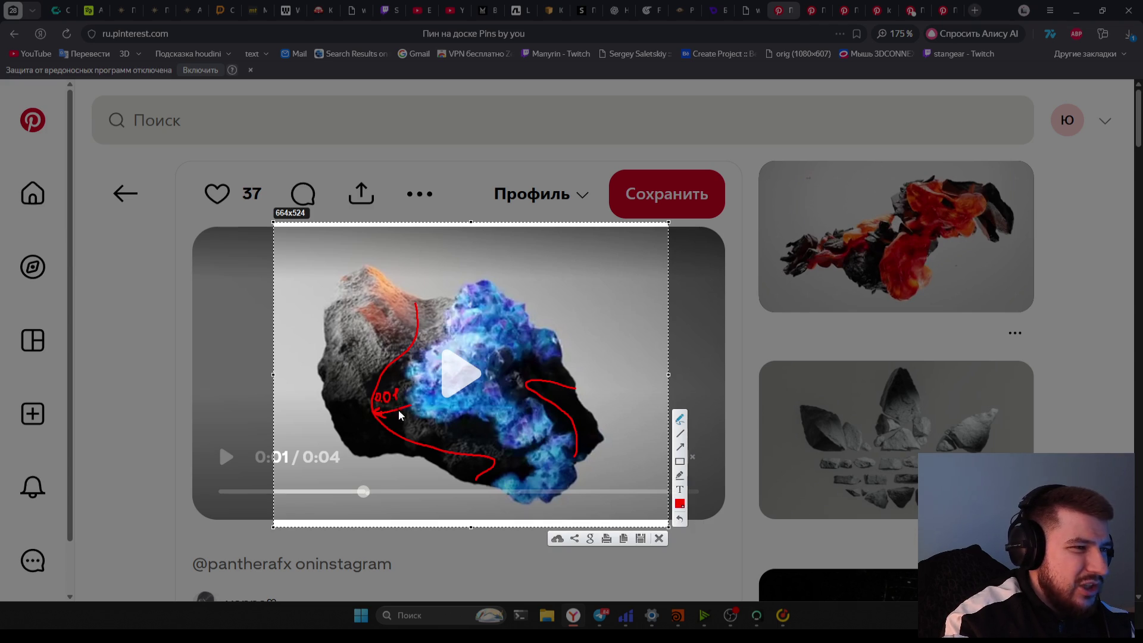
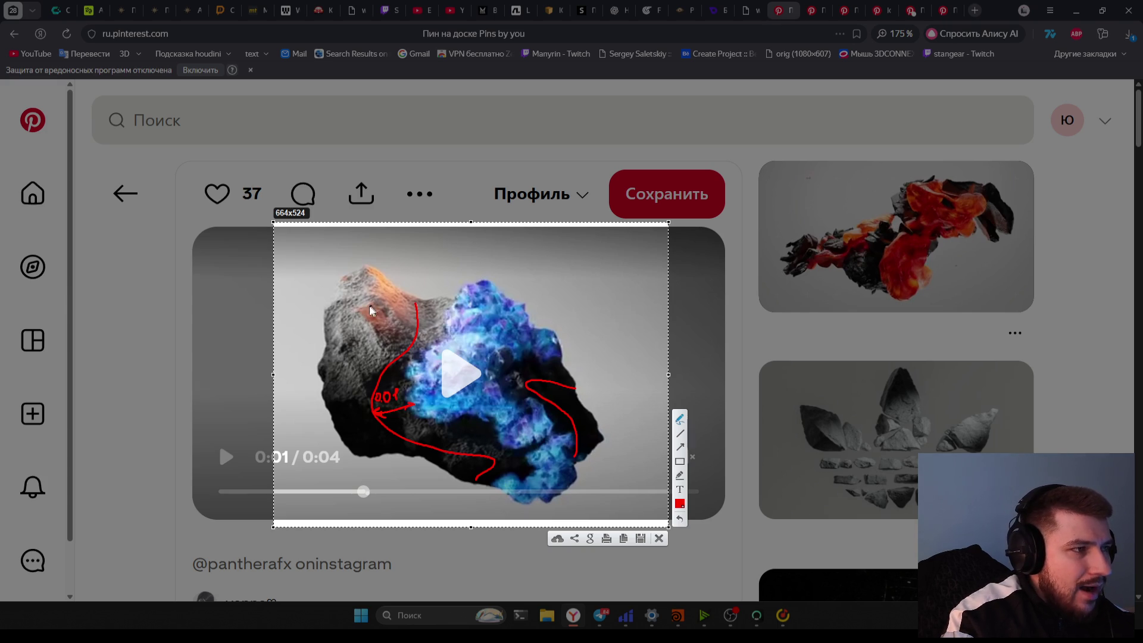
Undo the large red loop drawn on the rock screenshot and dismiss the Lightshot capture
mouse_move(270, 228)
mouse_down()
mouse_move(348, 228)
mouse_move(327, 280)
mouse_move(381, 488)
mouse_move(598, 319)
mouse_move(336, 254)
mouse_up()
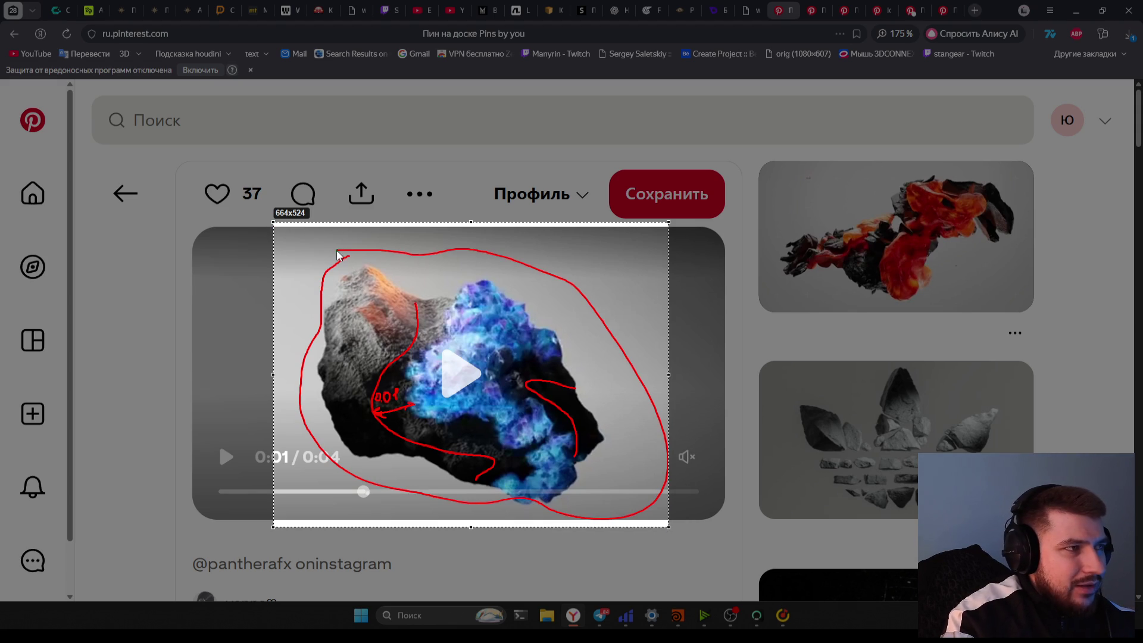
key(ctrl+z)
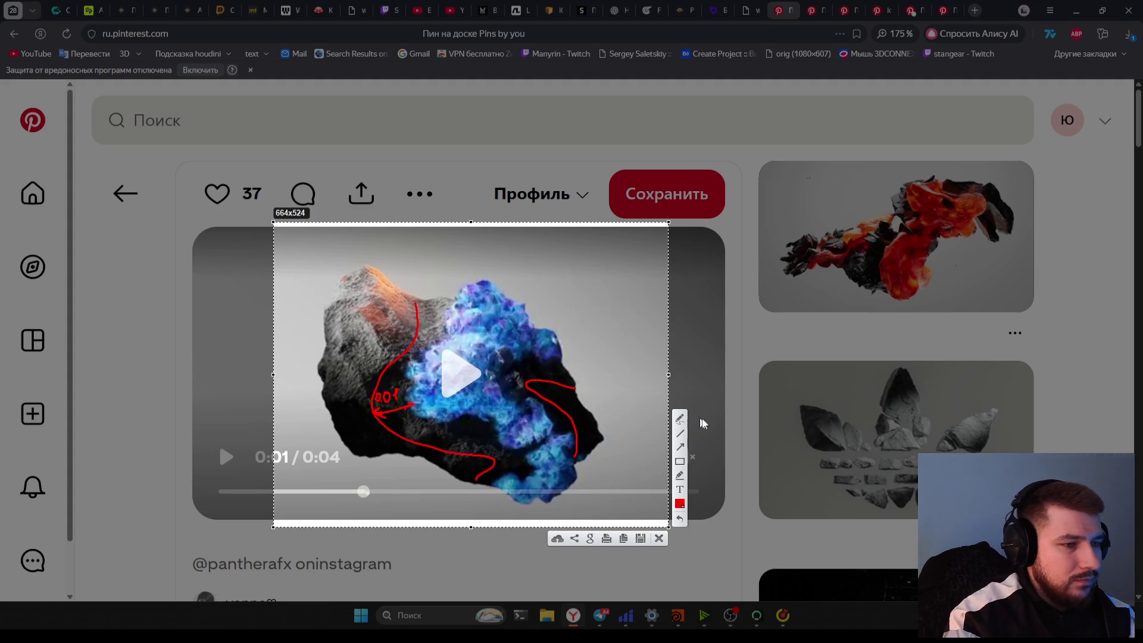
key(Escape)
Scroll down the Water moodboard and open the blue rock-cube pin
scroll(747, 460, down, 6)
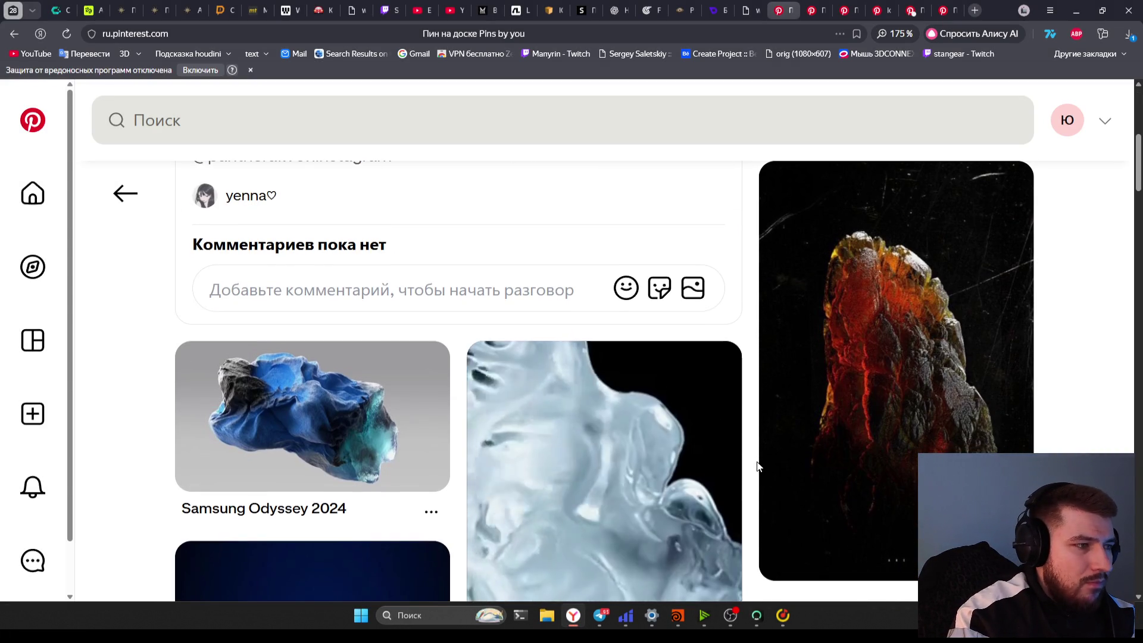
scroll(757, 466, down, 1)
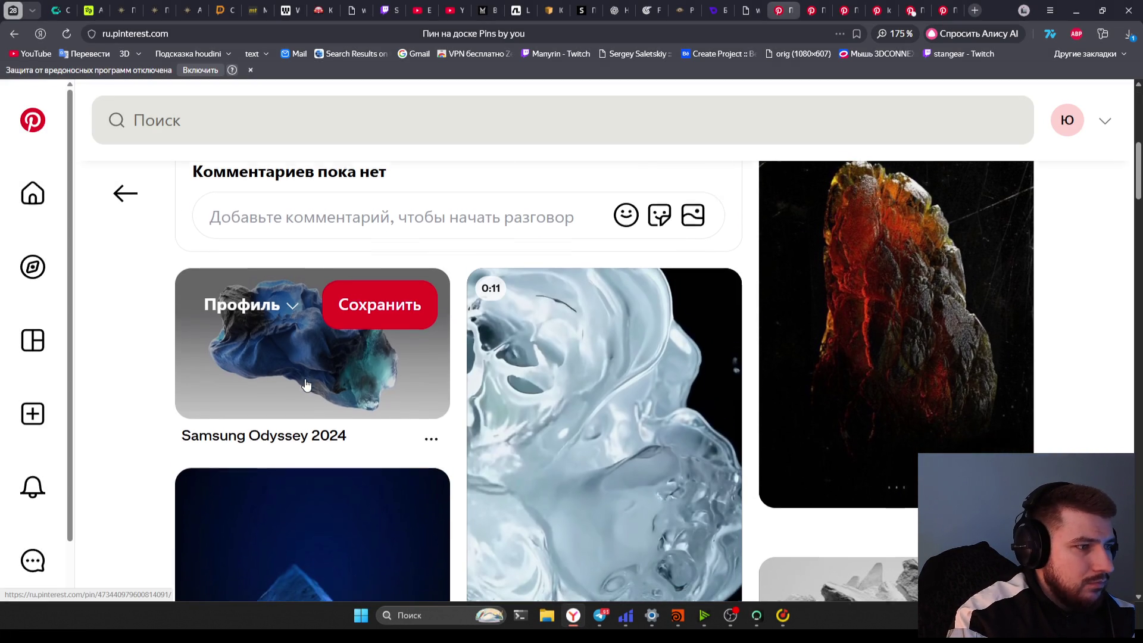
scroll(308, 386, down, 3)
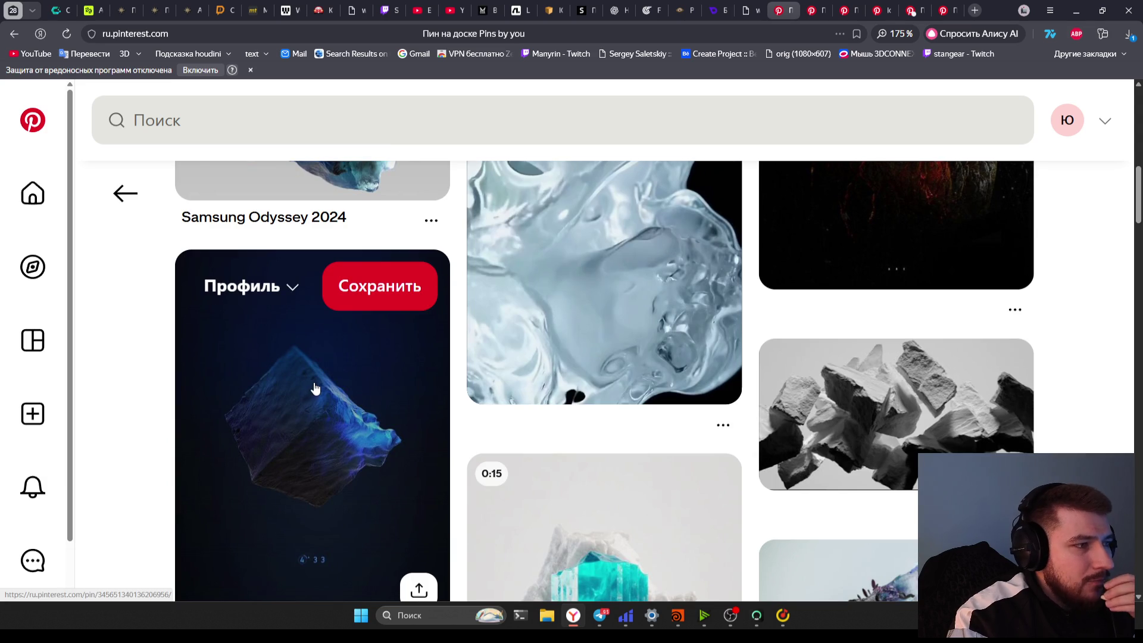
scroll(320, 391, down, 1)
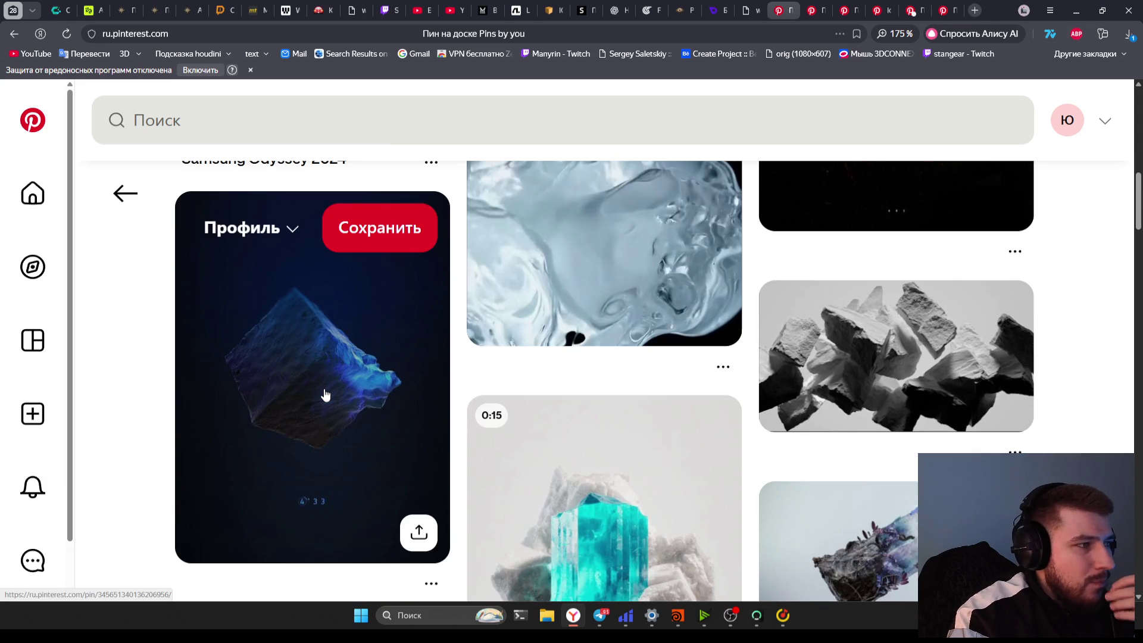
click(325, 394)
View the cube pin image fullscreen, then scroll through its related pins
scroll(351, 376, down, 1)
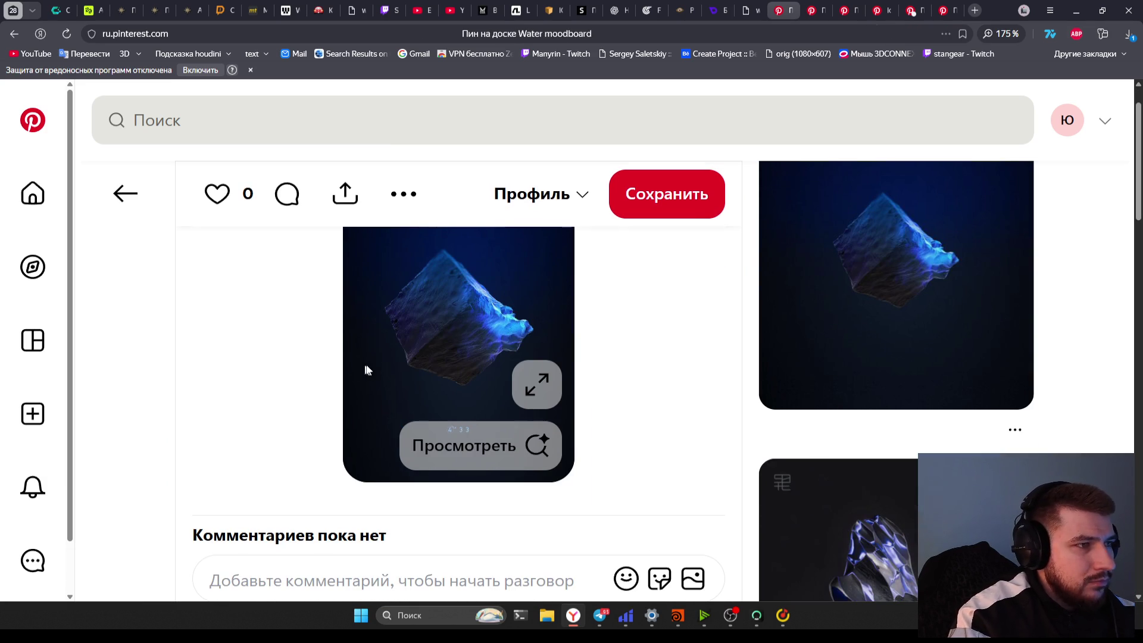
click(536, 384)
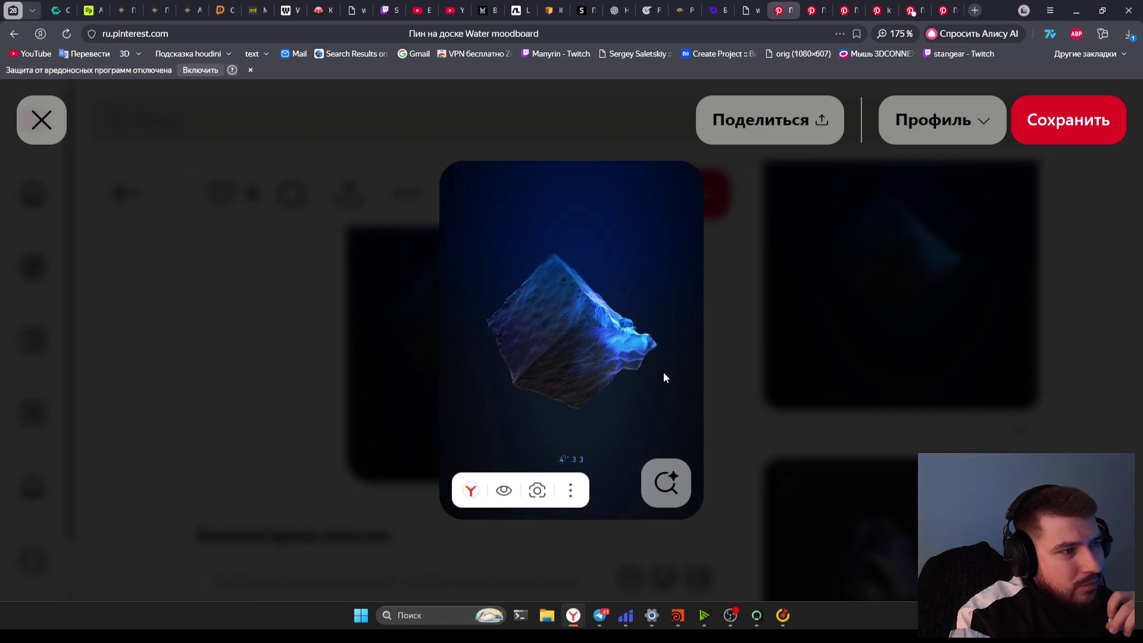
scroll(622, 256, down, 5)
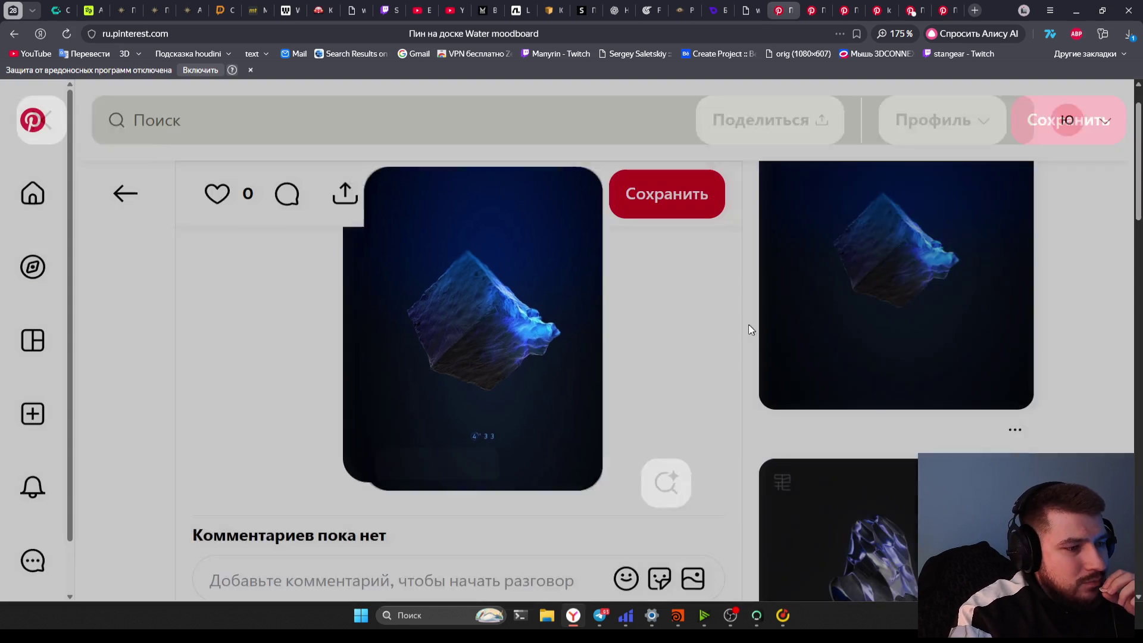
scroll(689, 365, down, 1)
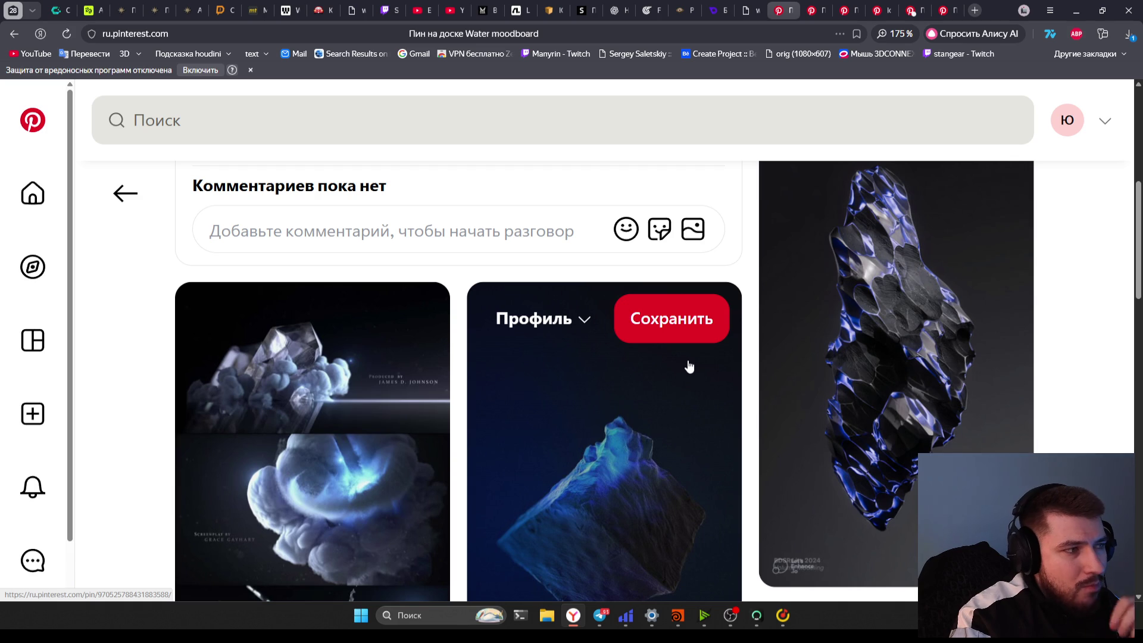
scroll(700, 379, up, 1)
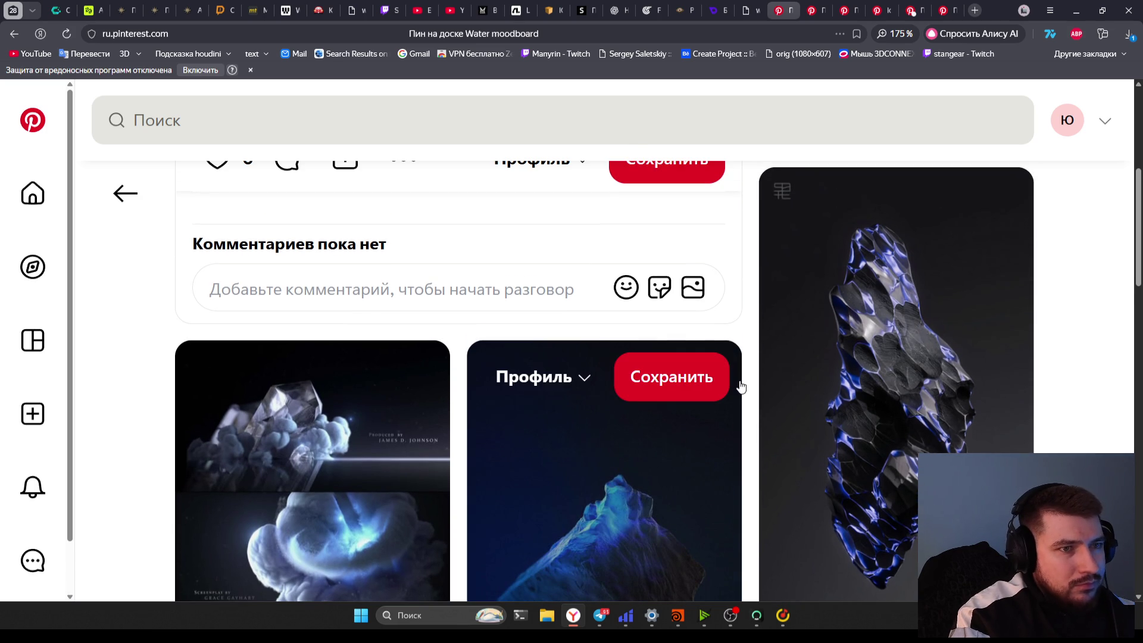
scroll(732, 387, down, 4)
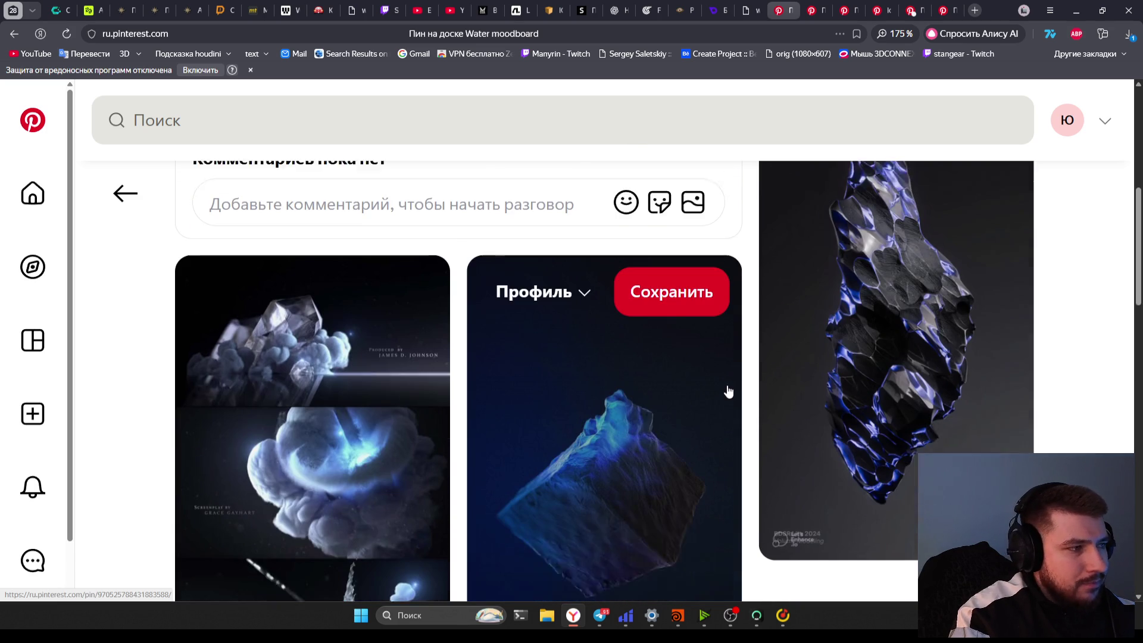
Go back from the smoke pin to the blue cube pin and open the related cracked ice sphere pin
click(355, 399)
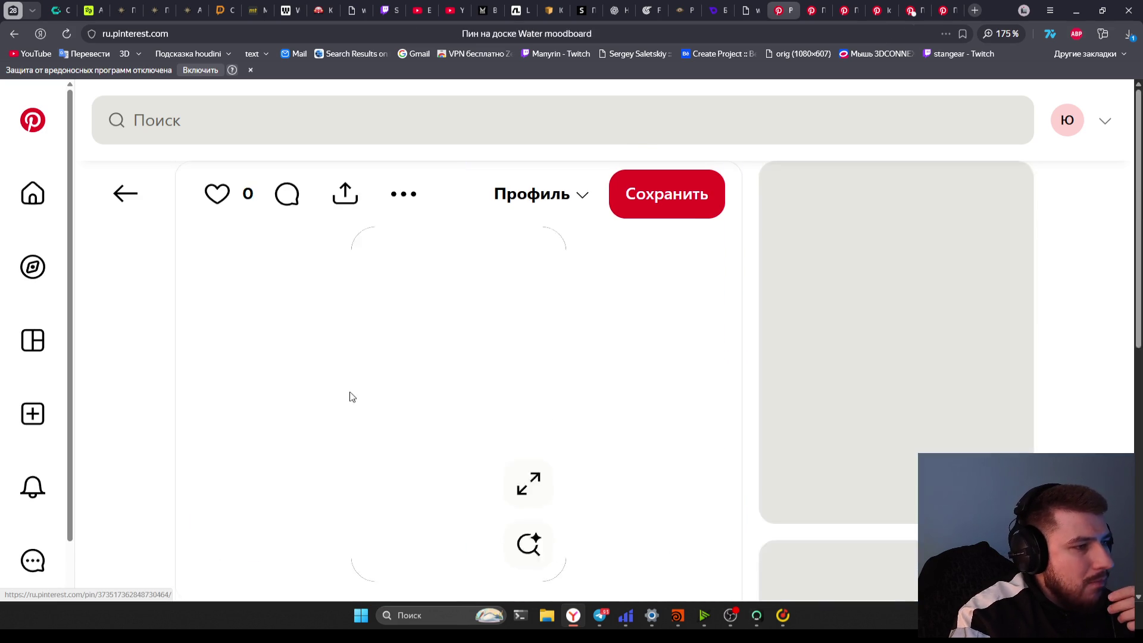
key(alt+Left)
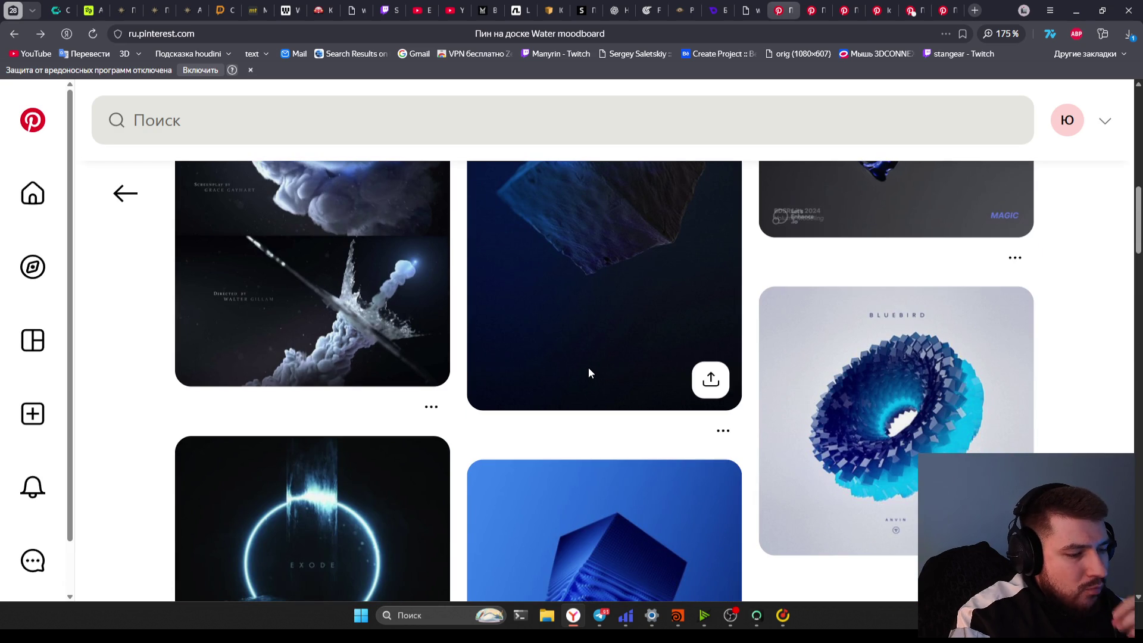
scroll(588, 372, down, 2)
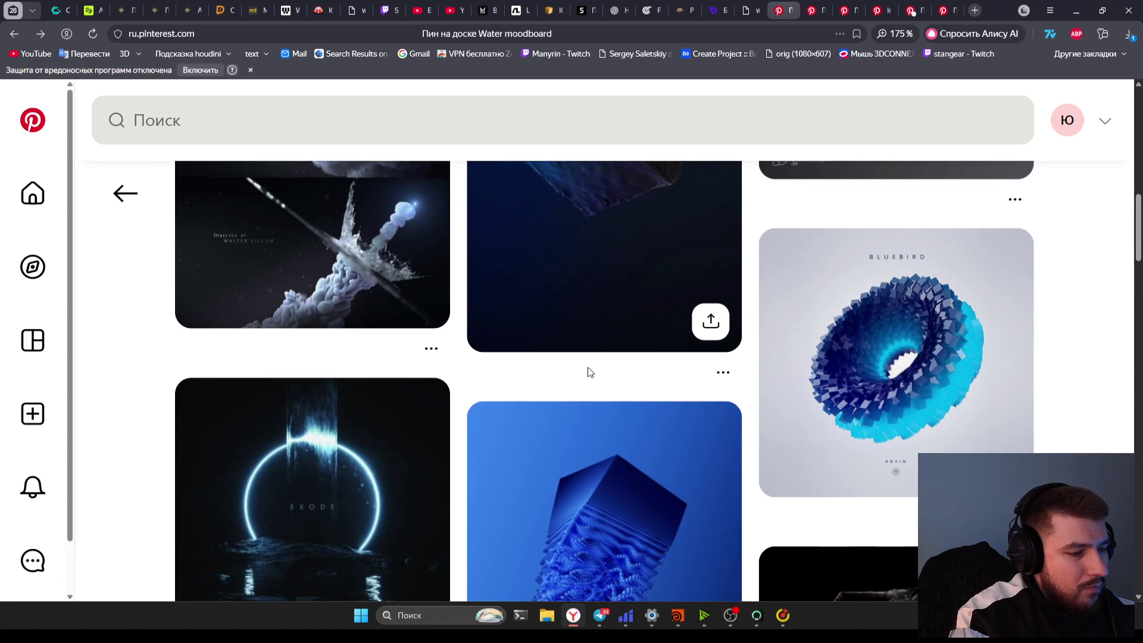
scroll(588, 369, down, 4)
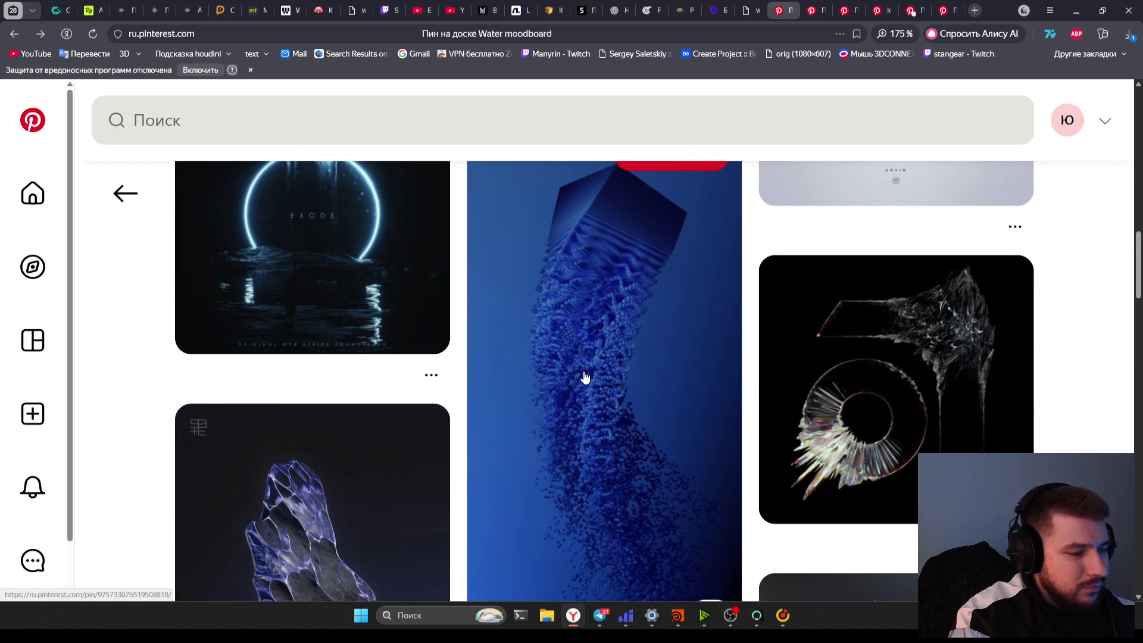
scroll(585, 372, down, 5)
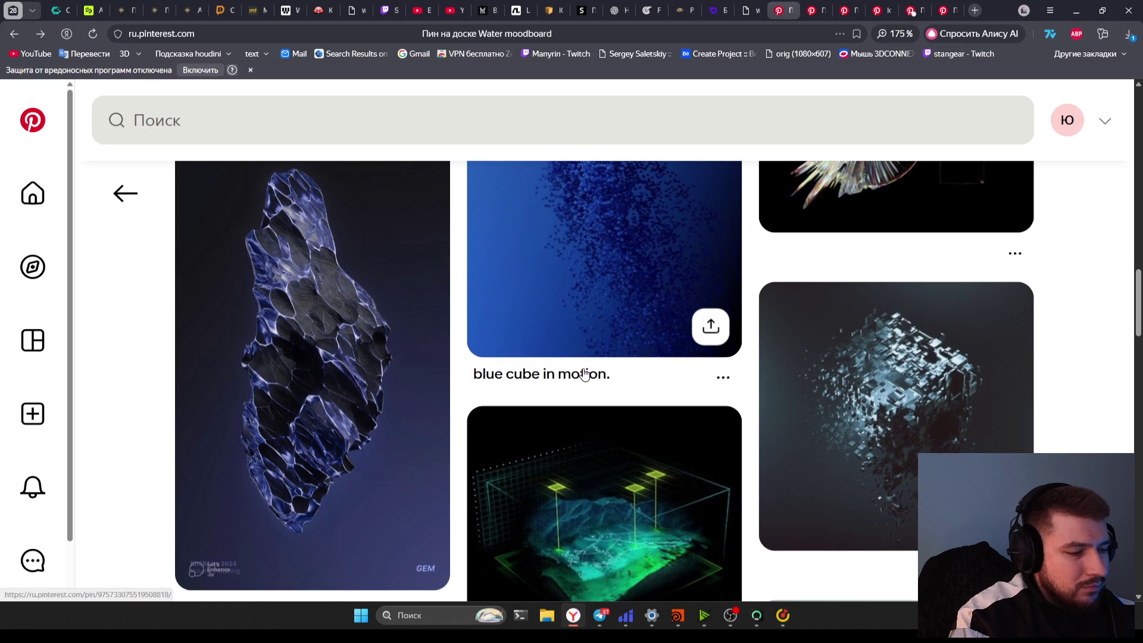
scroll(583, 373, down, 6)
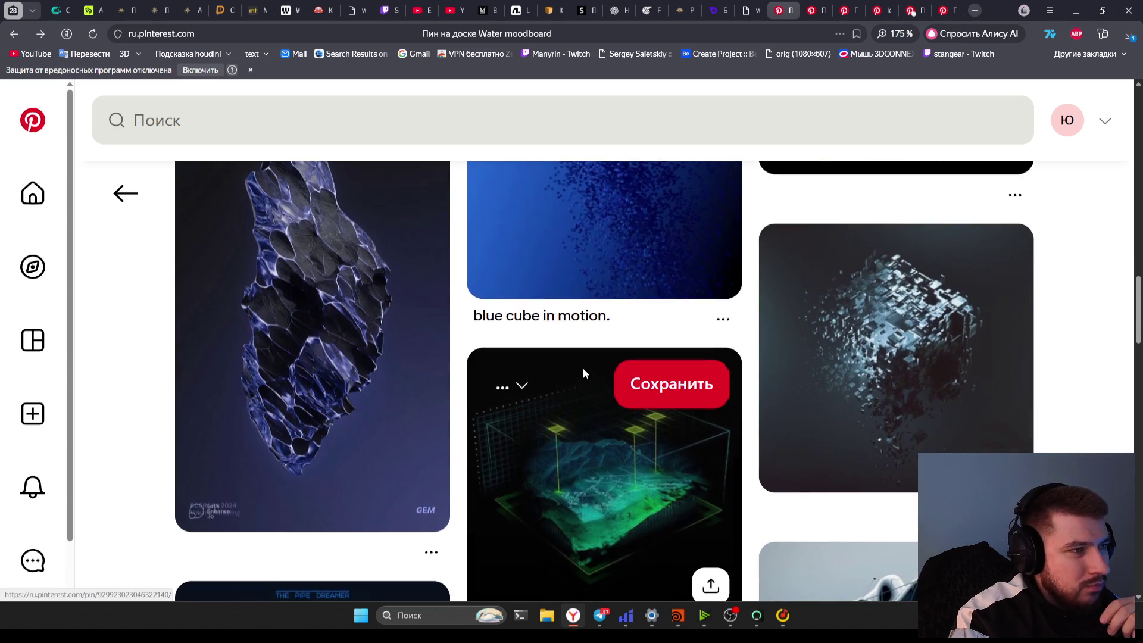
scroll(548, 376, down, 2)
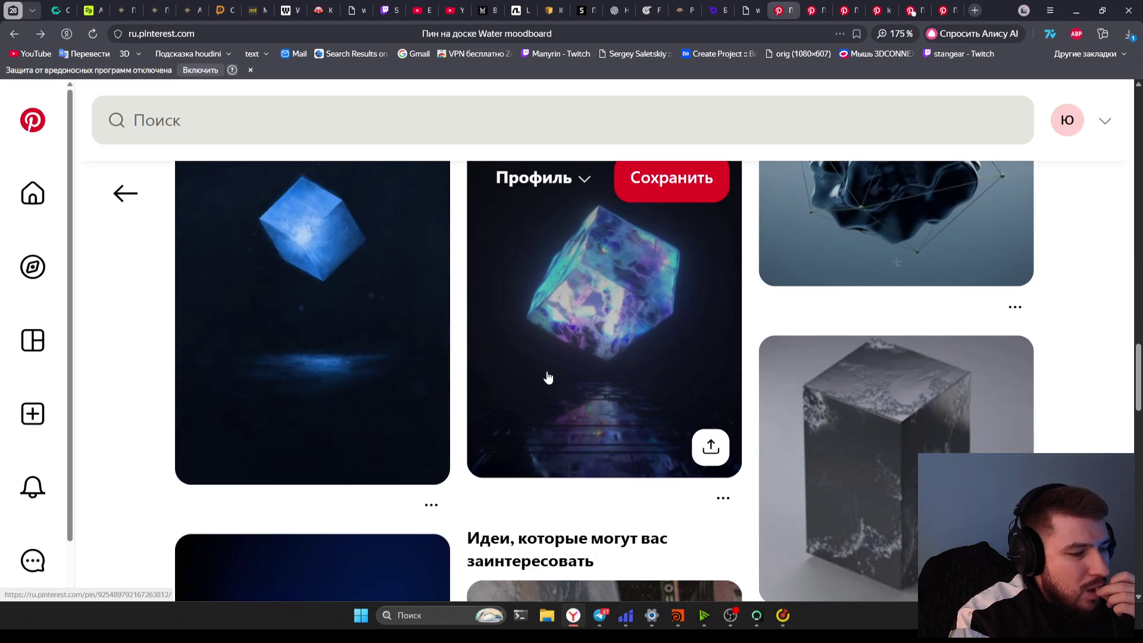
scroll(580, 379, down, 2)
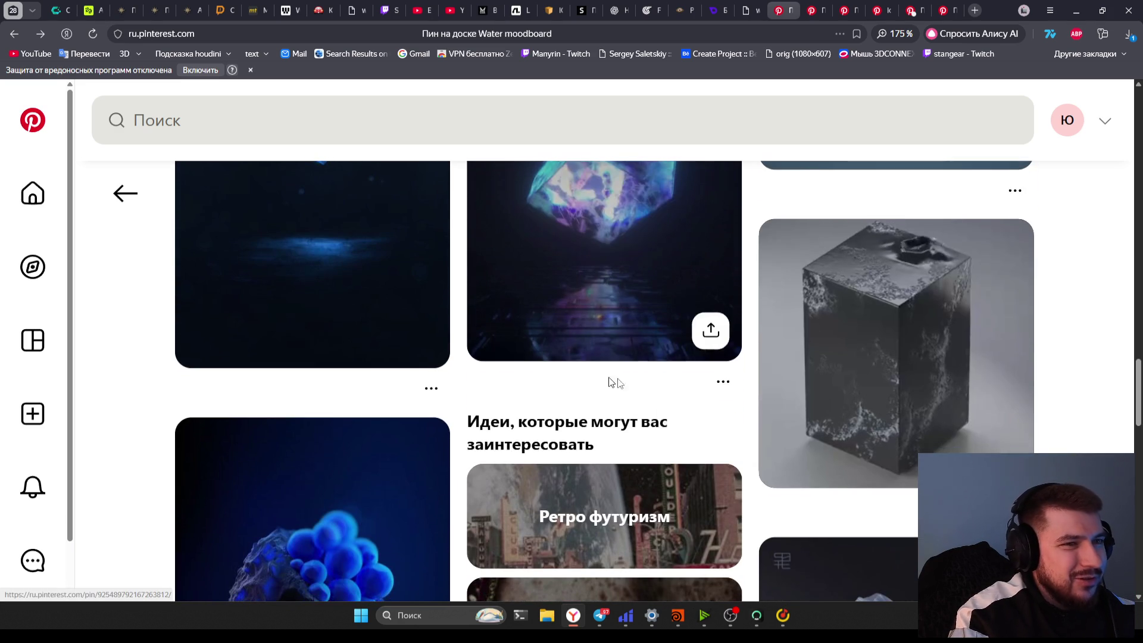
scroll(1057, 446, down, 6)
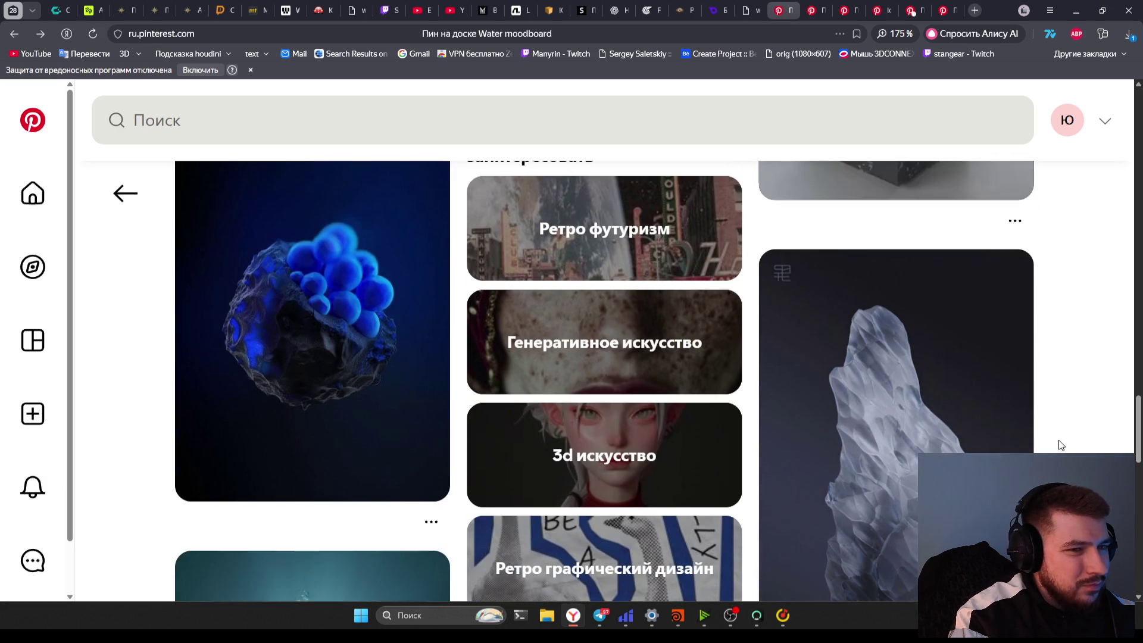
scroll(1062, 444, down, 5)
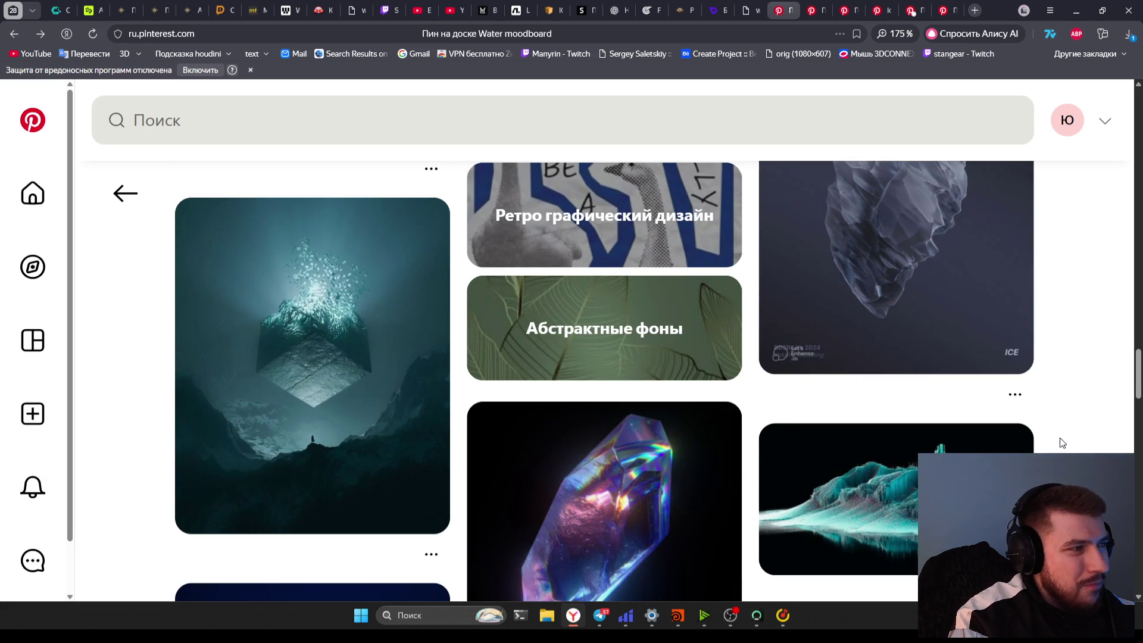
scroll(1061, 442, down, 7)
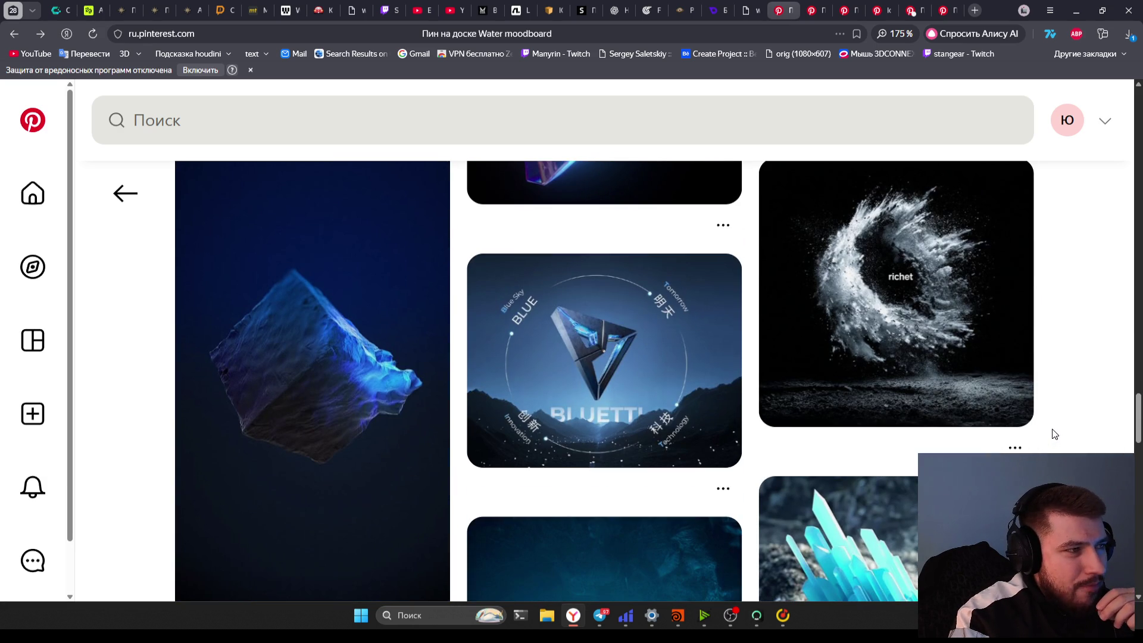
scroll(1054, 433, down, 6)
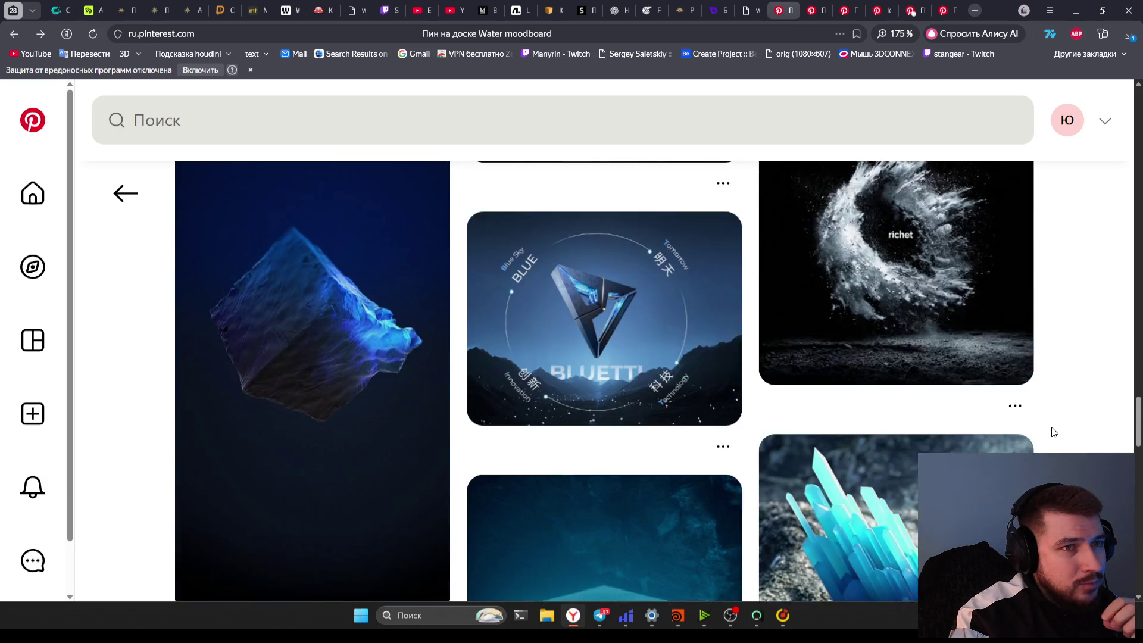
scroll(1052, 434, down, 6)
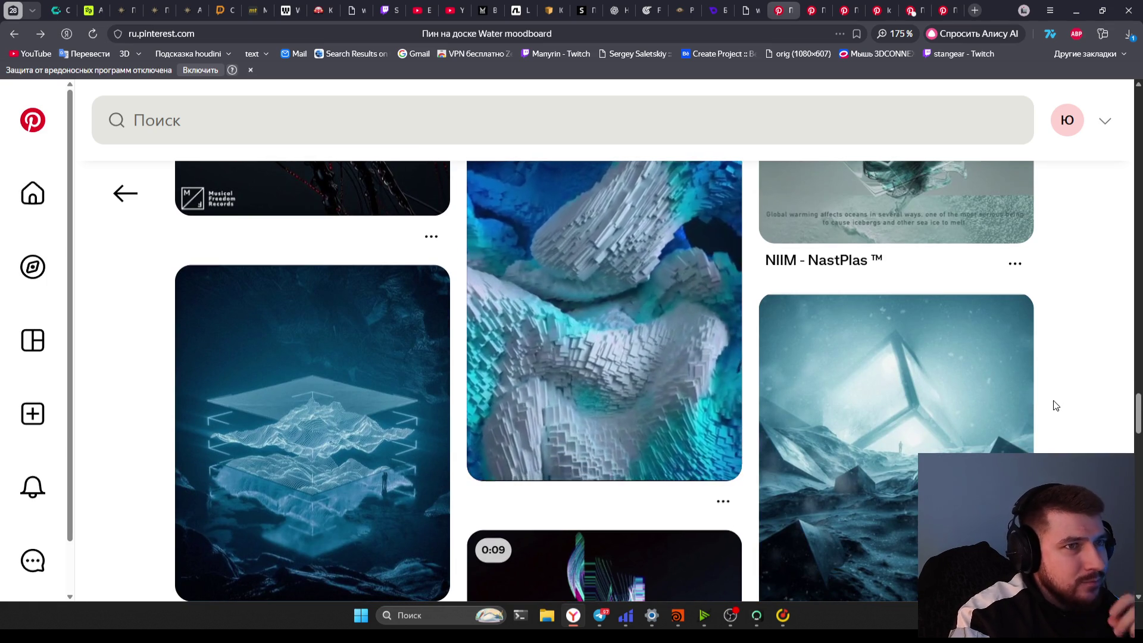
scroll(1051, 403, up, 2)
scroll(1050, 411, down, 3)
scroll(1051, 412, down, 5)
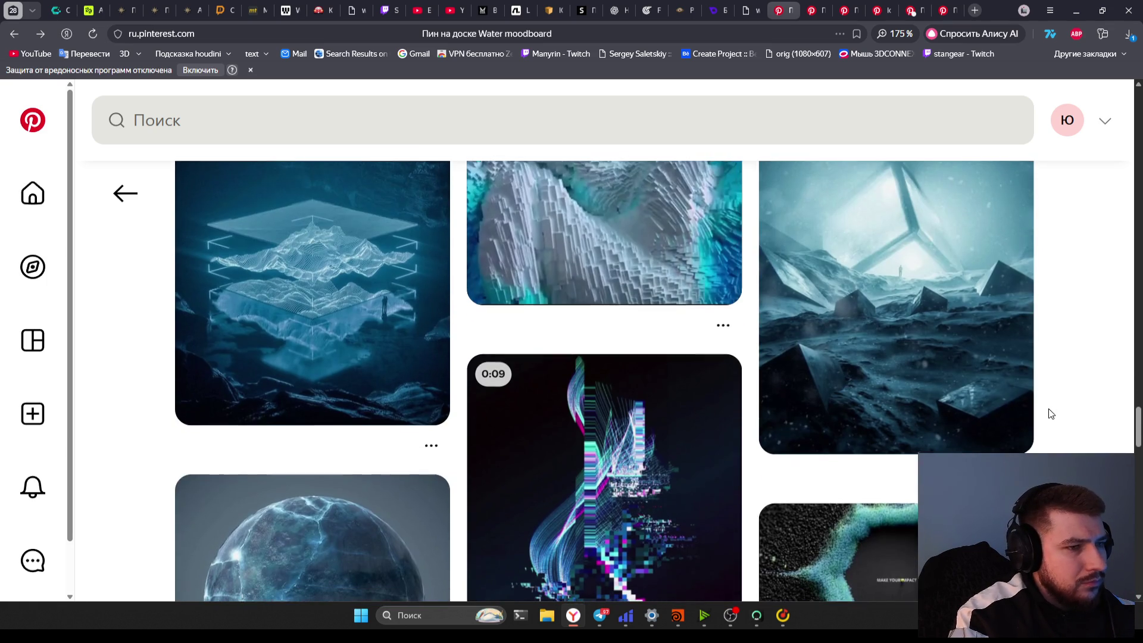
scroll(1050, 414, down, 2)
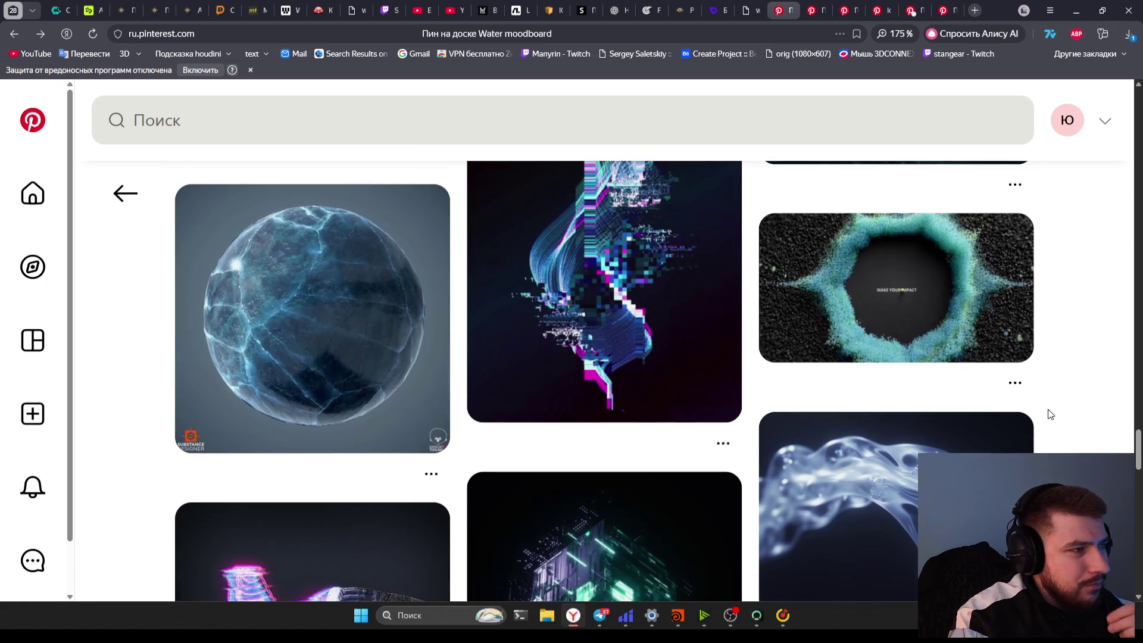
click(434, 359)
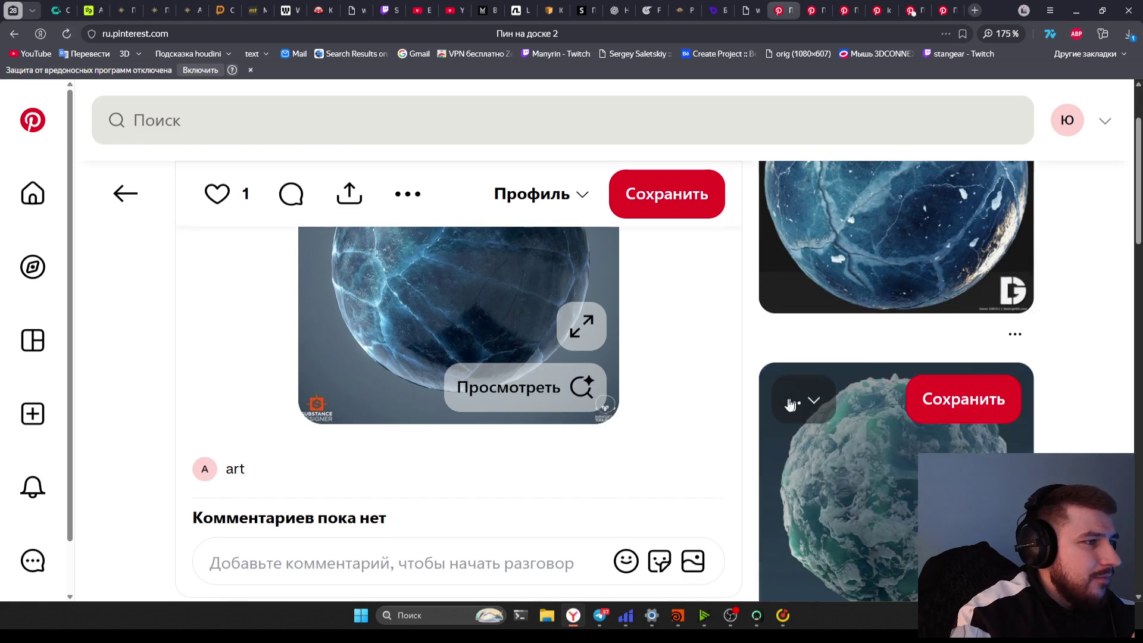
View the cracked ice sphere image enlarged, then close the viewer
scroll(758, 399, up, 2)
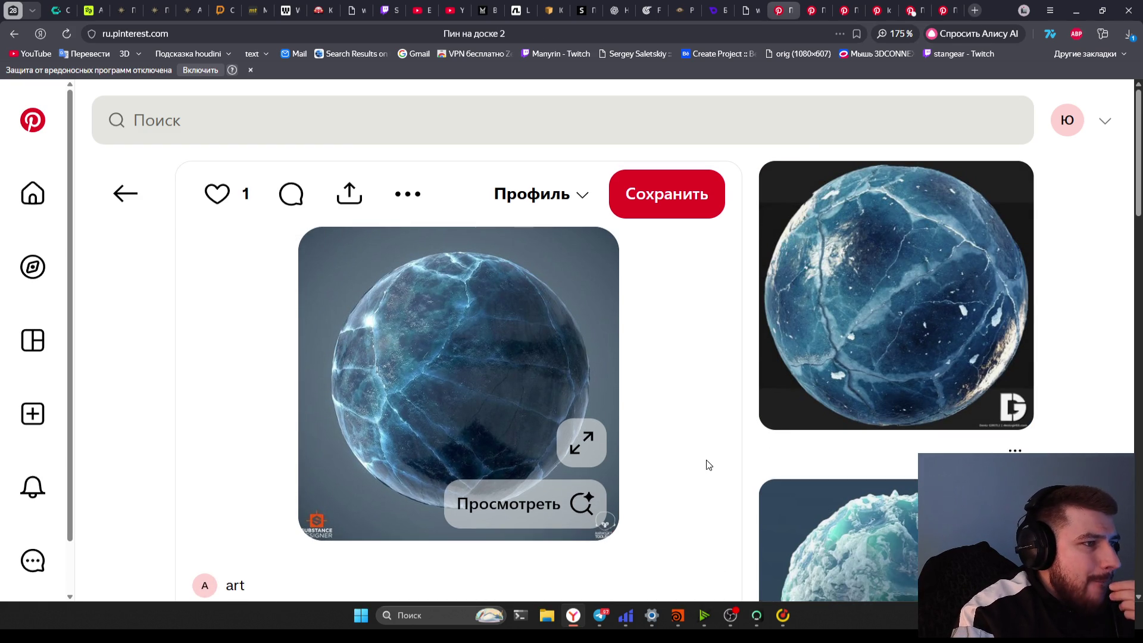
mouse_move(416, 403)
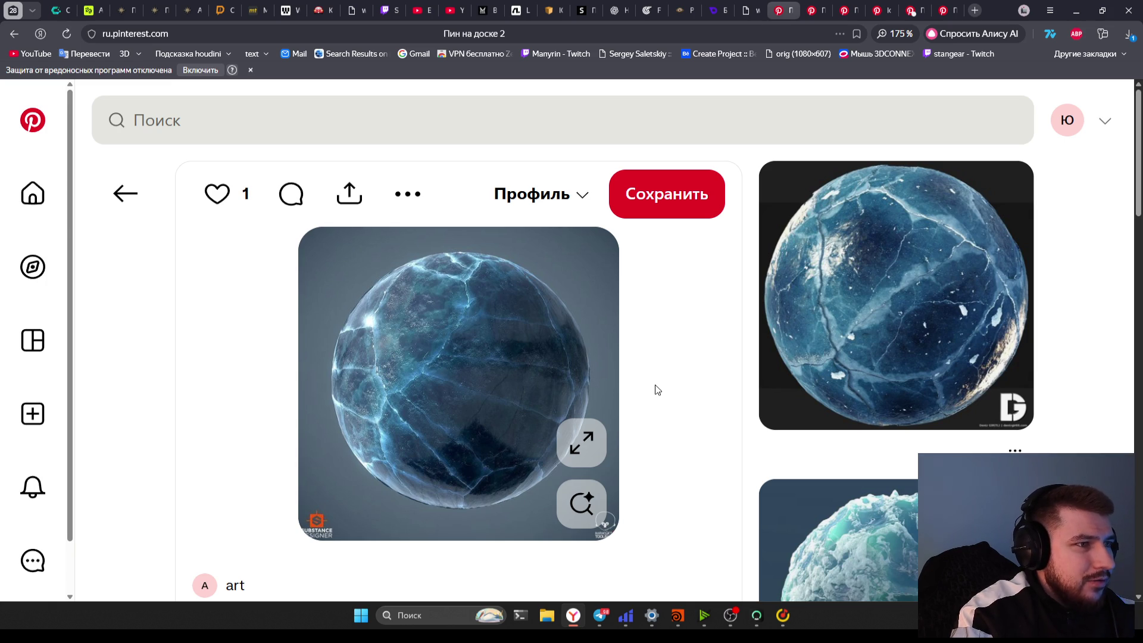
click(581, 443)
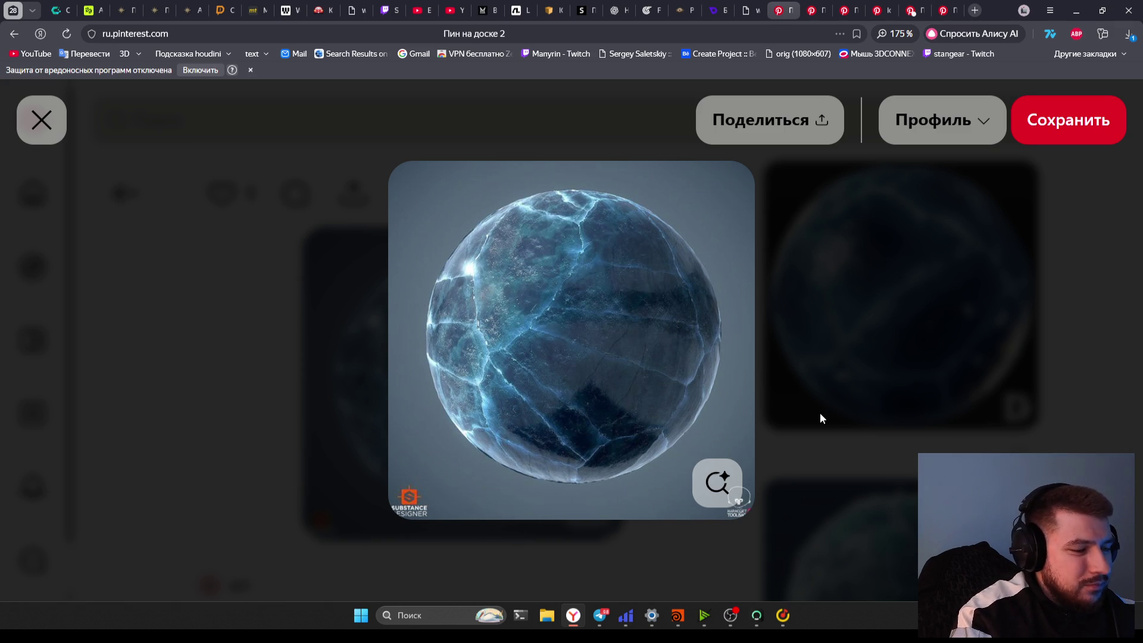
click(841, 407)
Open two related ice pins in background tabs
click(839, 408)
scroll(697, 393, down, 2)
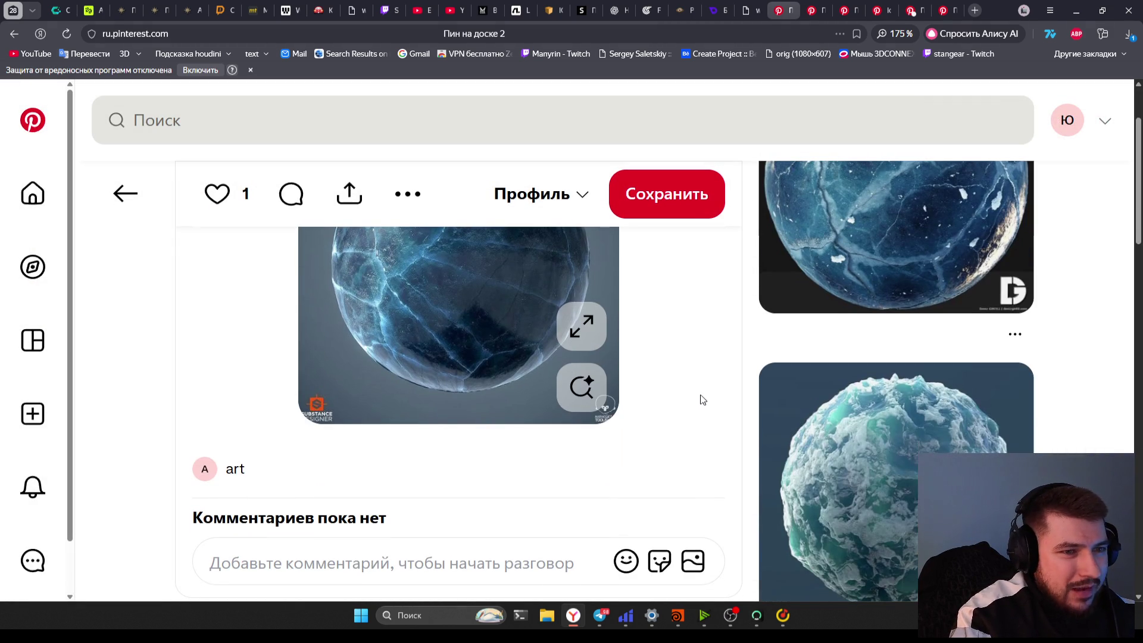
scroll(744, 402, up, 2)
click(833, 401)
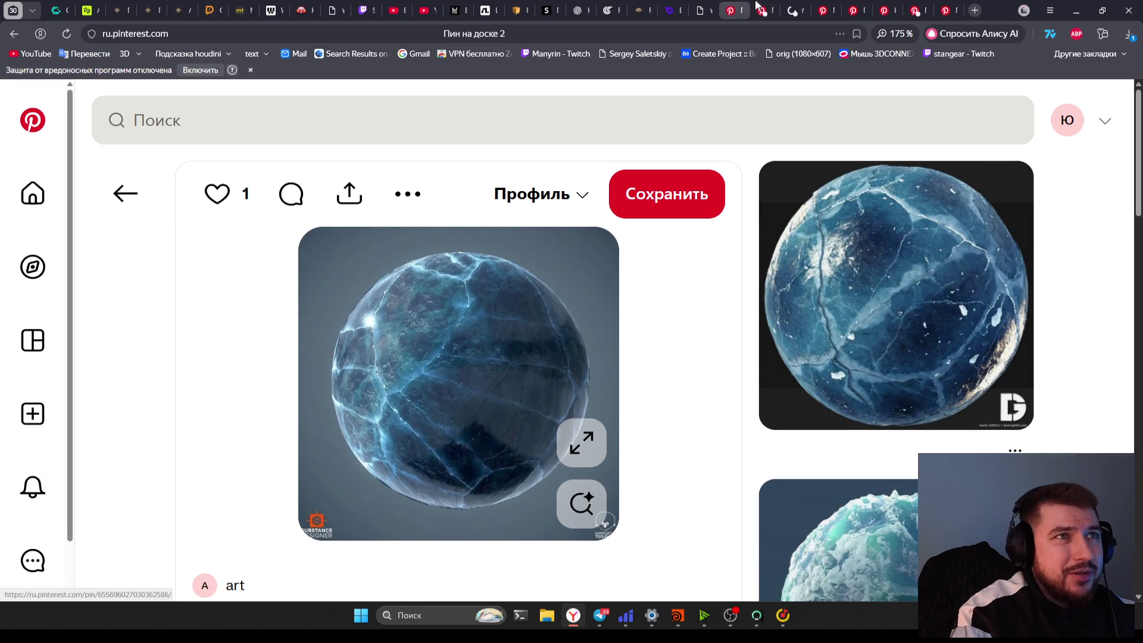
scroll(617, 247, down, 3)
scroll(544, 268, up, 2)
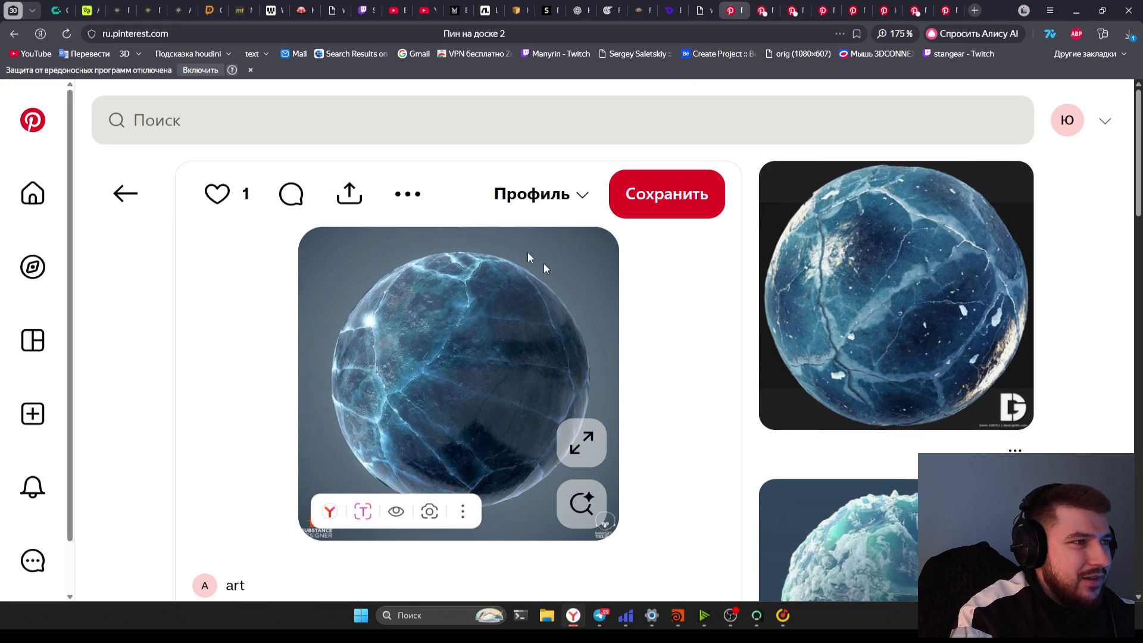
scroll(625, 438, down, 8)
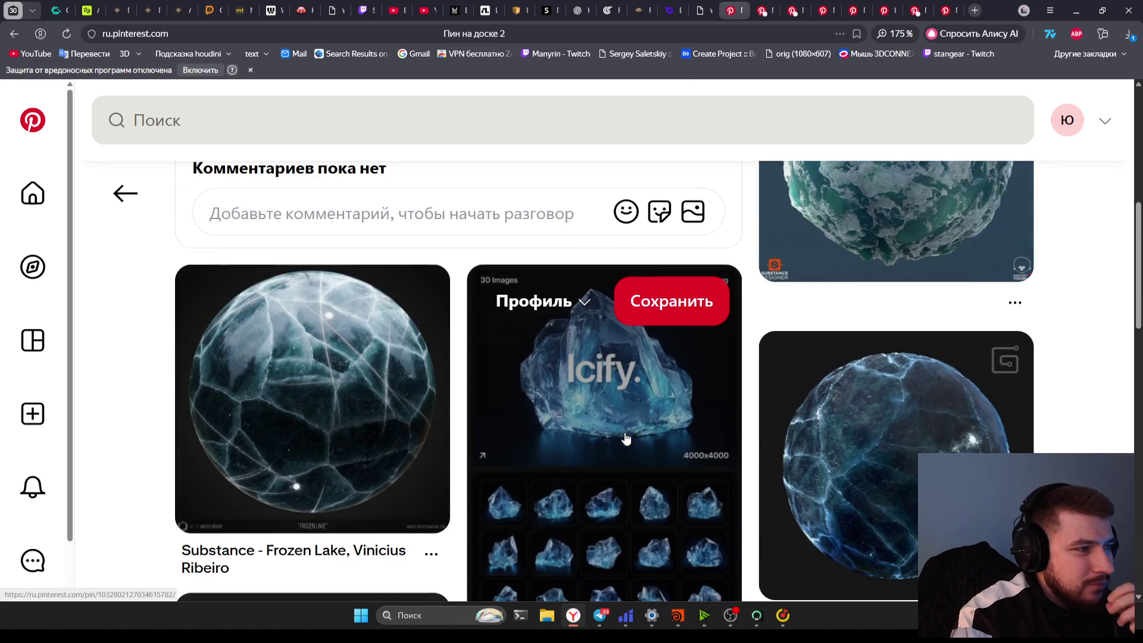
Browse the related ice pins, including Stylized Frozen lake and the Frozen Lake Material Breakdown
mouse_move(265, 418)
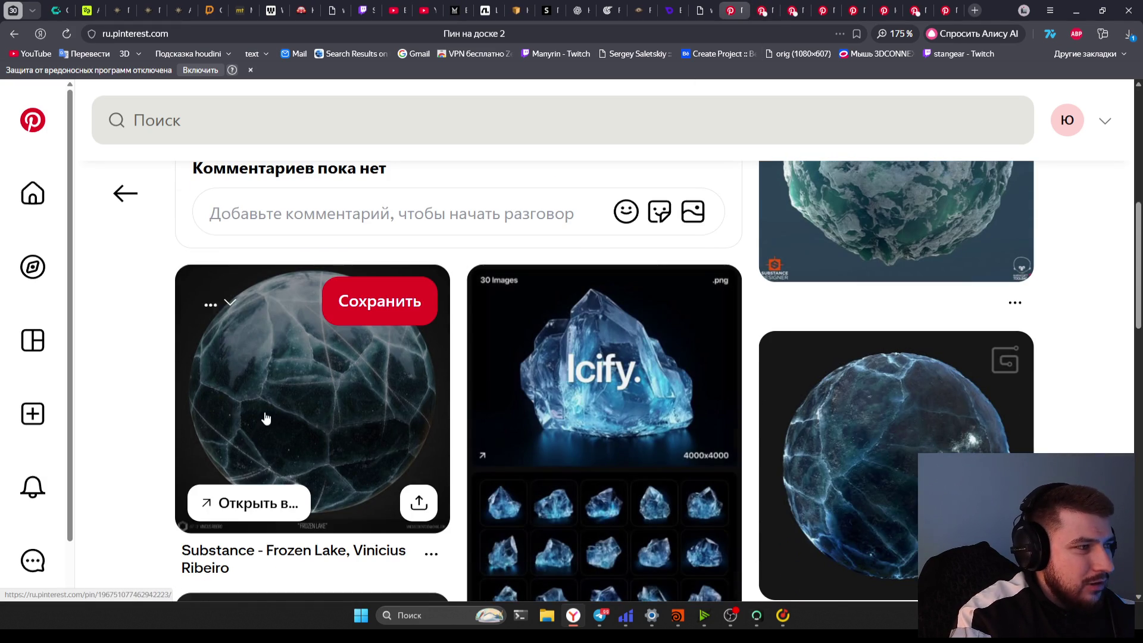
scroll(370, 431, down, 1)
scroll(842, 391, down, 4)
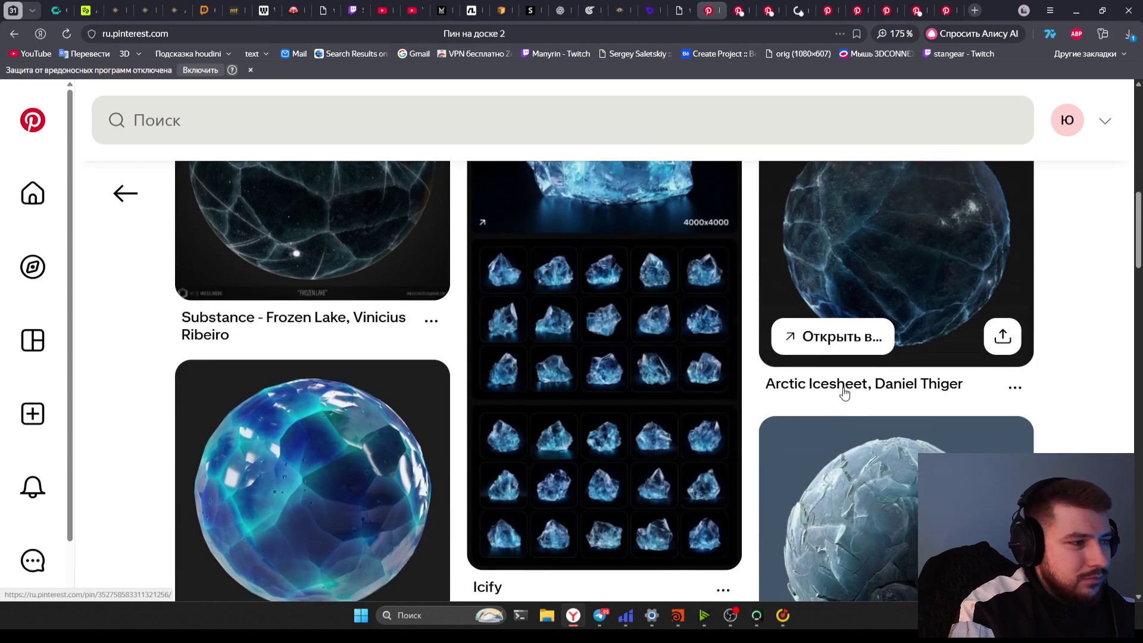
scroll(841, 388, down, 2)
scroll(870, 415, down, 5)
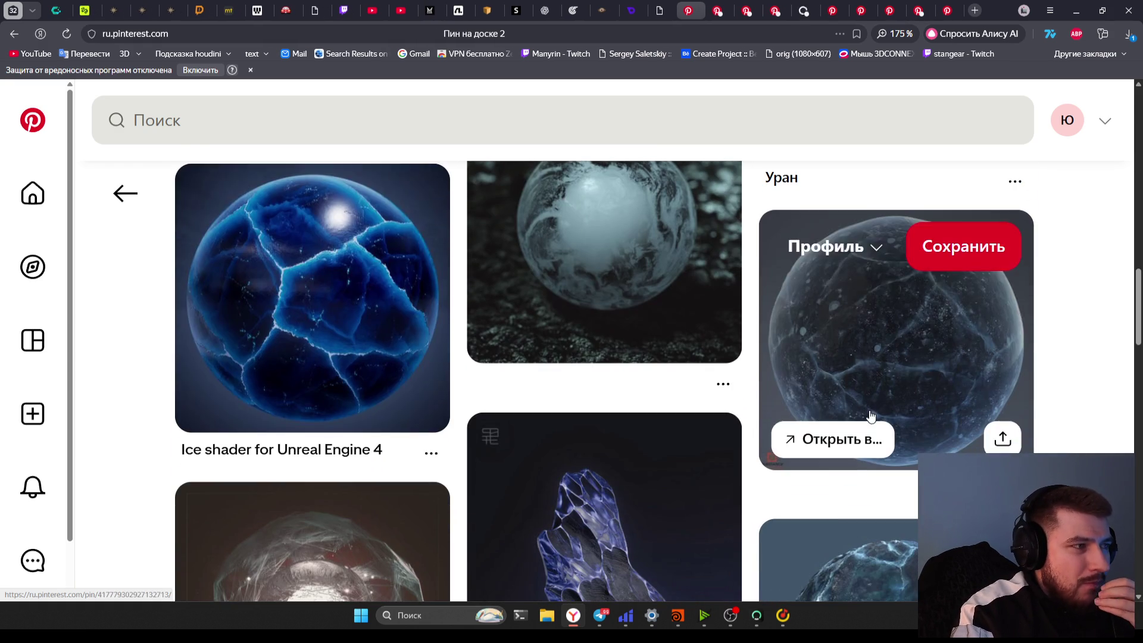
scroll(351, 375, down, 1)
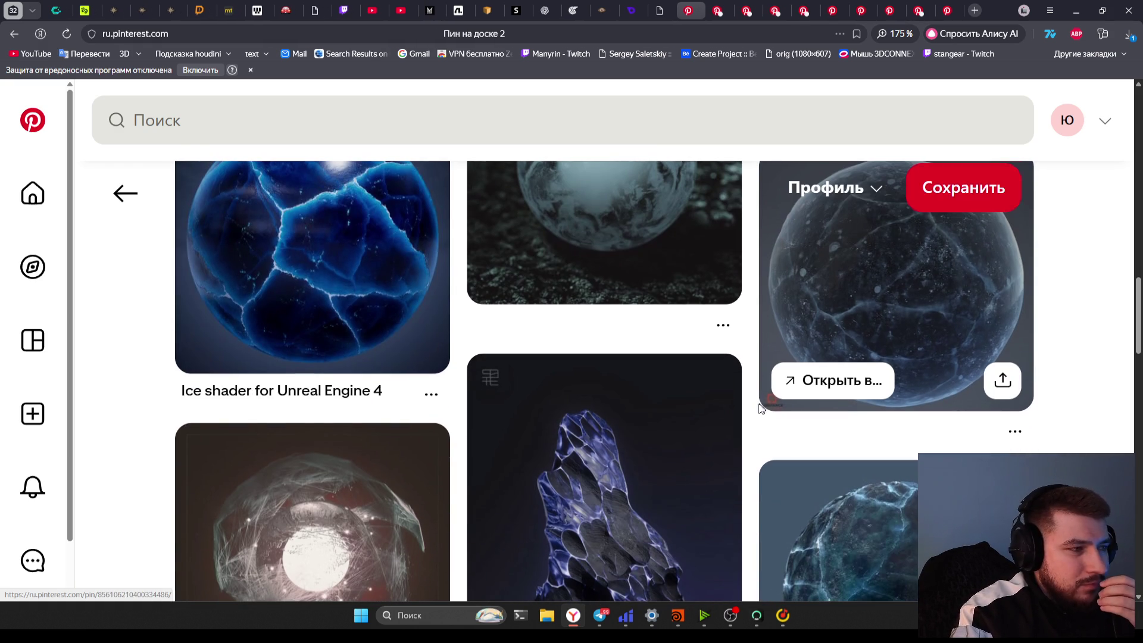
scroll(762, 413, down, 2)
scroll(762, 413, down, 5)
scroll(807, 450, down, 3)
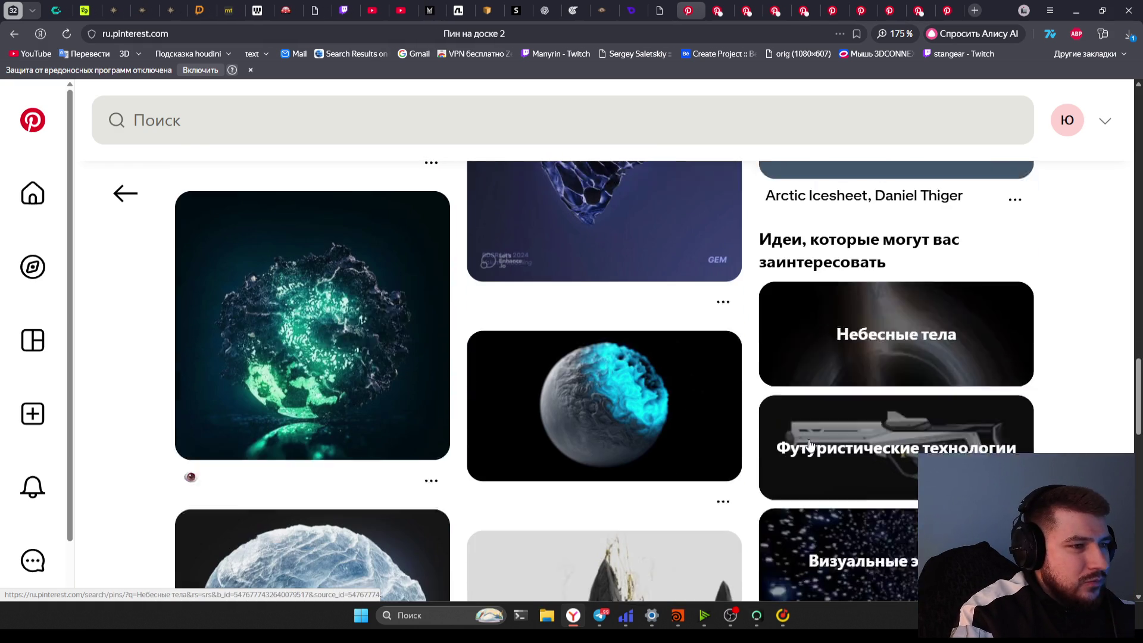
scroll(803, 450, down, 4)
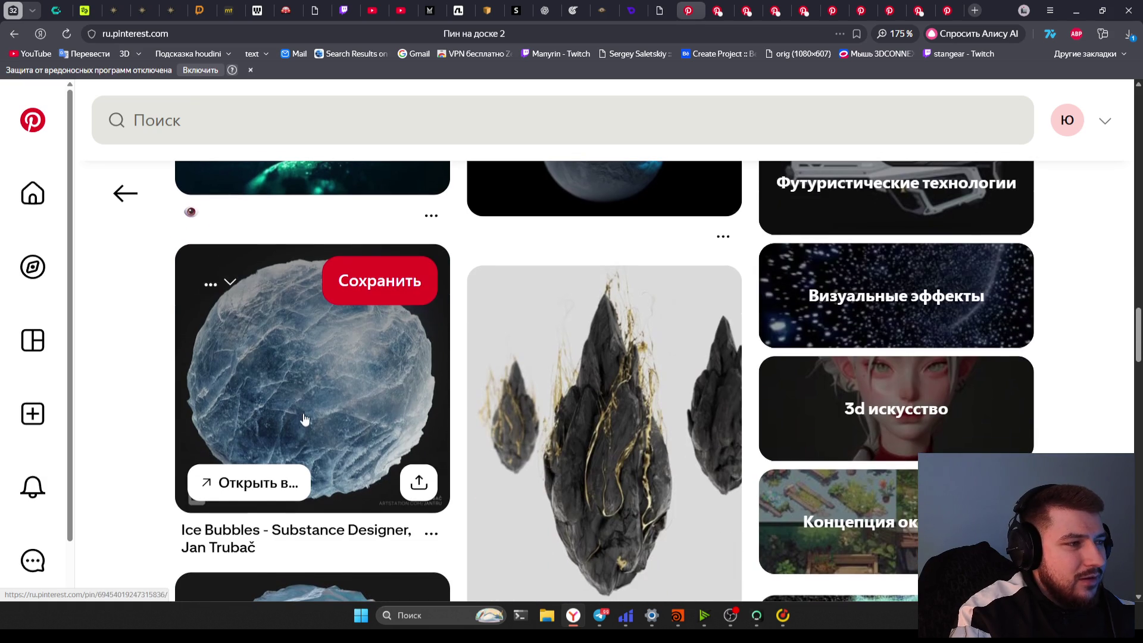
scroll(359, 406, down, 5)
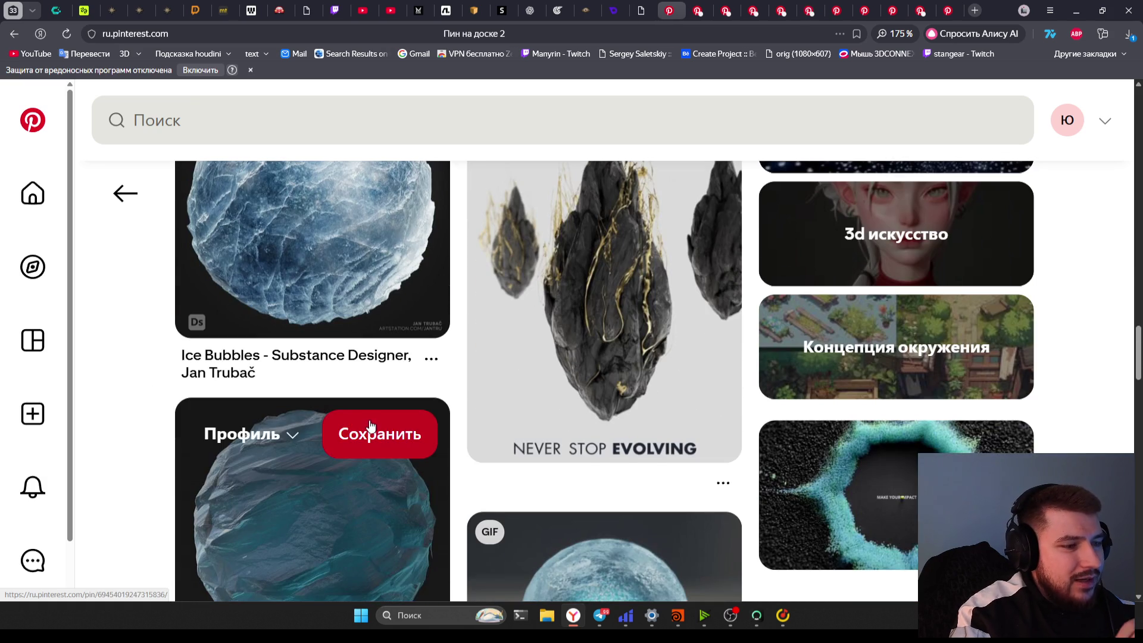
scroll(466, 458, down, 3)
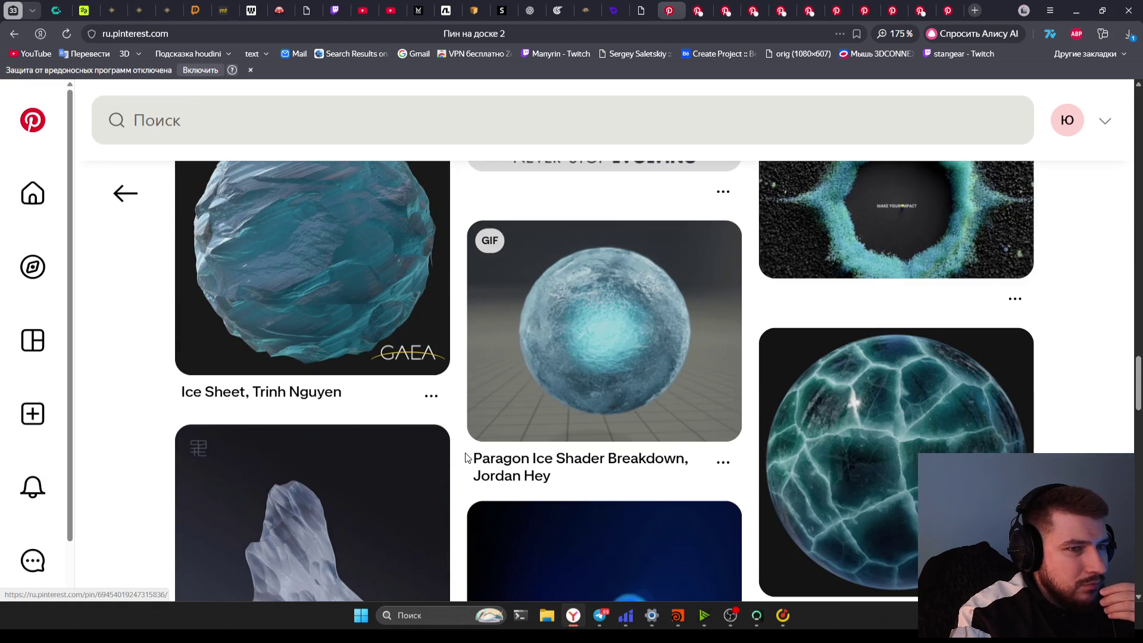
scroll(467, 458, down, 2)
scroll(464, 457, down, 2)
scroll(893, 357, up, 2)
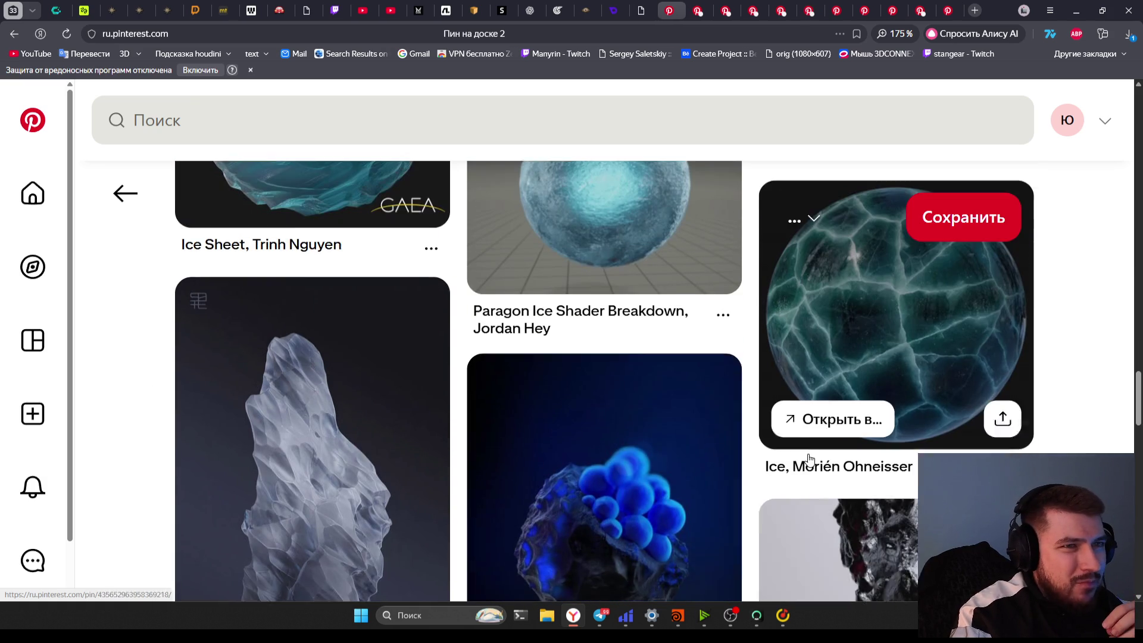
scroll(657, 479, down, 4)
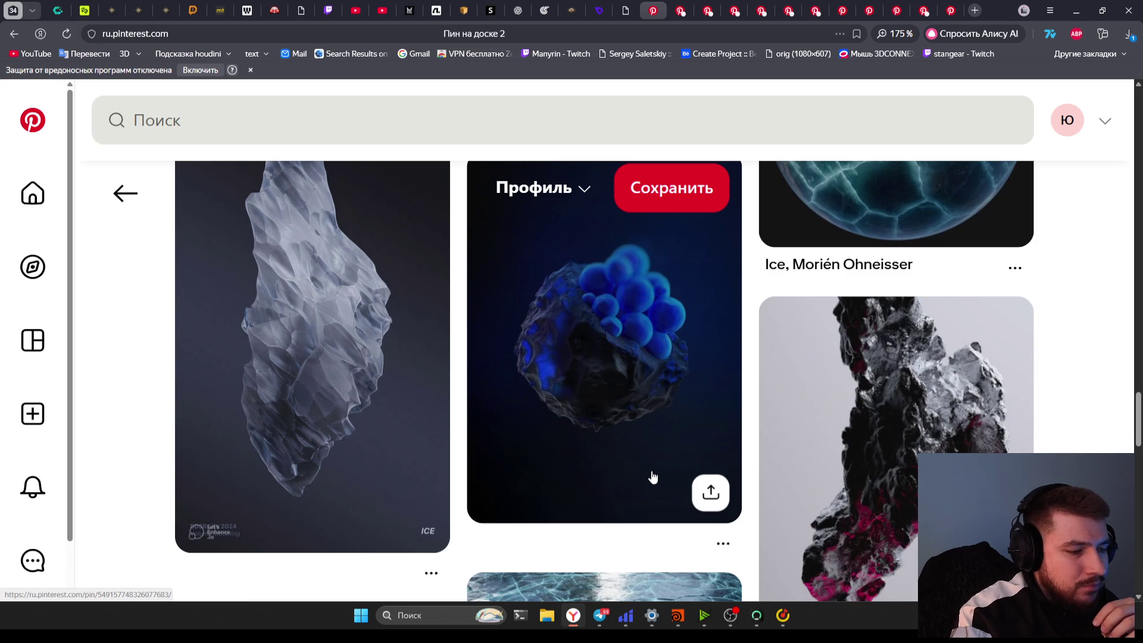
scroll(648, 479, up, 3)
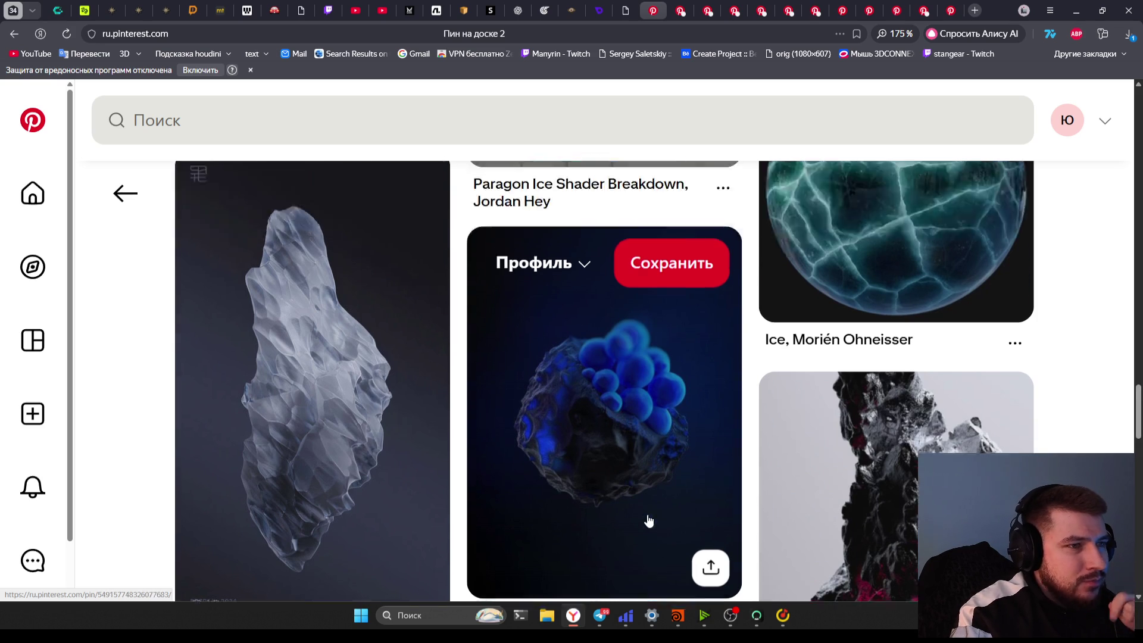
scroll(647, 524, down, 2)
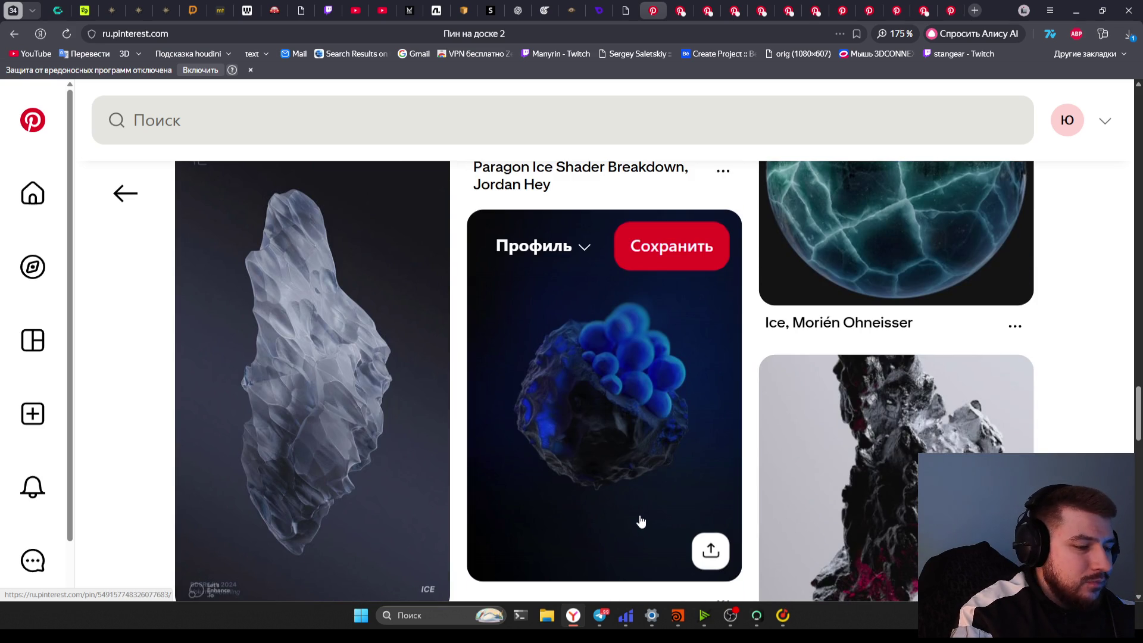
scroll(641, 521, down, 5)
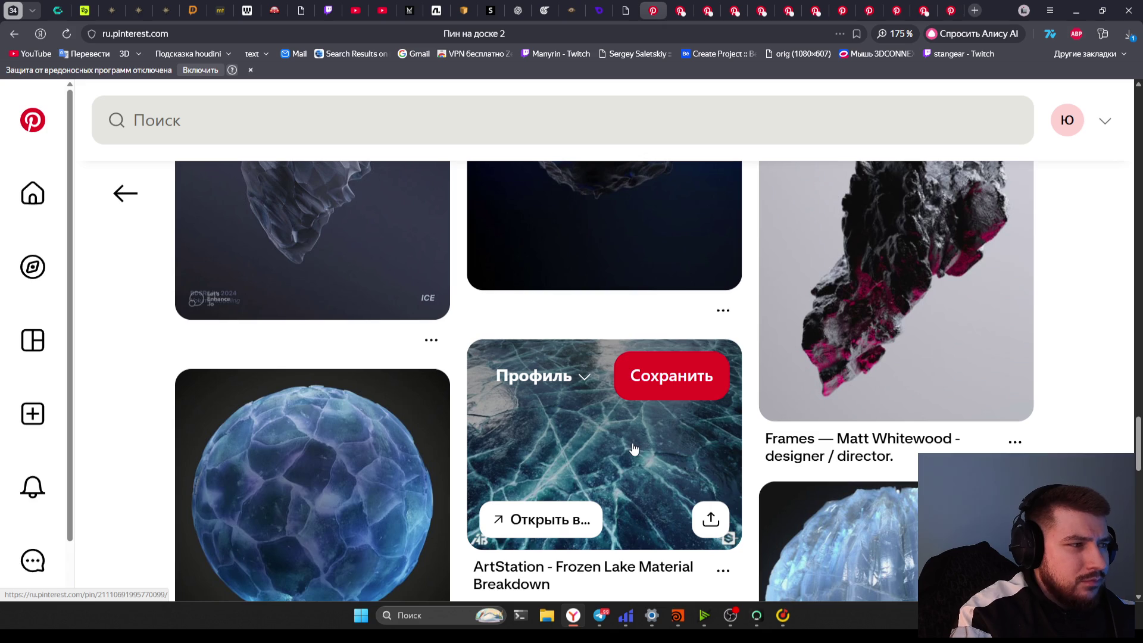
scroll(633, 449, down, 5)
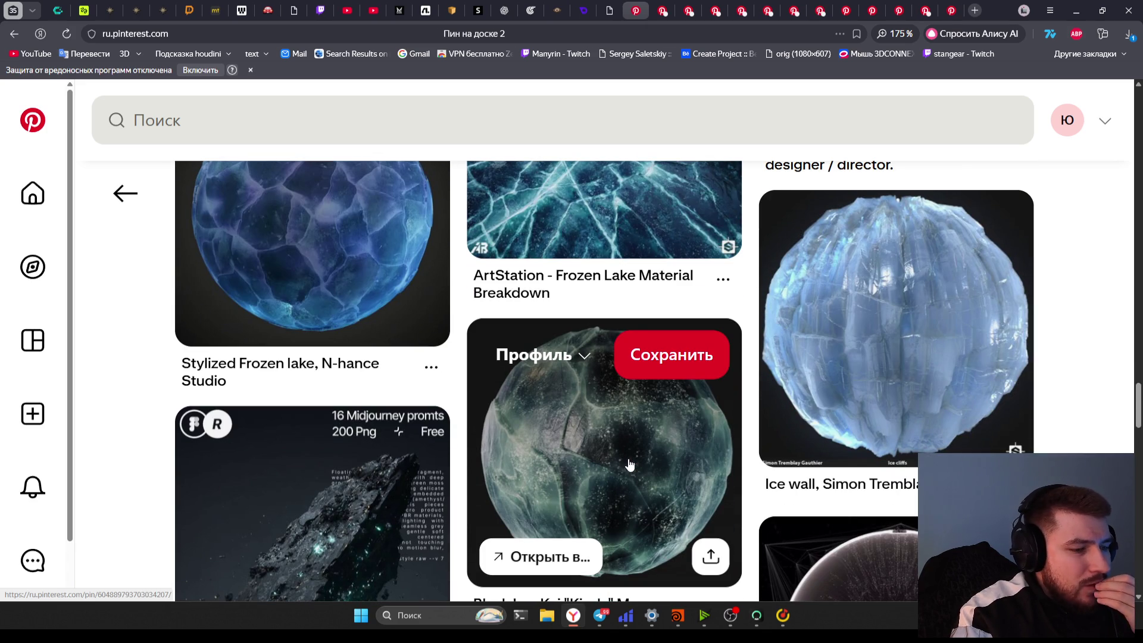
scroll(629, 466, down, 1)
scroll(626, 466, up, 5)
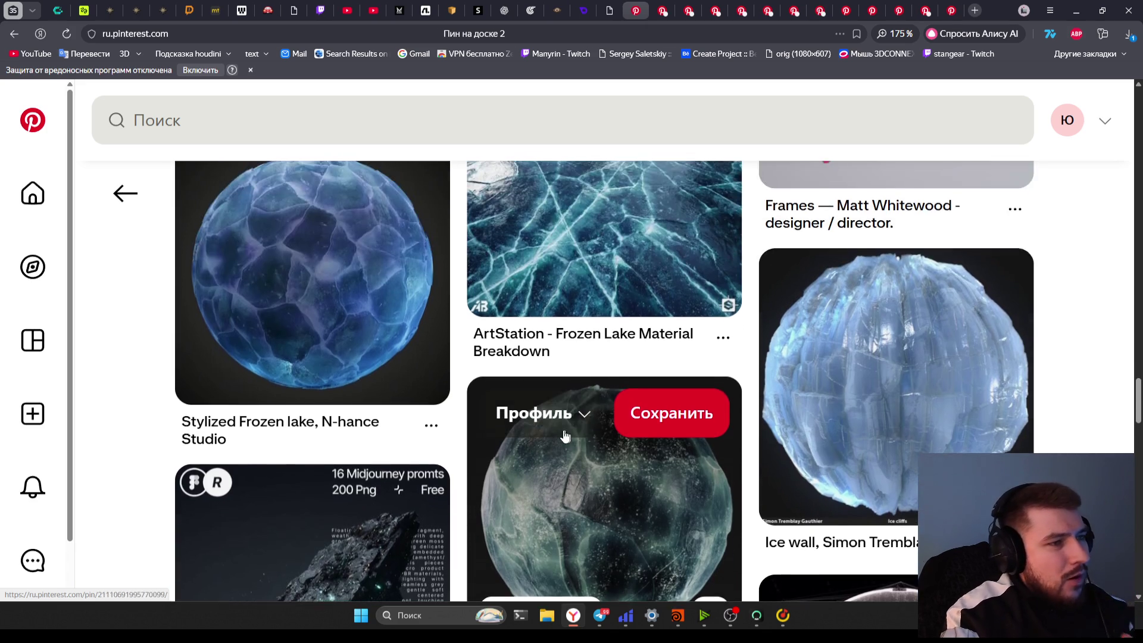
Search Pinterest pins for 'Poe2 ice' and skim the results
click(371, 142)
text(Зщу)
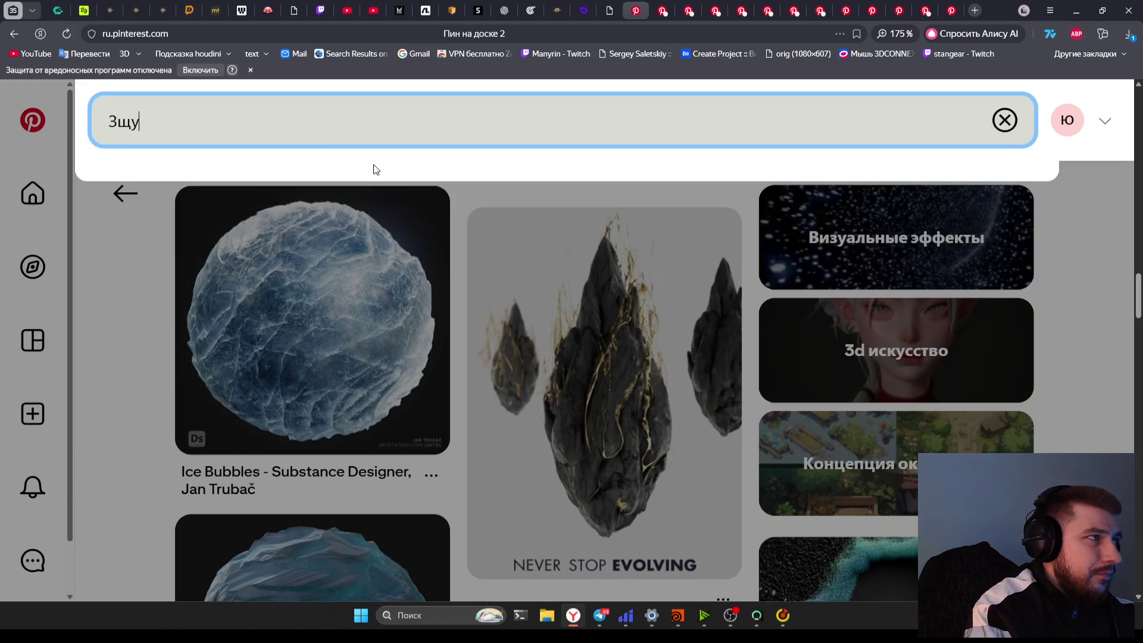
text(Poe2)
key(ctrl+a)
text(2 )
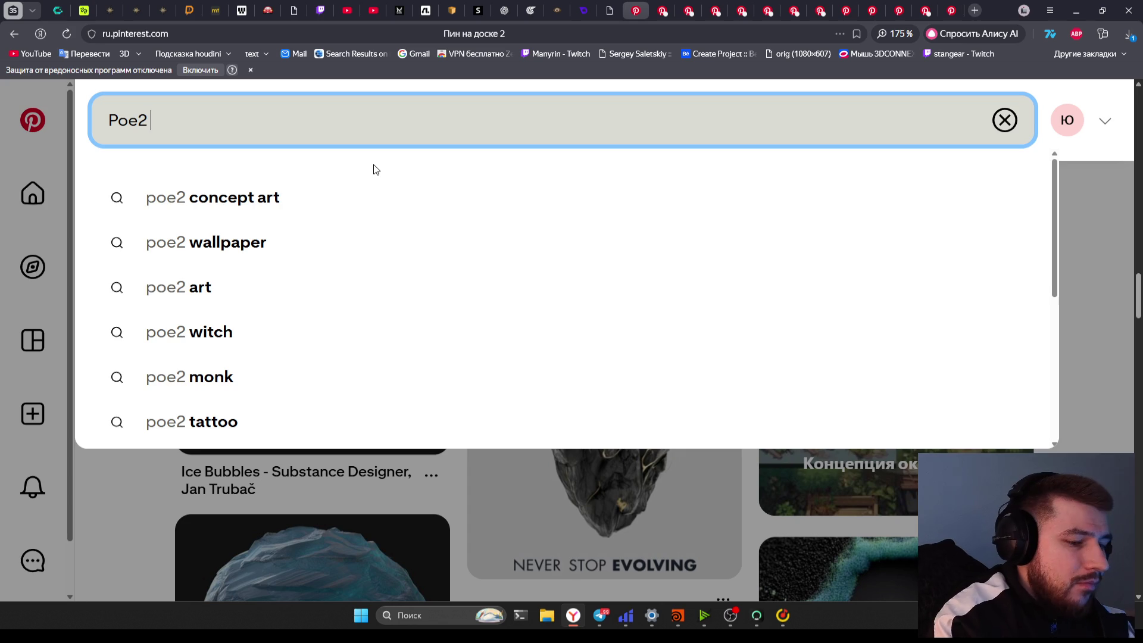
text(ice)
key(Return)
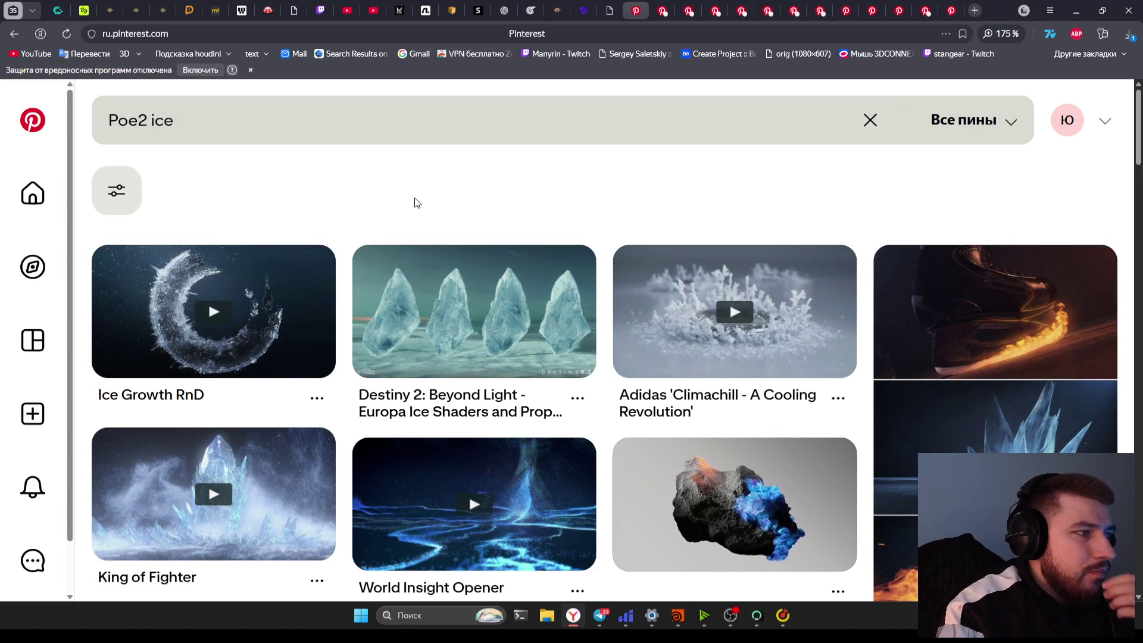
scroll(419, 215, down, 5)
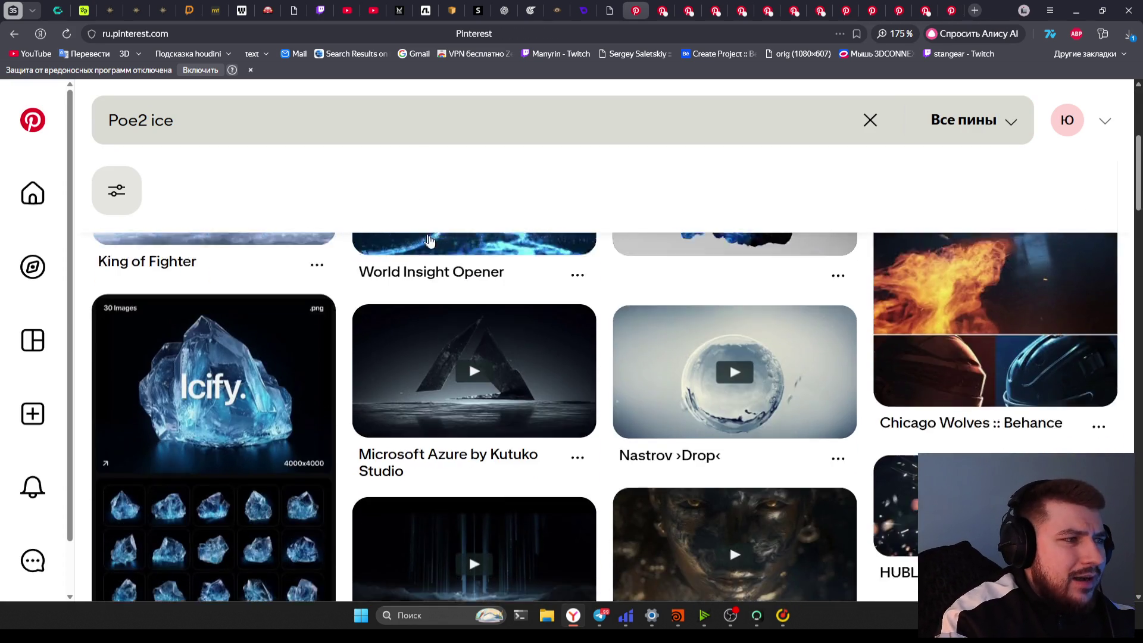
scroll(428, 239, down, 10)
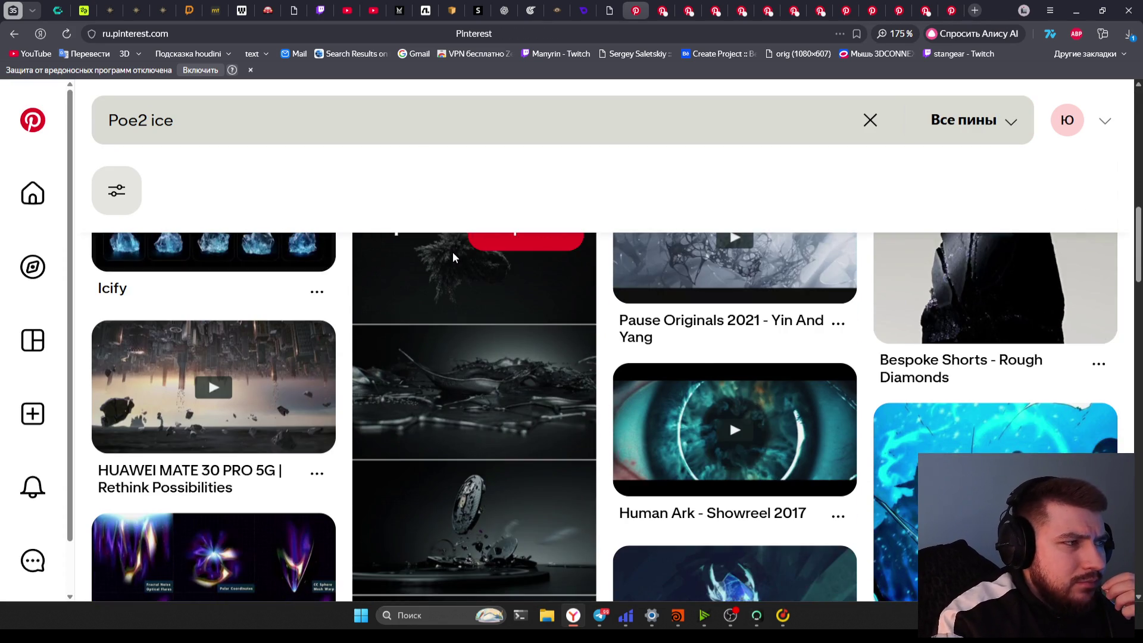
scroll(452, 257, down, 3)
scroll(458, 257, up, 9)
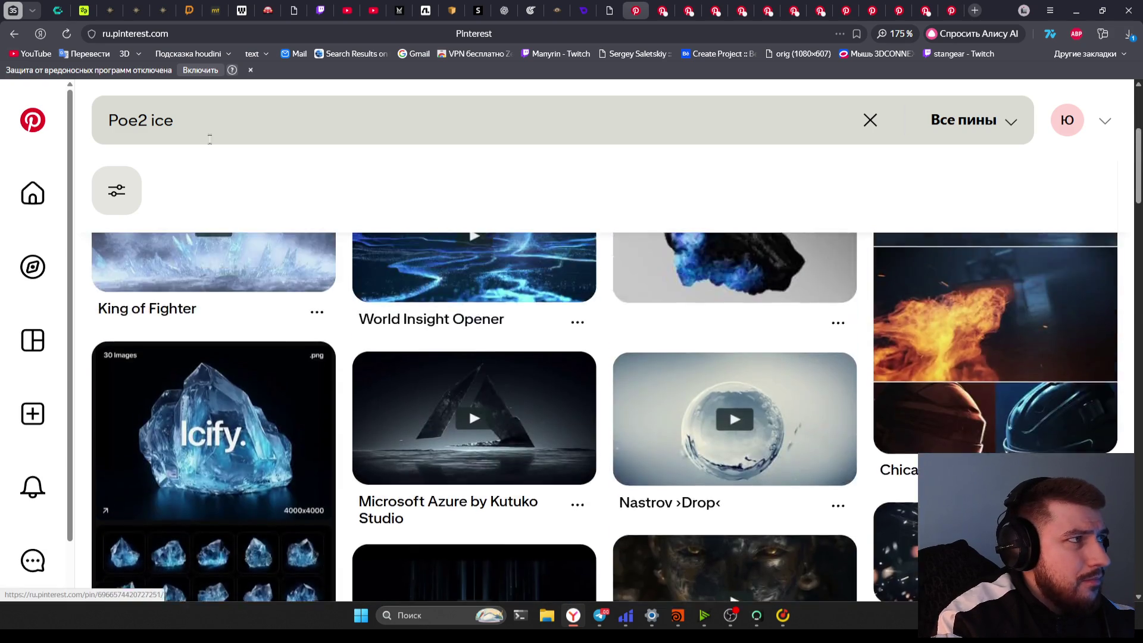
Refine the pin search to 'Poe2 ice location'
click(210, 138)
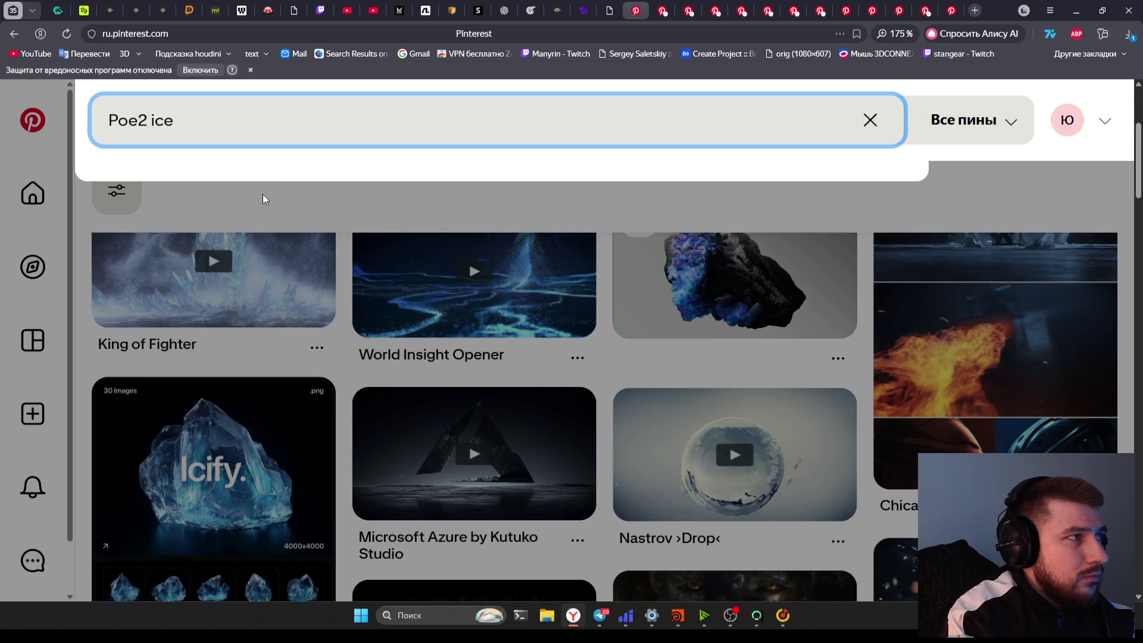
text(re)
key(BackSpace)
key(BackSpace)
key(BackSpace)
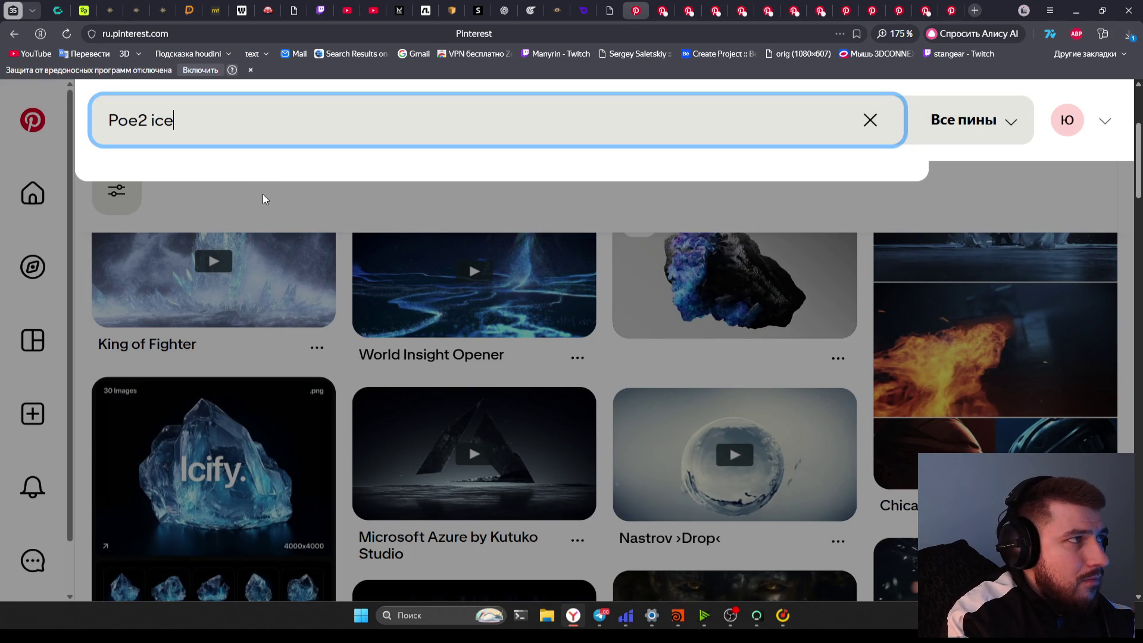
text( lo)
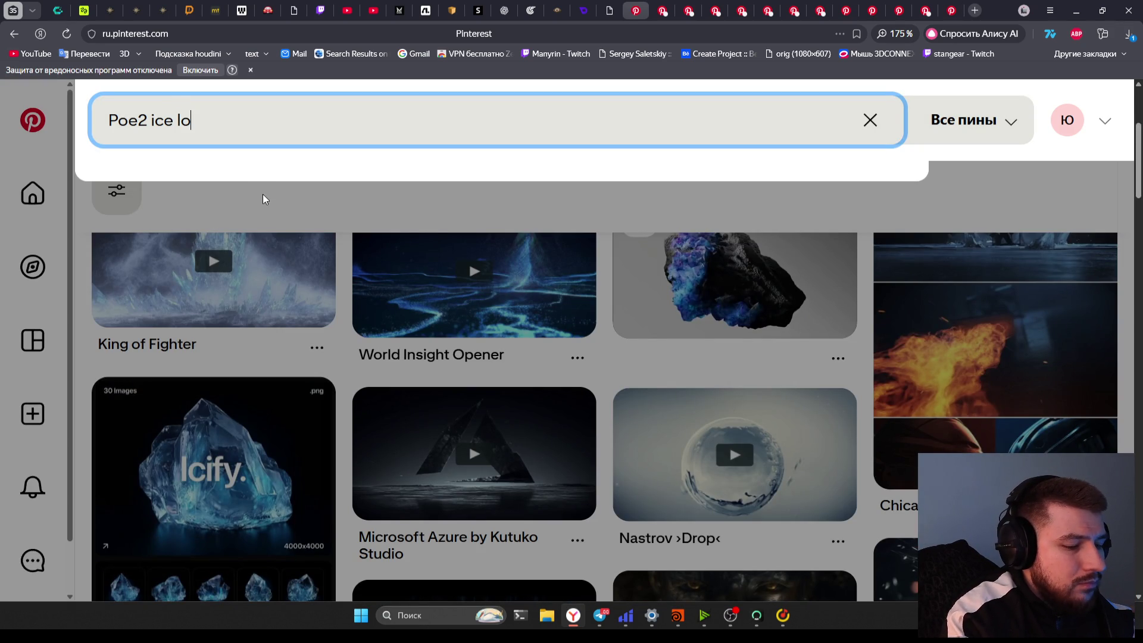
text(cation)
key(Return)
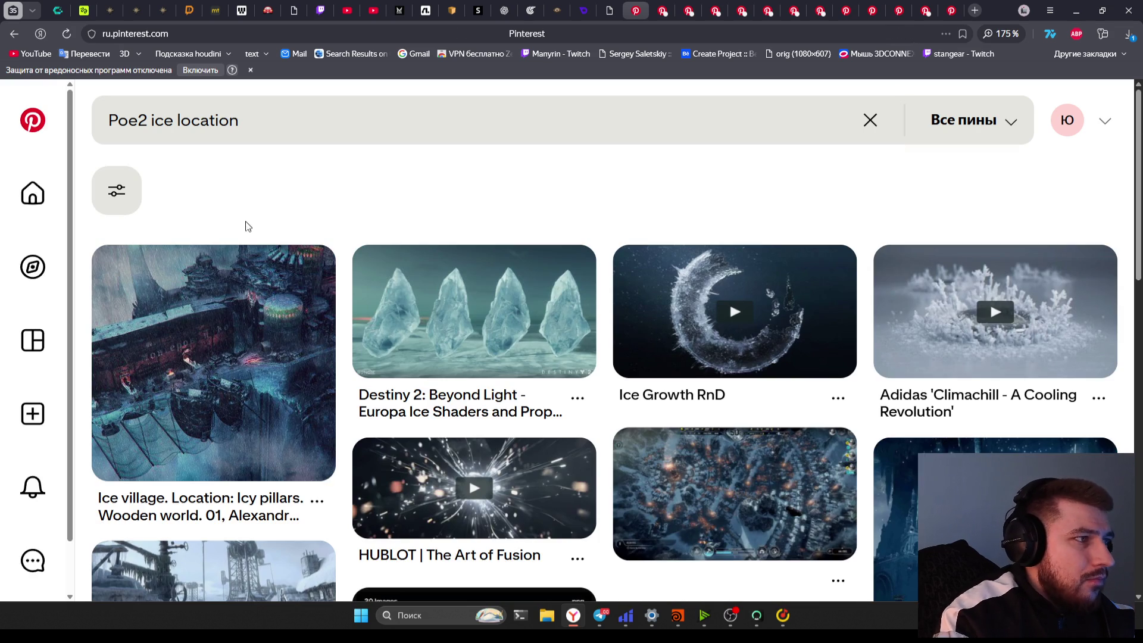
Scroll through the 'Poe2 ice location' pin results looking for icy references
scroll(269, 329, down, 5)
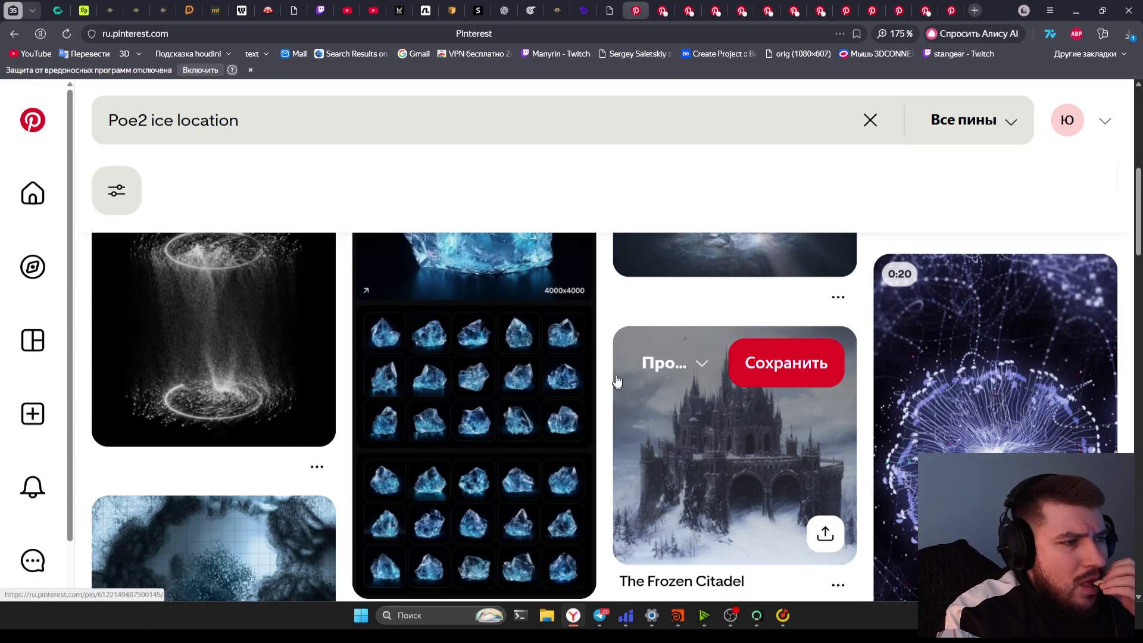
scroll(602, 360, down, 2)
scroll(534, 414, down, 5)
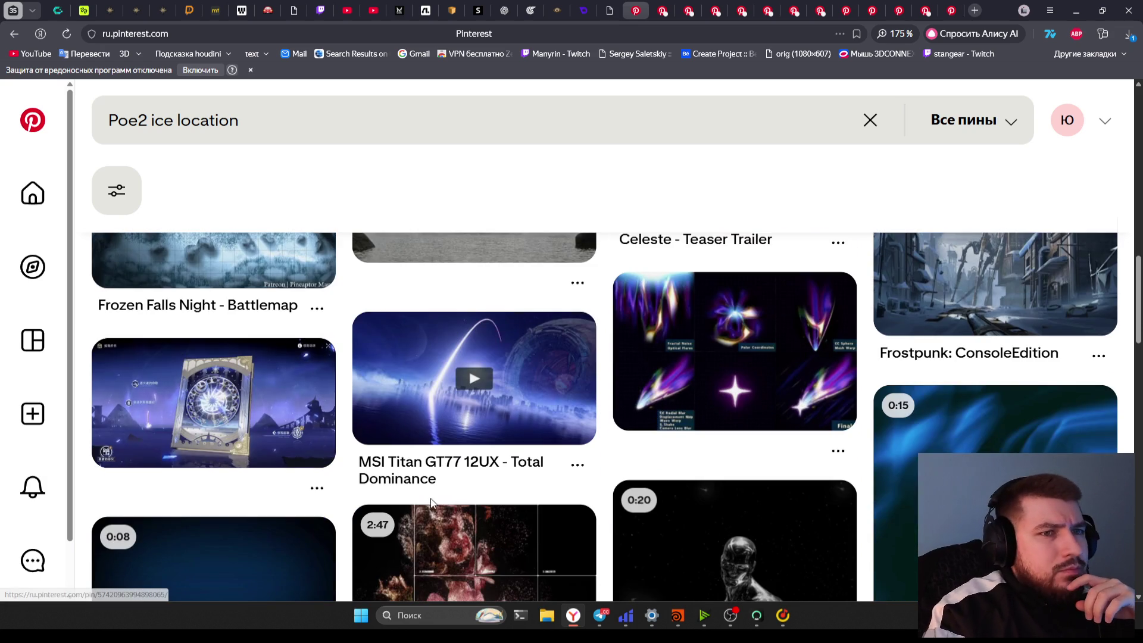
scroll(436, 491, down, 3)
scroll(494, 420, up, 1)
scroll(494, 421, up, 1)
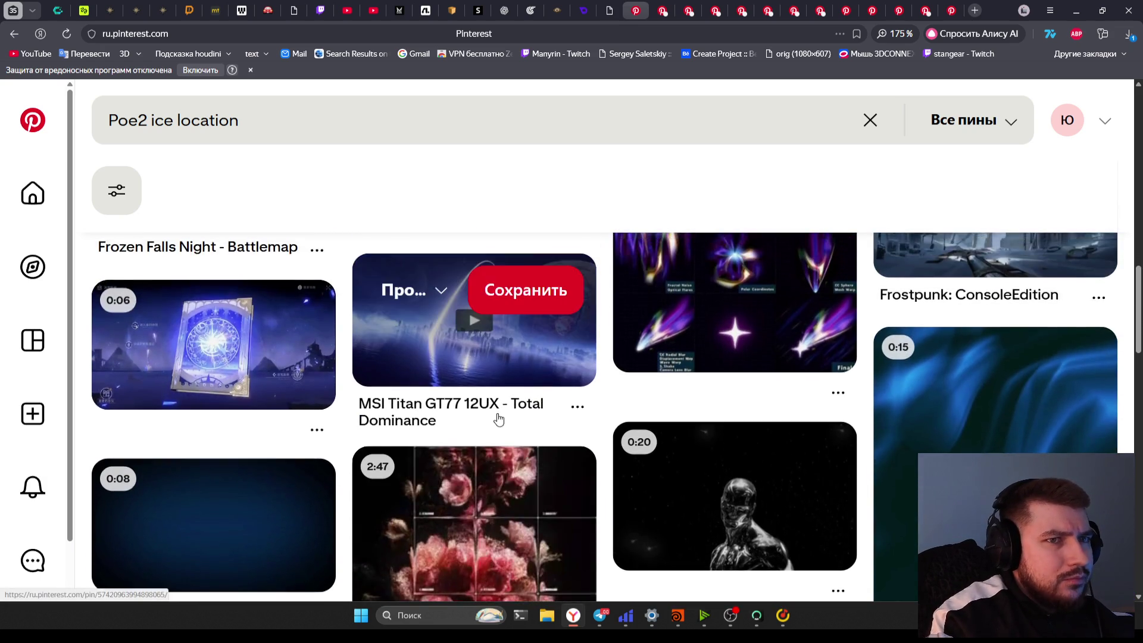
scroll(494, 420, down, 2)
scroll(595, 452, up, 4)
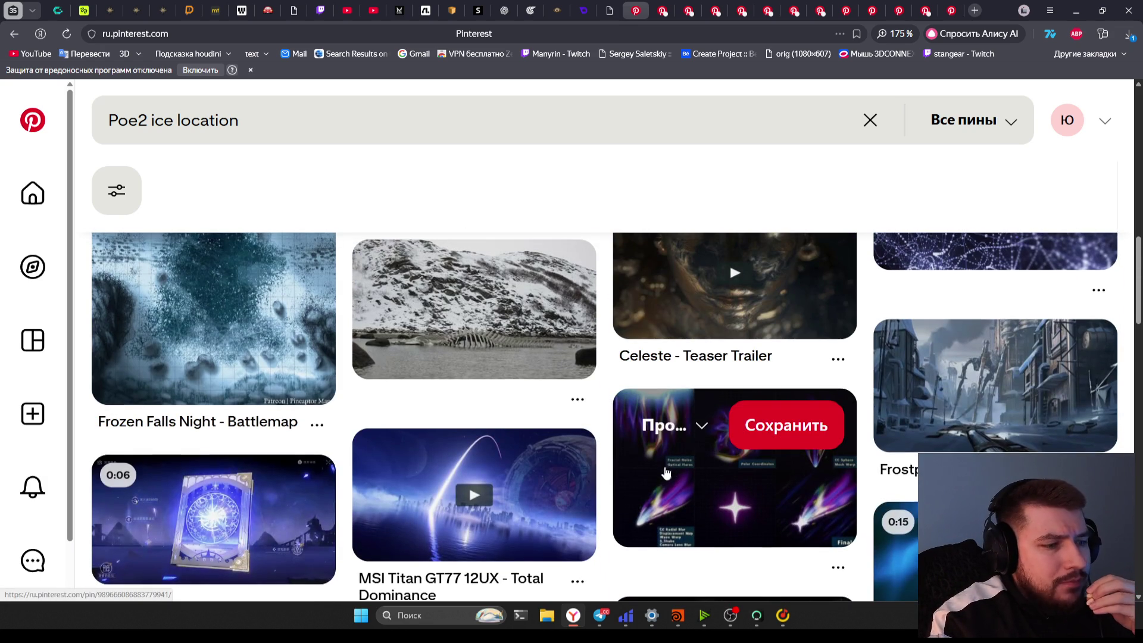
scroll(665, 473, down, 8)
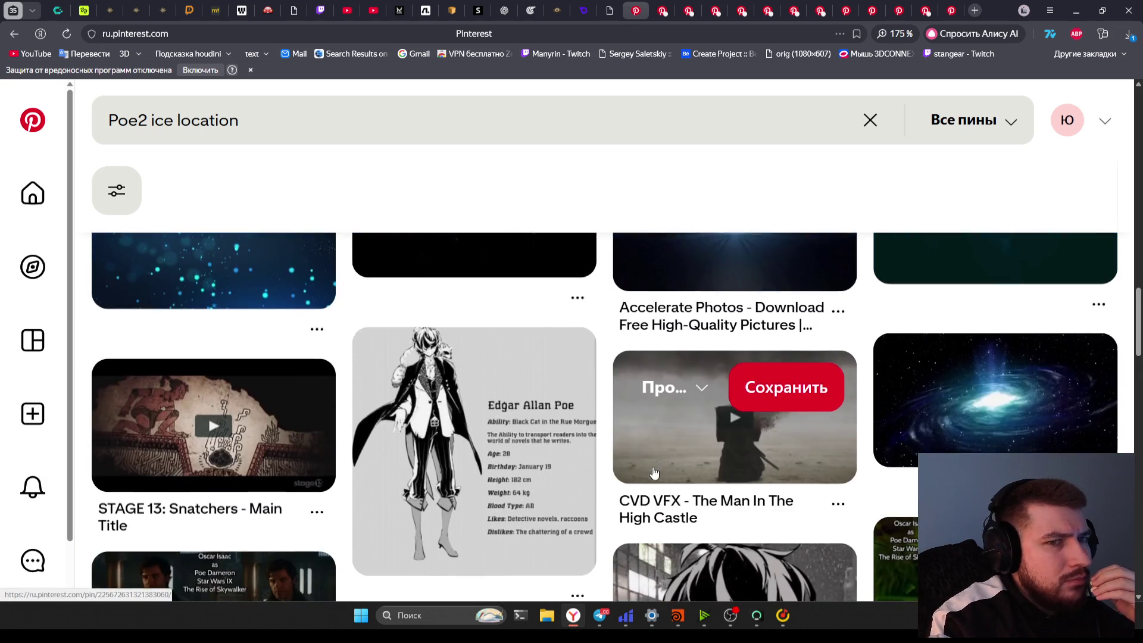
scroll(654, 474, down, 5)
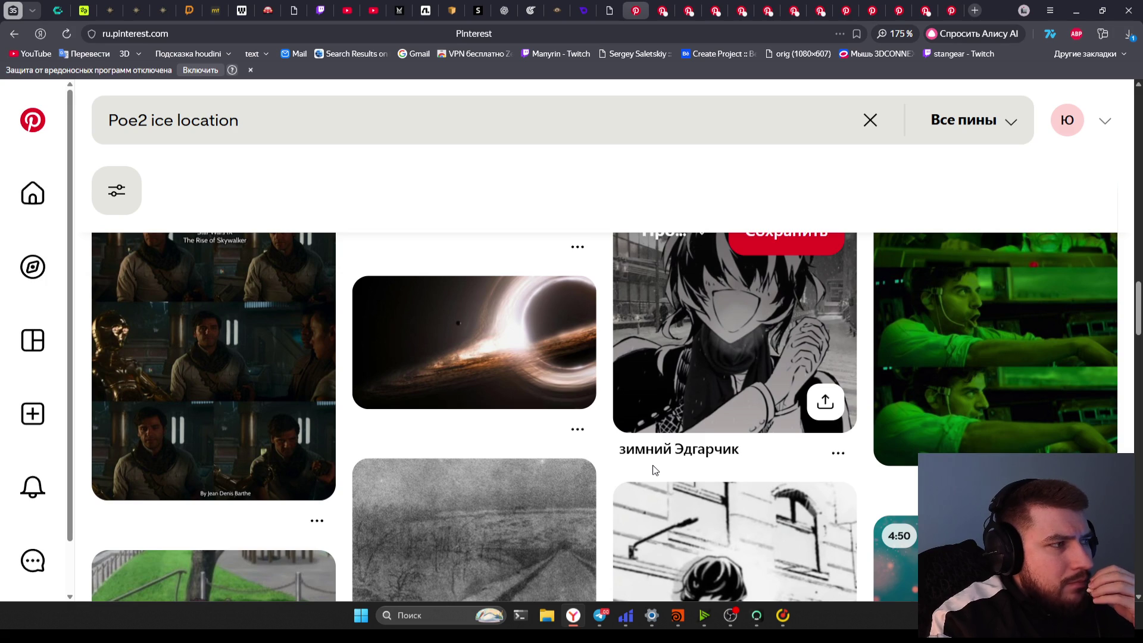
scroll(654, 471, down, 9)
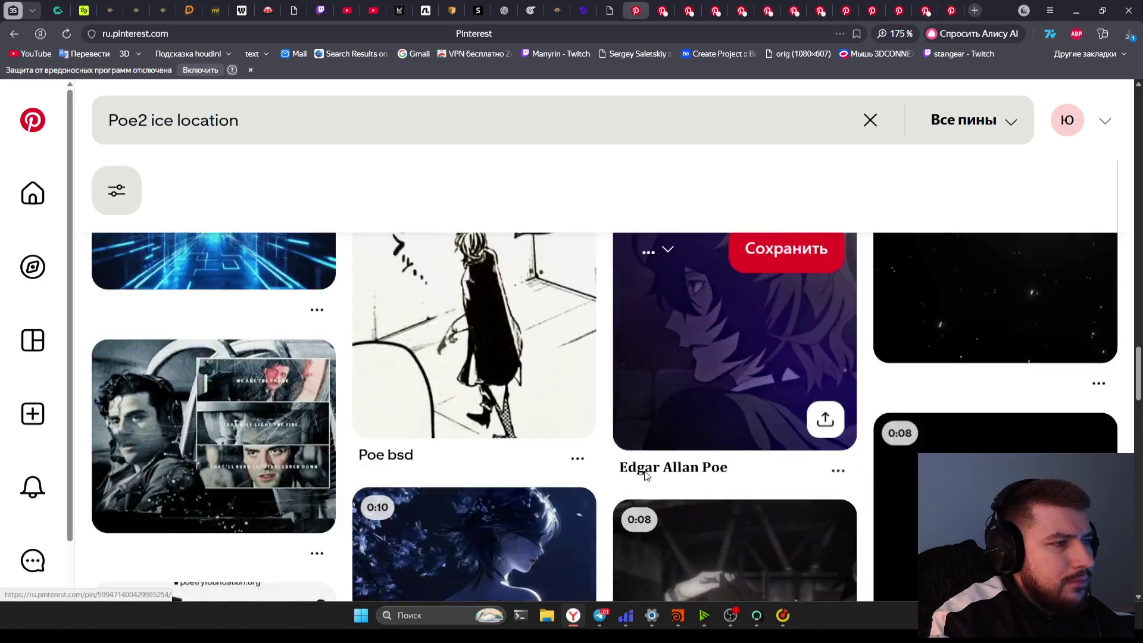
scroll(643, 478, up, 2)
scroll(642, 475, down, 7)
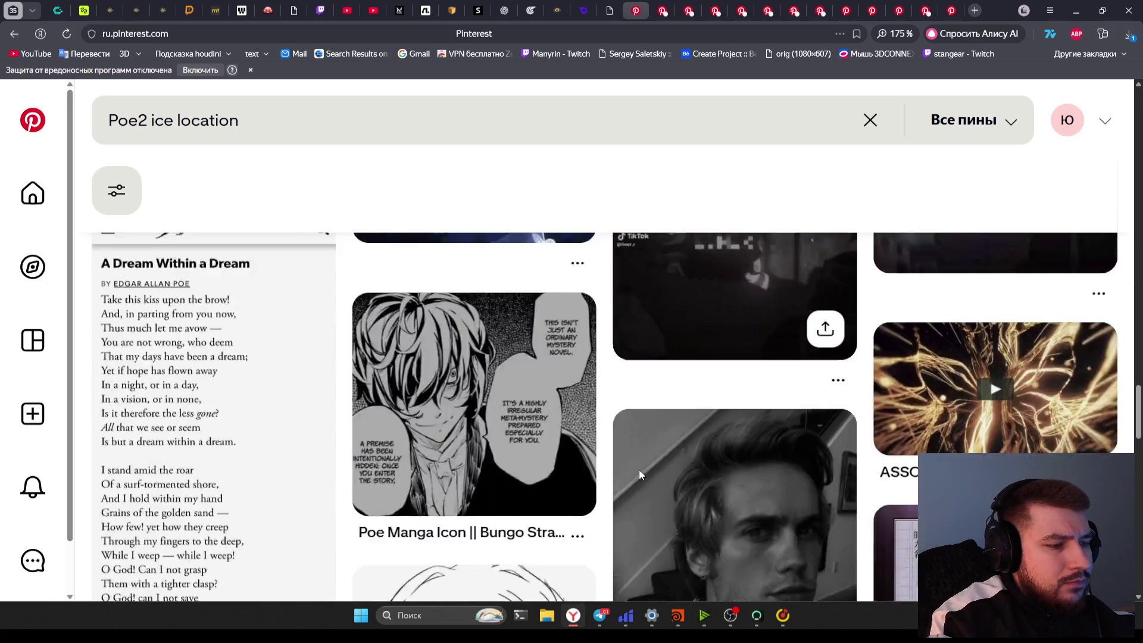
scroll(639, 472, down, 3)
scroll(727, 472, up, 4)
scroll(727, 472, down, 8)
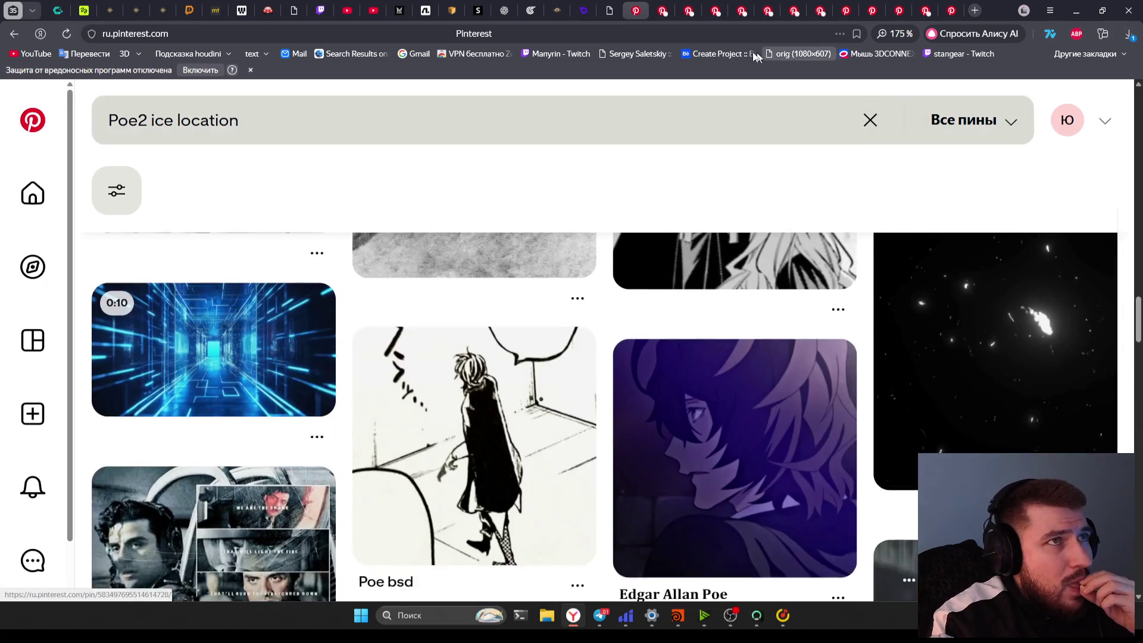
Search Yandex for 'poe2 ice ground' and switch to the image results
click(270, 36)
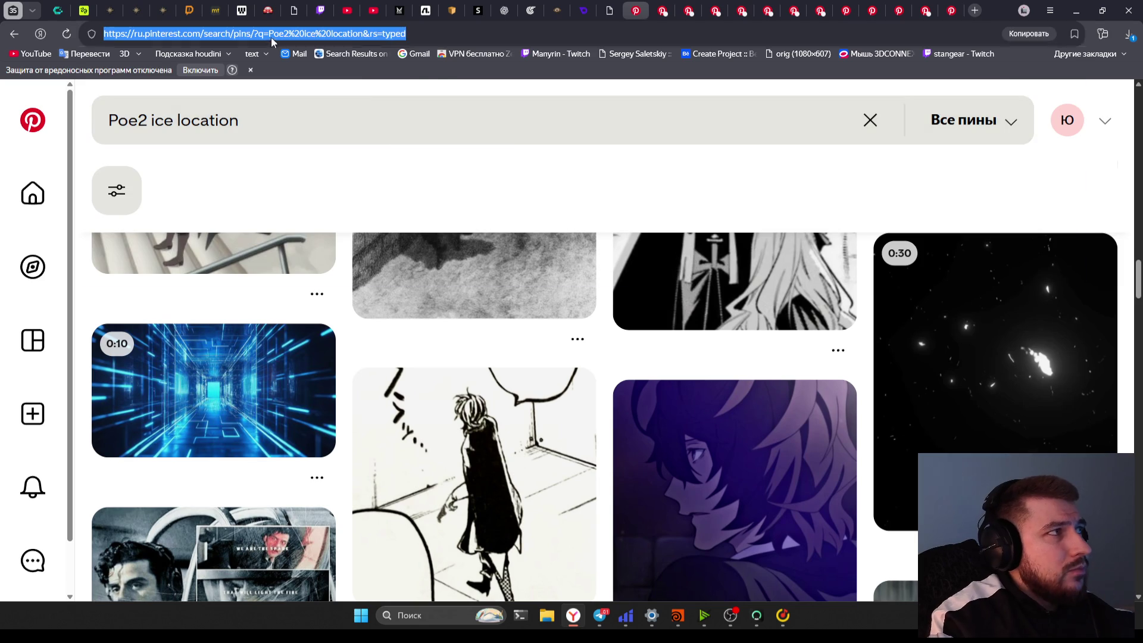
text(poe)
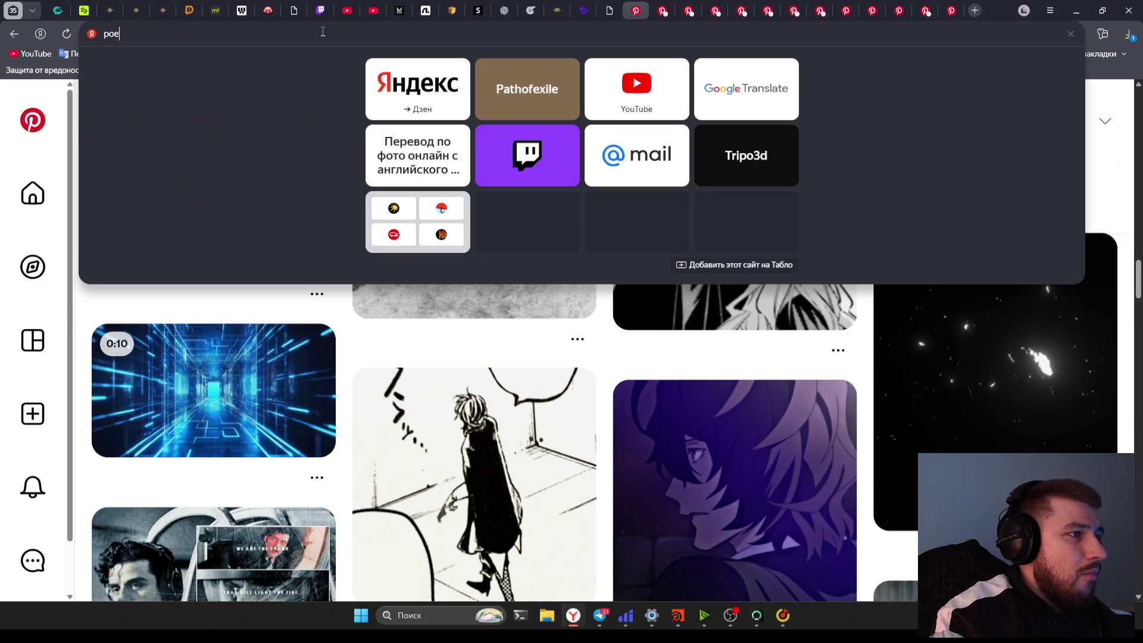
text(2 )
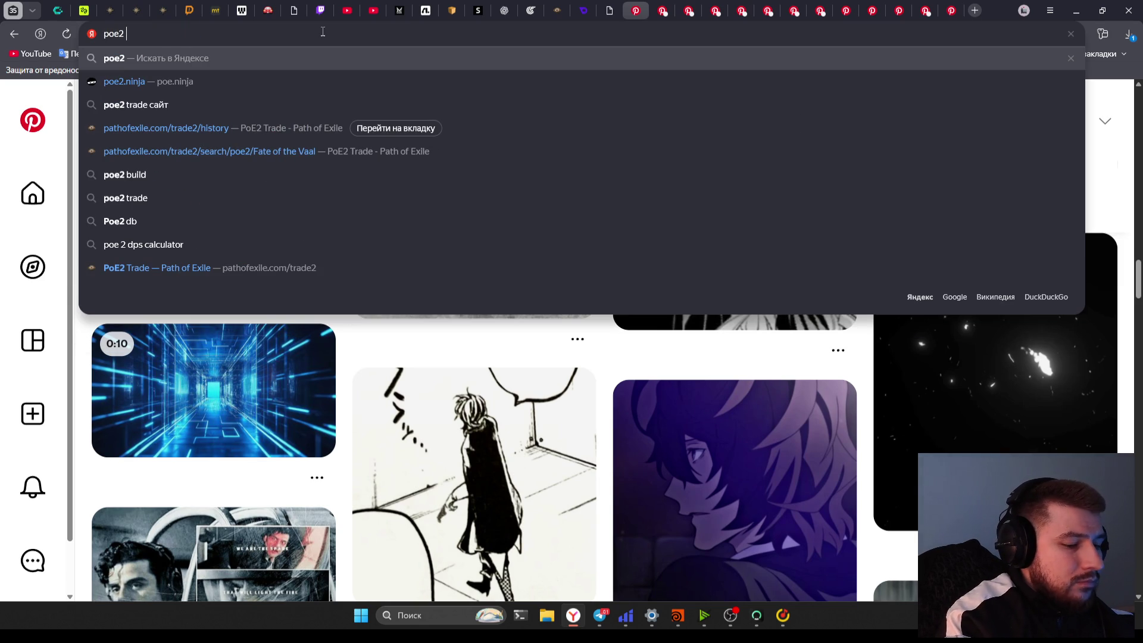
text(ice ground)
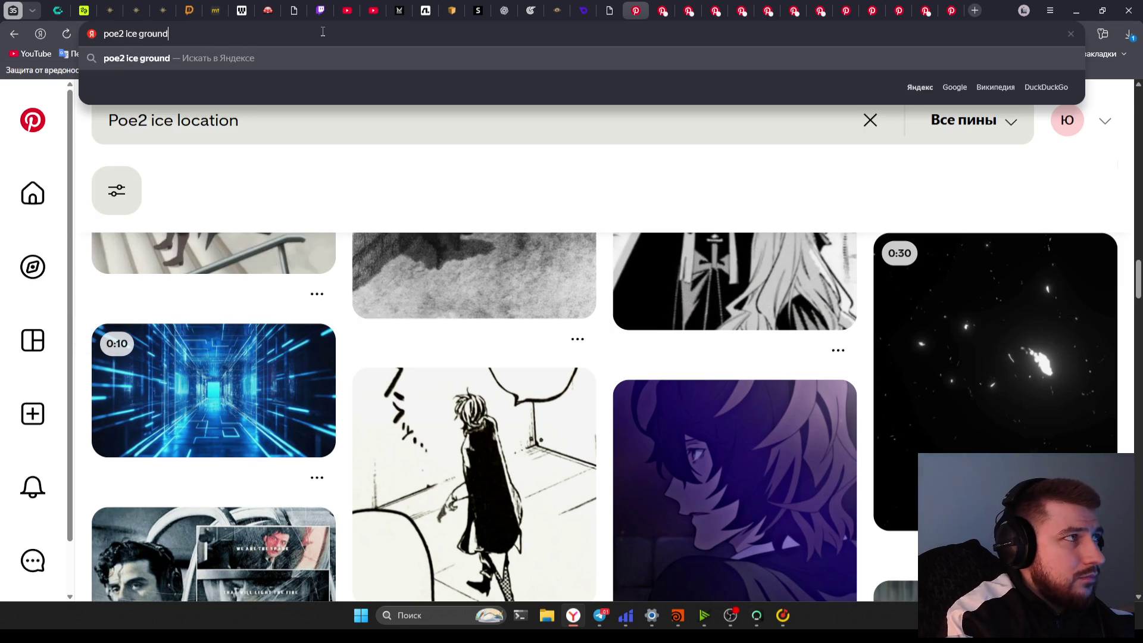
key(Return)
click(190, 138)
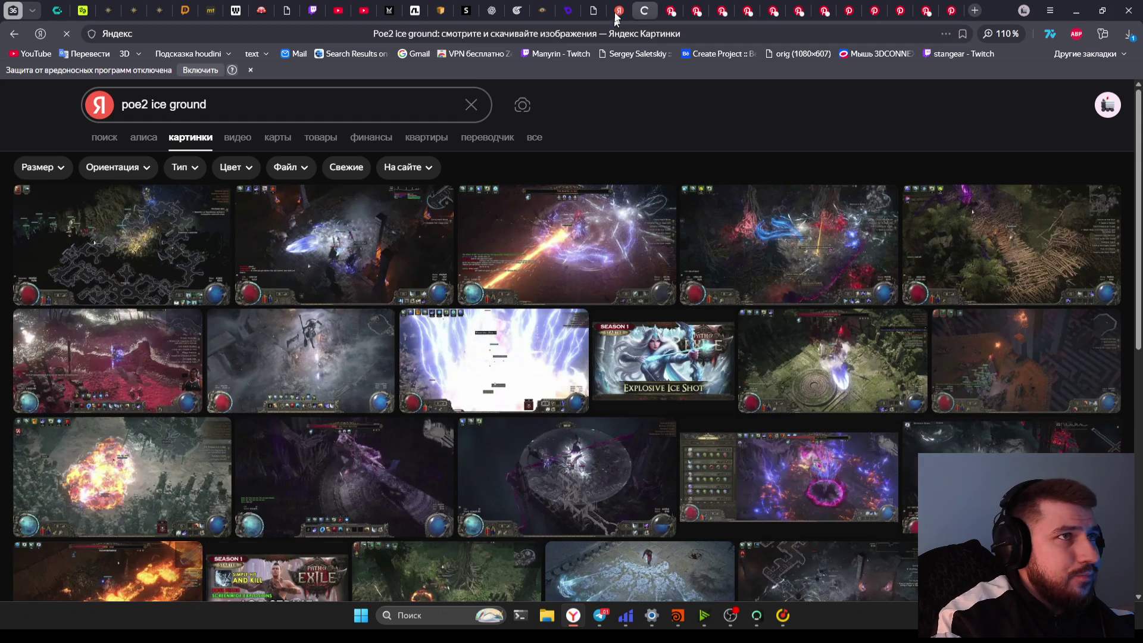
mouse_move(452, 262)
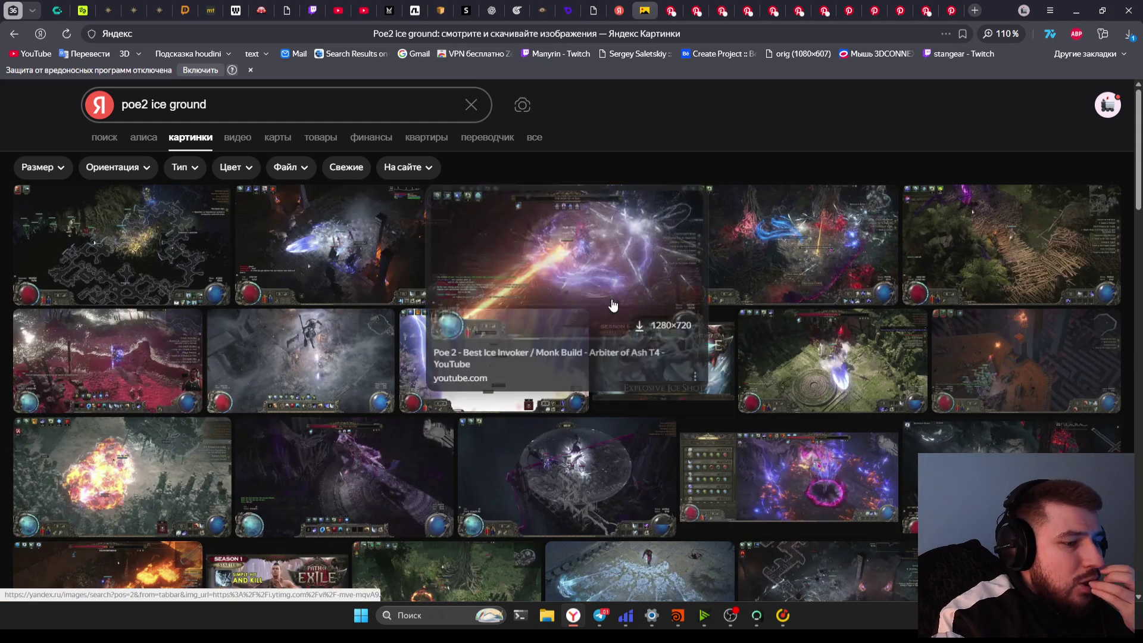
Change the image search query to 'poe2 ice location'
click(303, 105)
key(ctrl+BackSpace)
text(locatio)
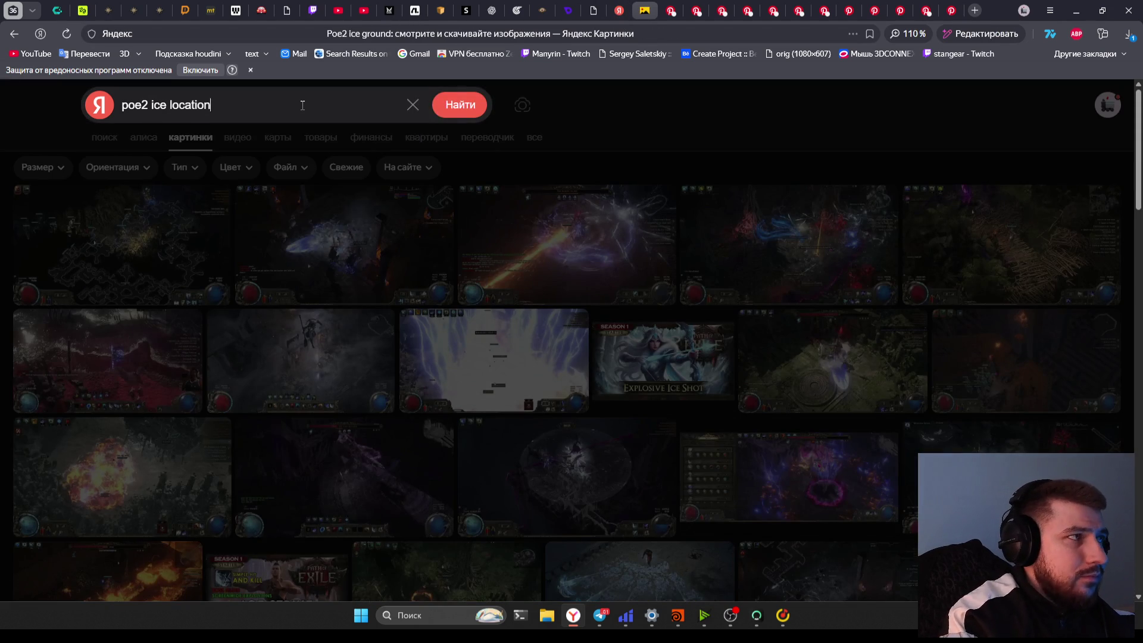
key(Return)
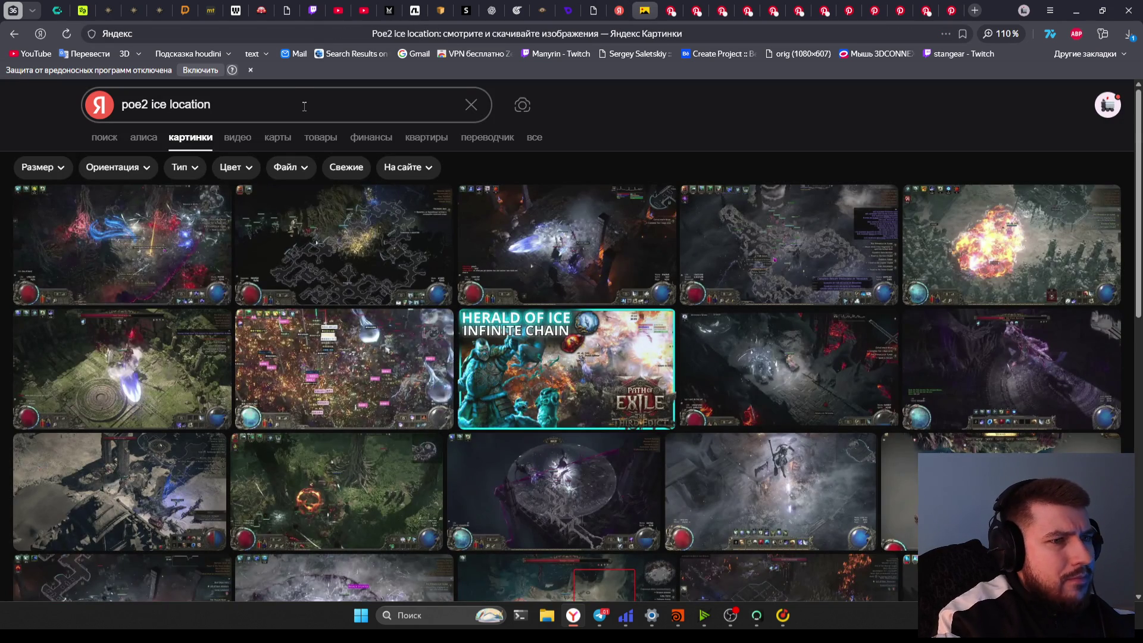
Inspect the Sorceress Ice Lightning and blue icy boss-arena images at full size
scroll(702, 410, down, 3)
mouse_move(704, 415)
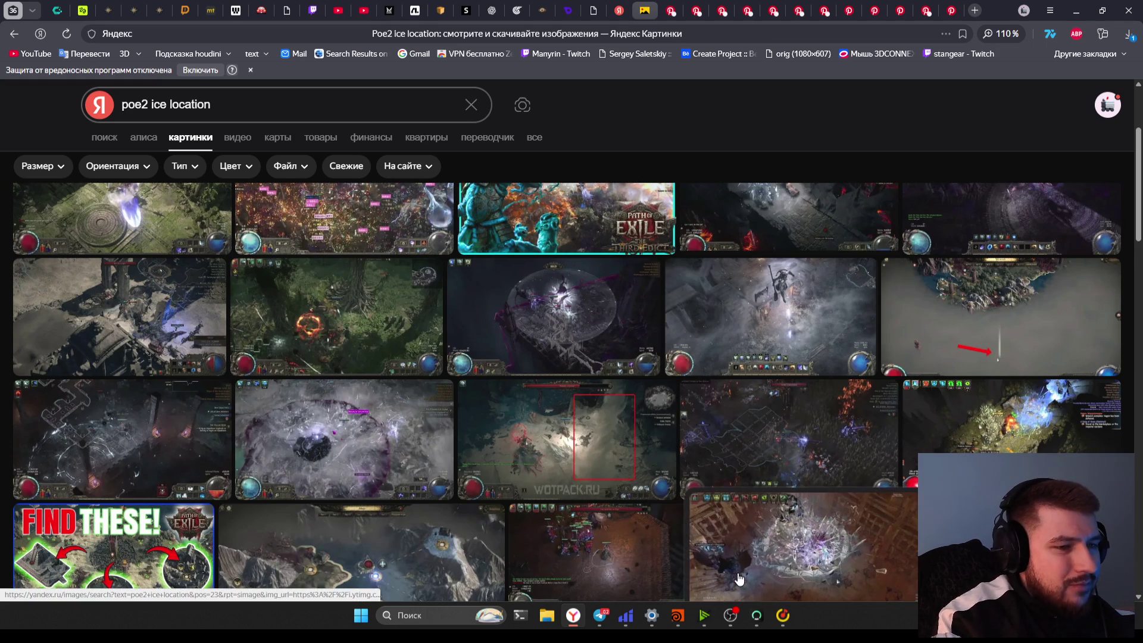
scroll(573, 515, down, 3)
scroll(573, 515, down, 1)
mouse_move(549, 513)
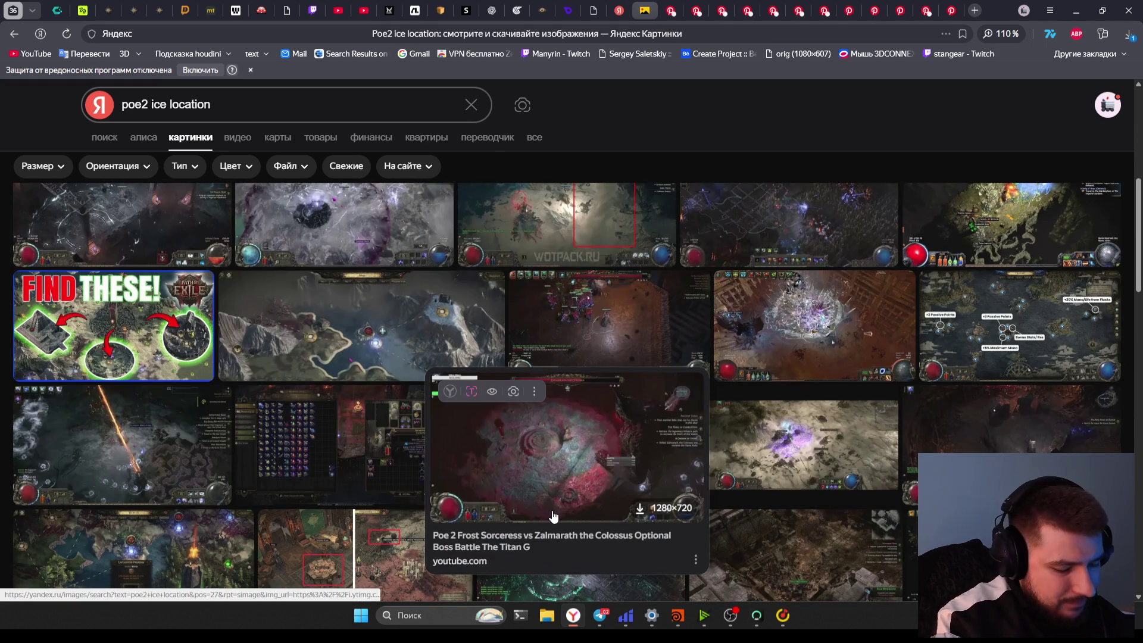
scroll(518, 494, down, 1)
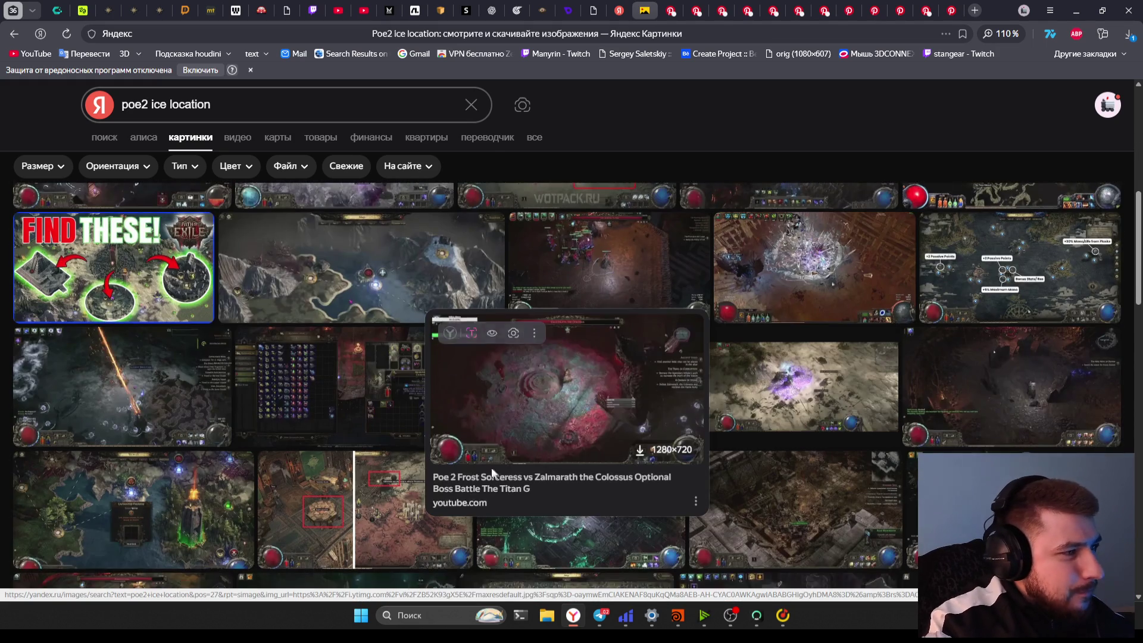
click(353, 393)
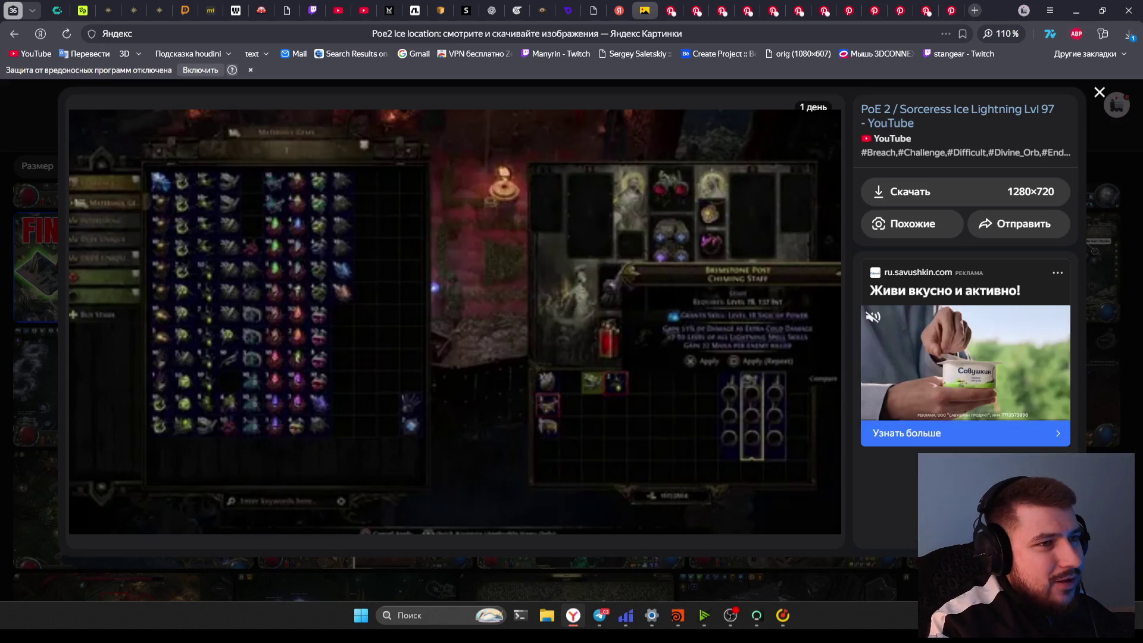
key(alt+Left)
mouse_move(505, 476)
scroll(506, 477, down, 5)
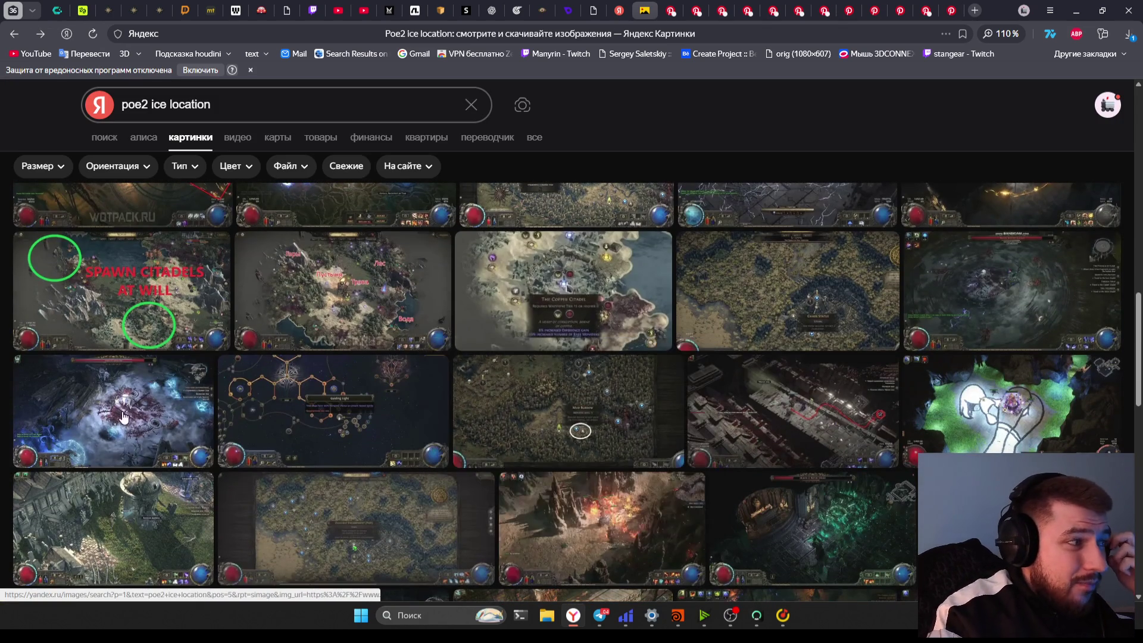
click(125, 420)
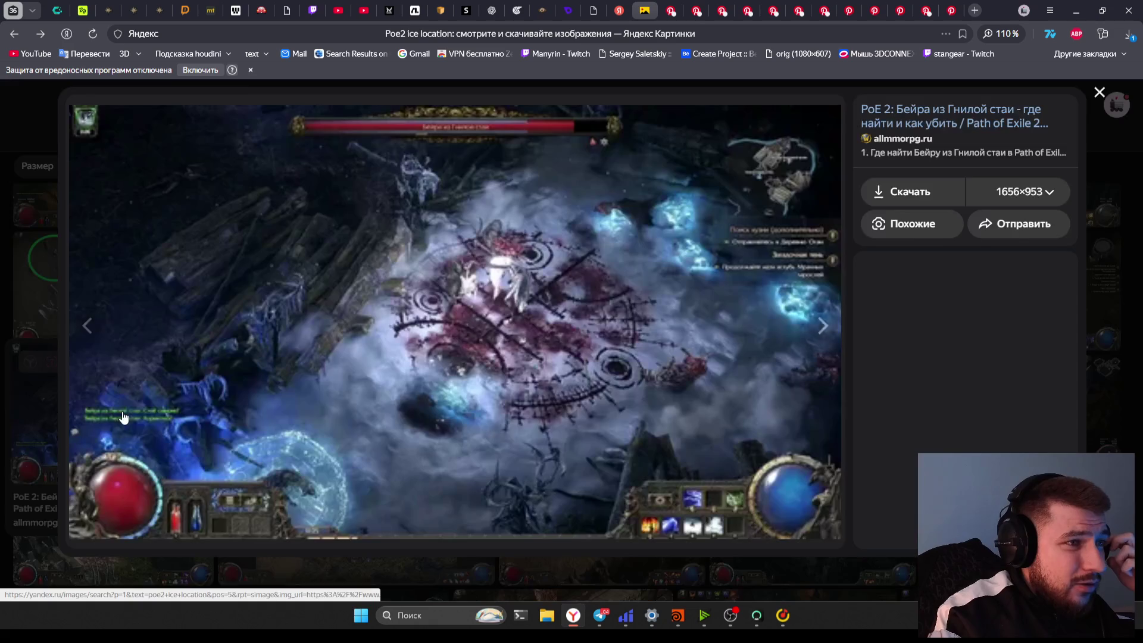
click(515, 593)
Scroll further through the poe2 ice location image results for icy game-location shots
scroll(357, 488, down, 5)
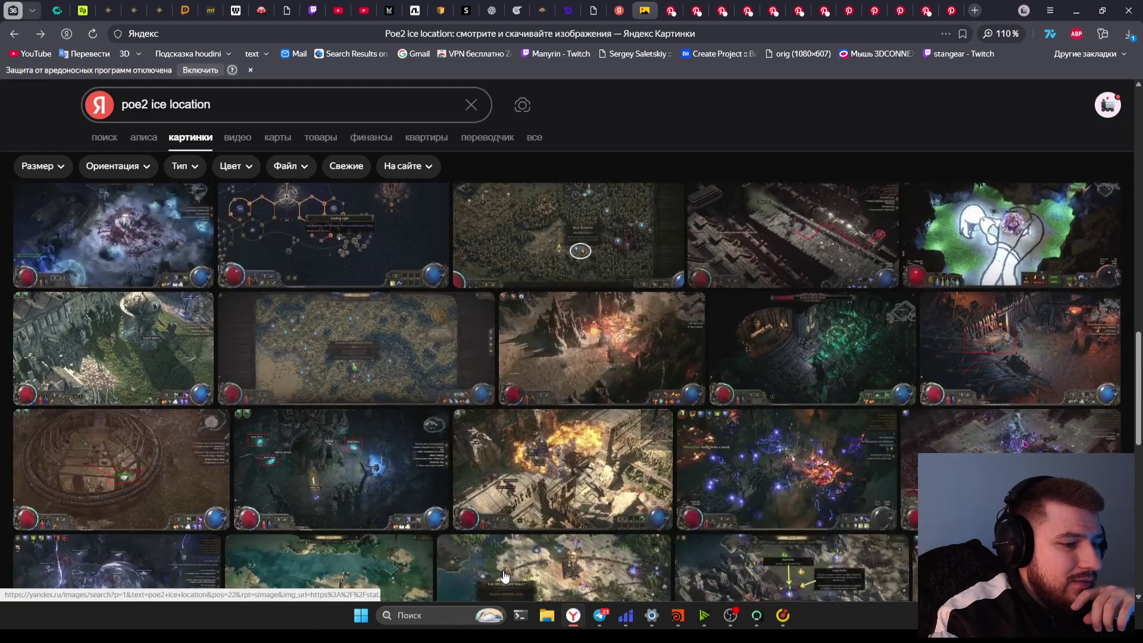
scroll(330, 495, down, 5)
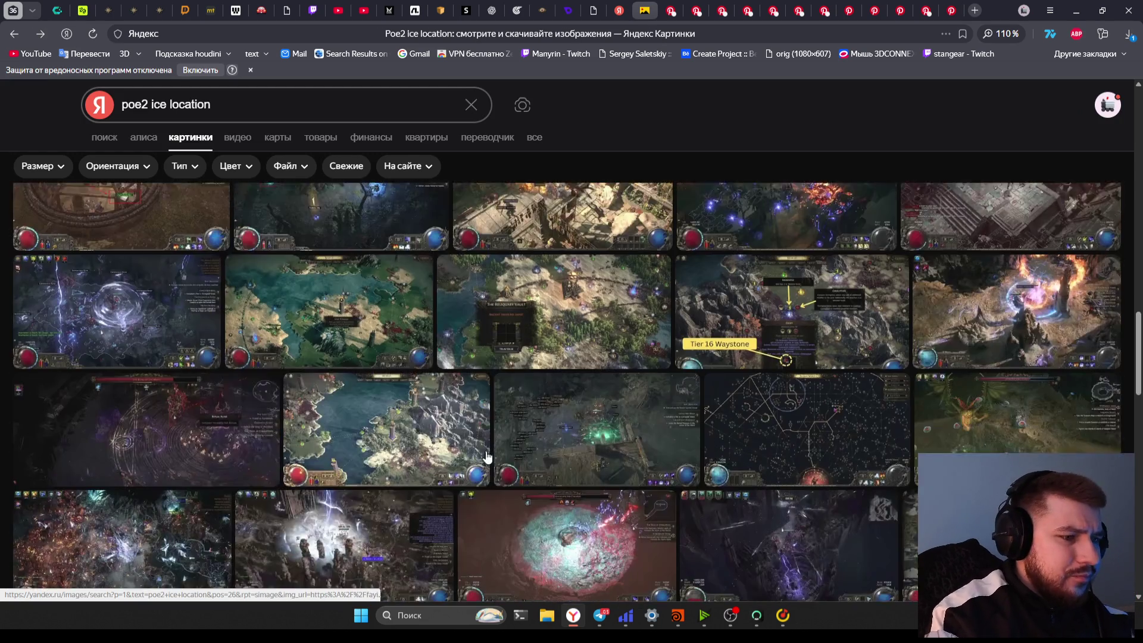
scroll(273, 433, down, 10)
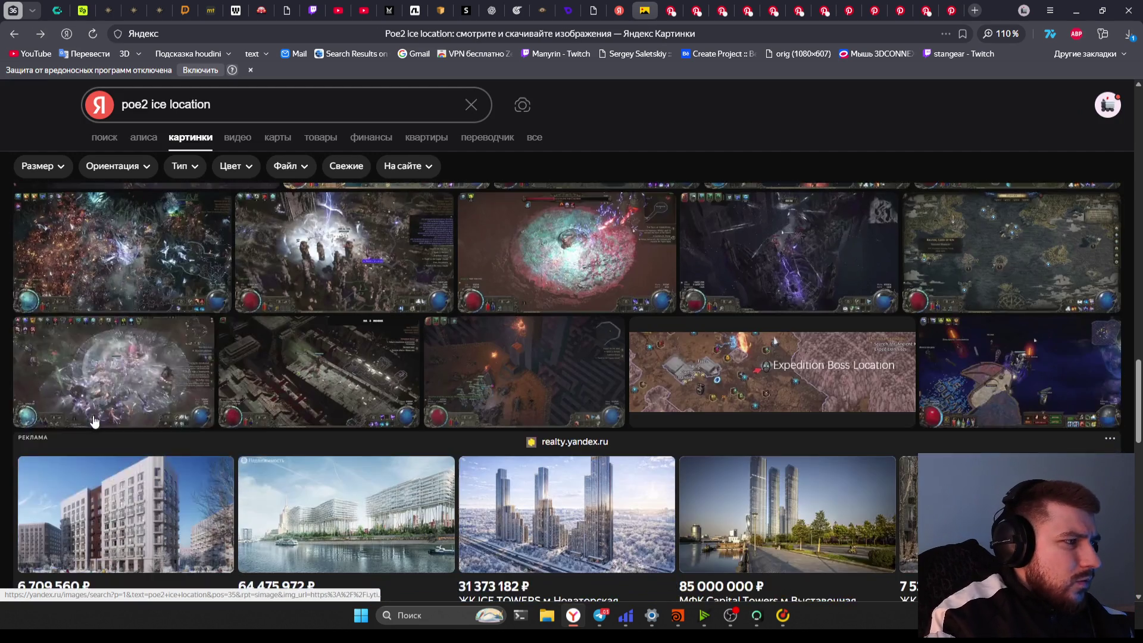
scroll(652, 470, down, 5)
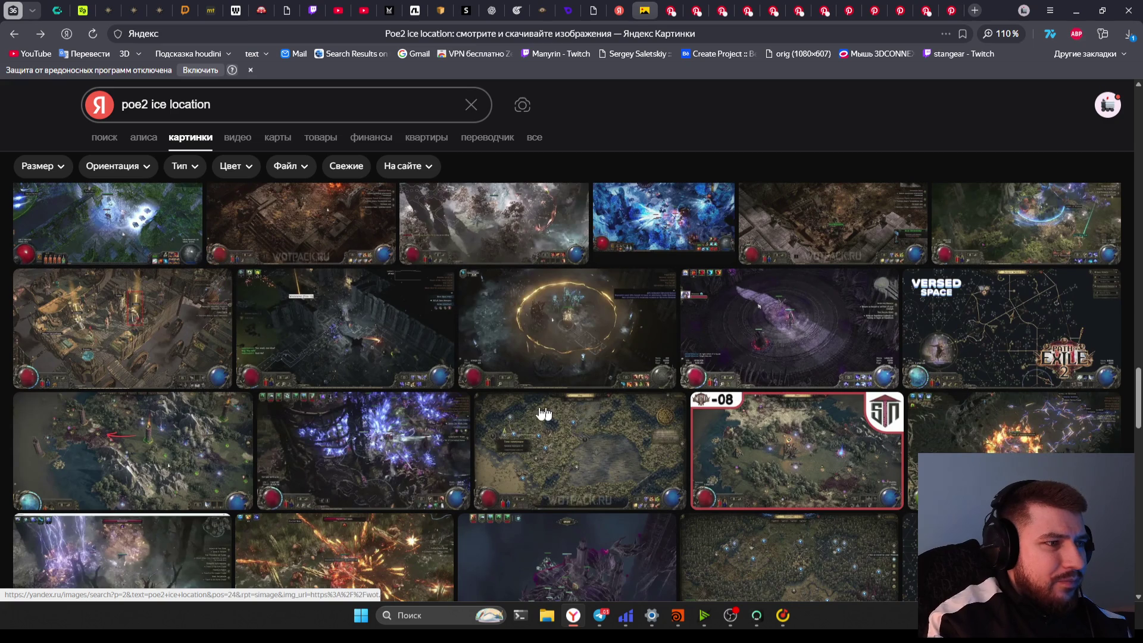
scroll(544, 412, down, 5)
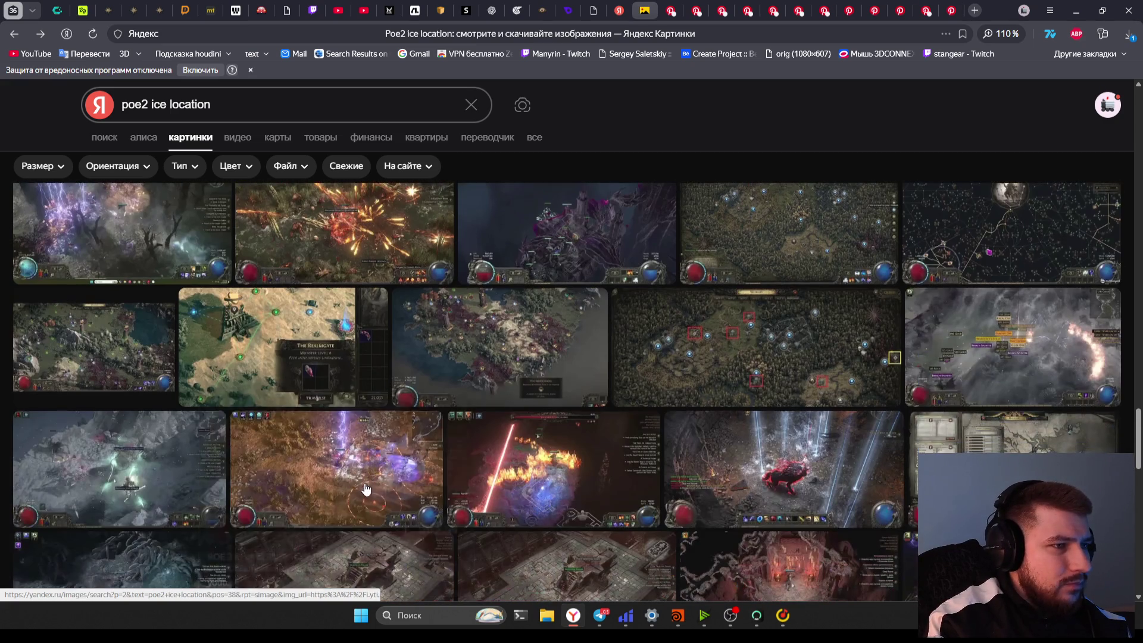
scroll(369, 387, down, 7)
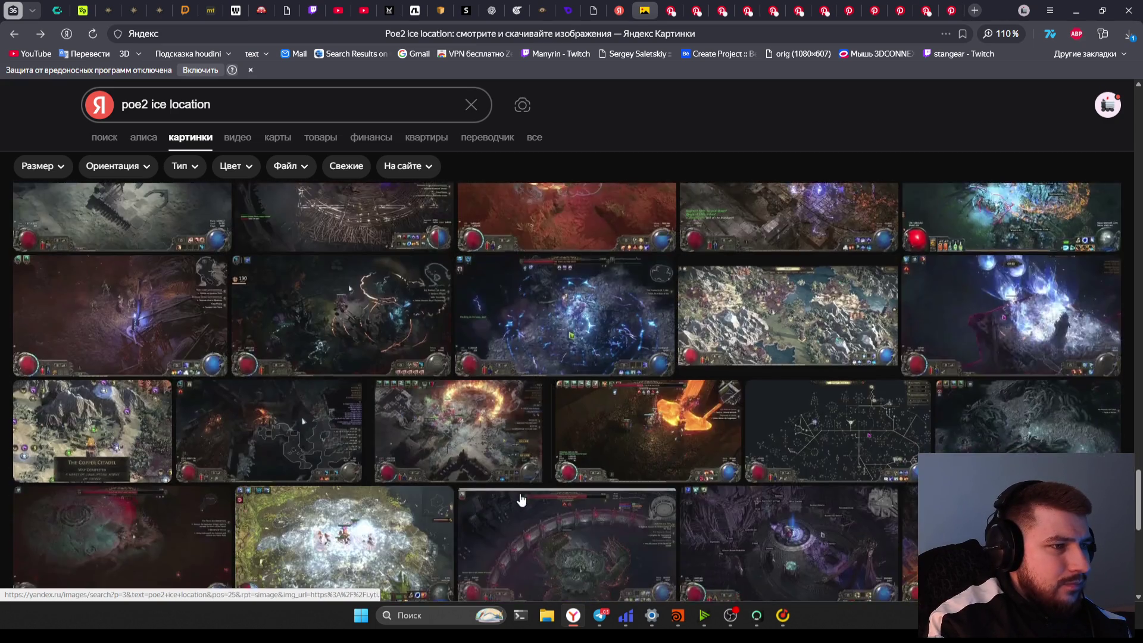
scroll(521, 498, down, 3)
mouse_move(532, 493)
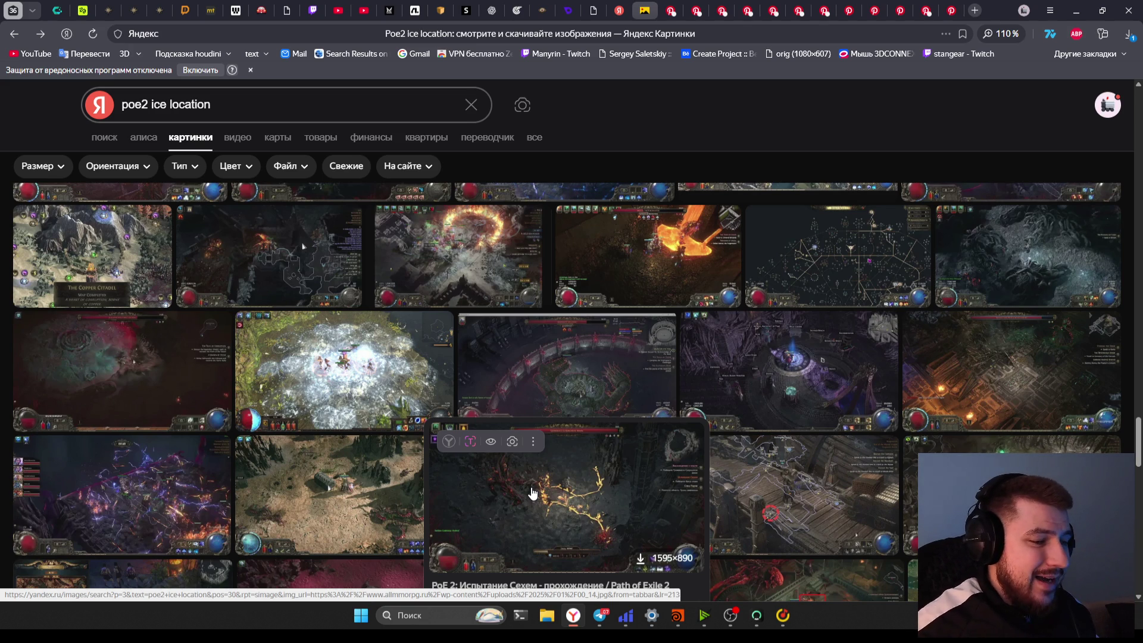
scroll(532, 492, down, 10)
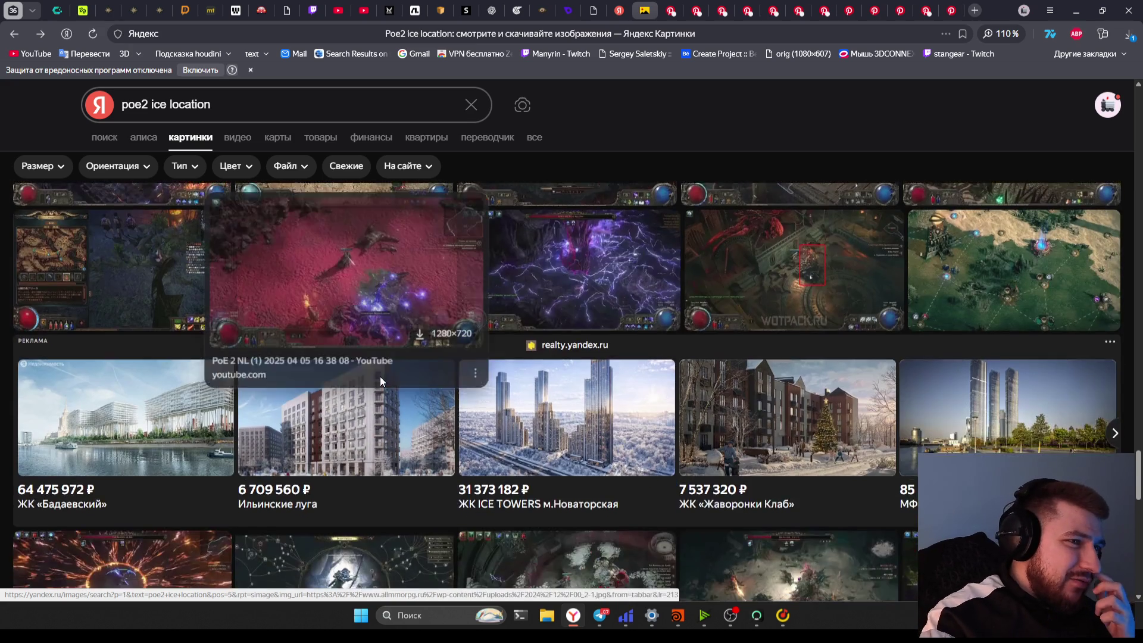
scroll(425, 427, up, 2)
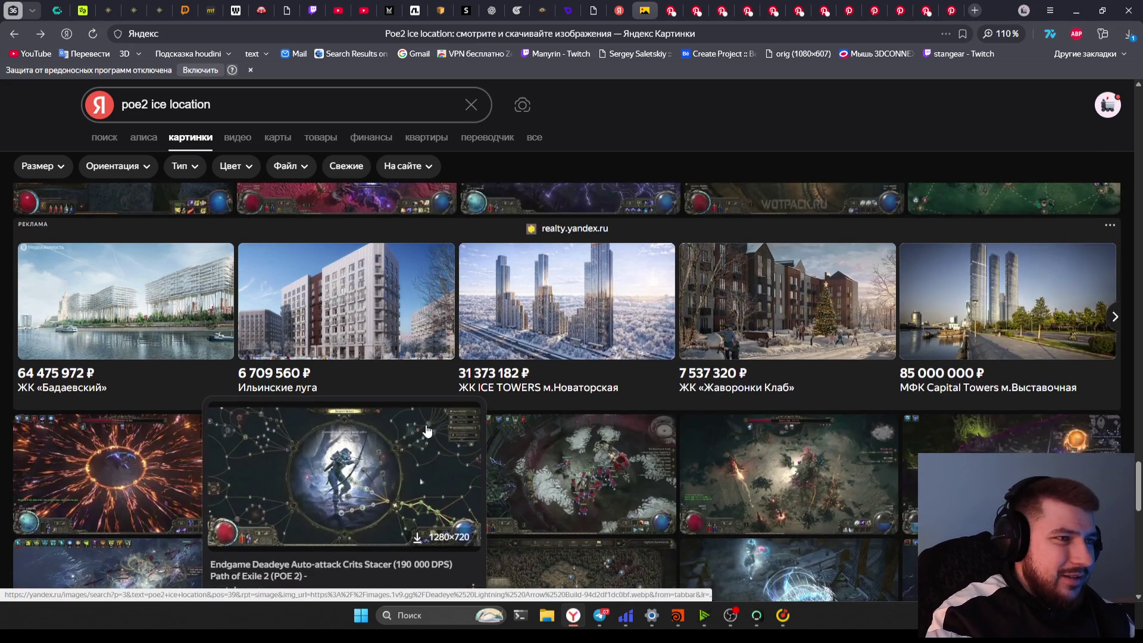
scroll(434, 434, down, 2)
scroll(438, 439, down, 3)
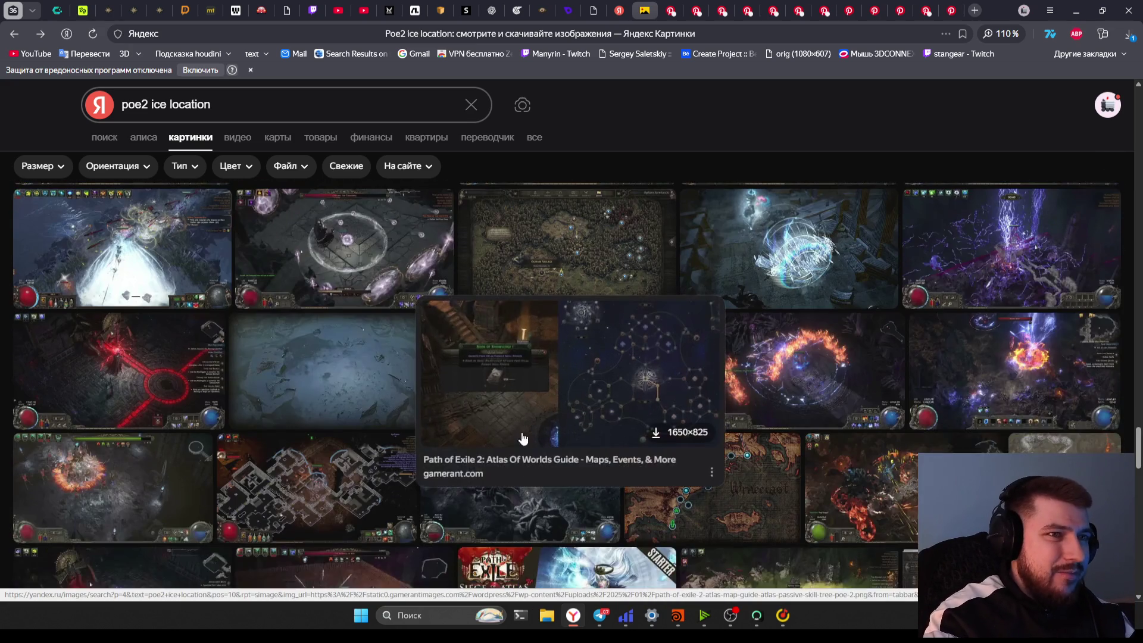
scroll(687, 473, up, 2)
scroll(677, 485, down, 2)
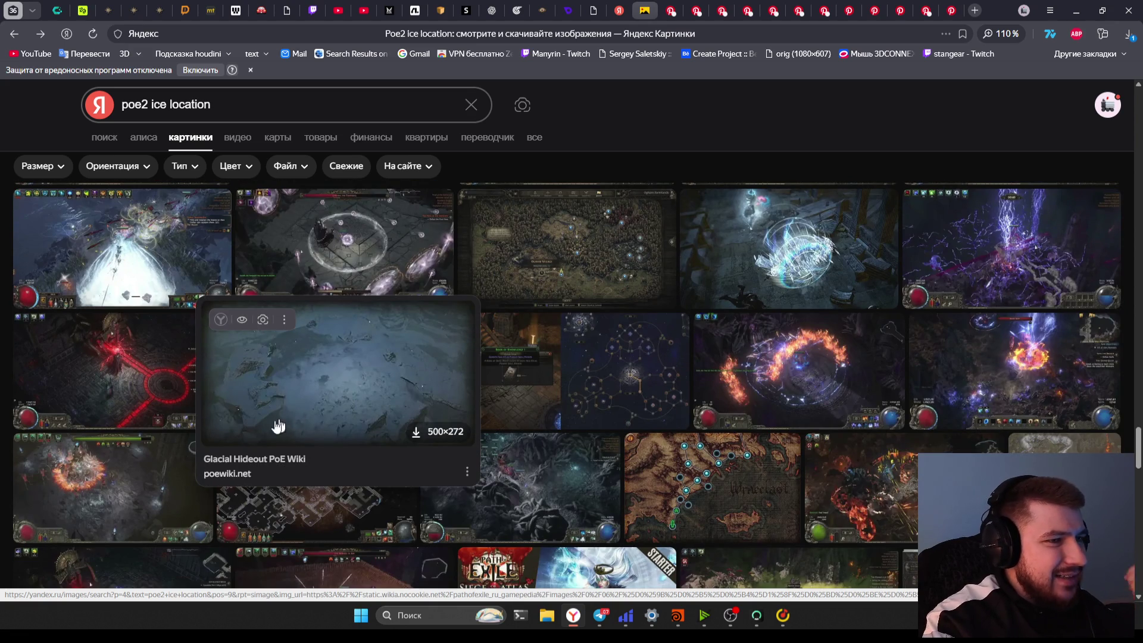
scroll(268, 428, down, 6)
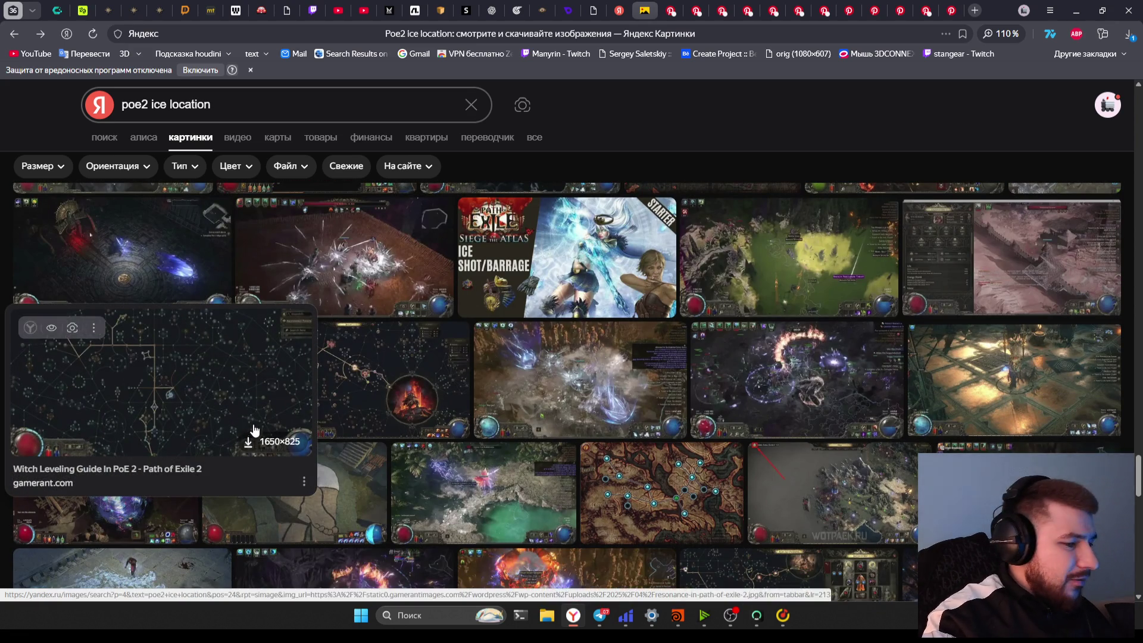
scroll(651, 411, down, 1)
scroll(654, 405, down, 6)
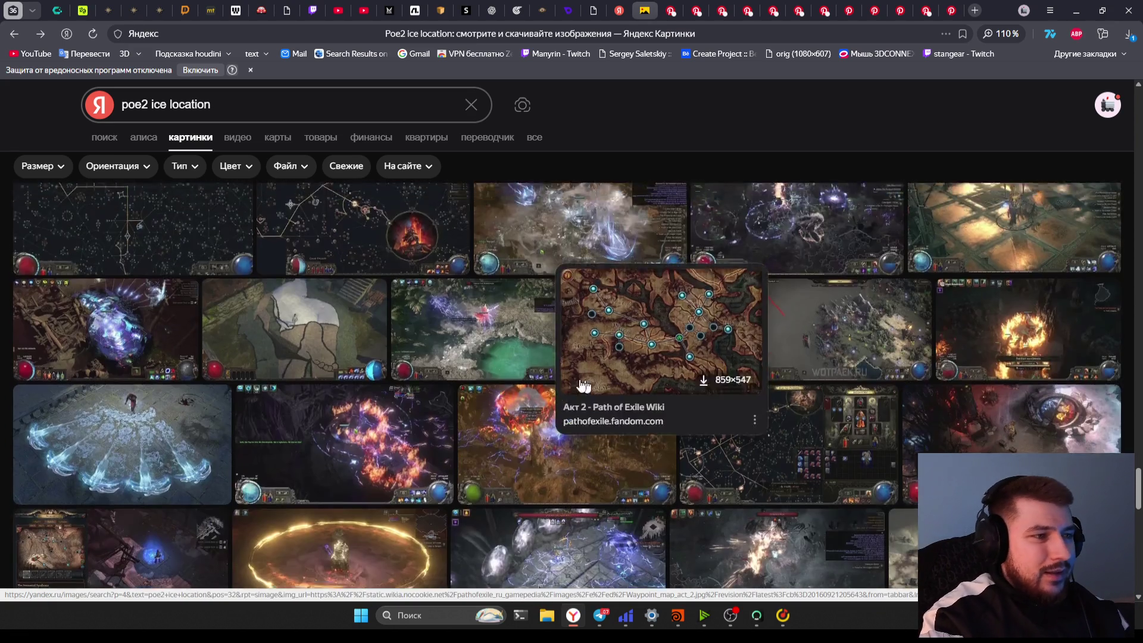
scroll(541, 428, down, 4)
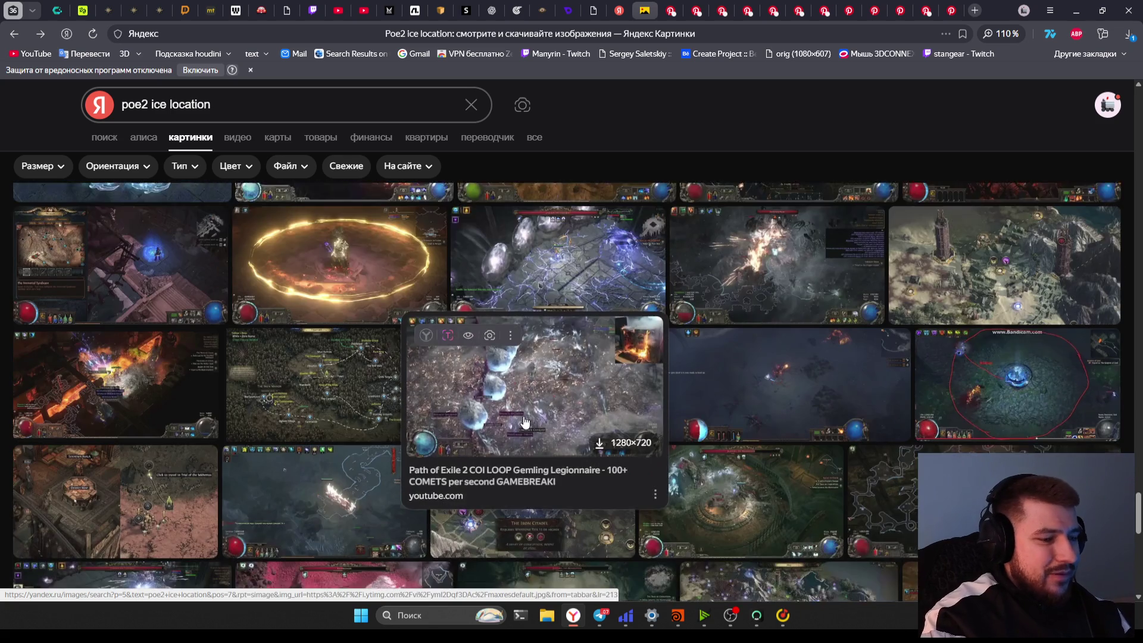
scroll(392, 387, down, 4)
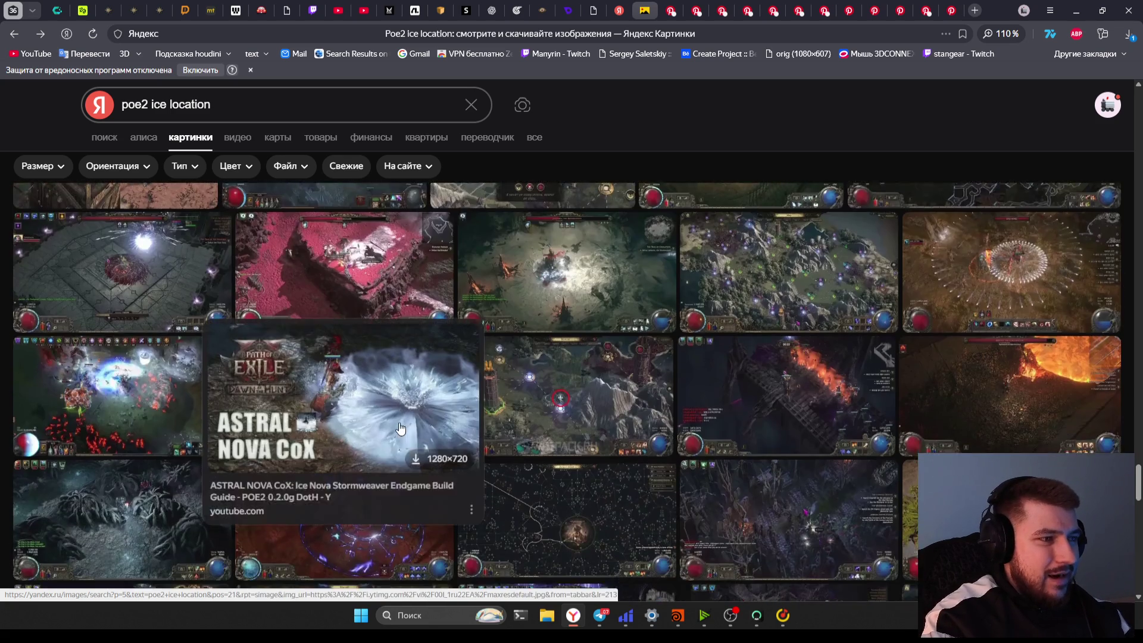
scroll(387, 375, down, 3)
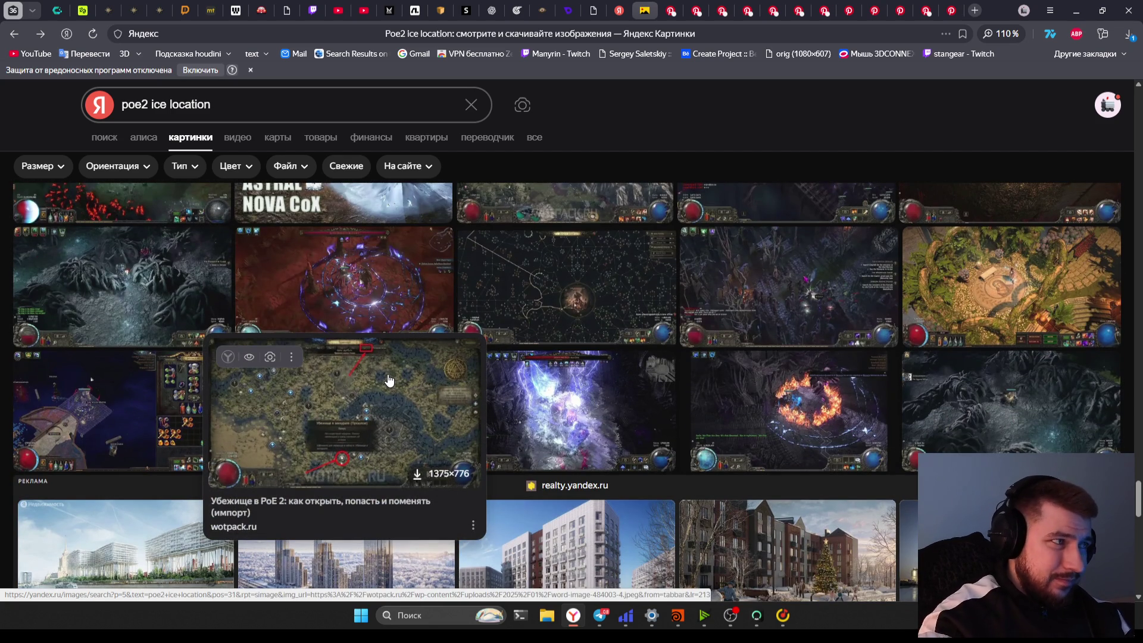
scroll(388, 379, up, 1)
scroll(331, 448, down, 8)
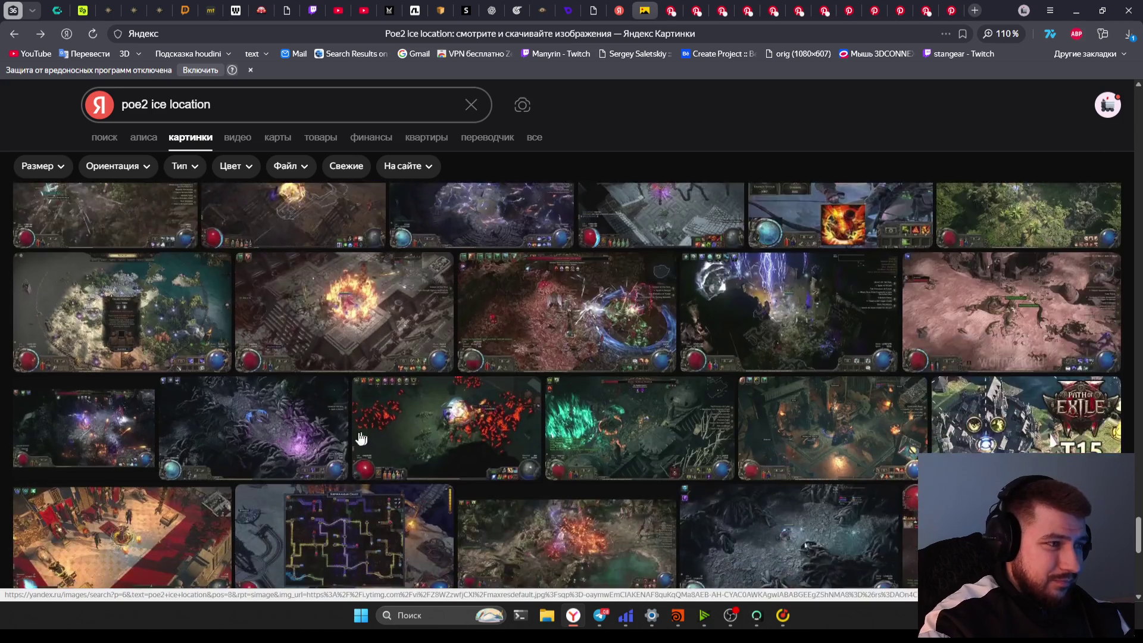
scroll(361, 438, down, 10)
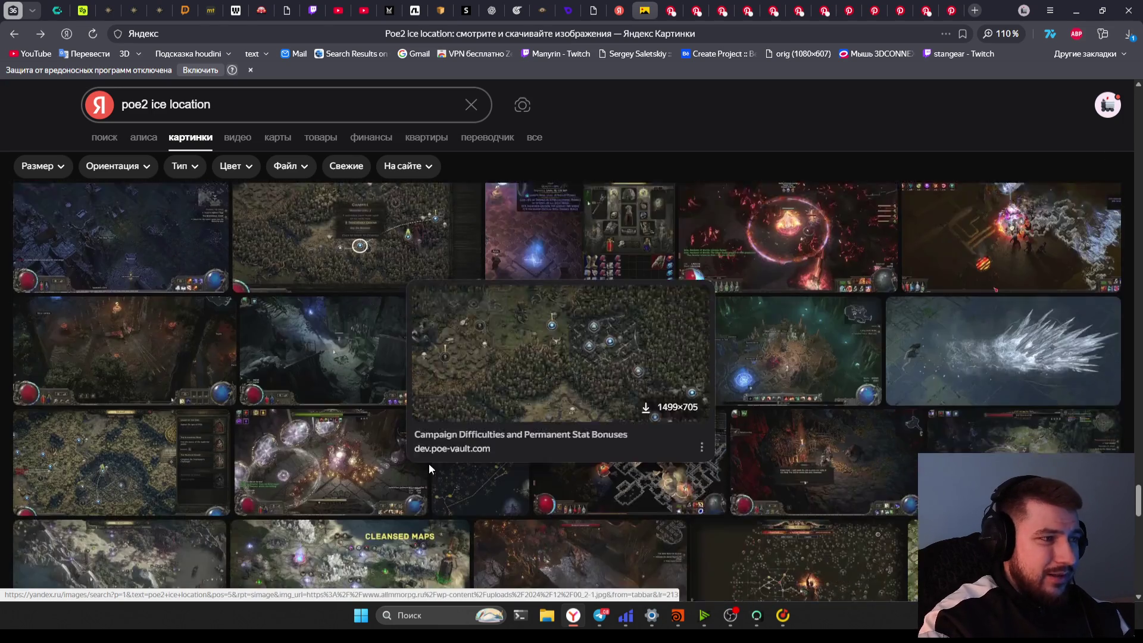
scroll(429, 463, down, 10)
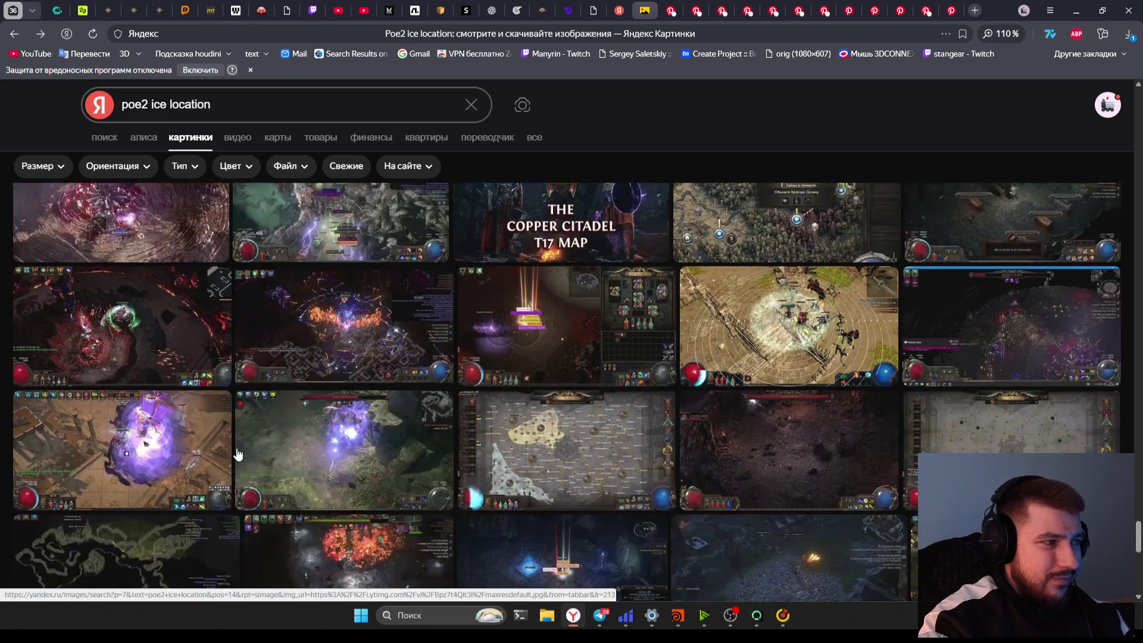
scroll(237, 454, down, 10)
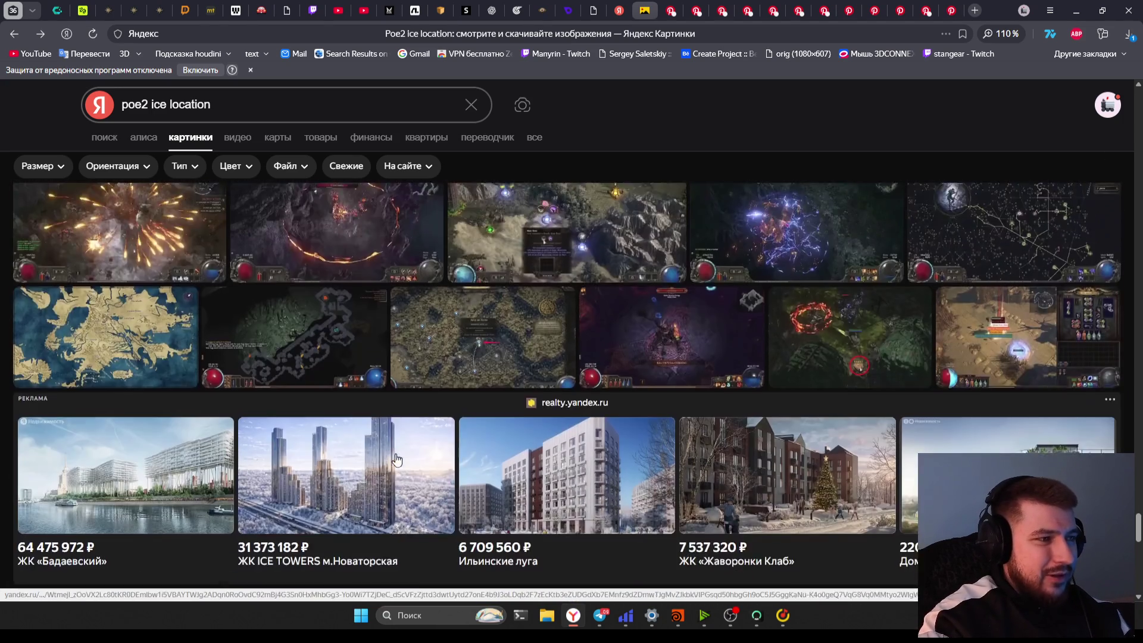
scroll(396, 459, down, 10)
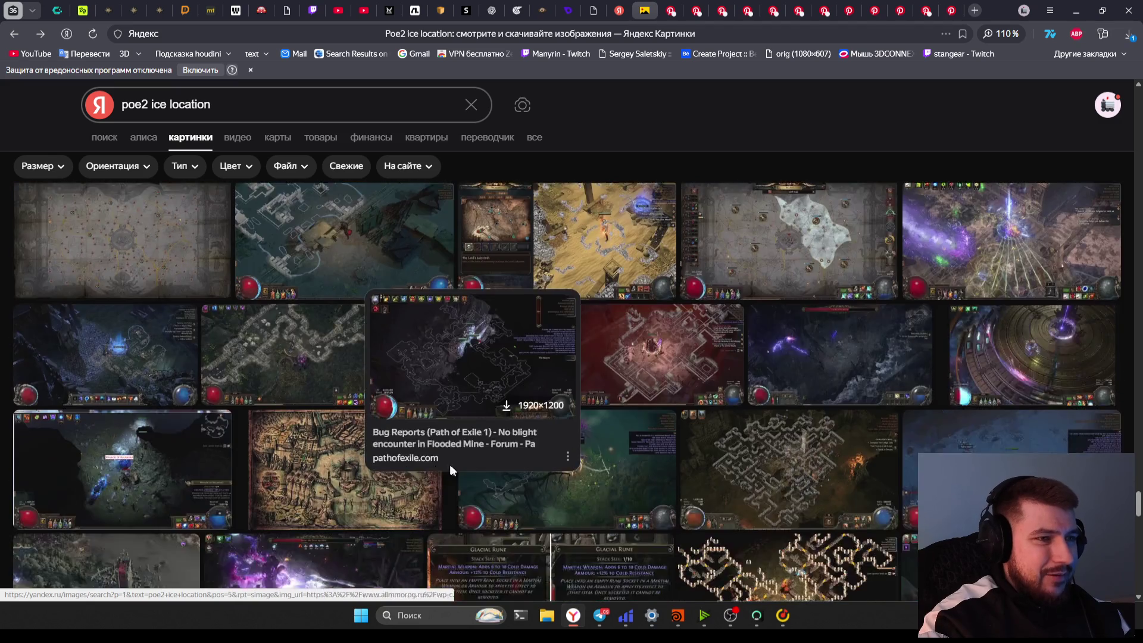
scroll(451, 470, up, 3)
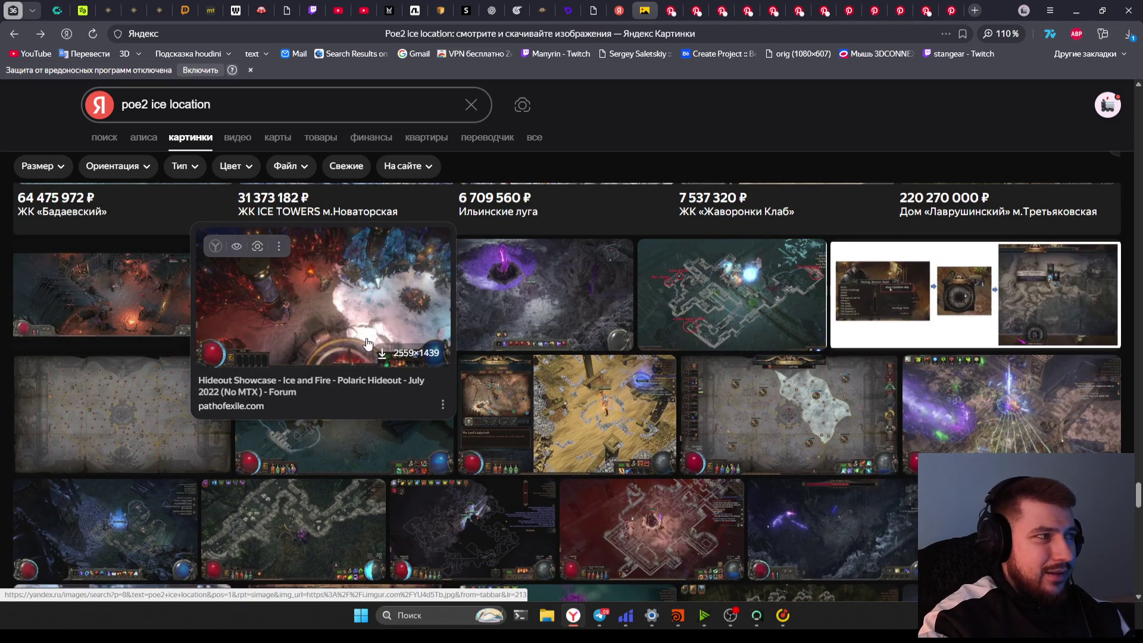
scroll(457, 427, down, 8)
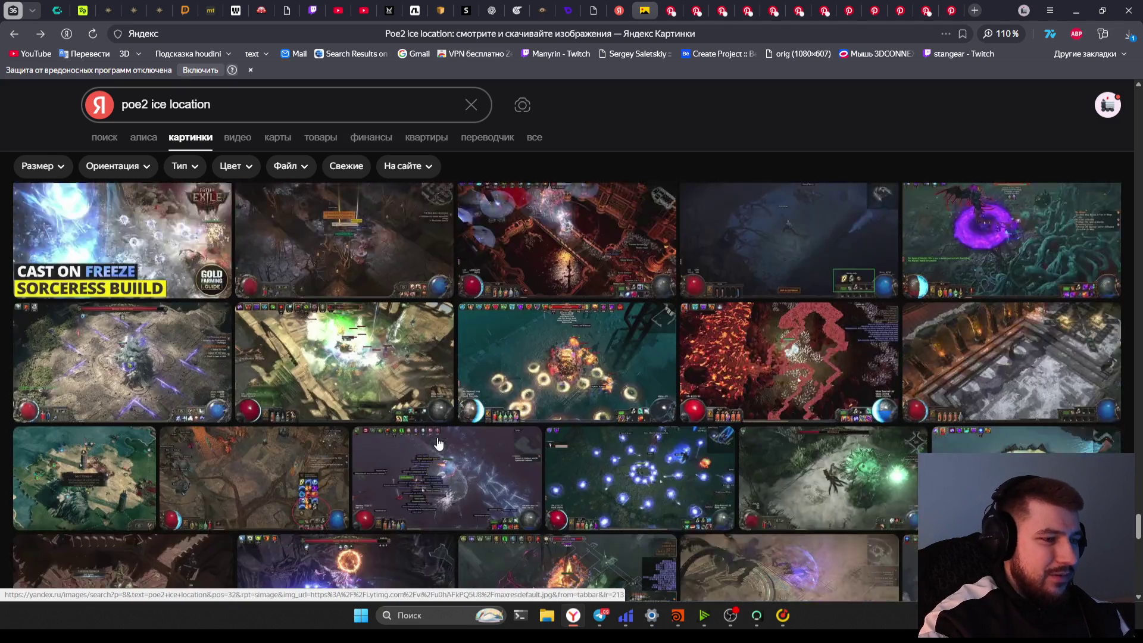
scroll(437, 443, down, 8)
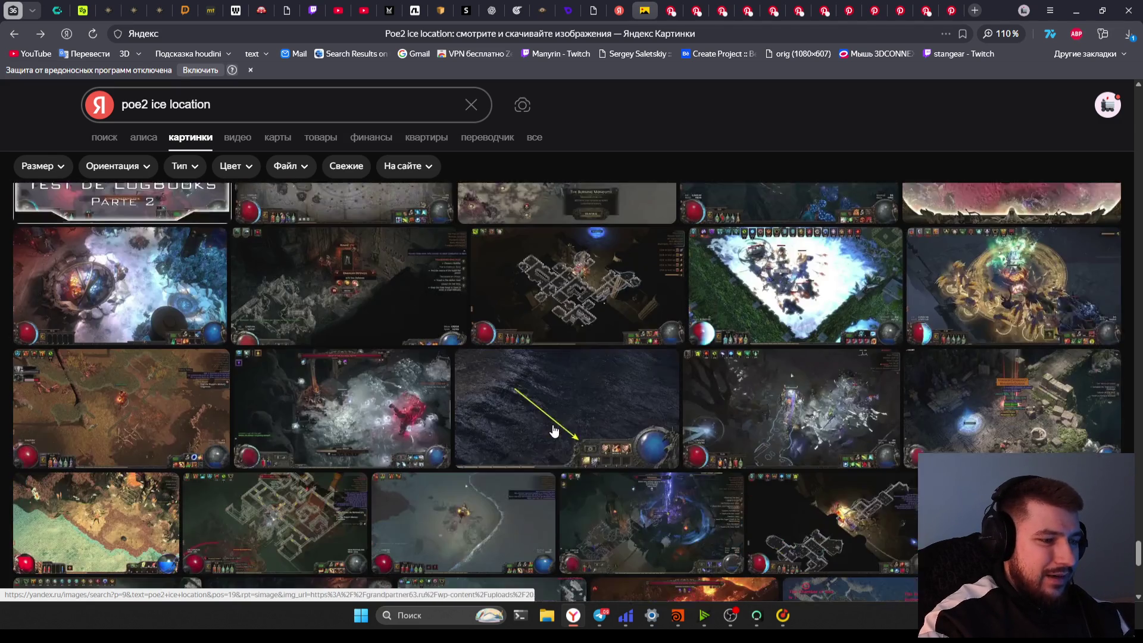
scroll(554, 429, down, 10)
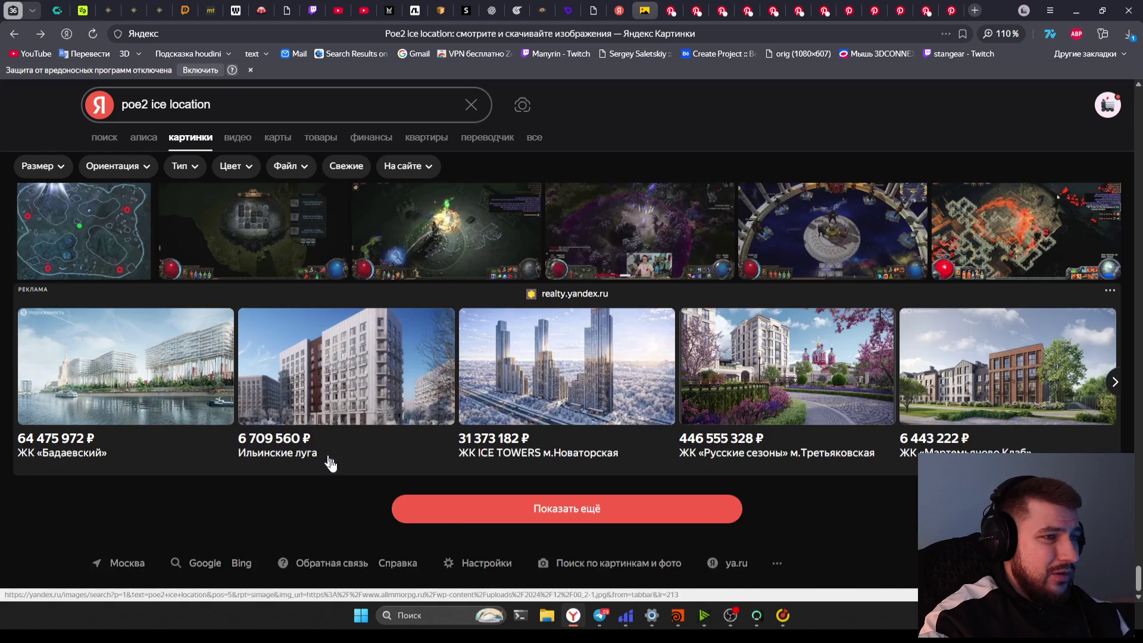
scroll(352, 476, up, 10)
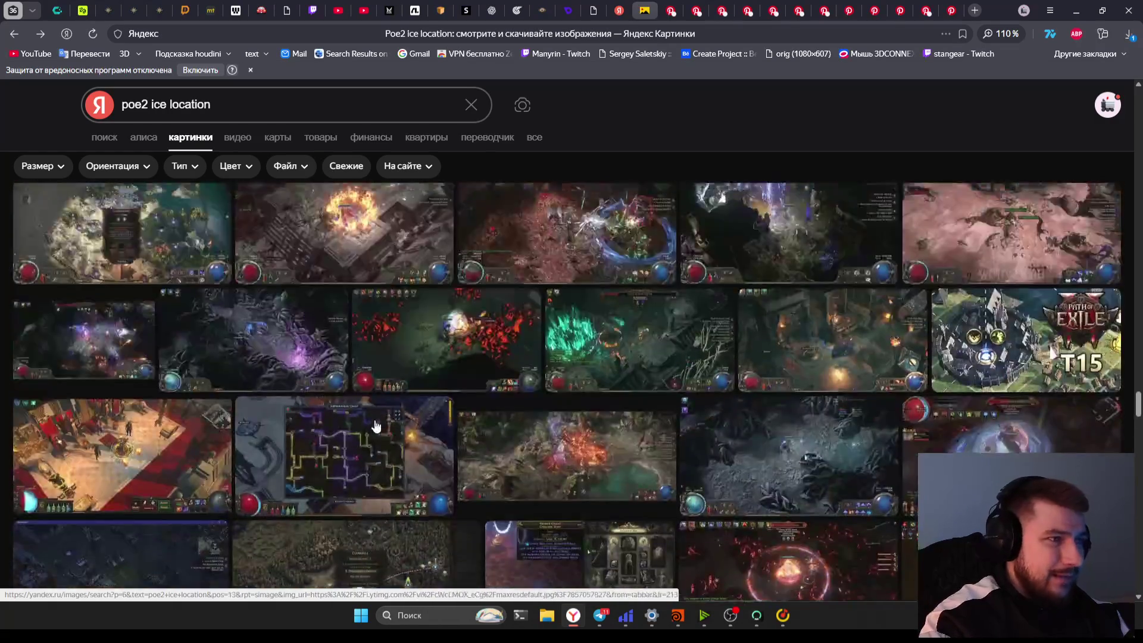
scroll(375, 426, up, 10)
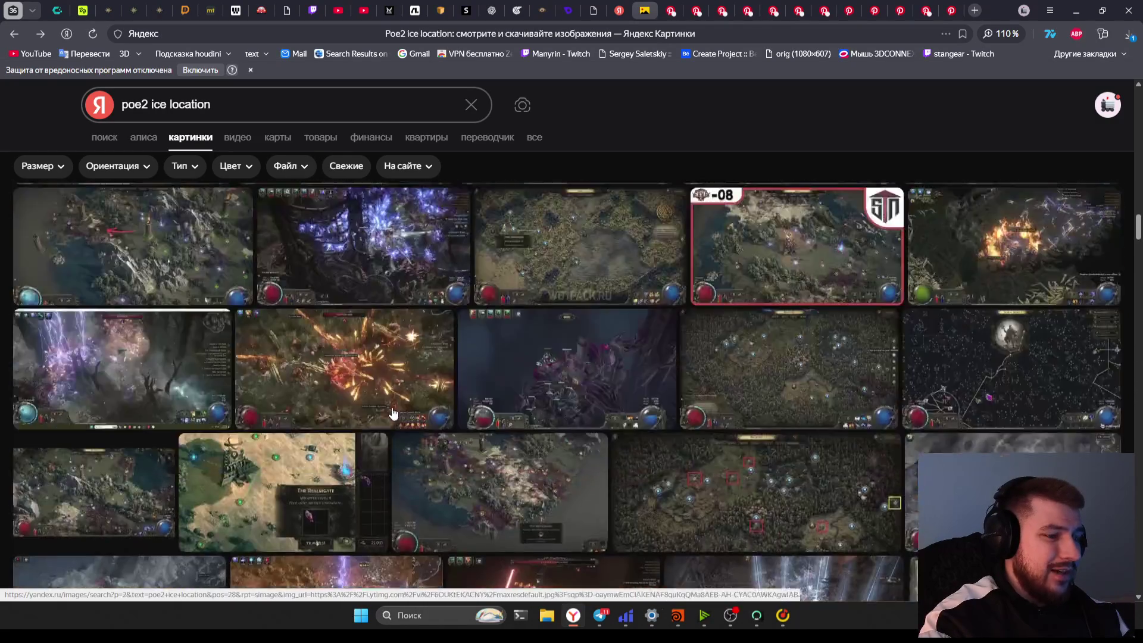
scroll(393, 414, up, 10)
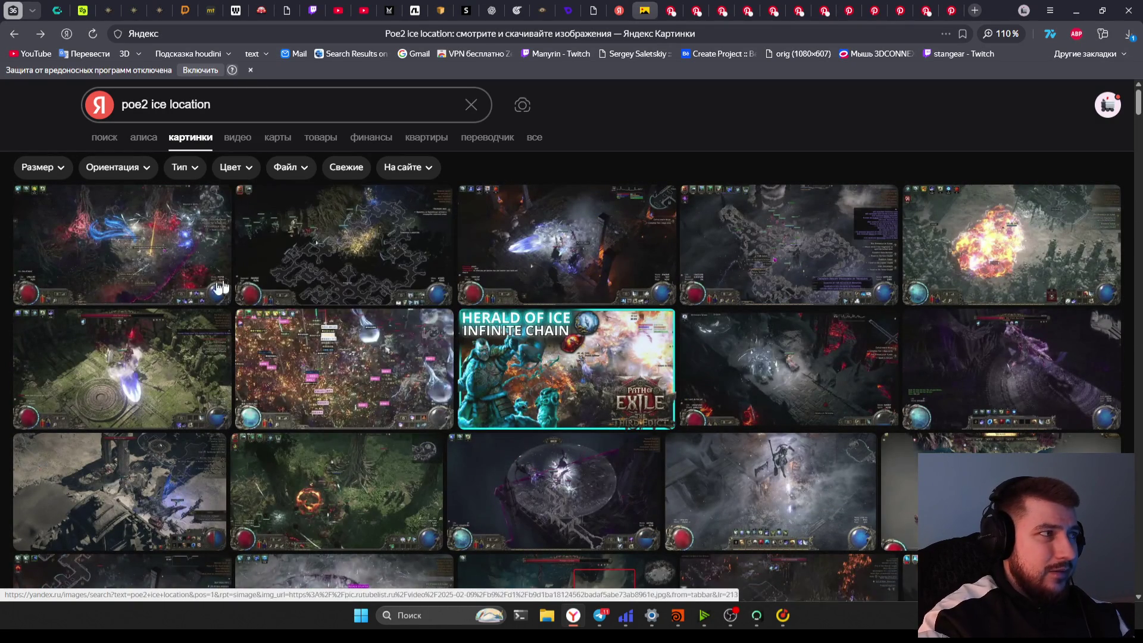
View the ice-sphere material reference pin image full size, then close that pin tab
click(670, 10)
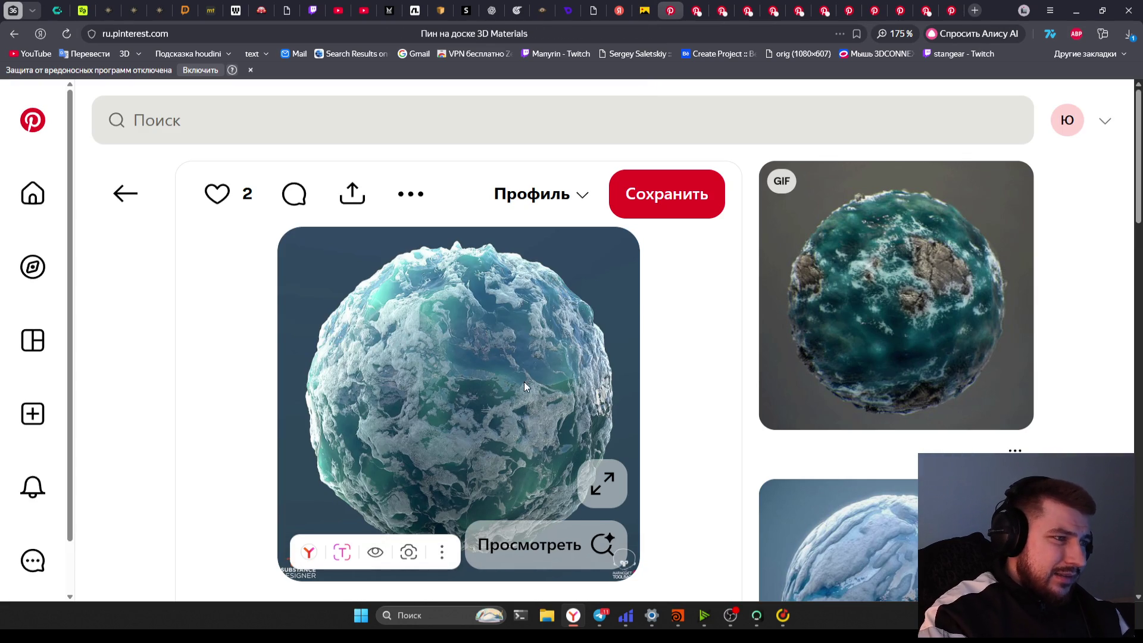
click(597, 483)
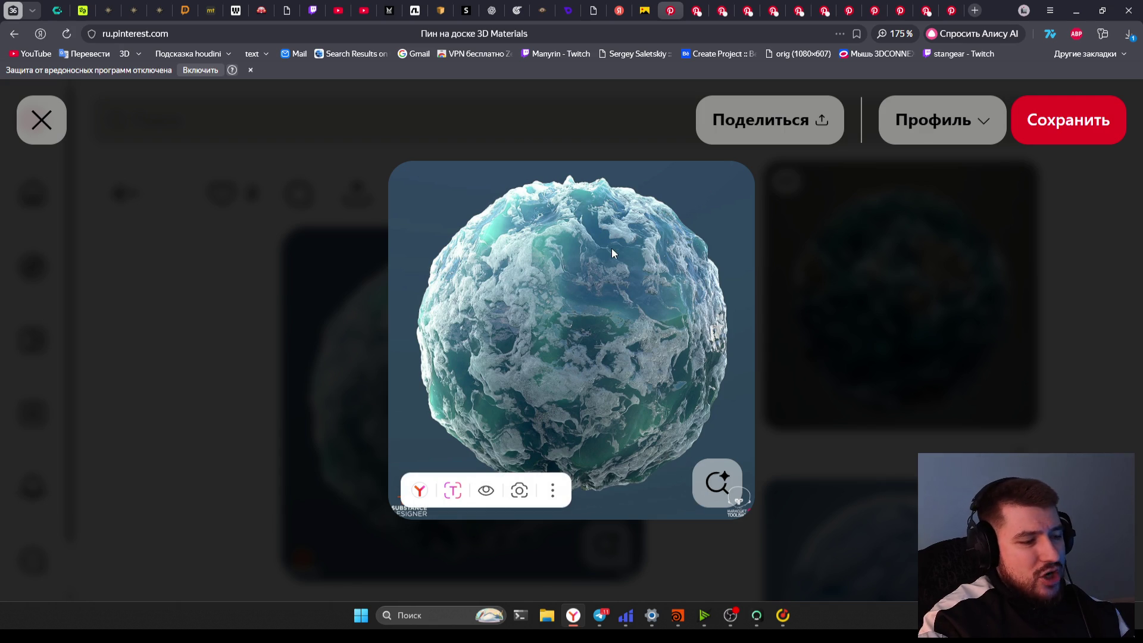
key(ctrl+w)
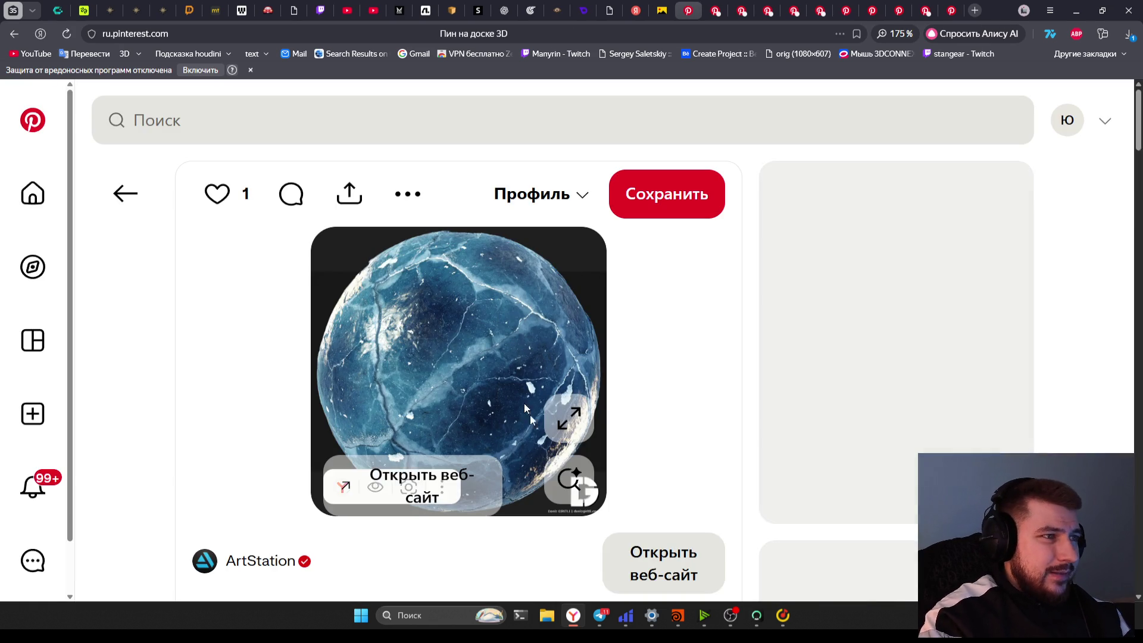
Check the cracked blue sphere full size, close its tab, and enlarge the Arctic Icesheet sphere
click(568, 418)
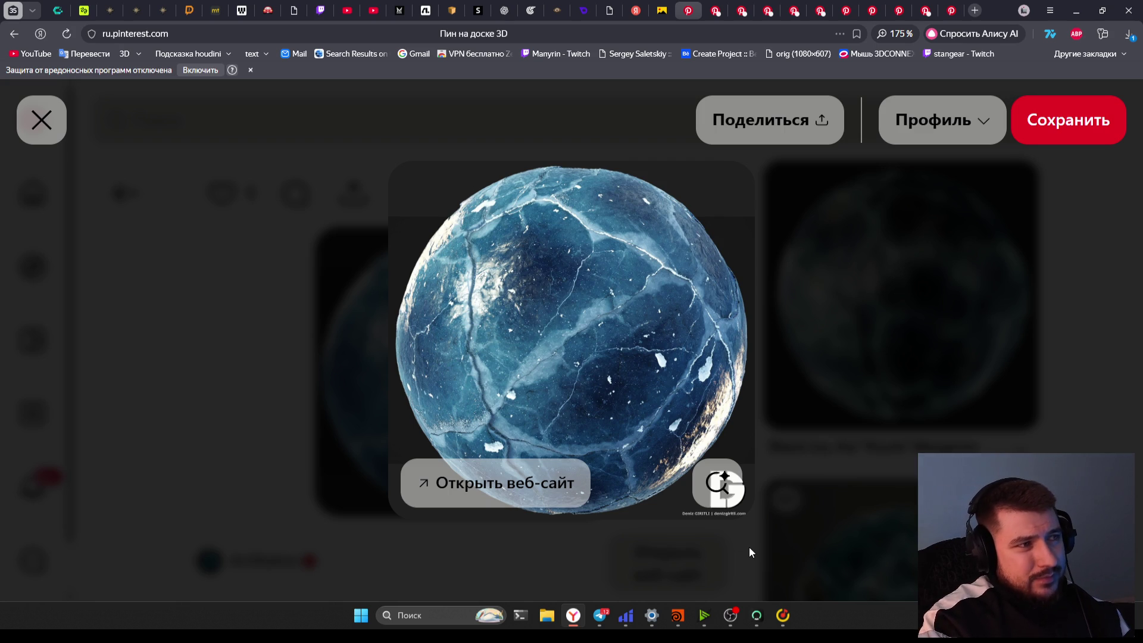
key(ctrl+w)
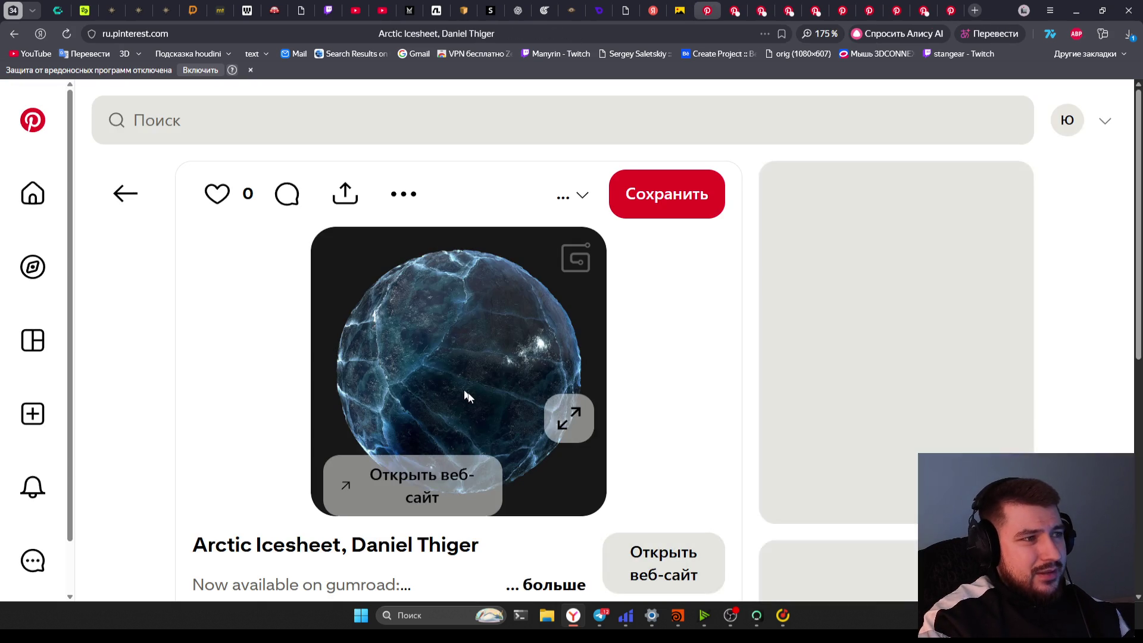
click(589, 424)
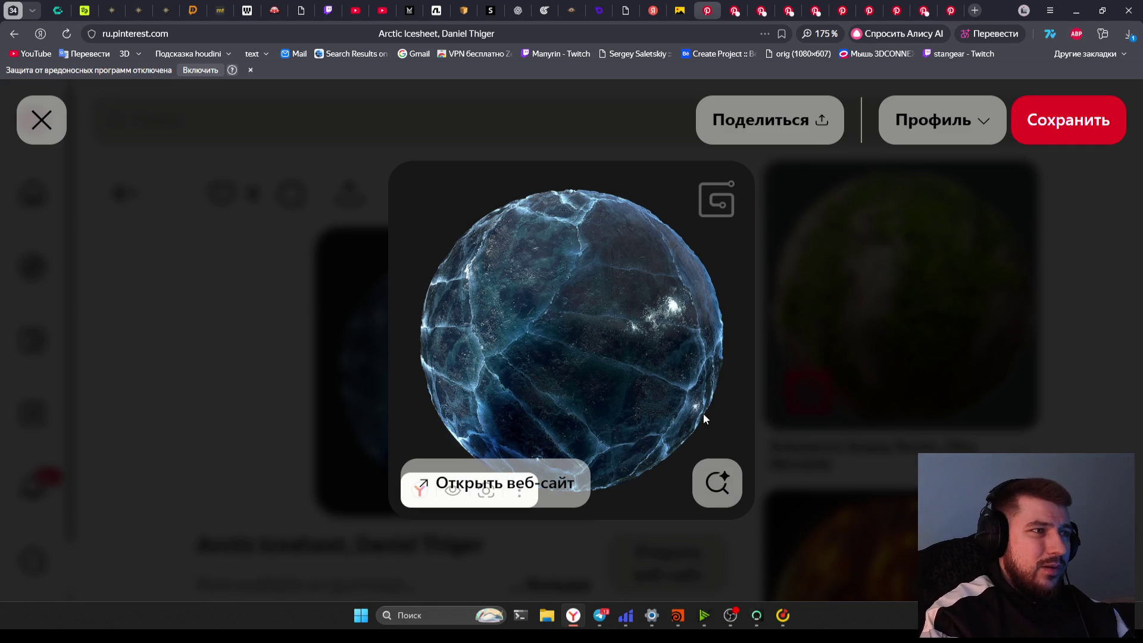
Enlarge the Уран, Ice Bubbles and cracked teal ice-sphere pins, closing the Уран tab
key(ctrl+Tab)
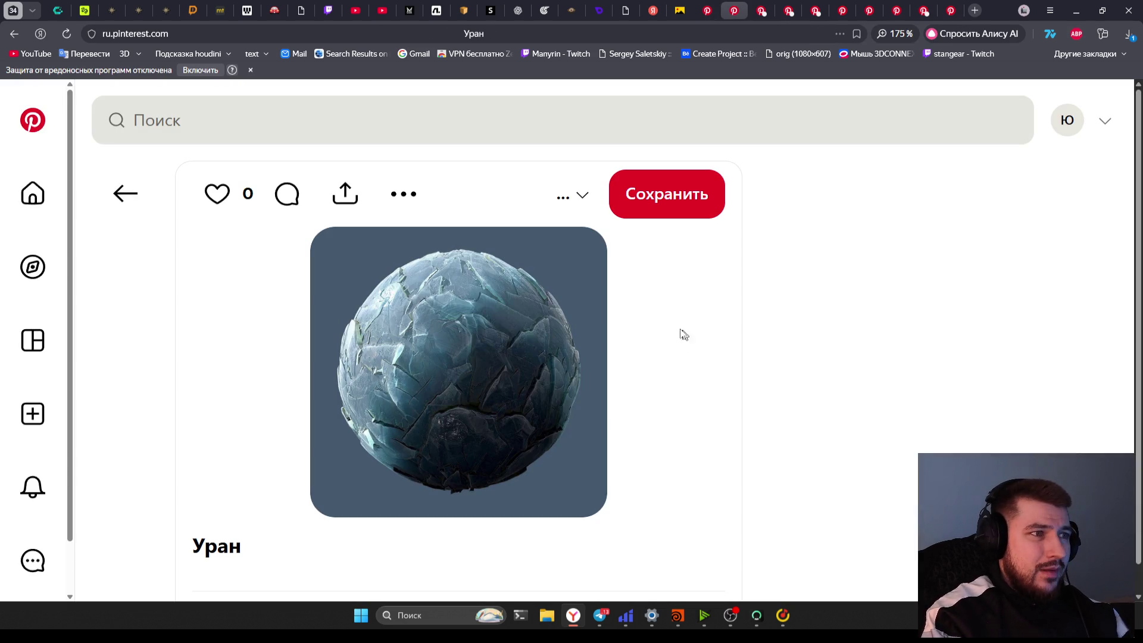
click(581, 432)
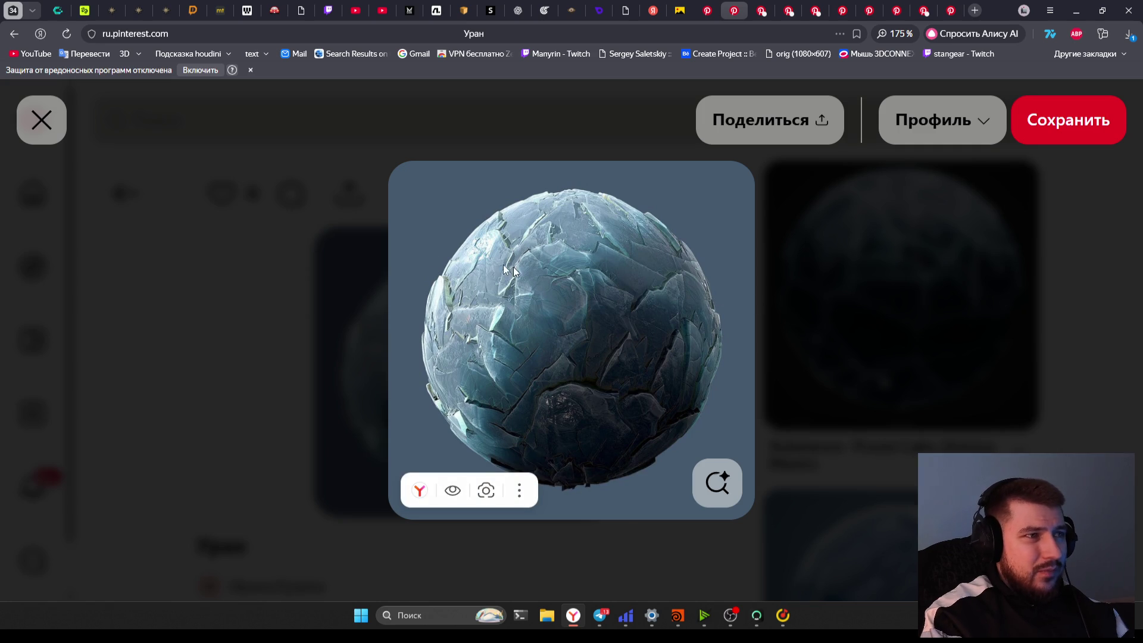
key(ctrl+w)
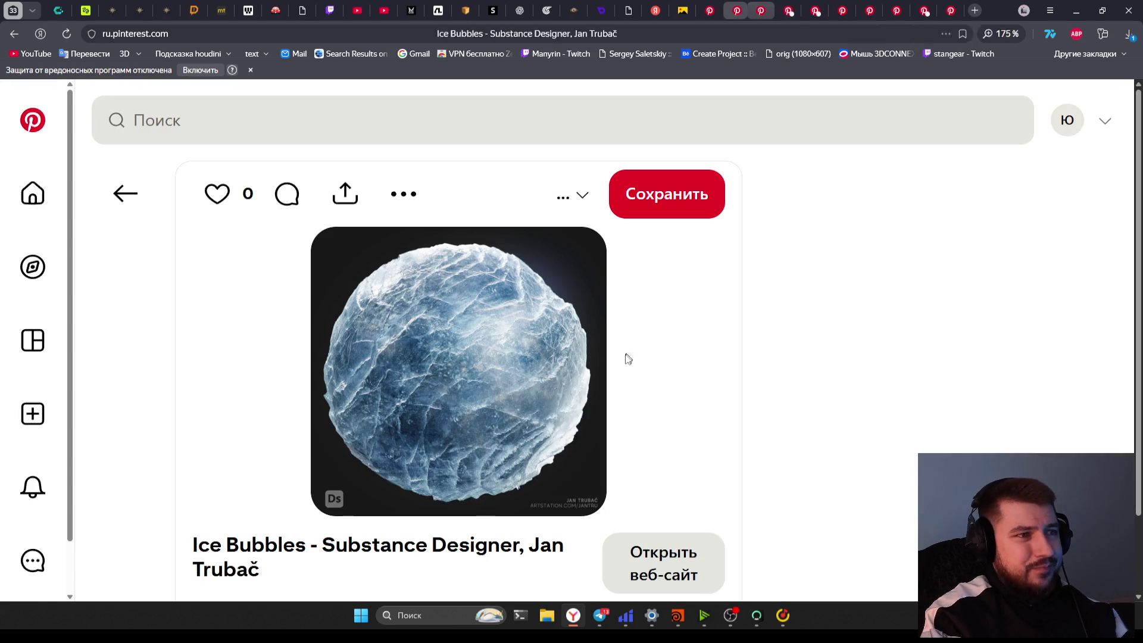
click(580, 417)
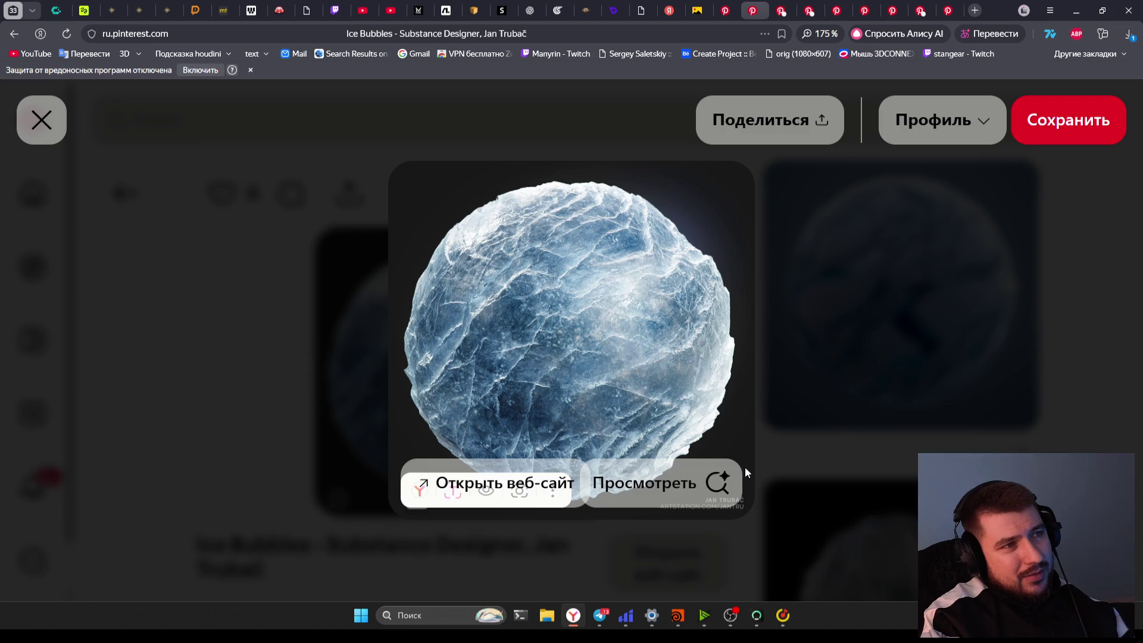
key(ctrl+Tab)
click(583, 409)
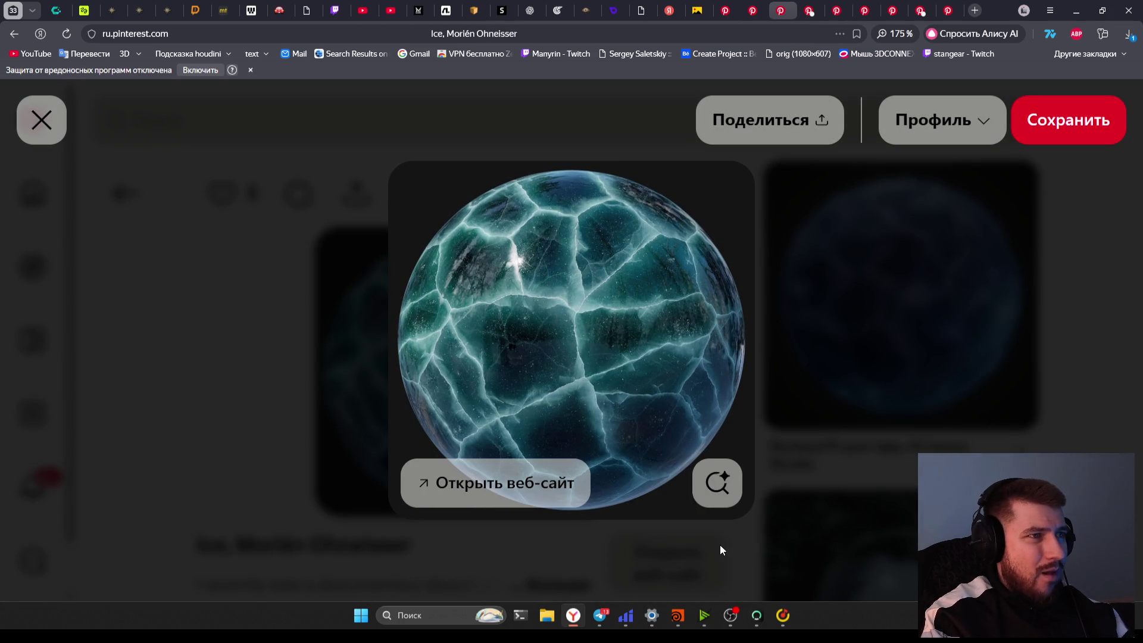
Enlarge the Frozen Lake pin, then close it and two more pin tabs
key(ctrl+w)
click(625, 421)
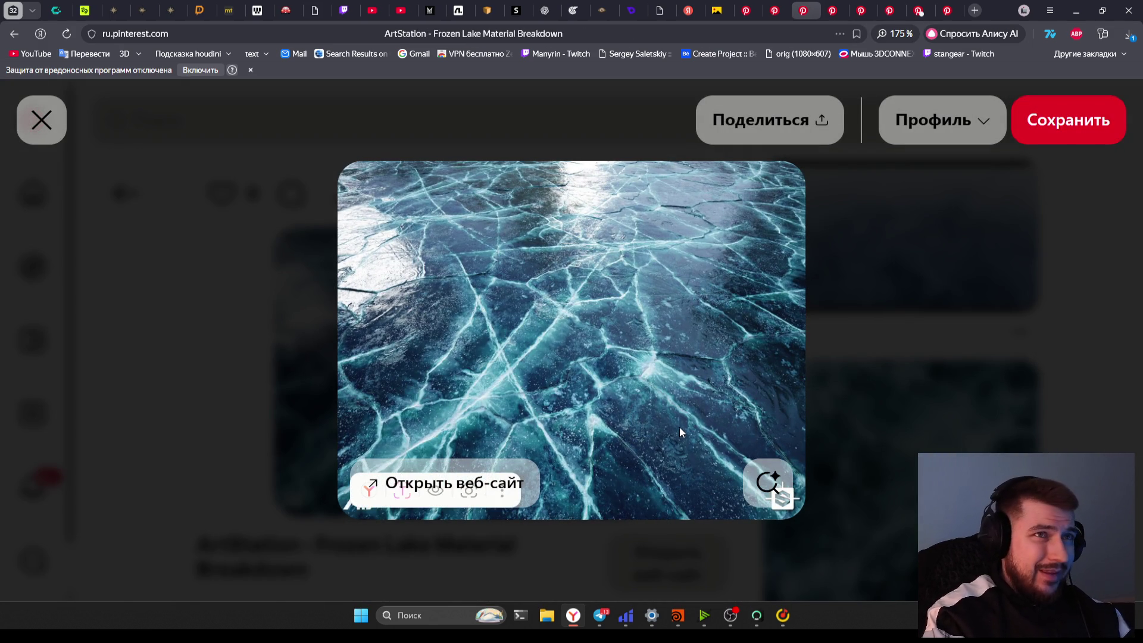
key(ctrl+w)
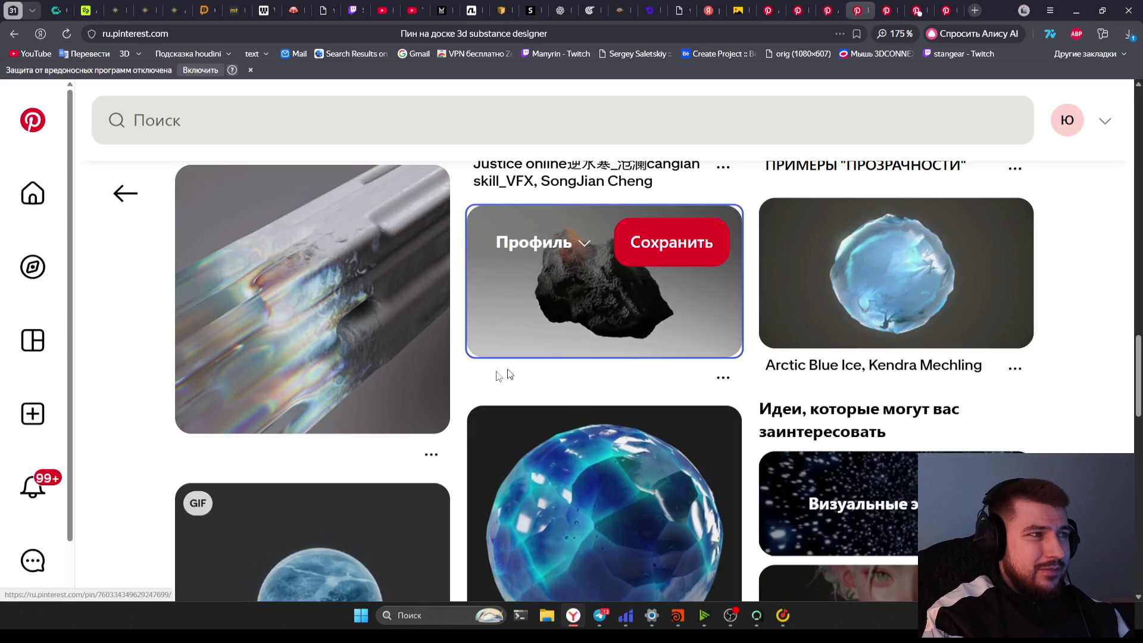
key(ctrl+w)
key(ctrl+w)
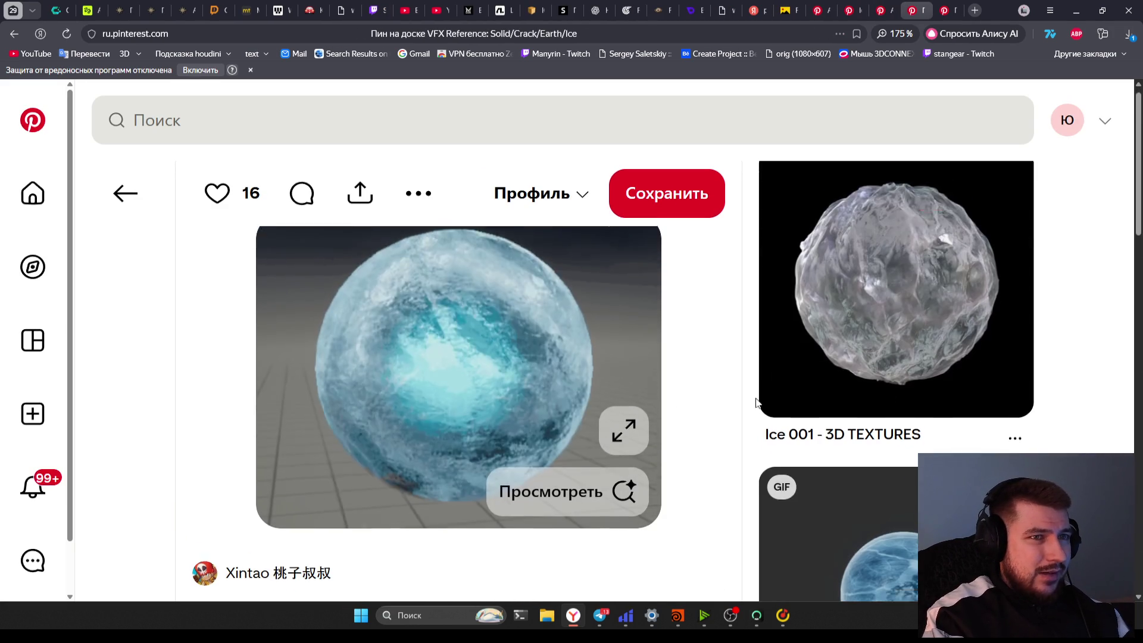
Browse the related pins, open the icy landscape pink-sphere pin, then go to the Twitch stream
scroll(756, 402, down, 3)
scroll(732, 407, up, 3)
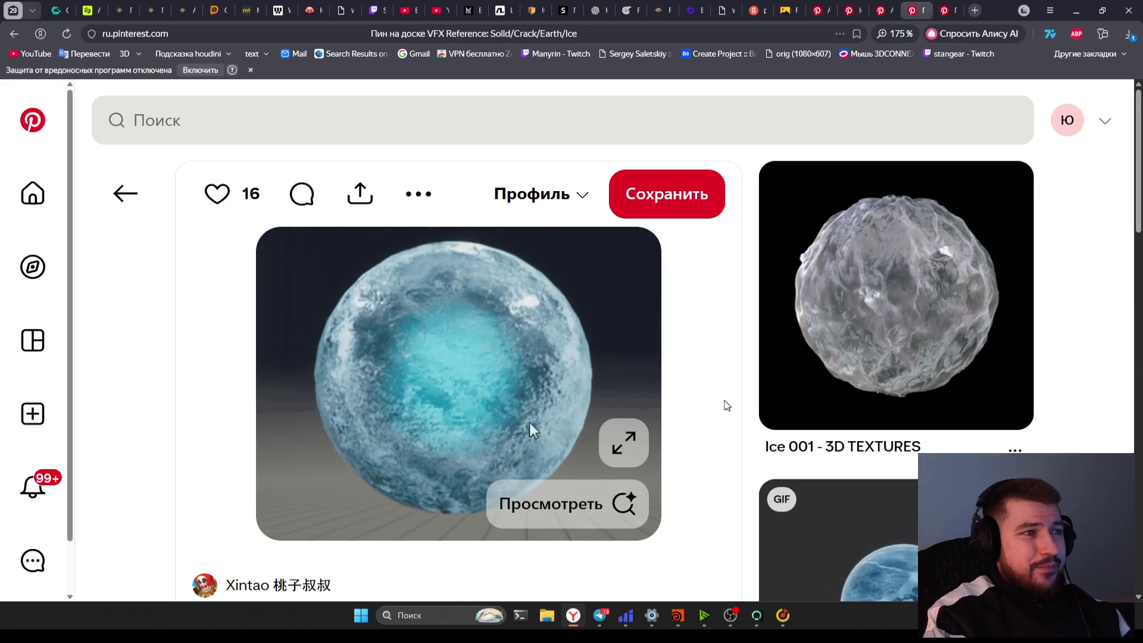
scroll(694, 411, down, 6)
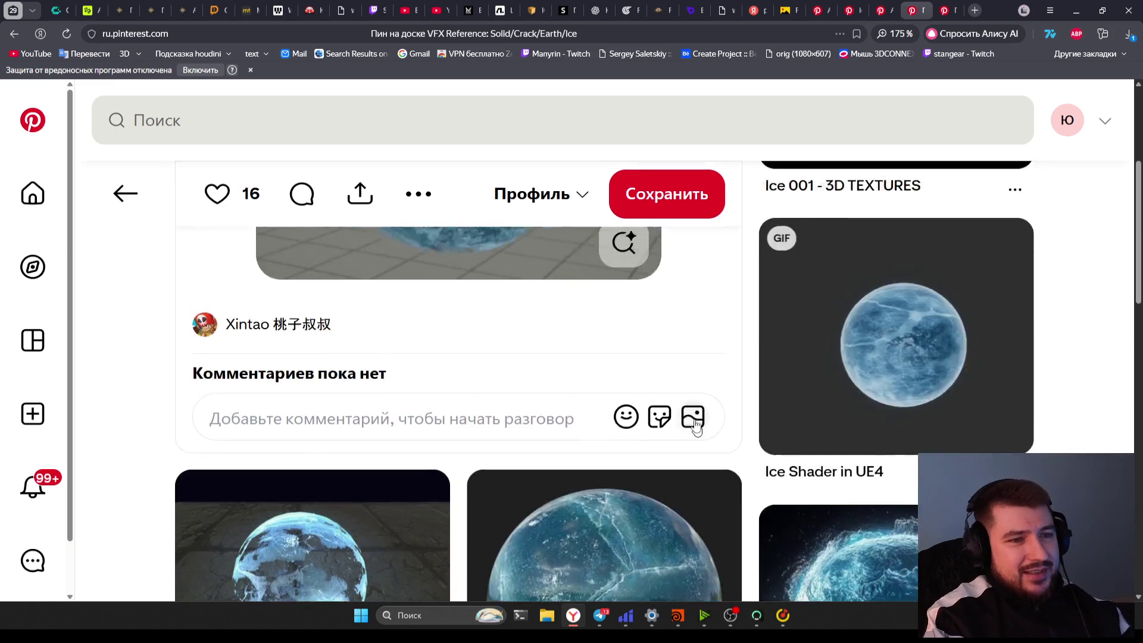
scroll(643, 423, down, 1)
scroll(734, 476, down, 1)
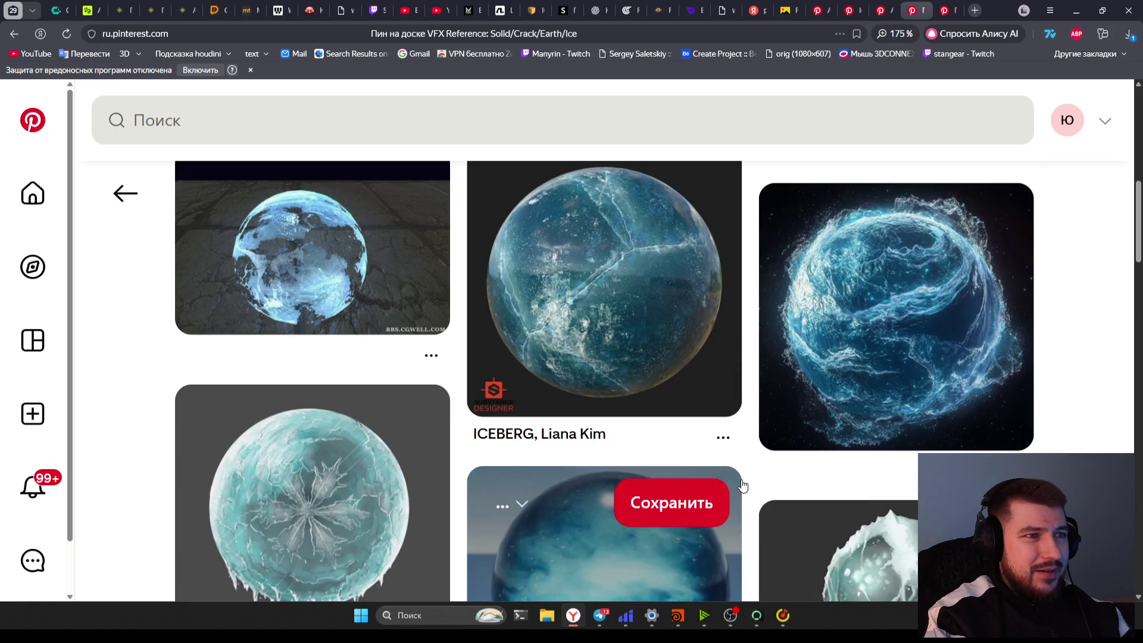
scroll(734, 476, down, 3)
scroll(655, 381, down, 7)
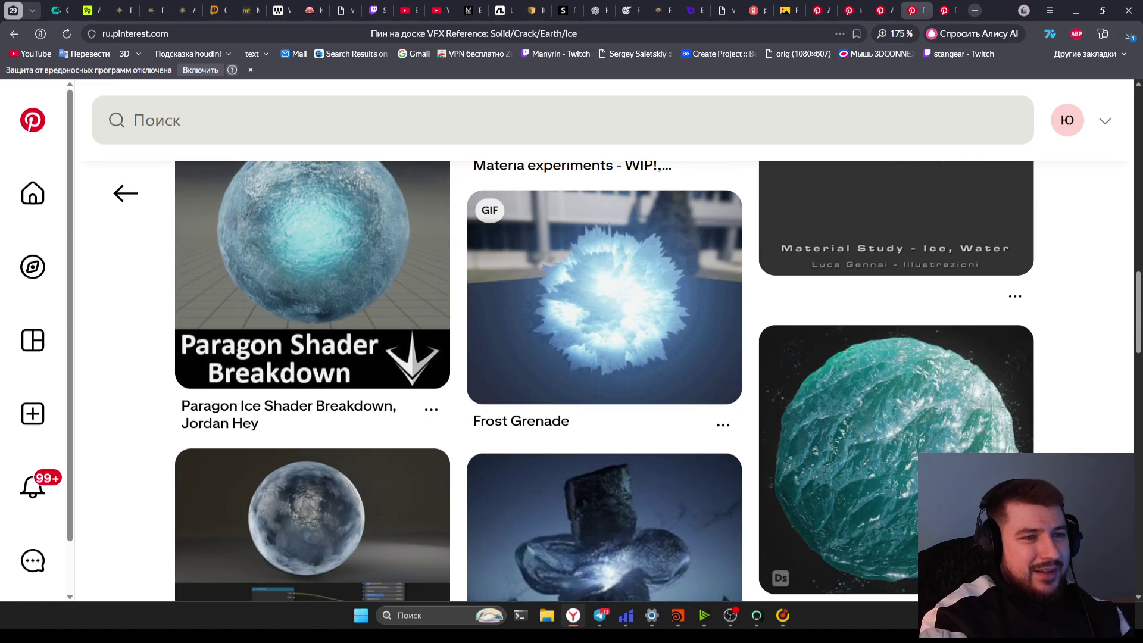
scroll(1075, 431, down, 7)
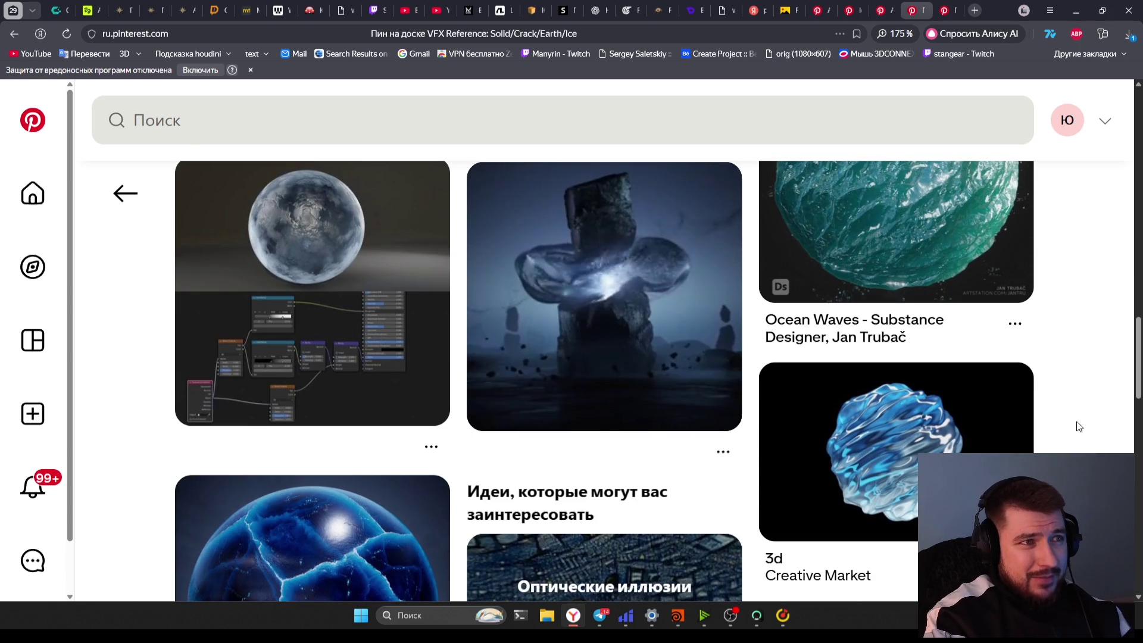
scroll(1074, 429, down, 6)
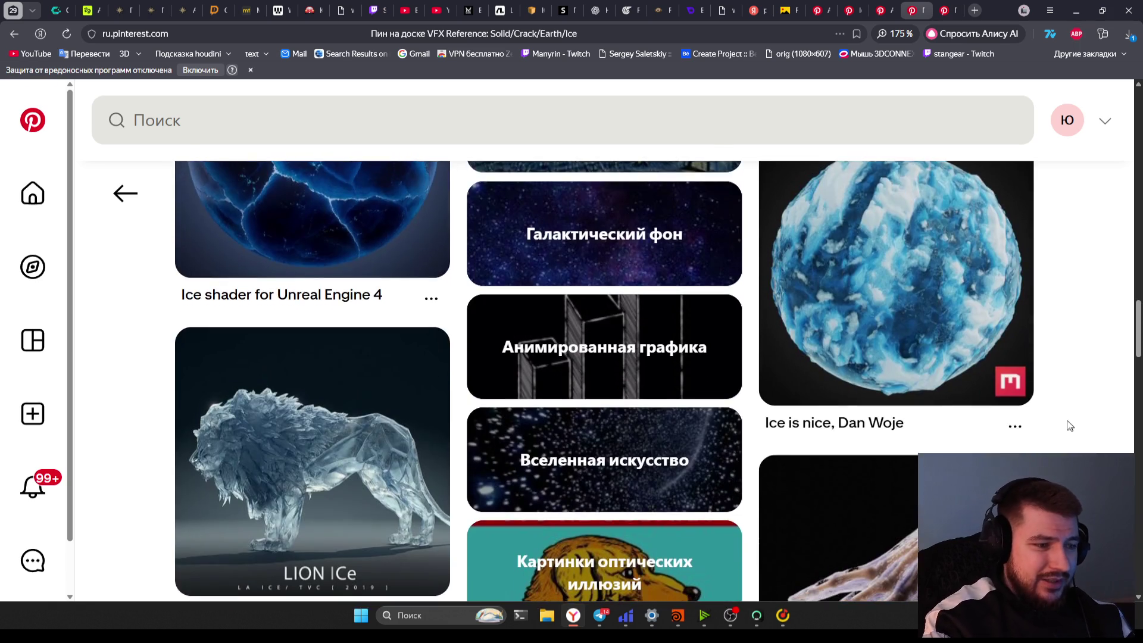
scroll(1012, 440, down, 3)
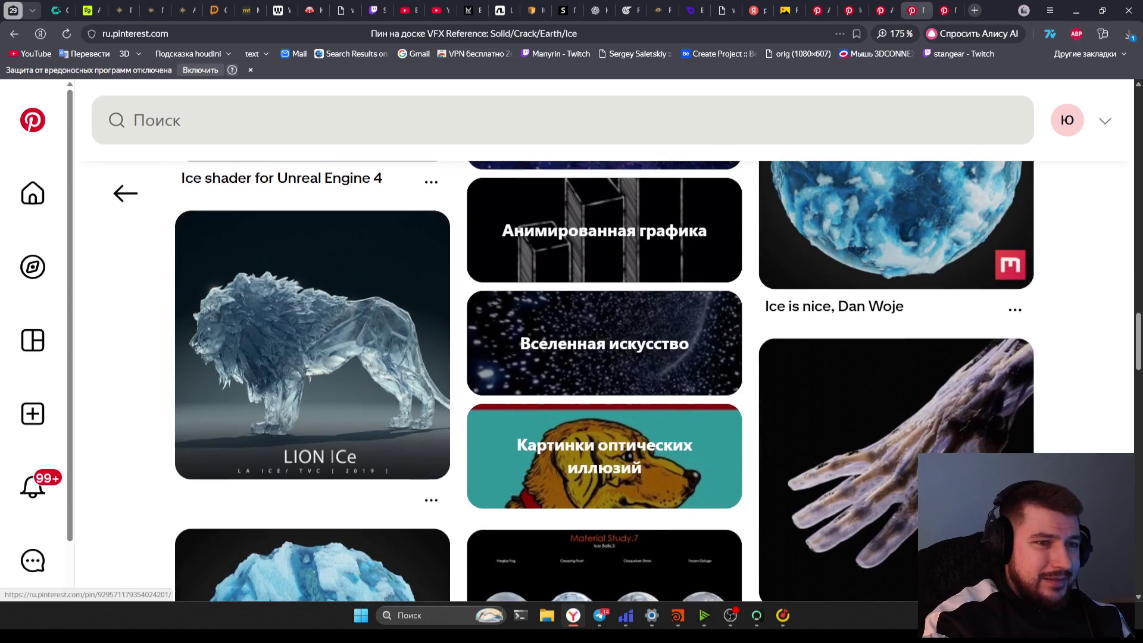
scroll(510, 421, down, 8)
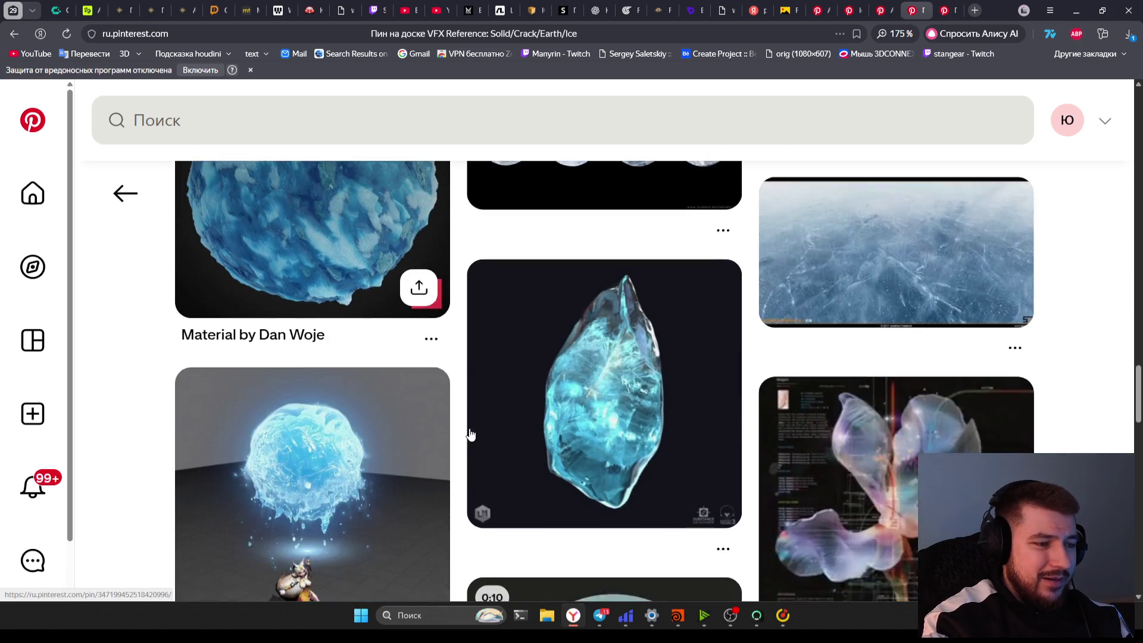
scroll(509, 421, down, 5)
scroll(773, 511, up, 1)
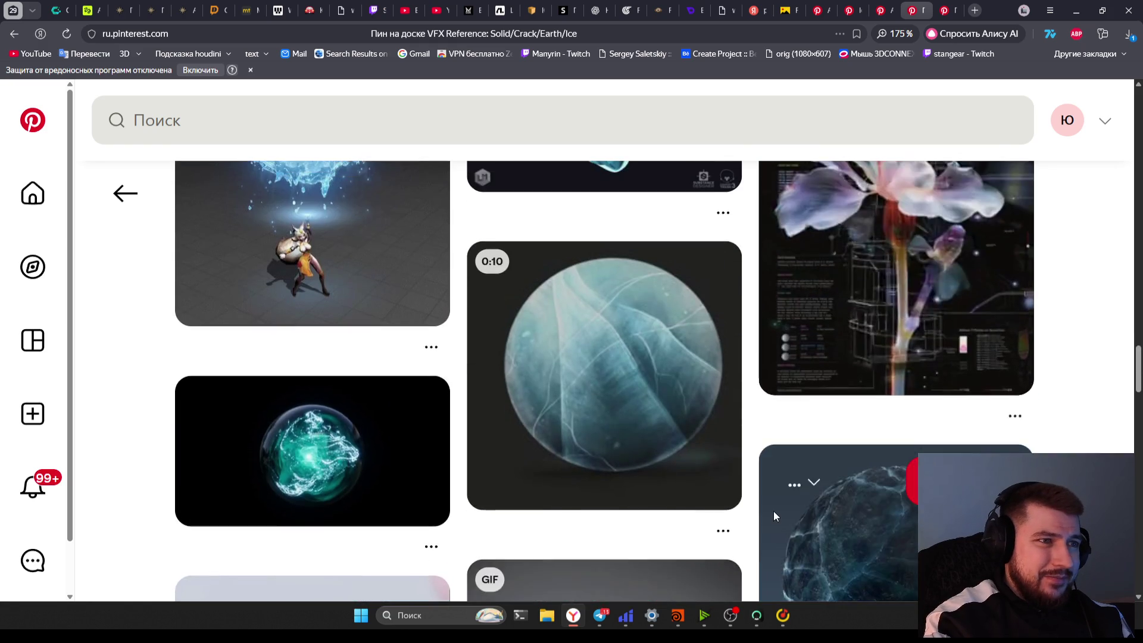
scroll(867, 517, down, 3)
scroll(867, 516, down, 3)
scroll(596, 357, down, 1)
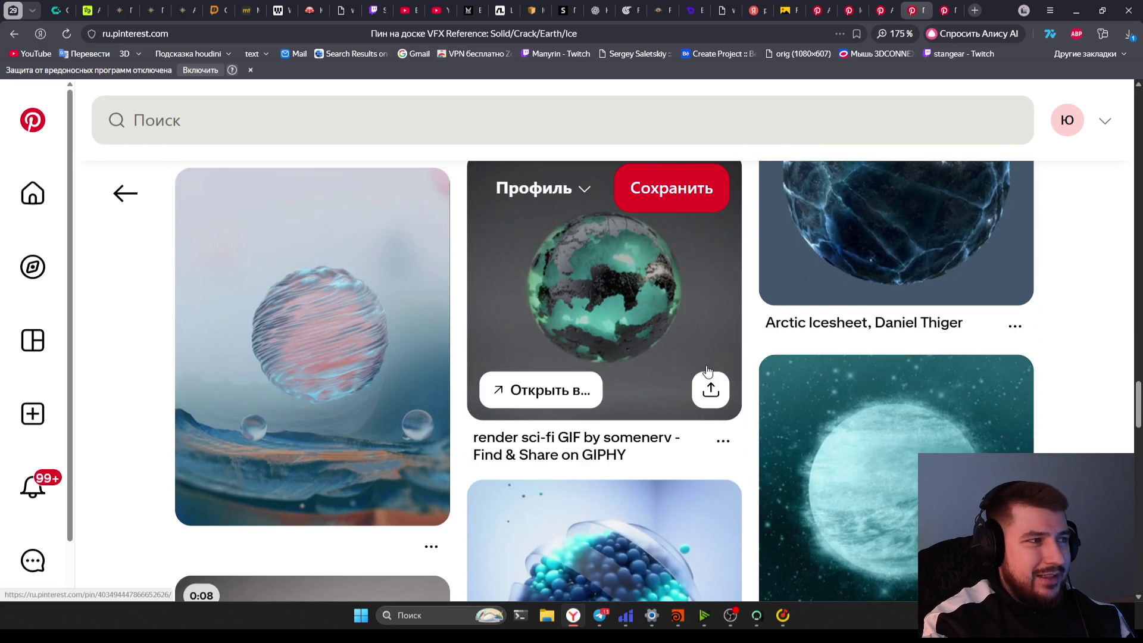
scroll(764, 356, up, 1)
scroll(764, 356, down, 3)
click(808, 338)
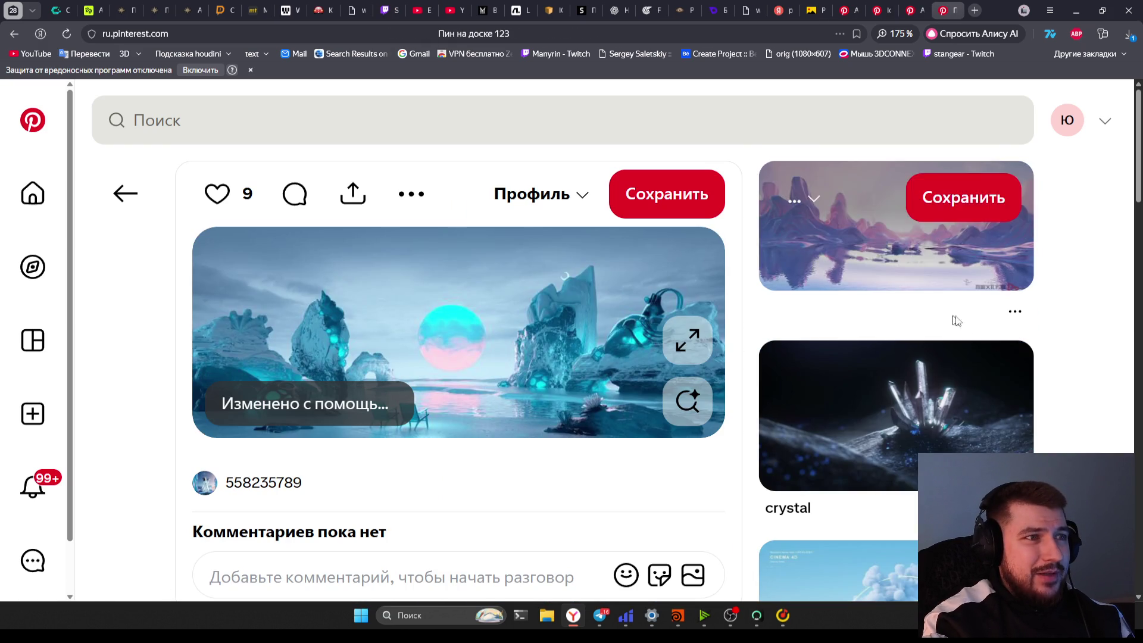
key(ctrl+shift+Tab)
key(ctrl+shift+Tab)
key(ctrl+shift+Tab)
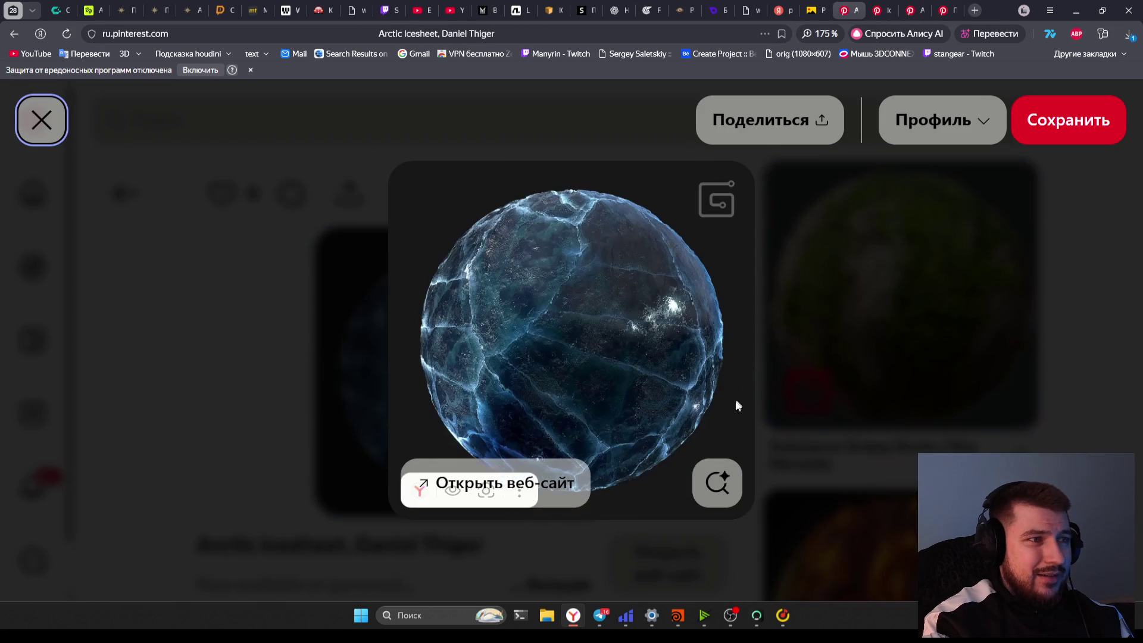
click(385, 11)
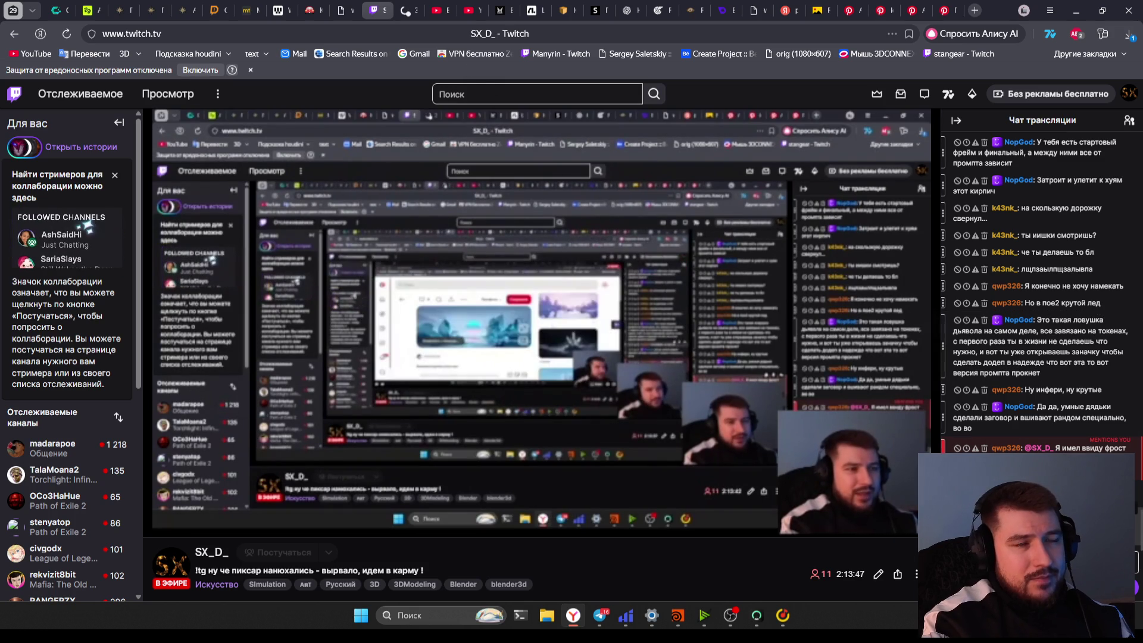
On the Yandex tab, fix the query to include 'poe2' and rerun the image search
click(817, 8)
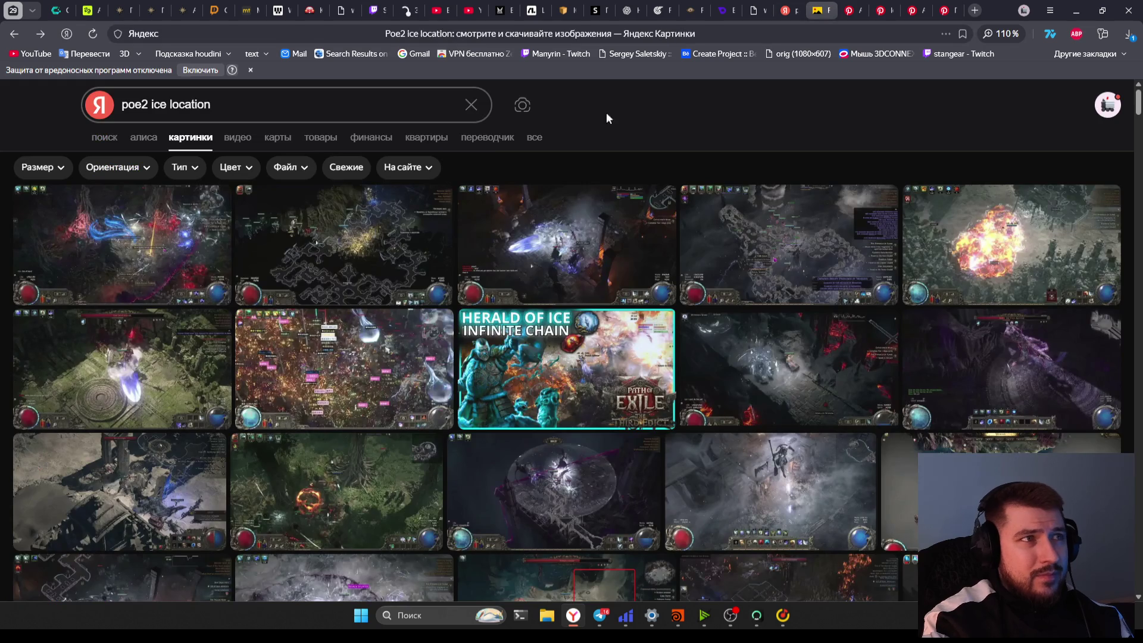
click(317, 106)
text(interluc)
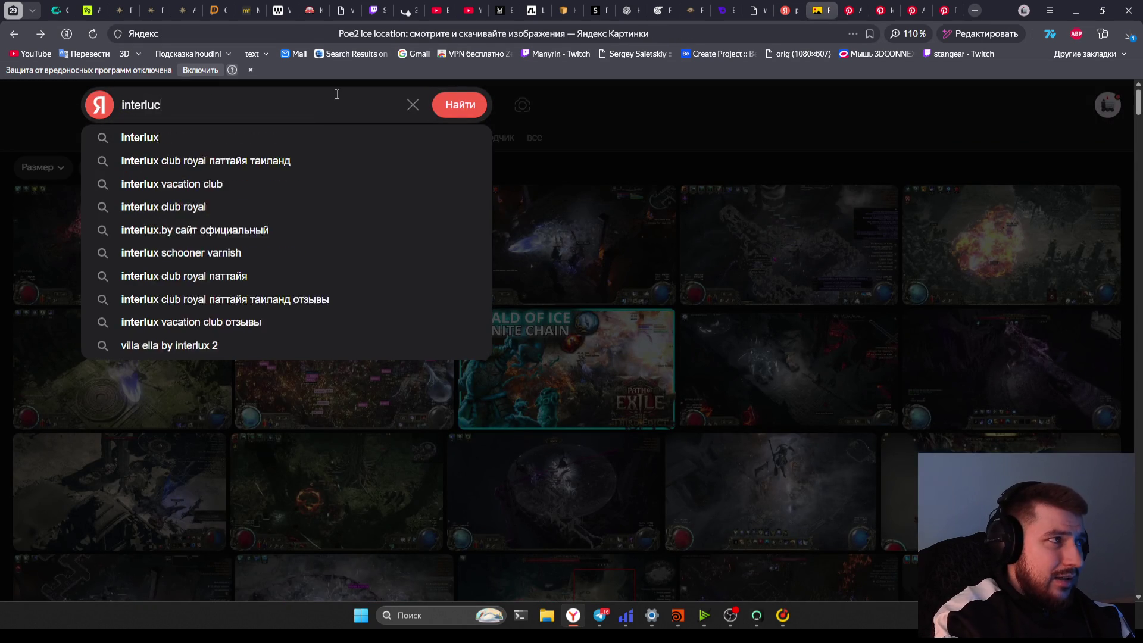
key(BackSpace)
text(di )
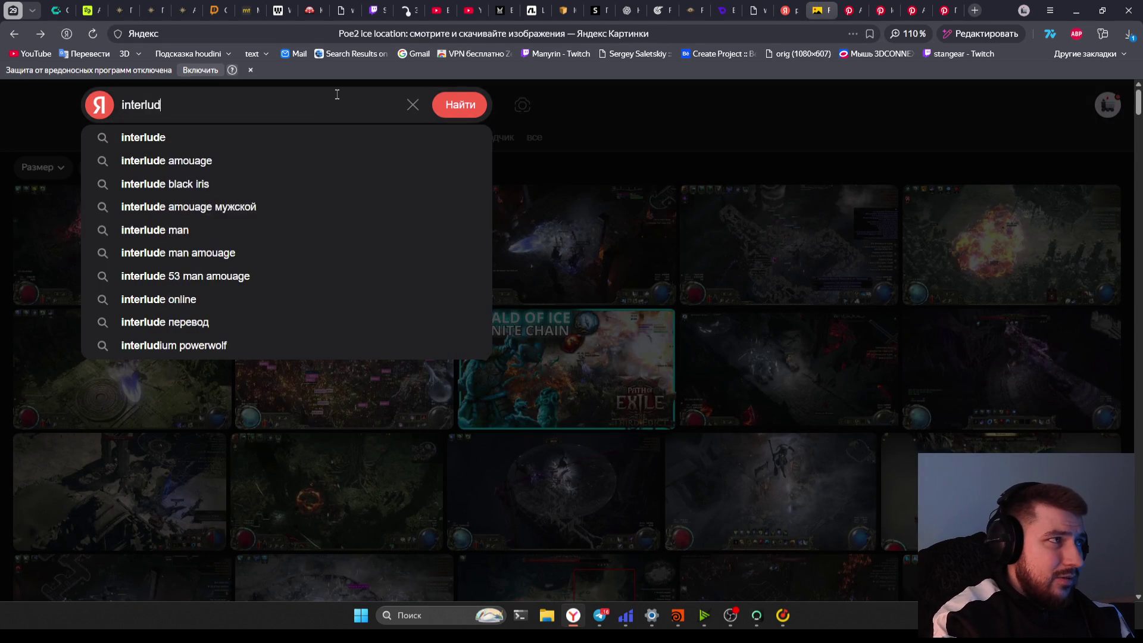
text(poe2)
key(Return)
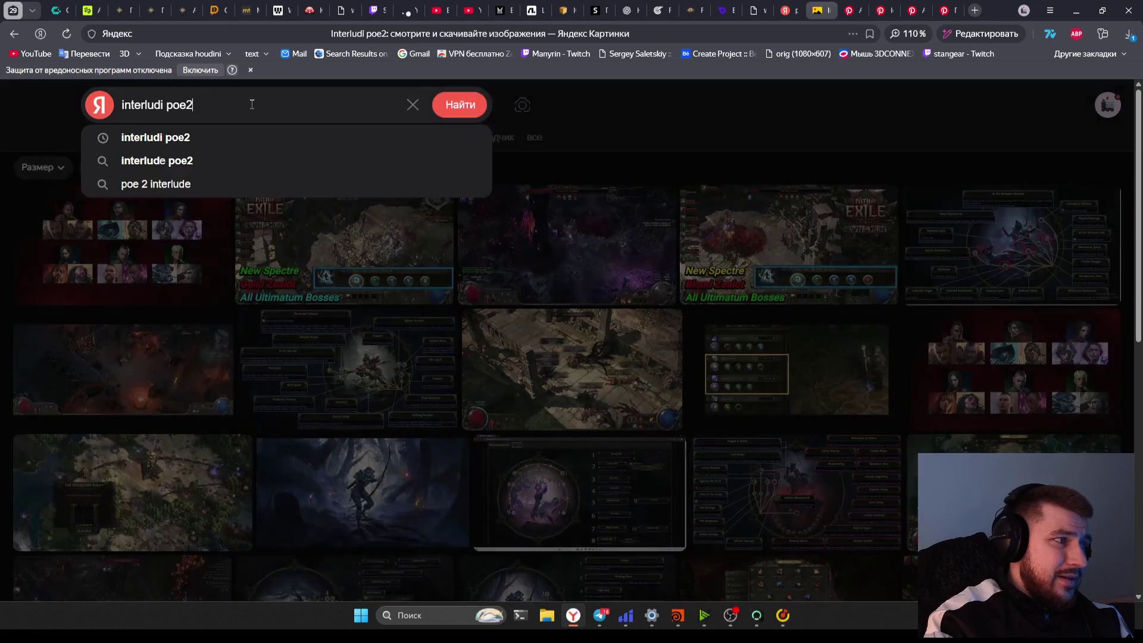
scroll(482, 399, down, 4)
scroll(491, 412, down, 5)
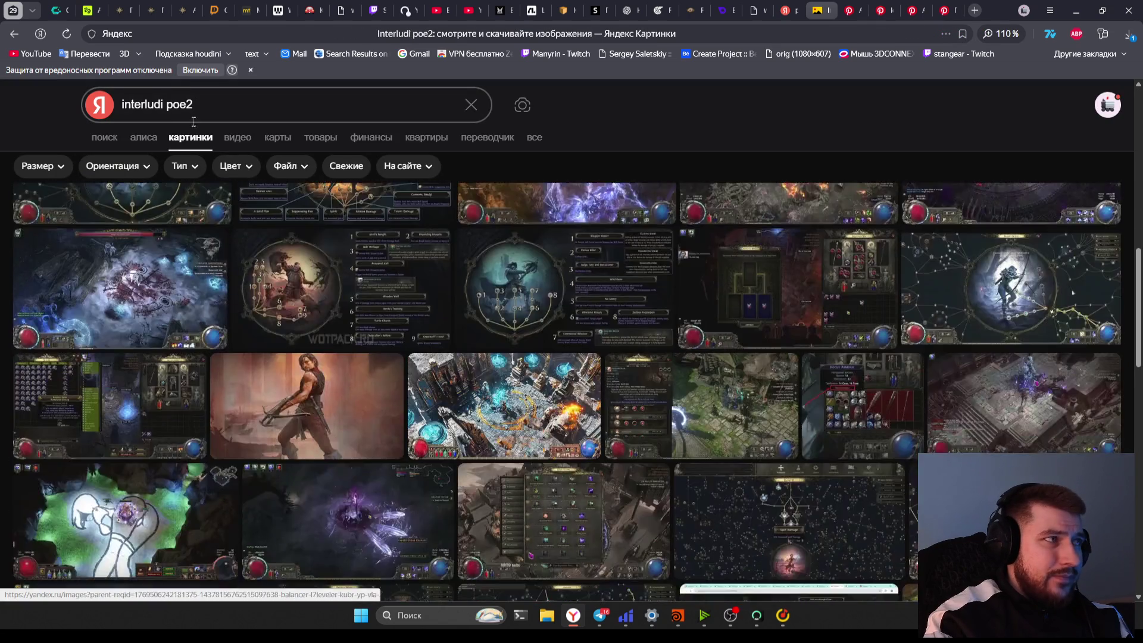
Search images for 'интерлюди poe2' and scroll through the results
click(153, 105)
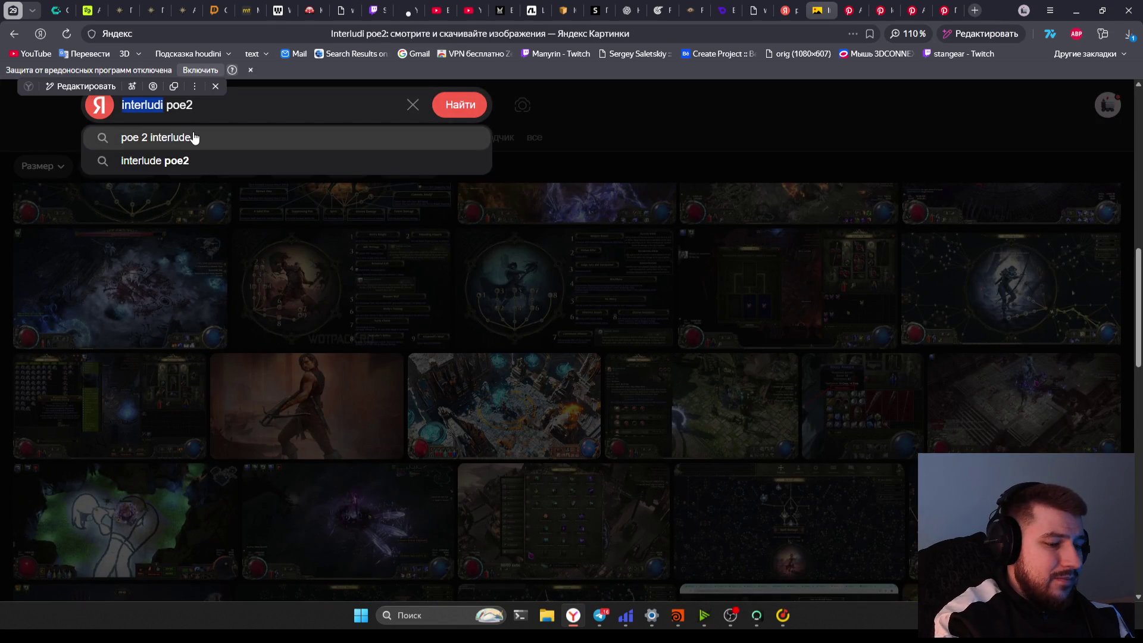
text(интерлюди)
key(Return)
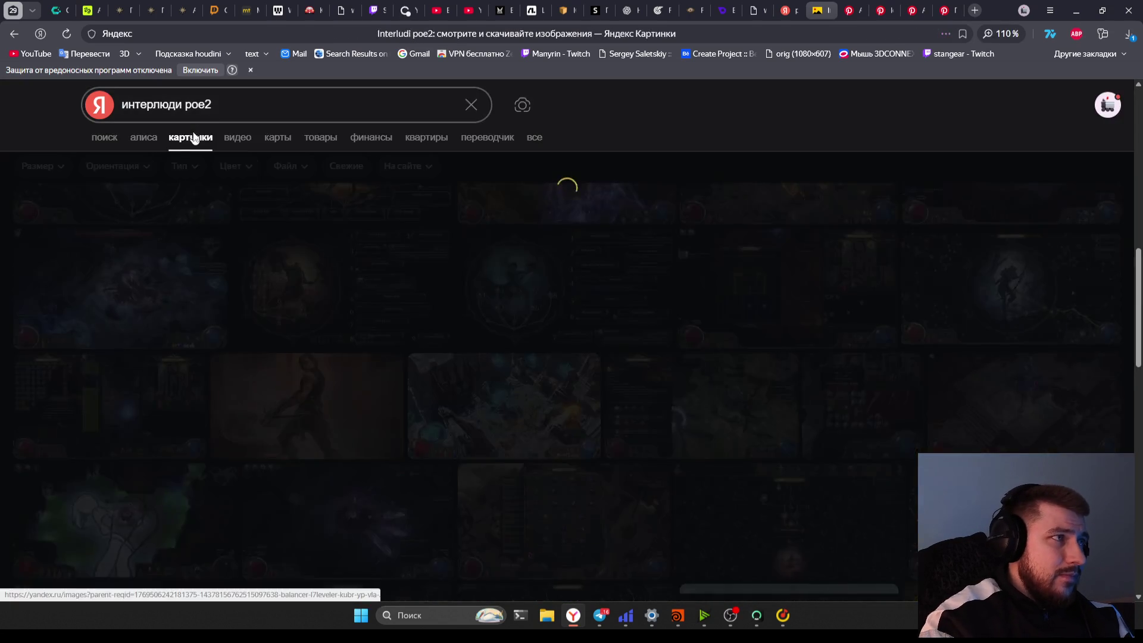
scroll(446, 384, down, 10)
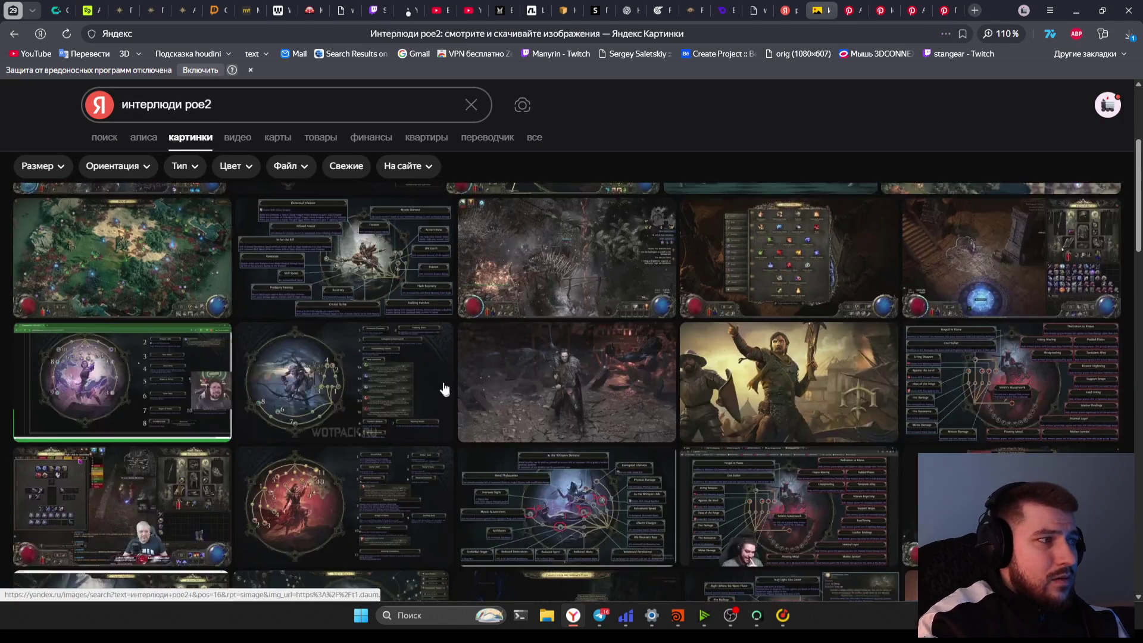
scroll(447, 377, down, 10)
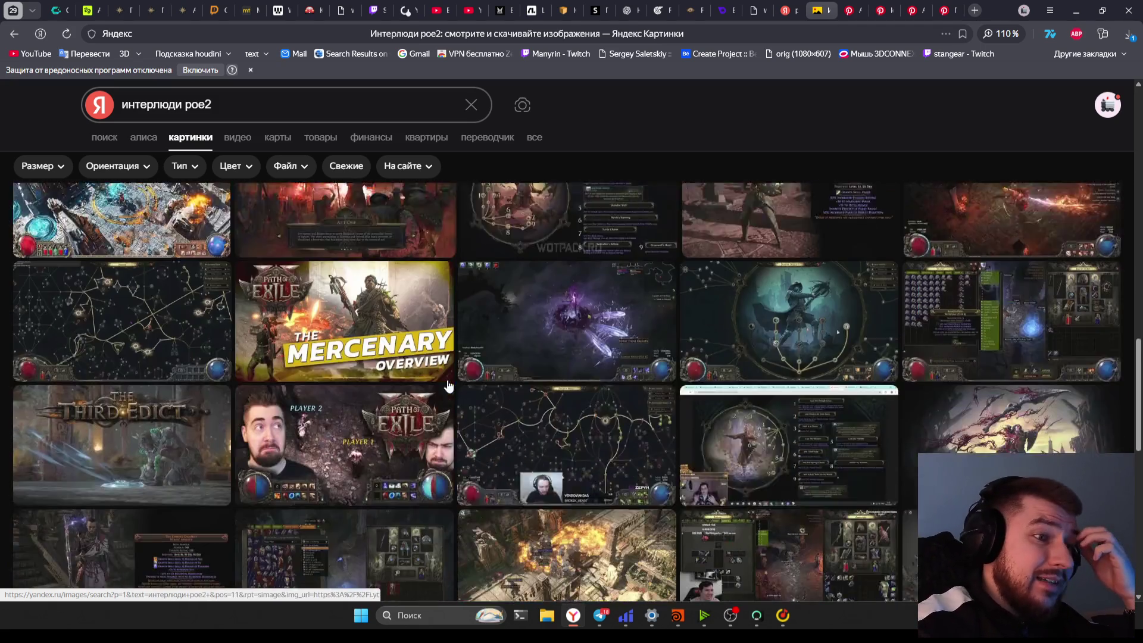
scroll(439, 390, up, 15)
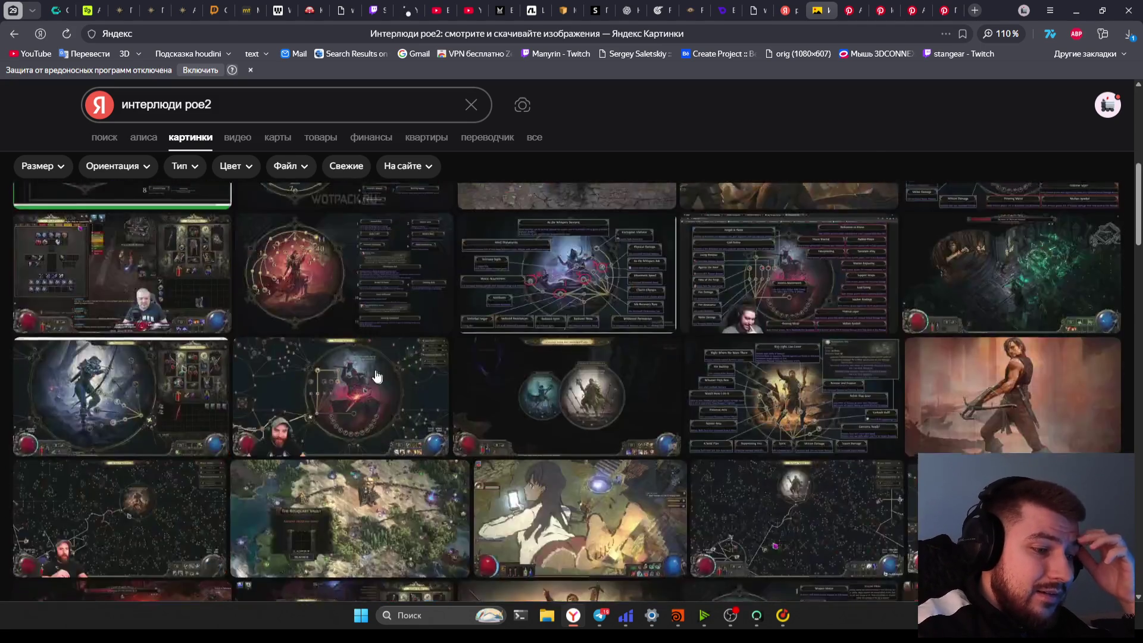
Show picture results for poe2 interlude, view two images full size, and scroll further
click(97, 104)
click(381, 10)
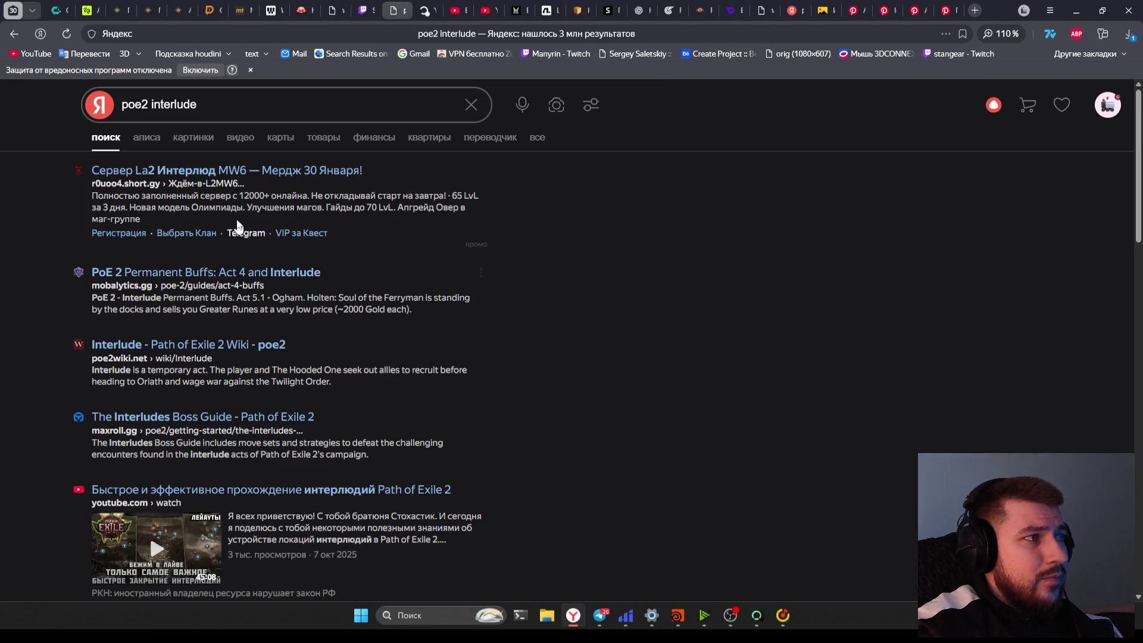
click(180, 140)
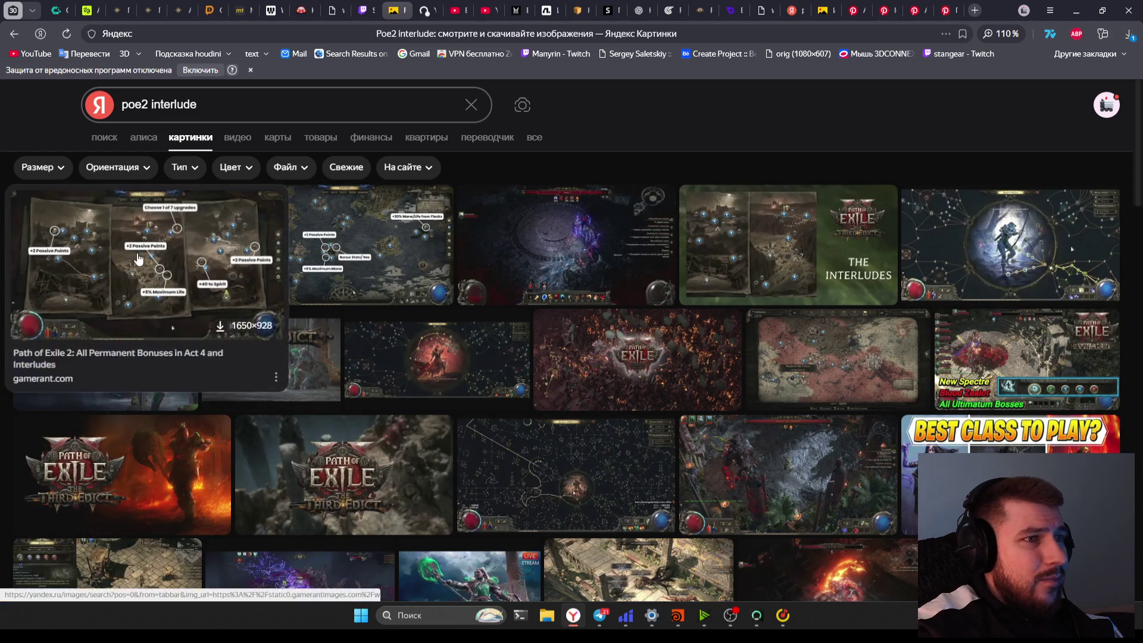
click(134, 244)
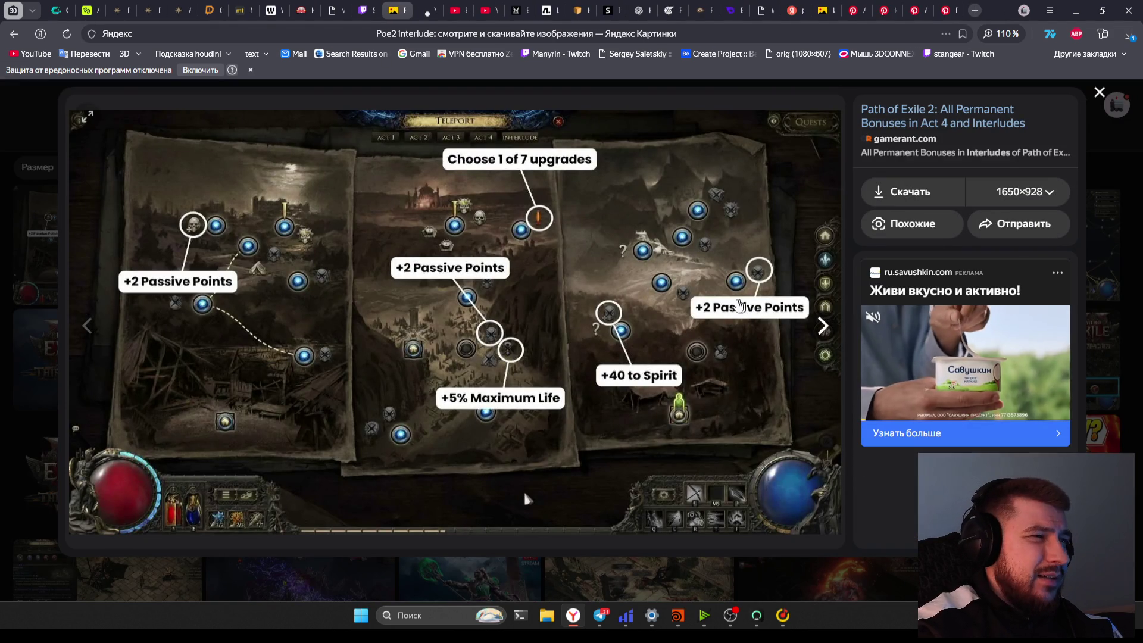
key(Escape)
scroll(747, 450, down, 1)
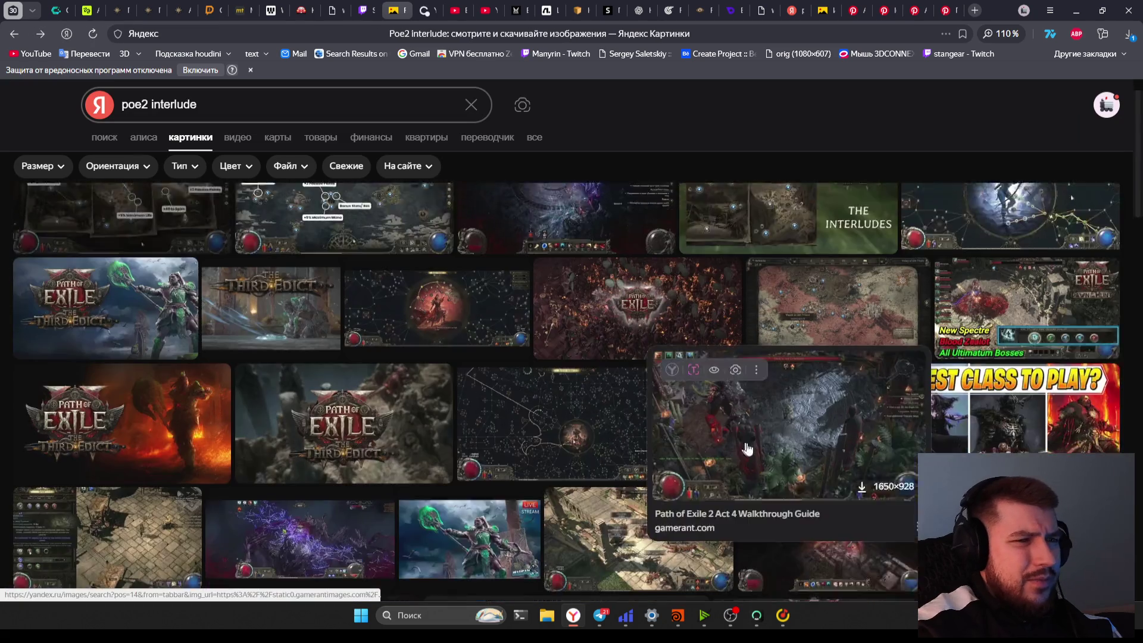
click(748, 450)
key(Escape)
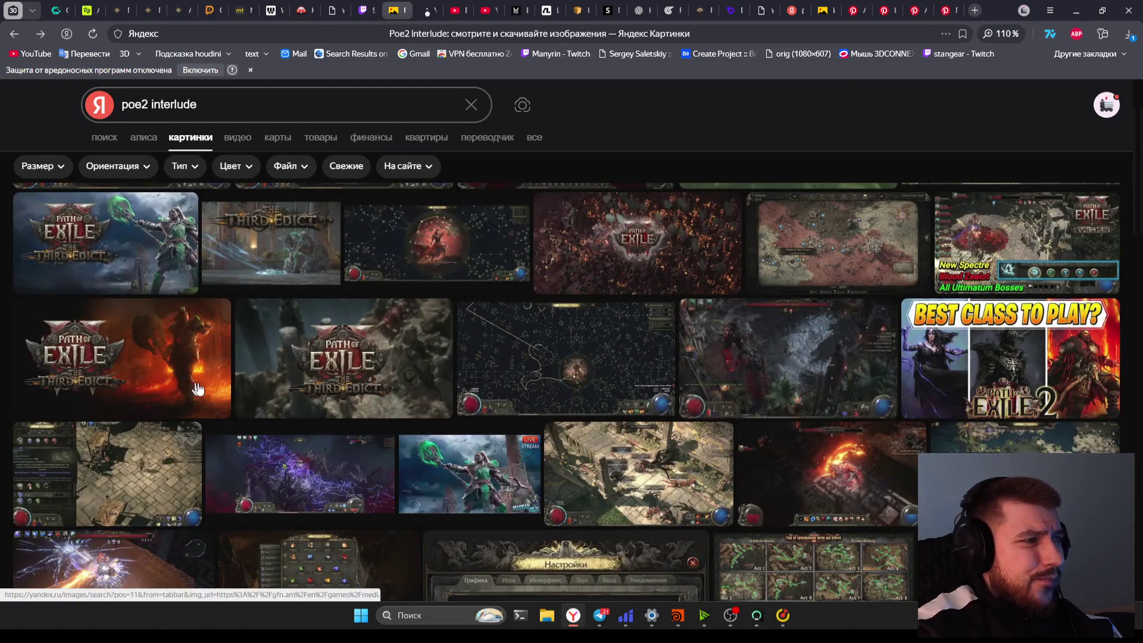
scroll(198, 388, down, 8)
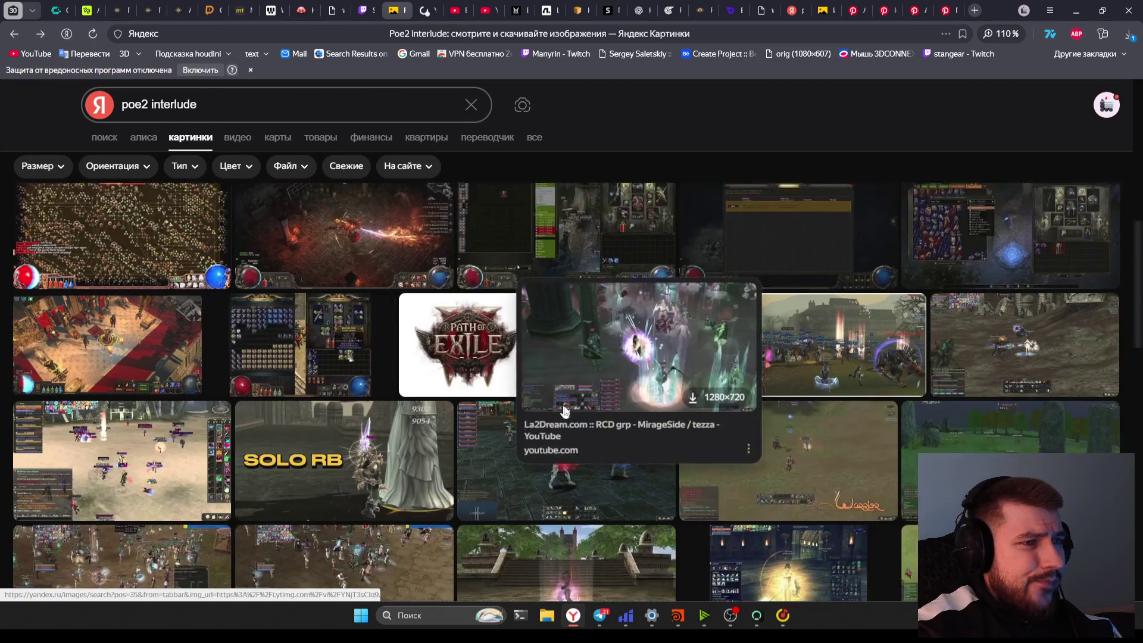
scroll(696, 454, down, 5)
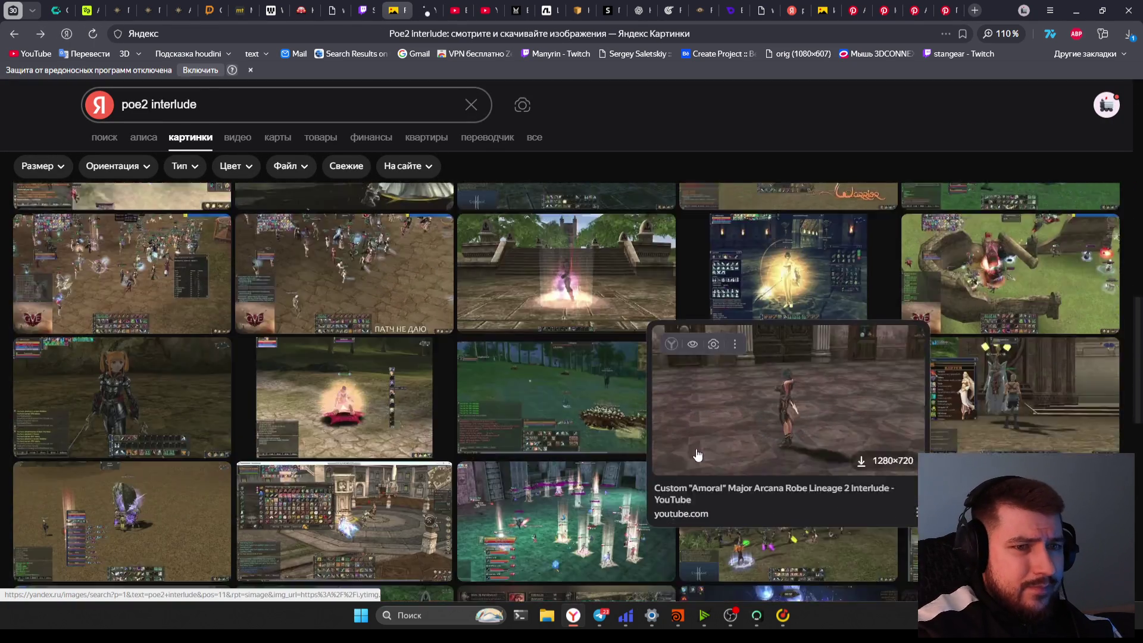
scroll(698, 455, down, 5)
Close the Yandex image search tab and return to the Twitch stream
click(286, 305)
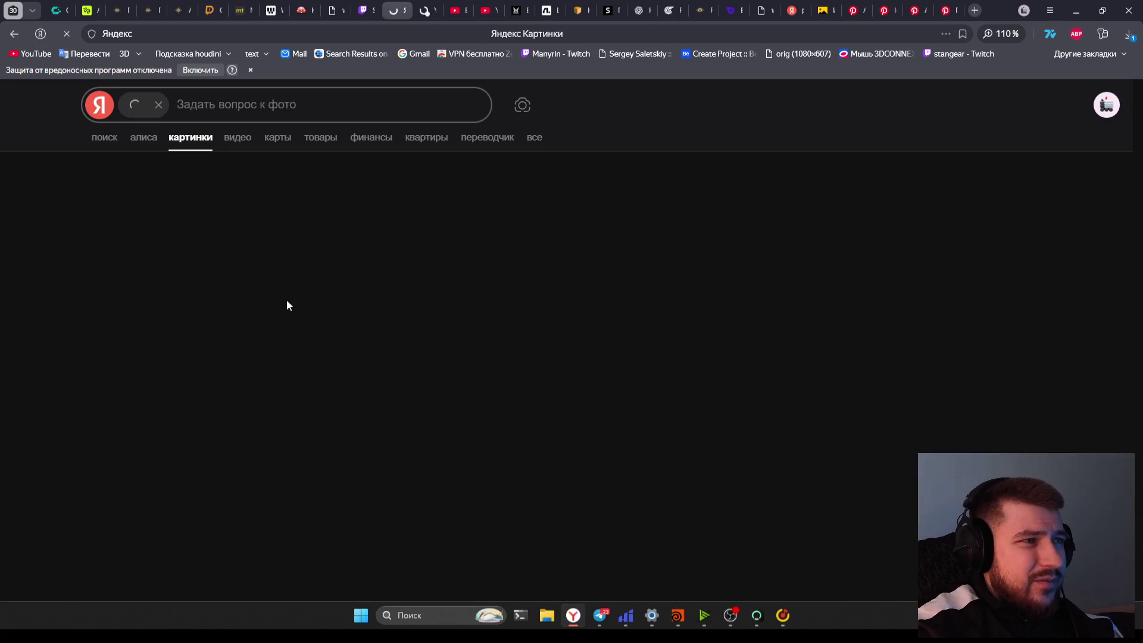
key(ctrl+w)
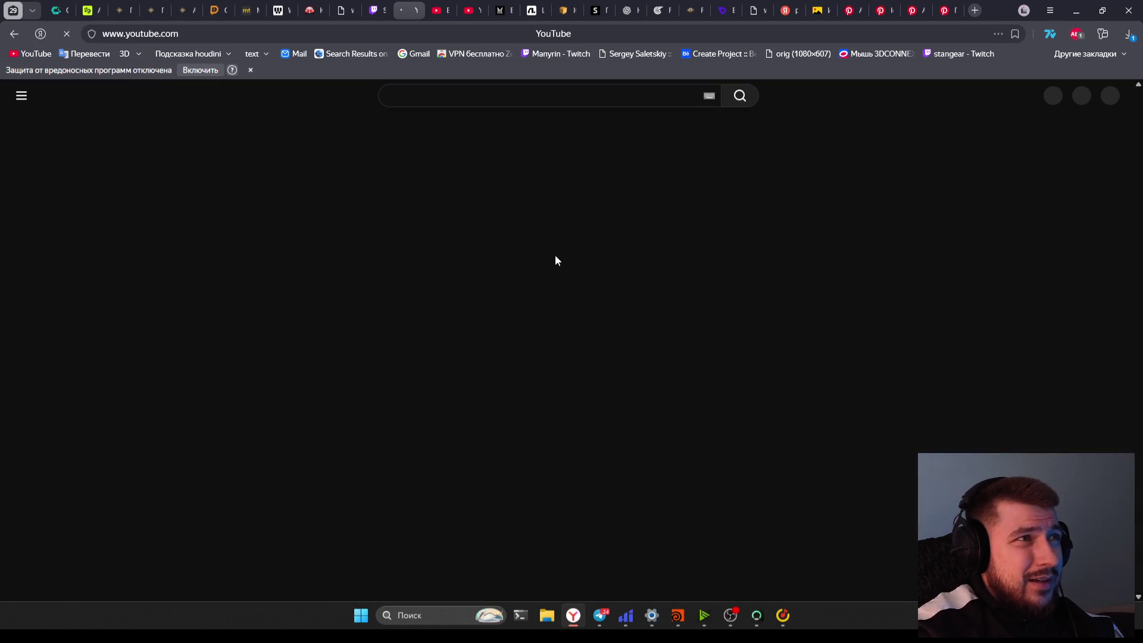
key(ctrl+shift+Tab)
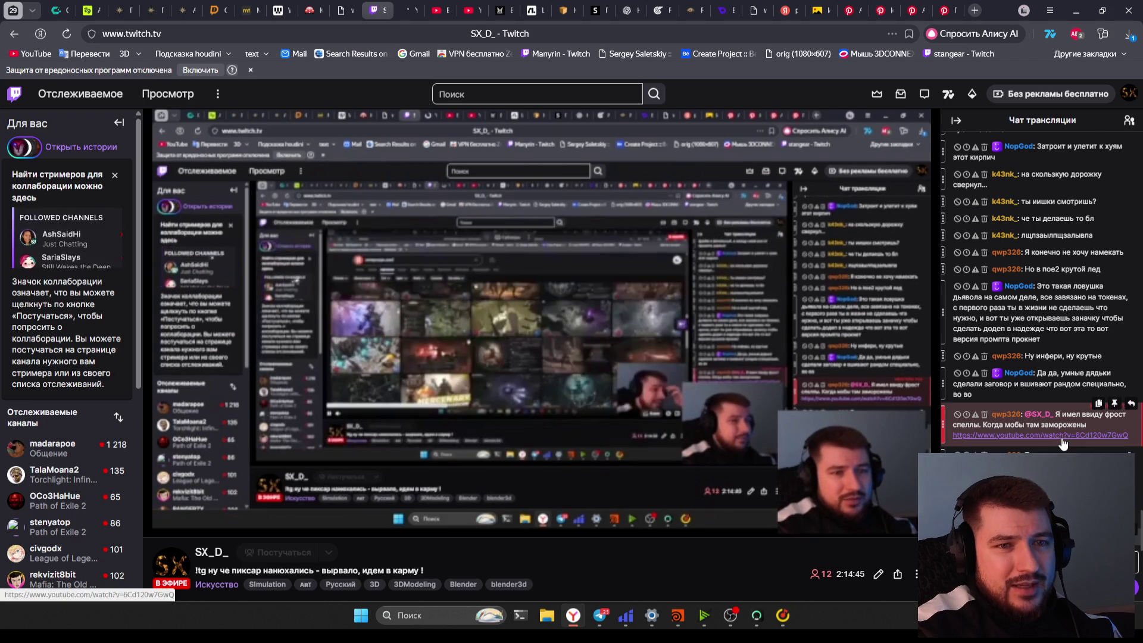
Open the chat's YouTube link in a new tab and bring up the Hiddify VPN app
middle_click(1090, 441)
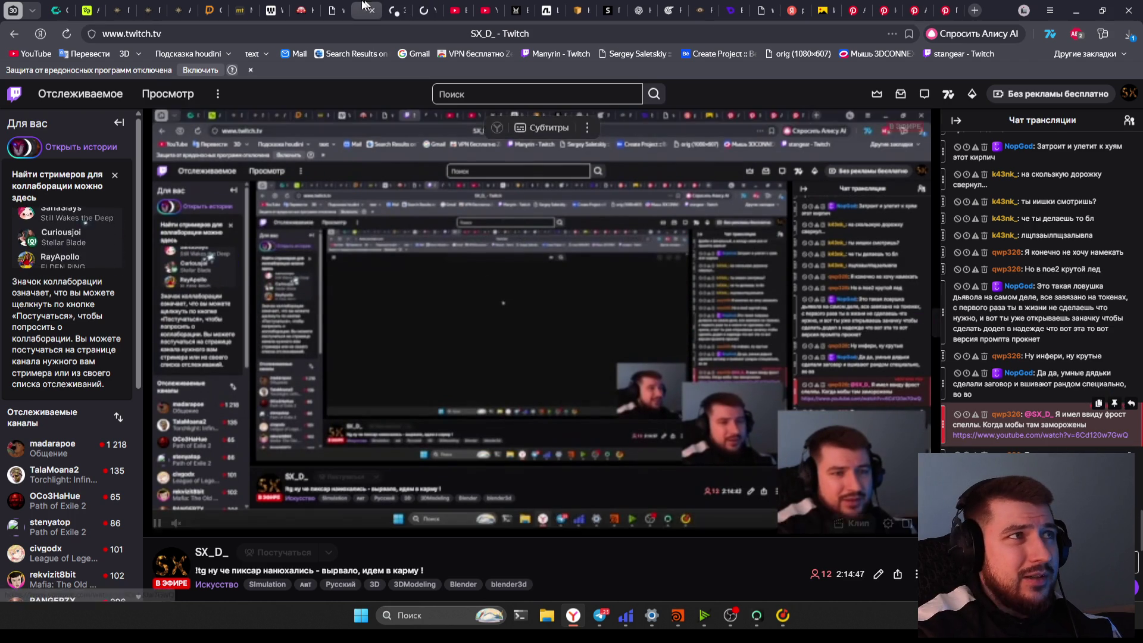
click(420, 5)
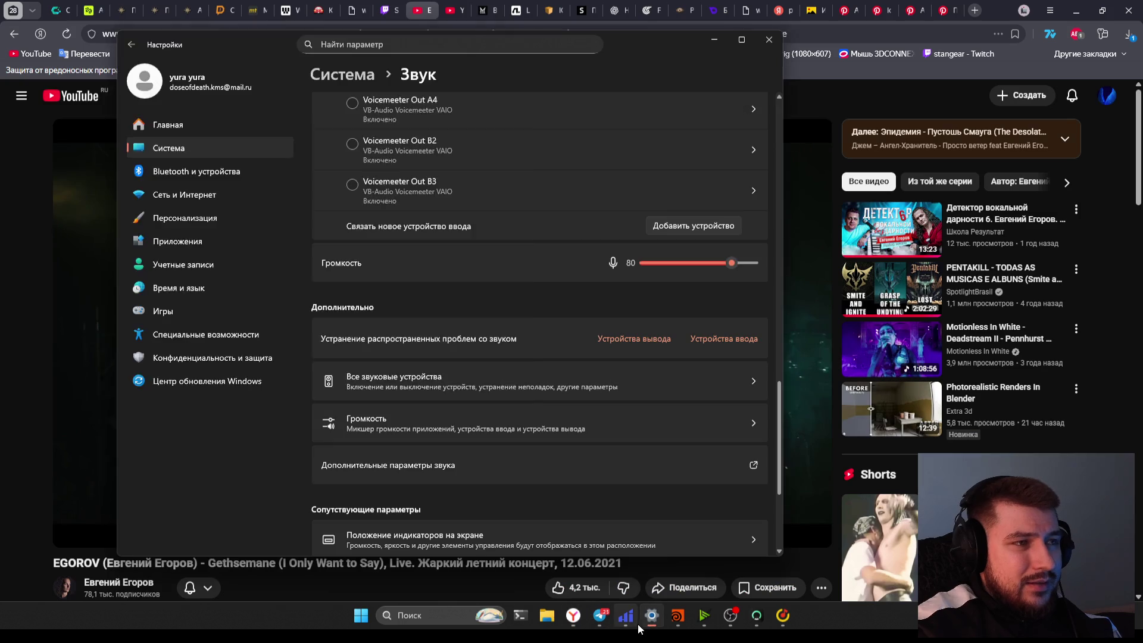
click(626, 615)
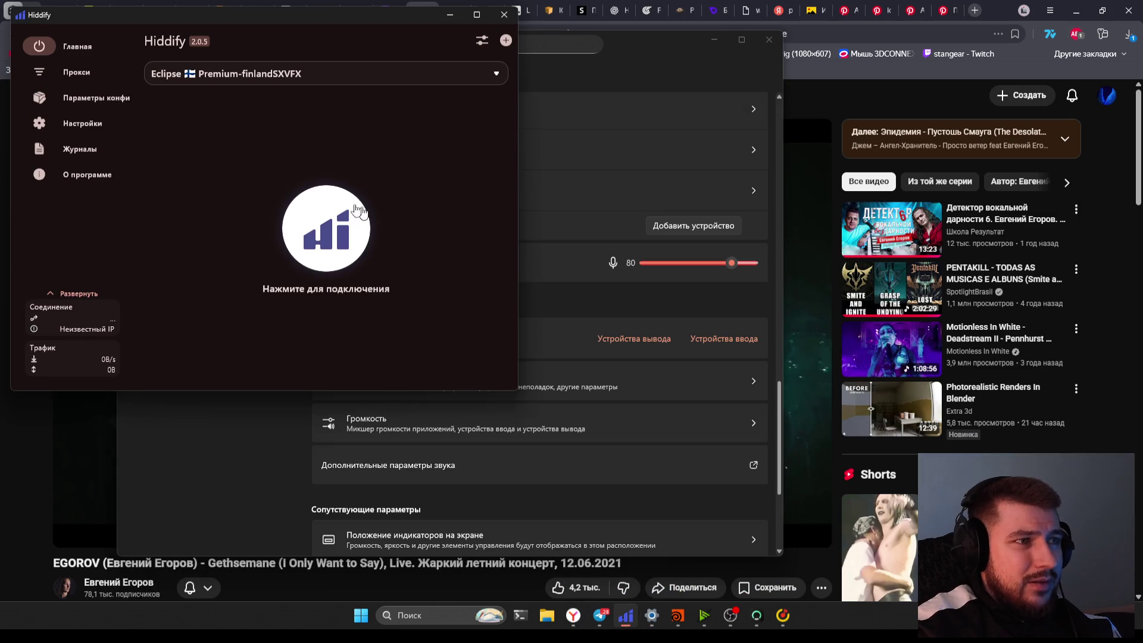
Reopen the Twitch chat's YouTube link in a new tab
click(435, 585)
key(ctrl+shift+Tab)
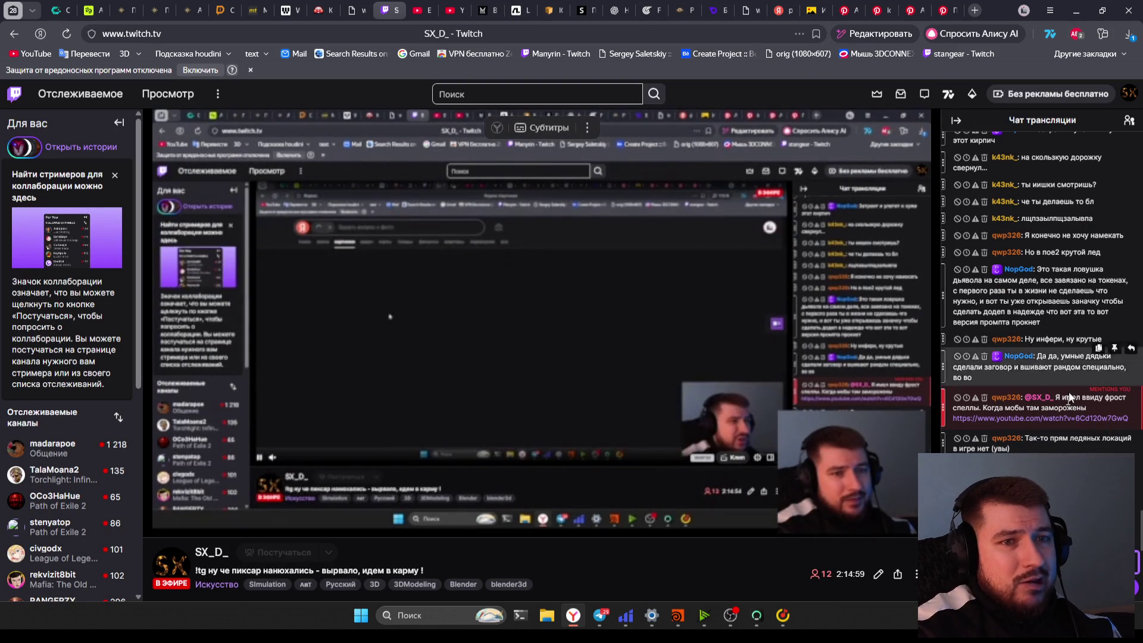
middle_click(1038, 417)
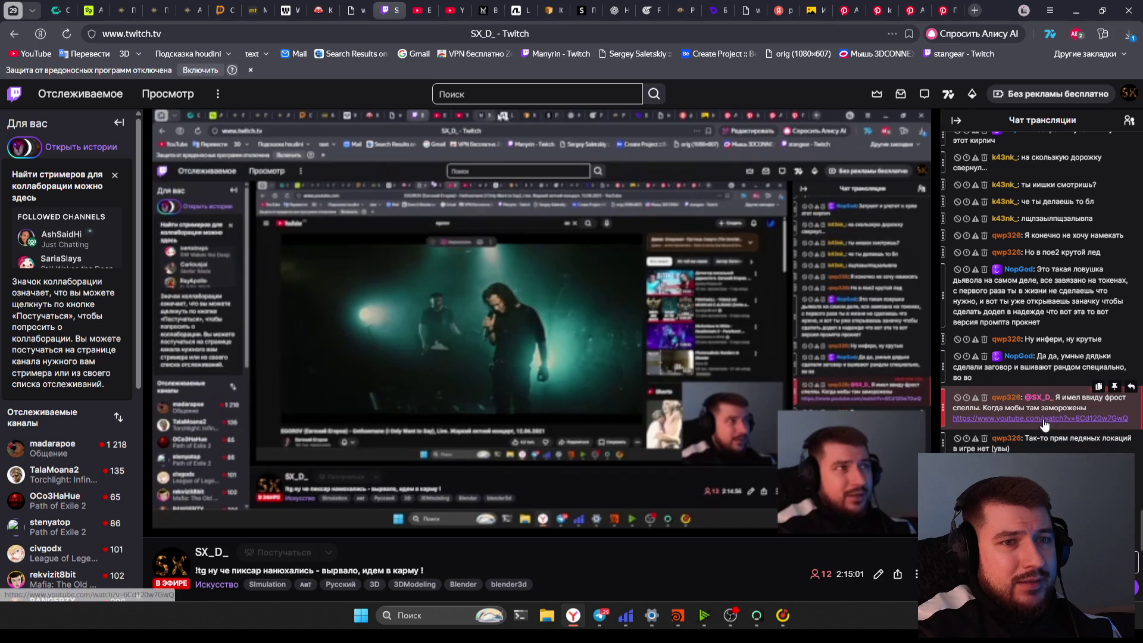
key(ctrl+Tab)
Connect Hiddify to the Finland server and check whether the YouTube tab loads
click(627, 624)
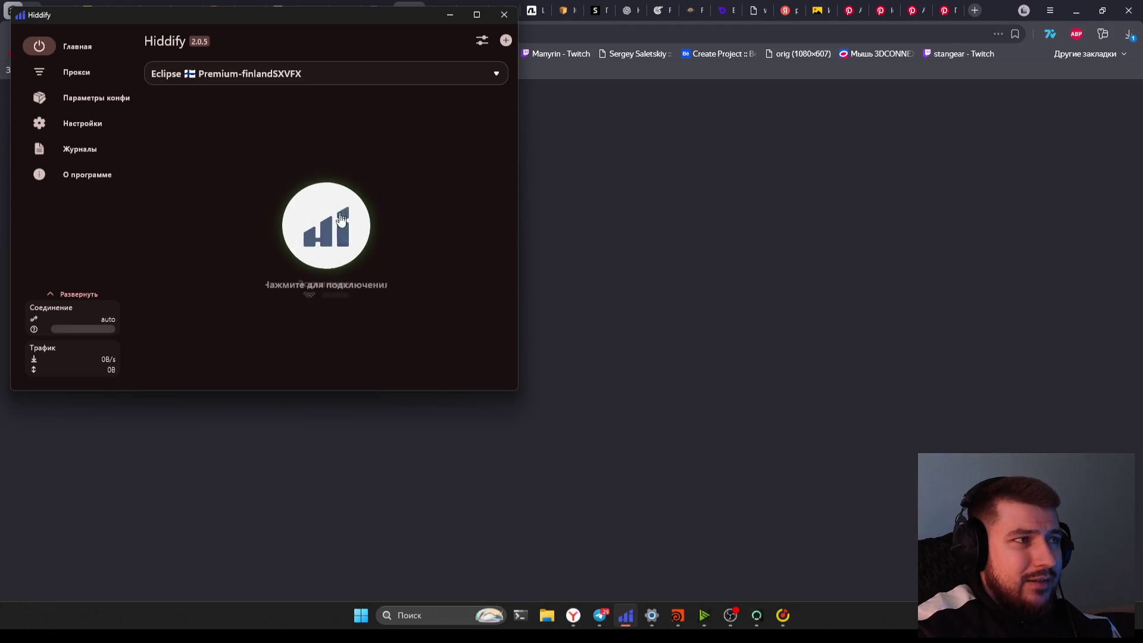
click(324, 222)
click(639, 341)
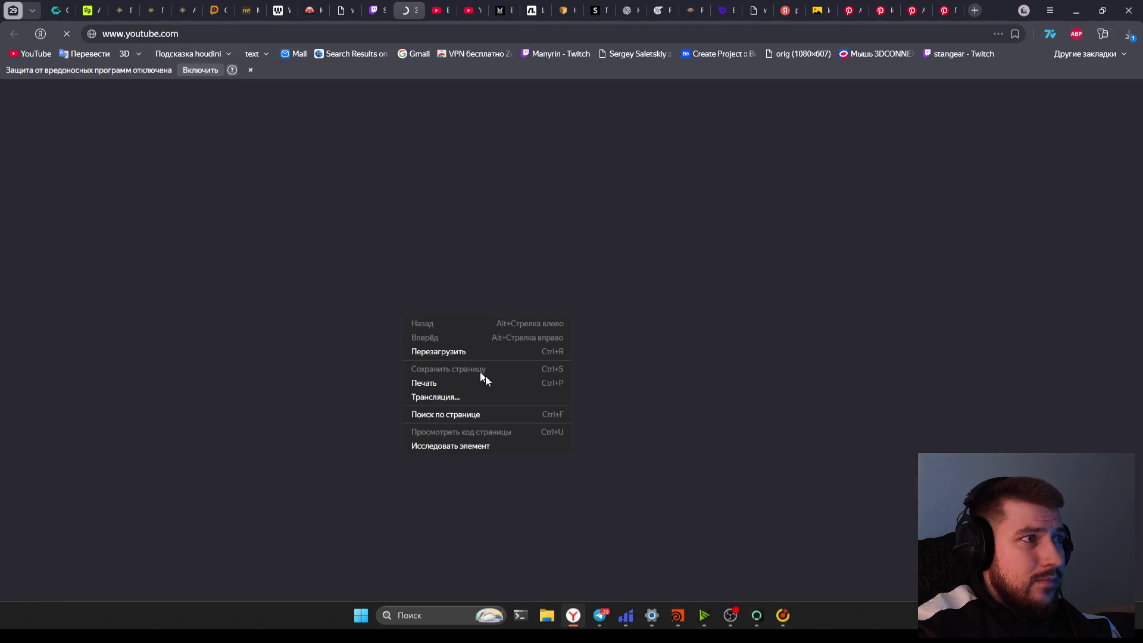
click(440, 10)
click(377, 10)
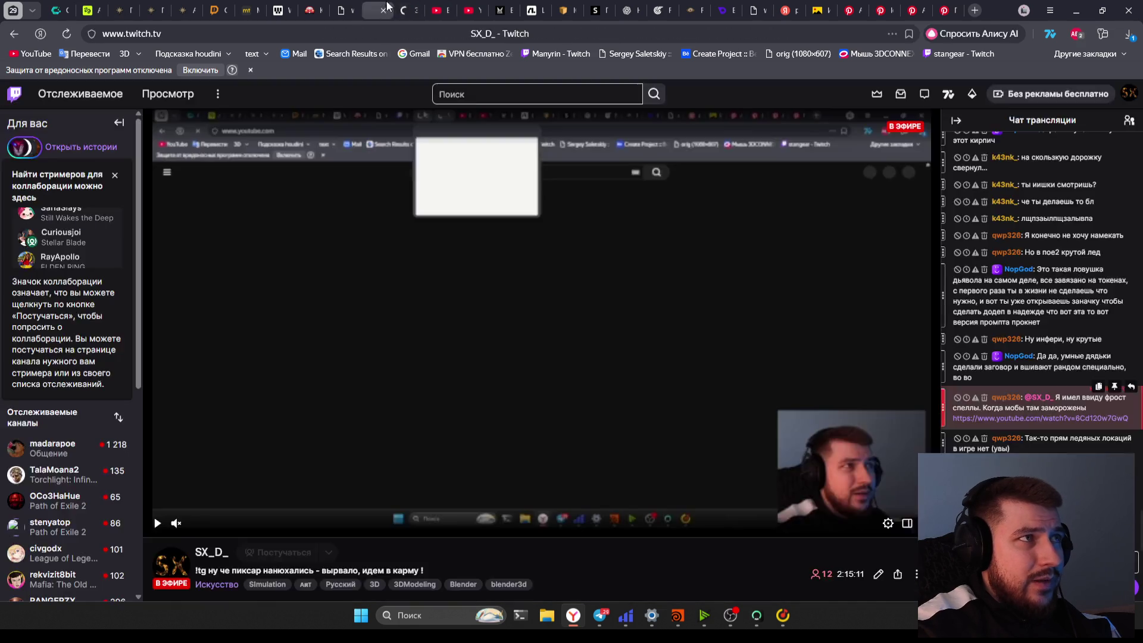
click(407, 10)
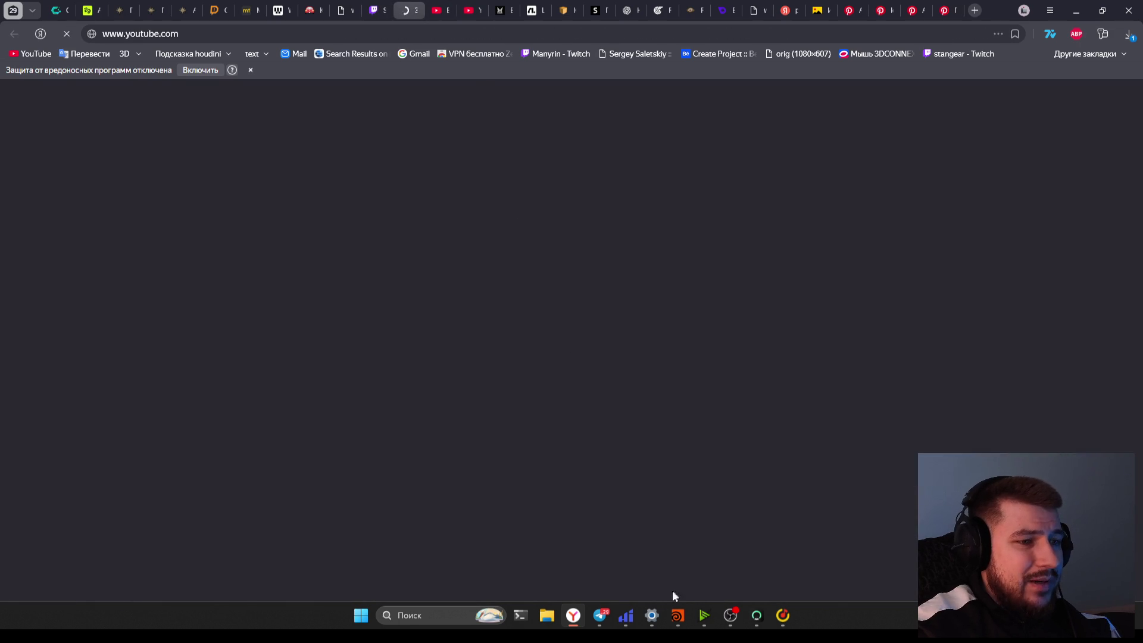
Recheck the Hiddify connection and dismiss the page's context menu while YouTube loads
click(626, 618)
click(626, 618)
click(629, 620)
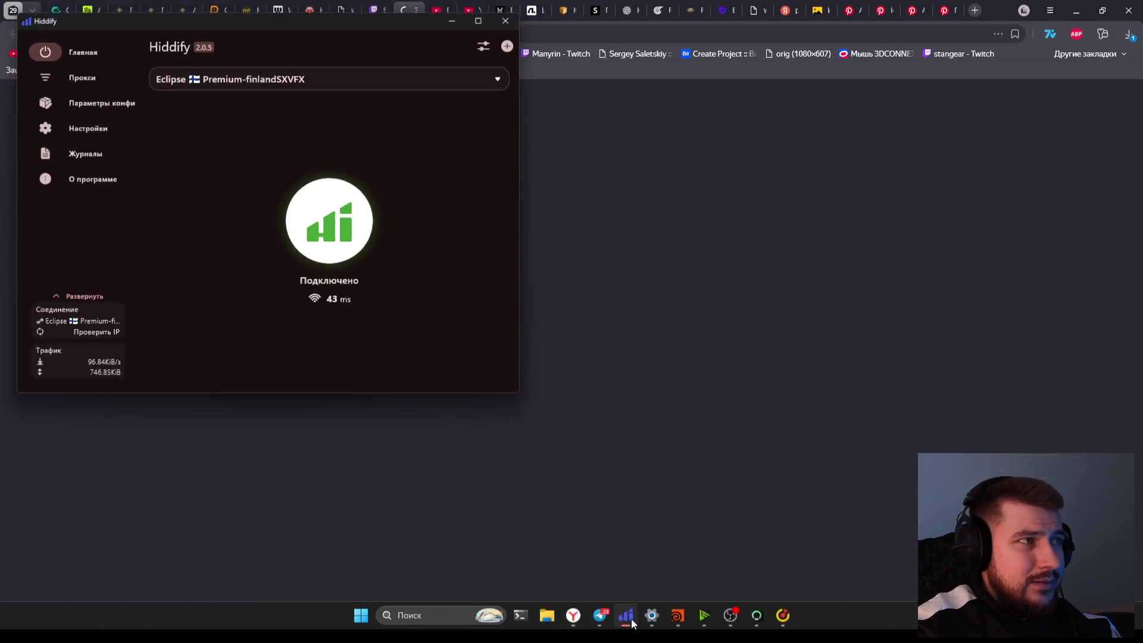
click(632, 622)
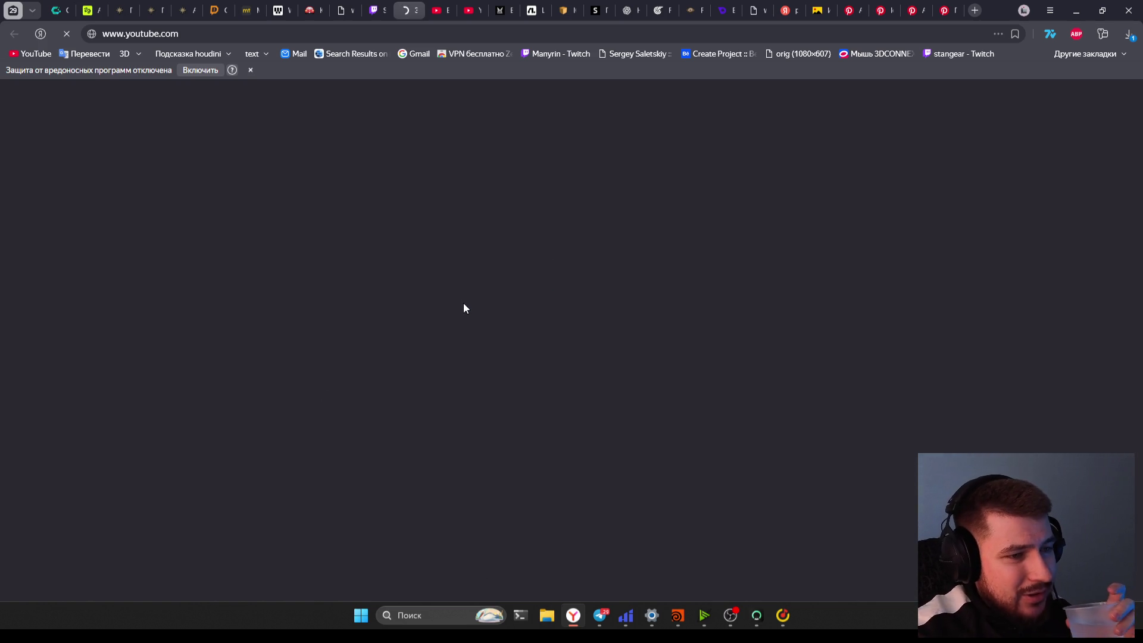
right_click(565, 428)
click(579, 423)
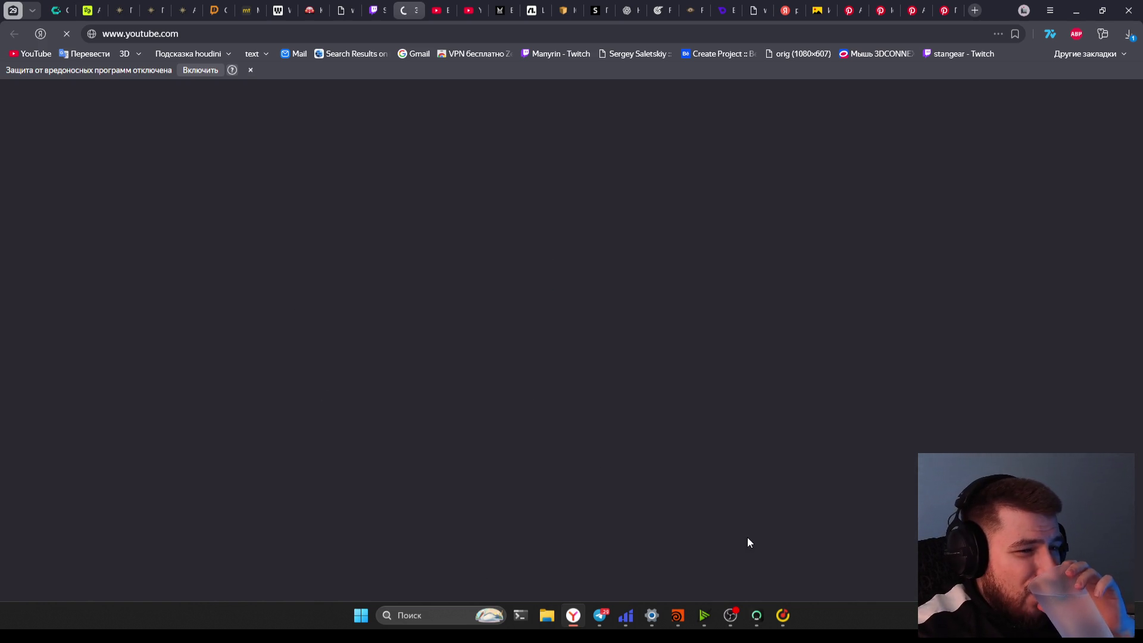
mouse_move(783, 623)
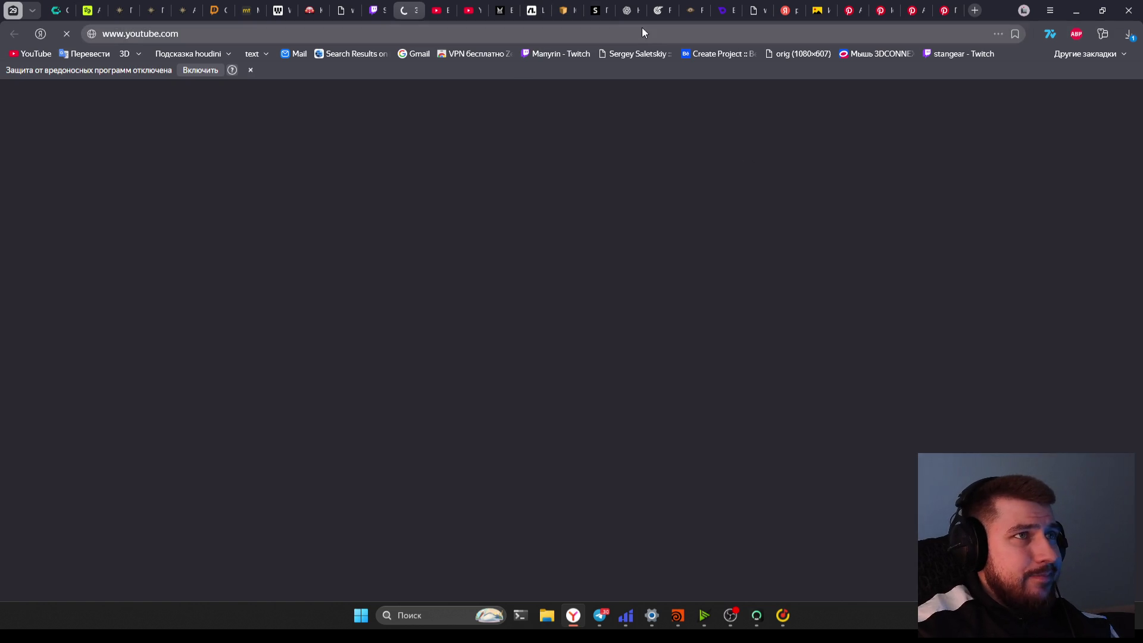
Look at the Morbid Noose Gold Amulet details on PoE2 Trade
click(692, 10)
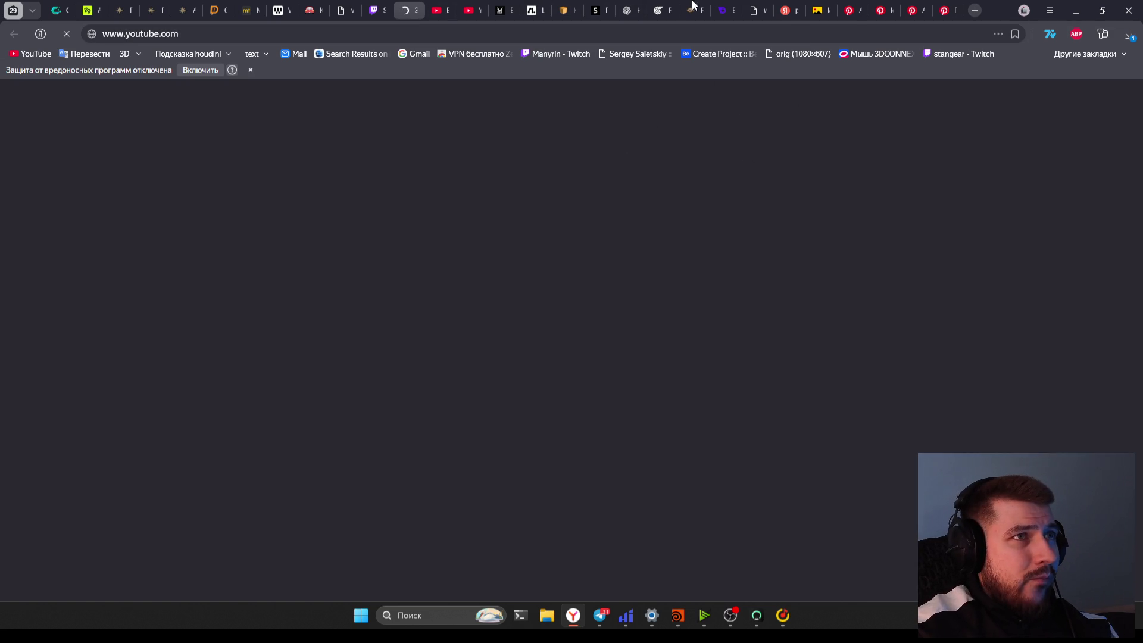
click(374, 246)
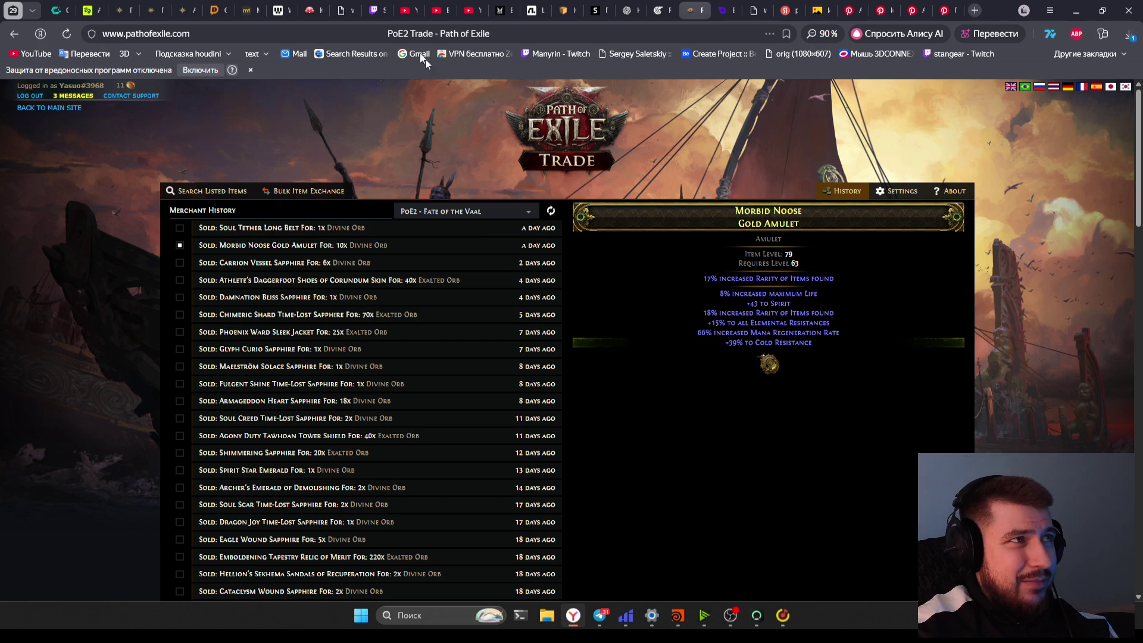
click(441, 10)
click(410, 10)
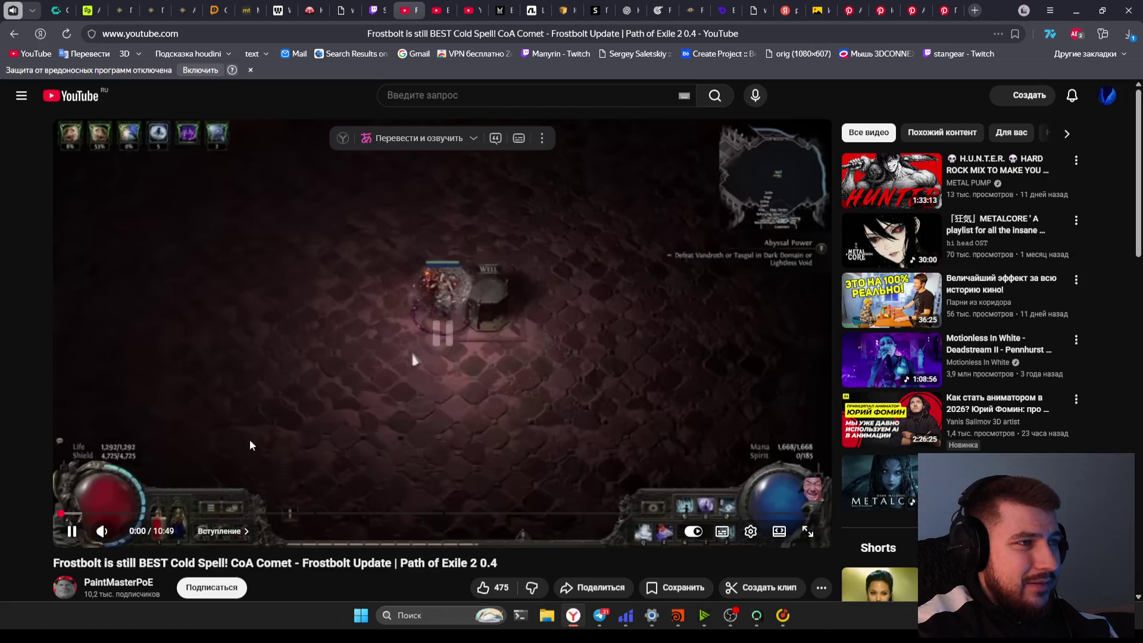
Play the Frostbolt video fullscreen from 0:21 and open the player settings
double_click(360, 391)
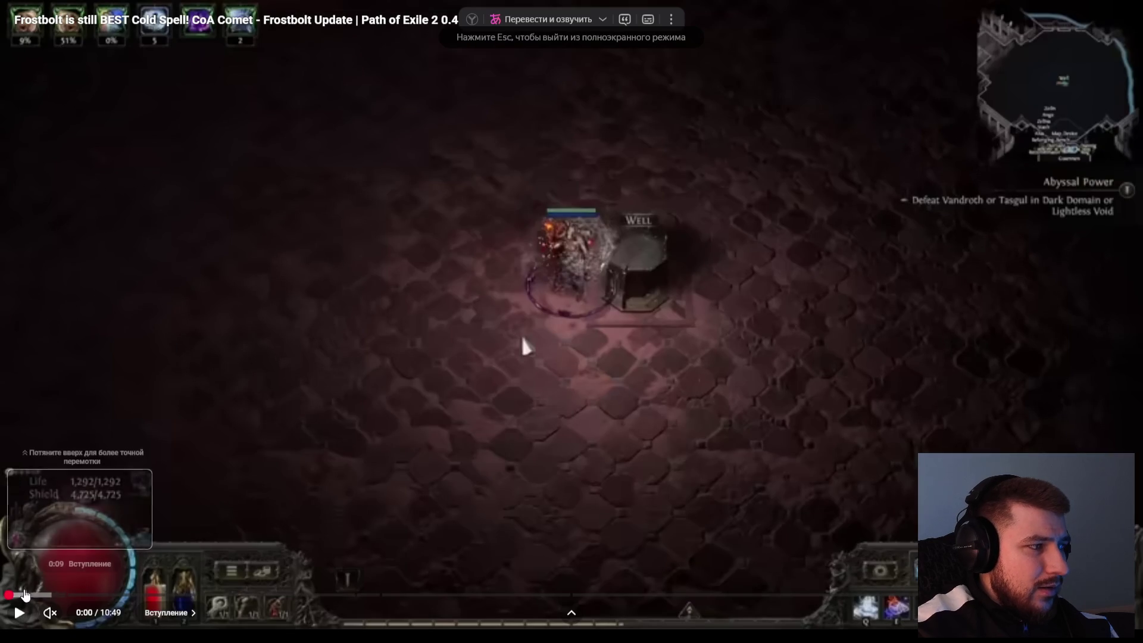
click(46, 595)
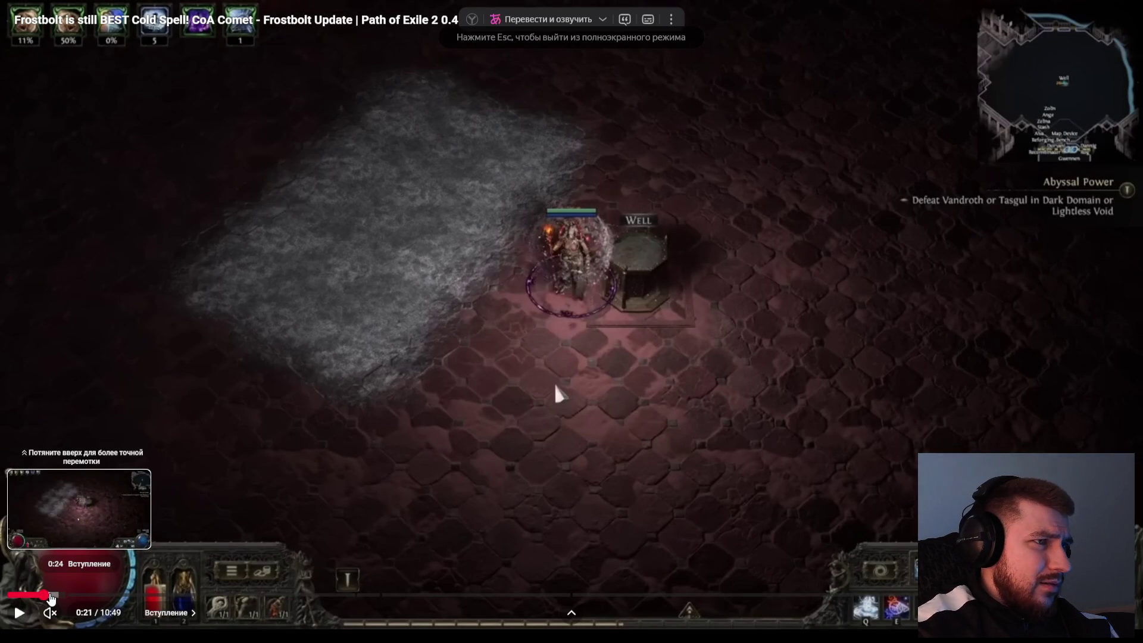
key(space)
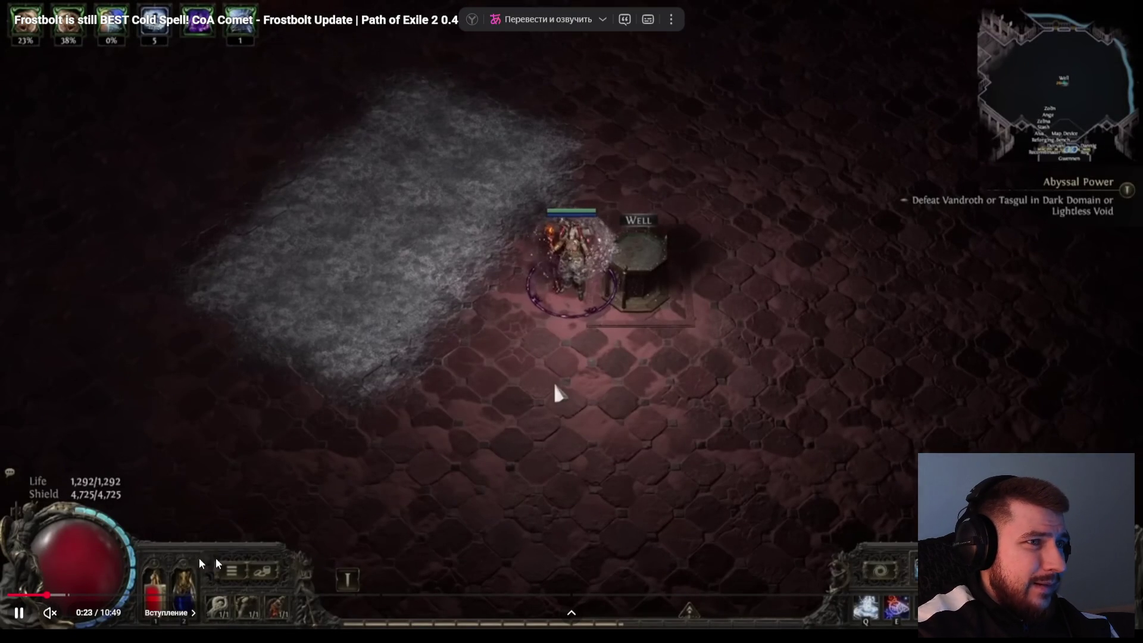
click(1071, 613)
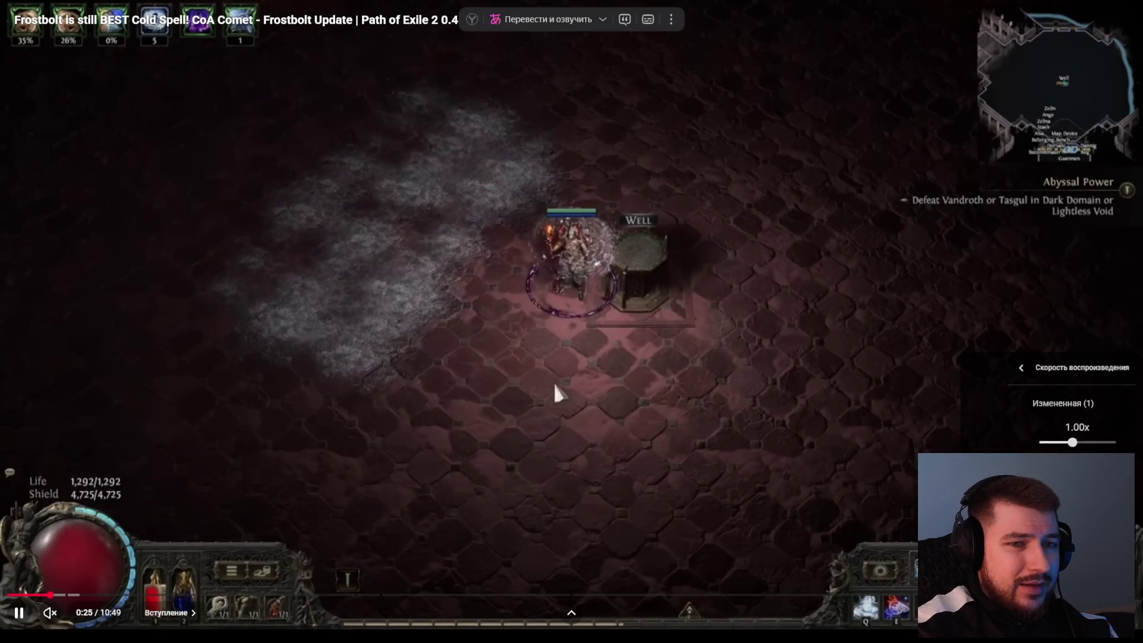
key(Escape)
Study the frost effect at 0:24 and the skills panel fullscreen, then return to Twitch
double_click(506, 327)
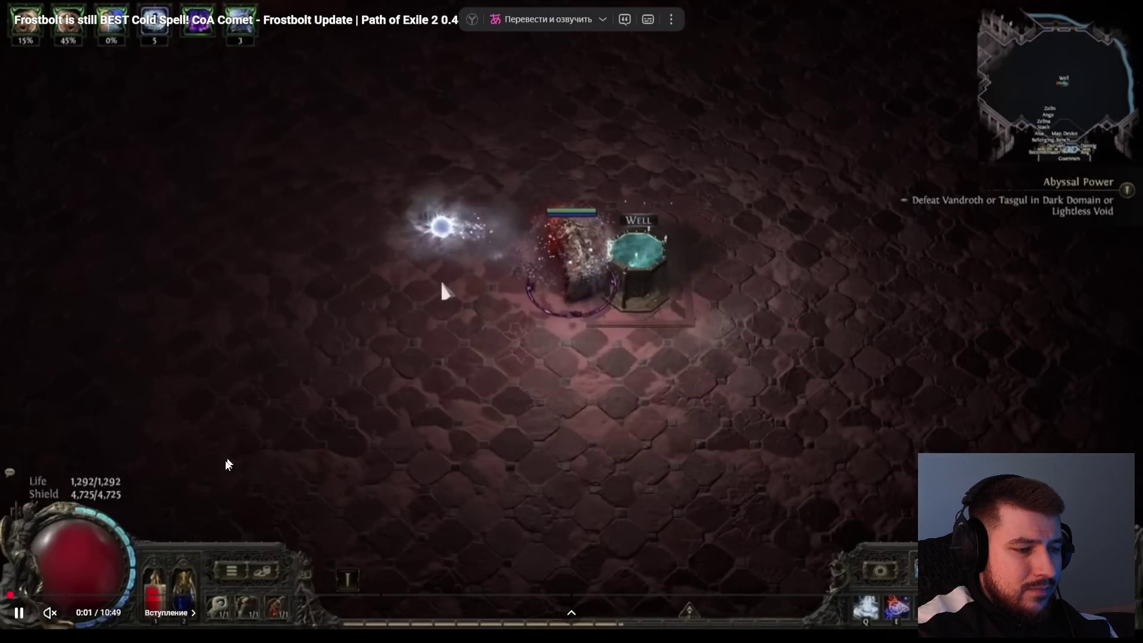
click(319, 502)
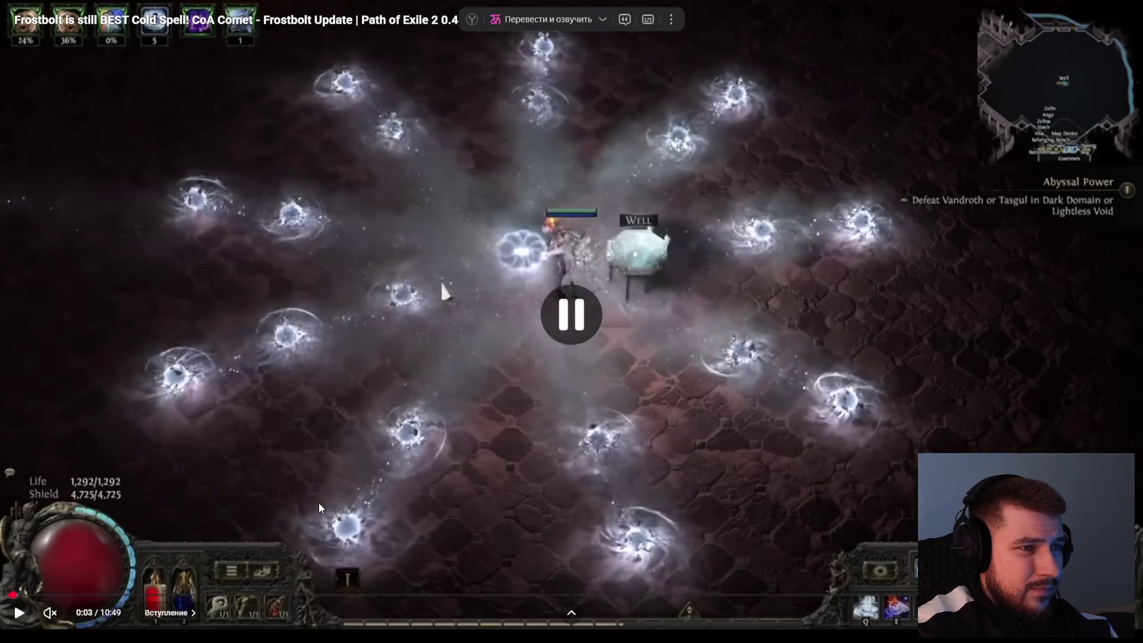
click(319, 502)
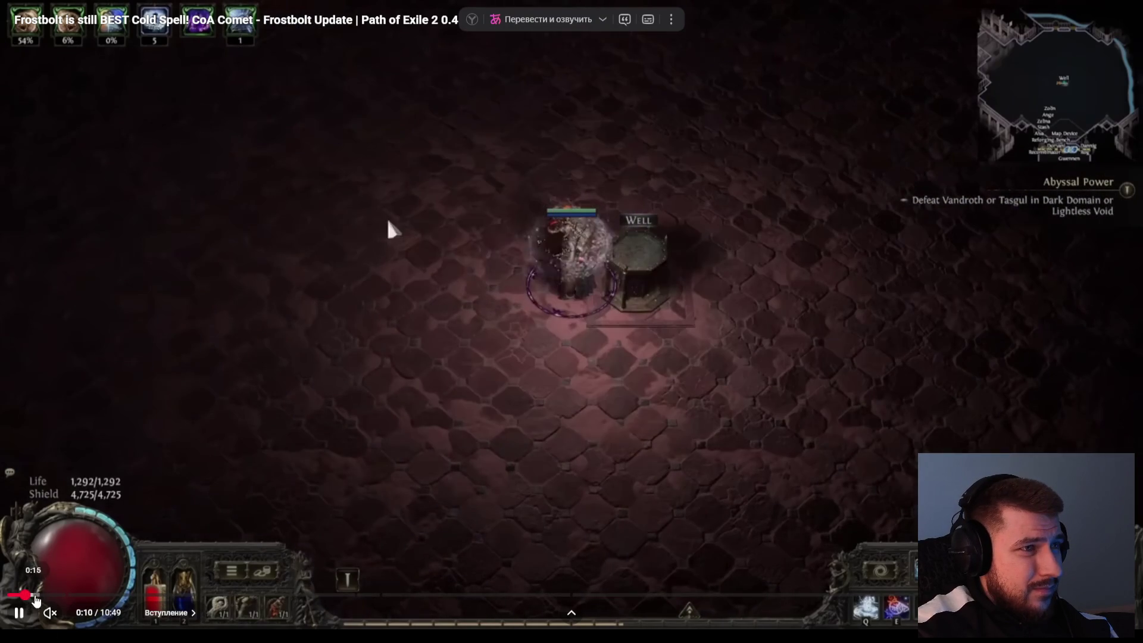
click(49, 595)
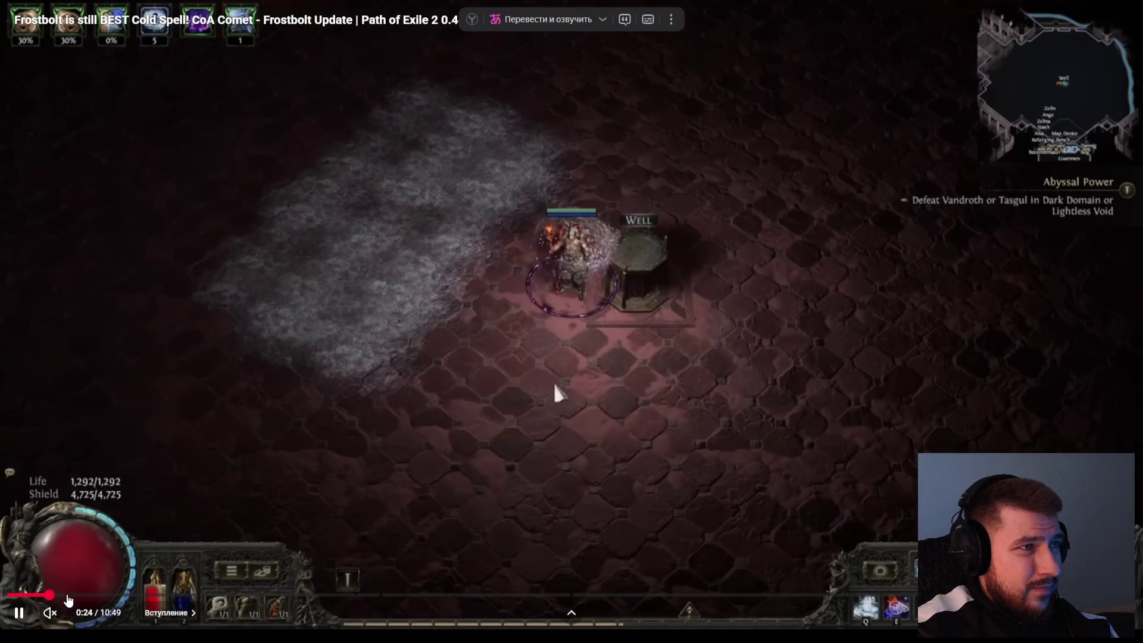
click(70, 594)
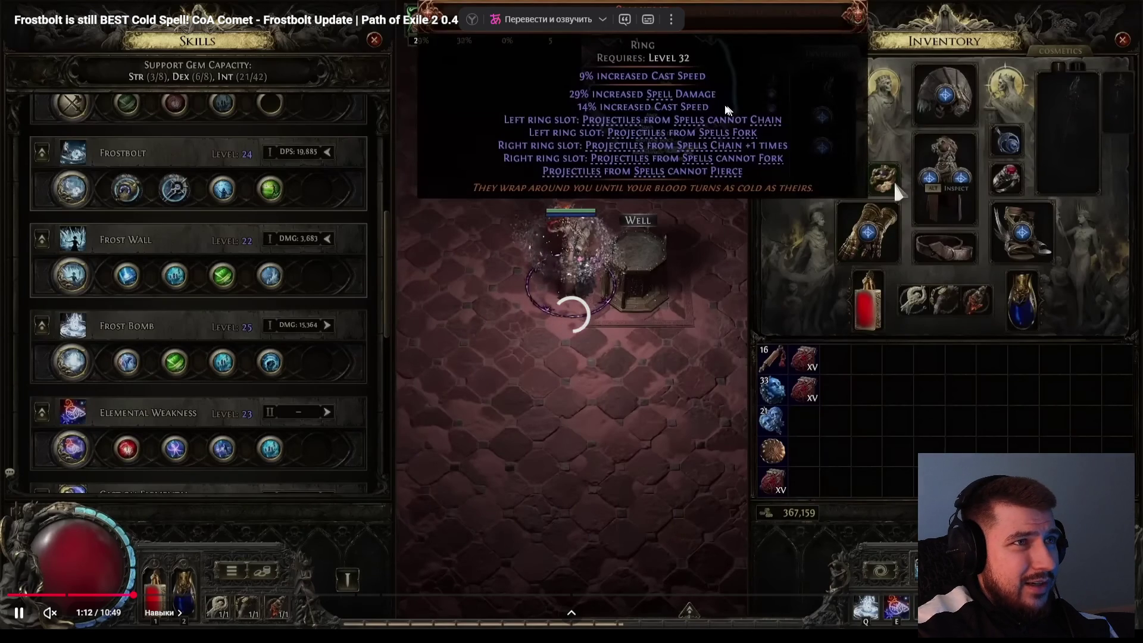
key(Escape)
click(381, 7)
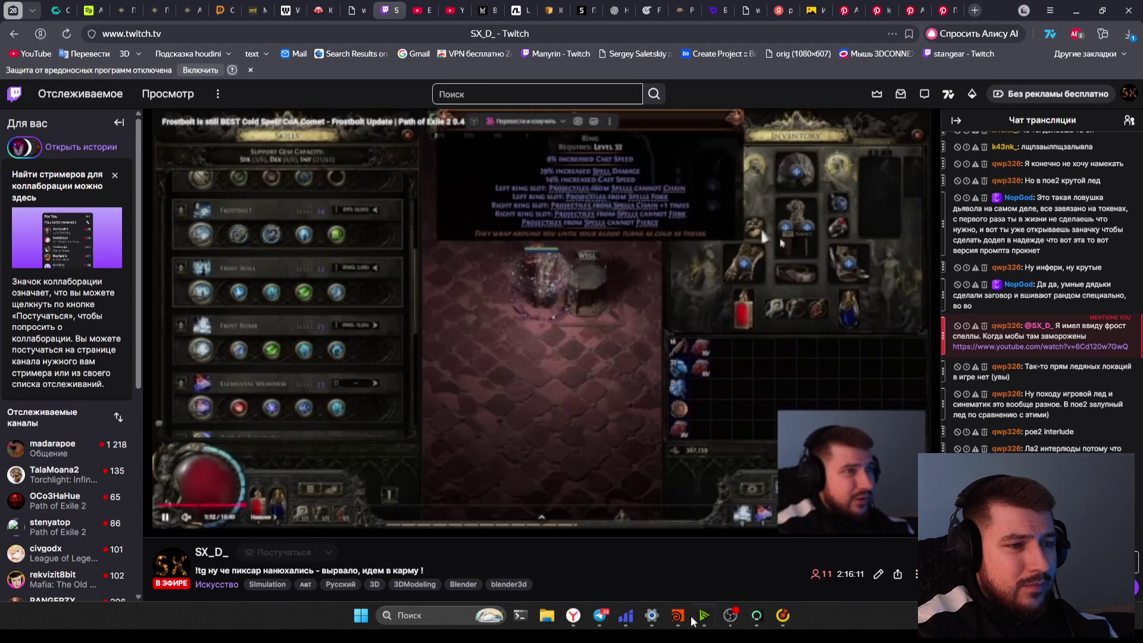
Disconnect the Hiddify VPN, close its window, and close two unneeded browser tabs
click(625, 615)
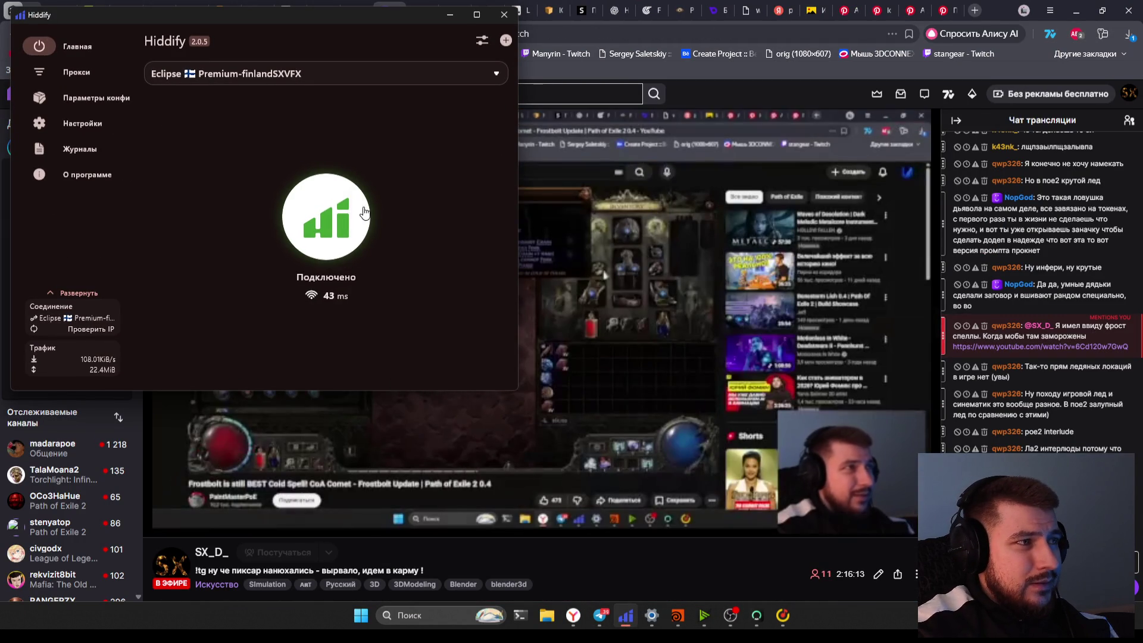
click(325, 217)
click(449, 14)
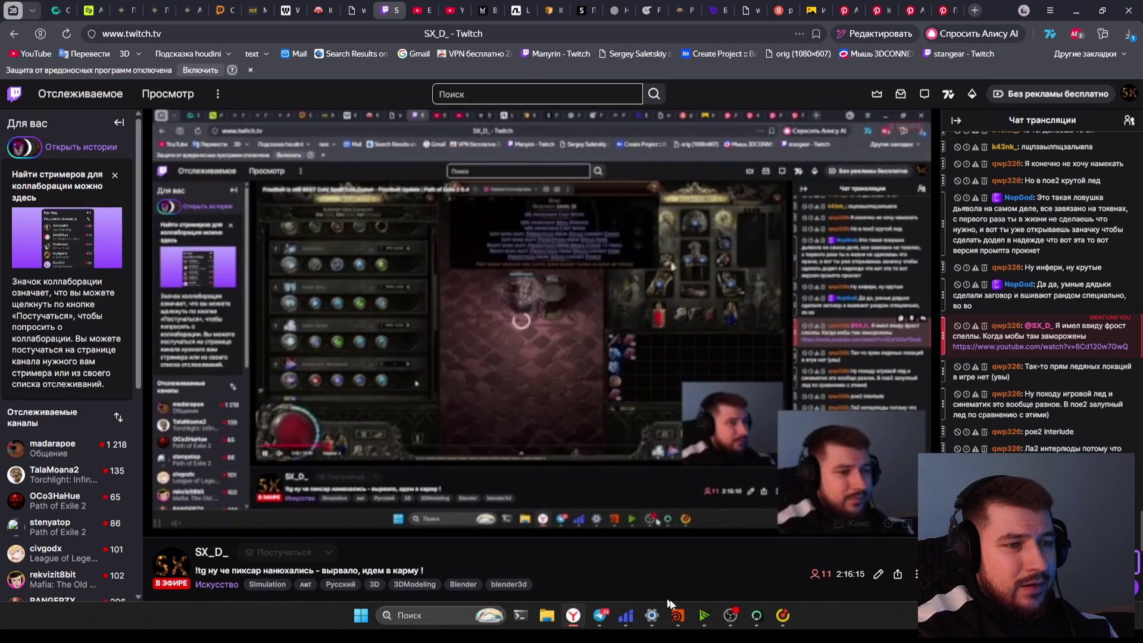
click(429, 7)
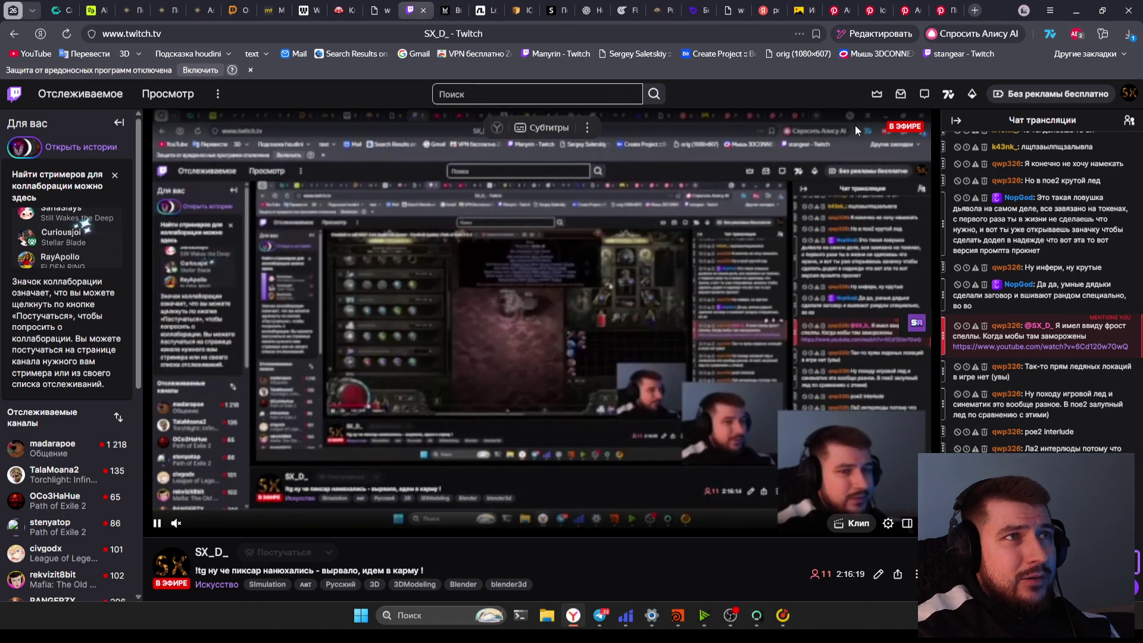
click(429, 7)
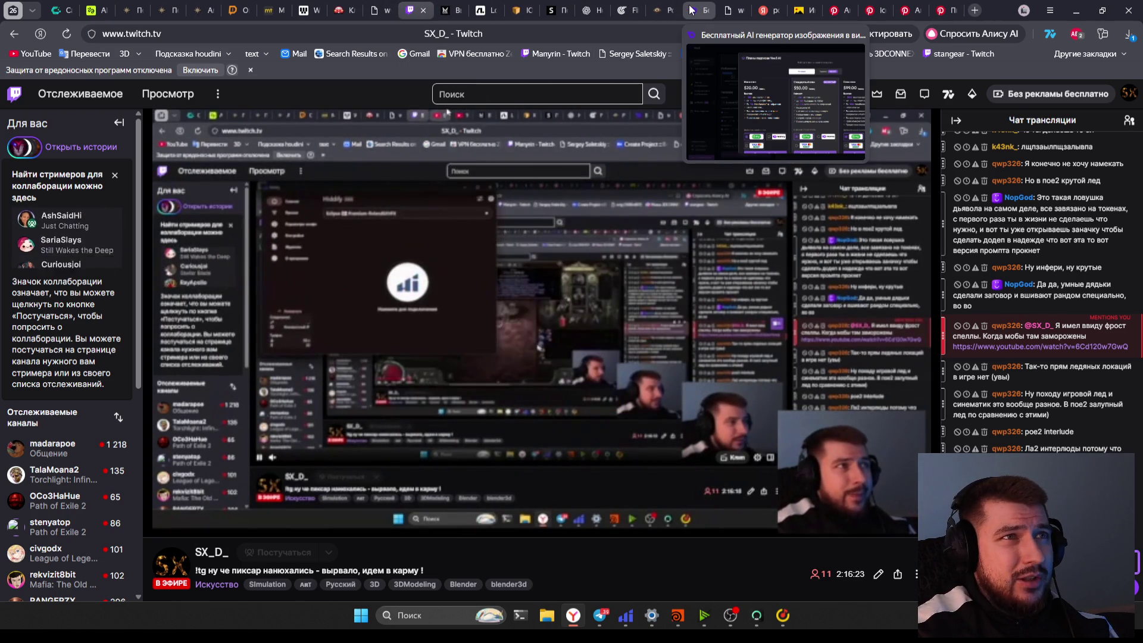
Review the Veo3 AI plans, noting the Mini plan's $20.00 price, then close the dialog
click(693, 10)
scroll(488, 448, down, 2)
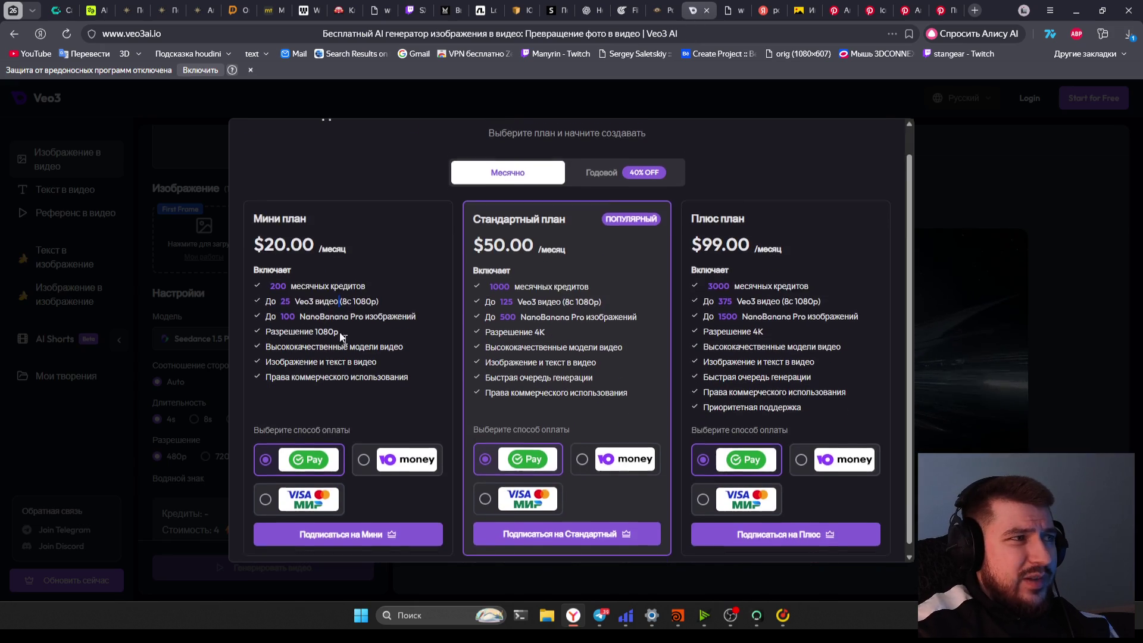
scroll(369, 304, up, 2)
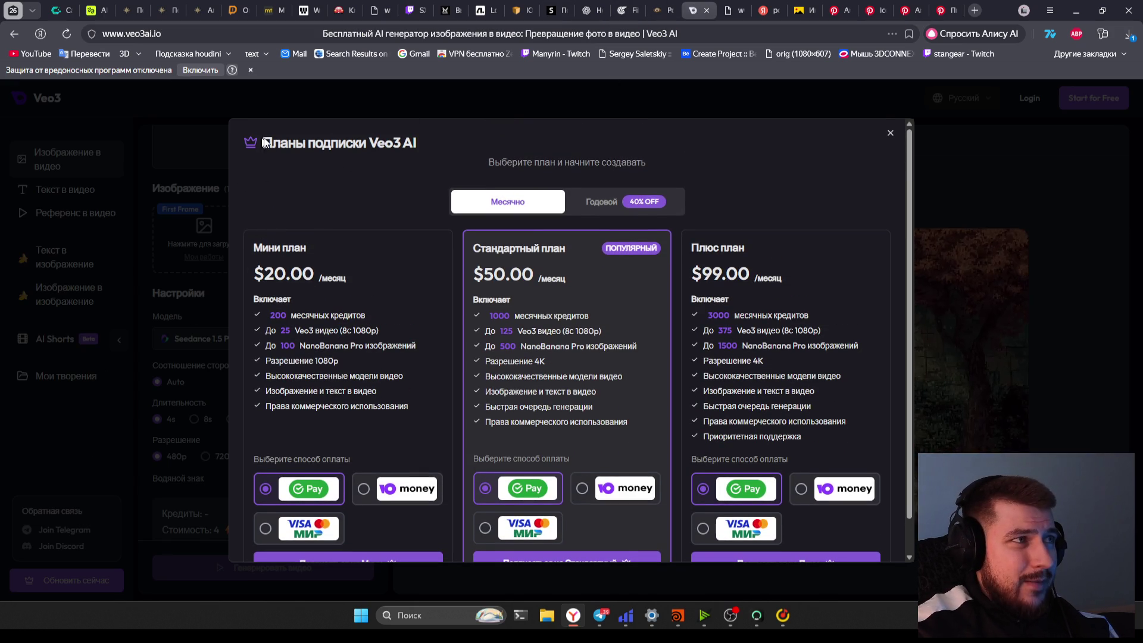
click(429, 153)
drag(260, 248, 339, 286)
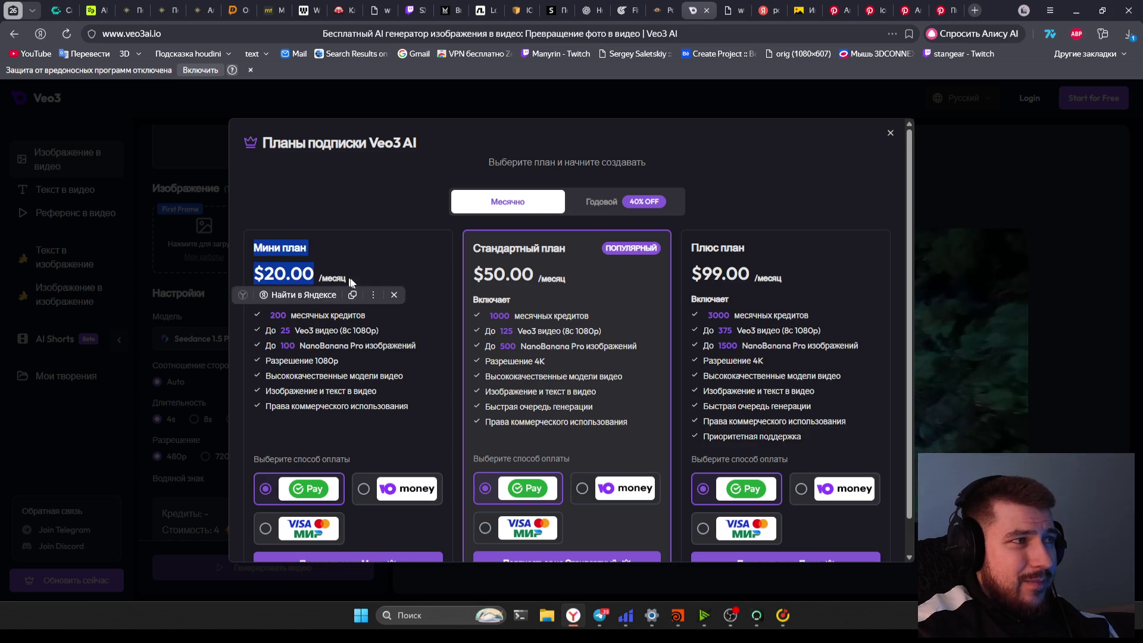
click(497, 243)
scroll(824, 323, down, 1)
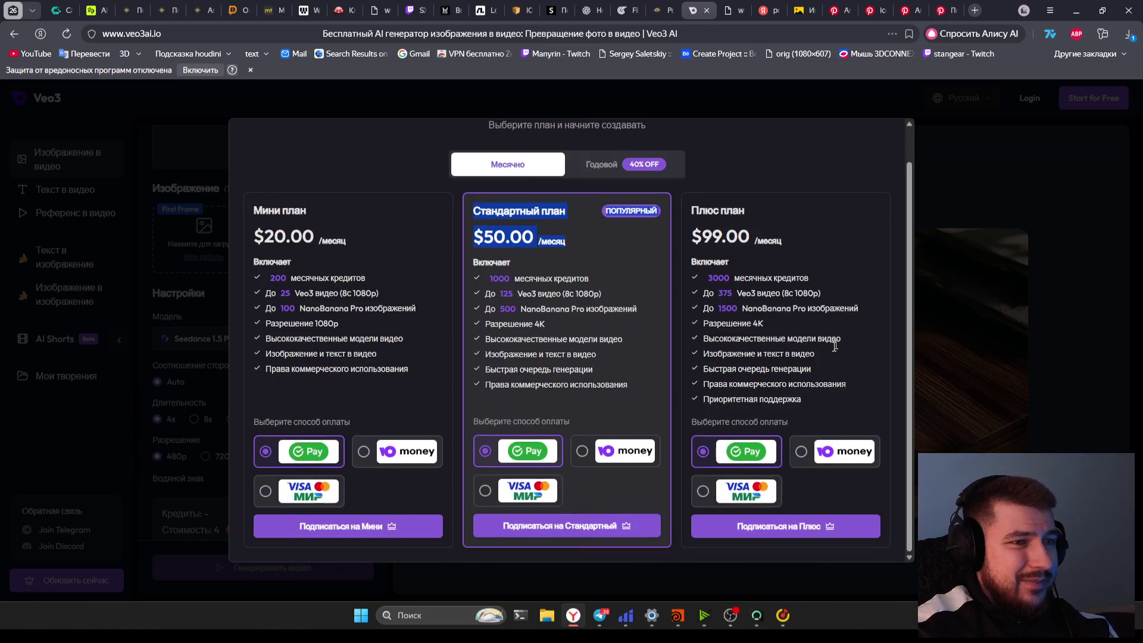
key(Escape)
scroll(309, 335, up, 2)
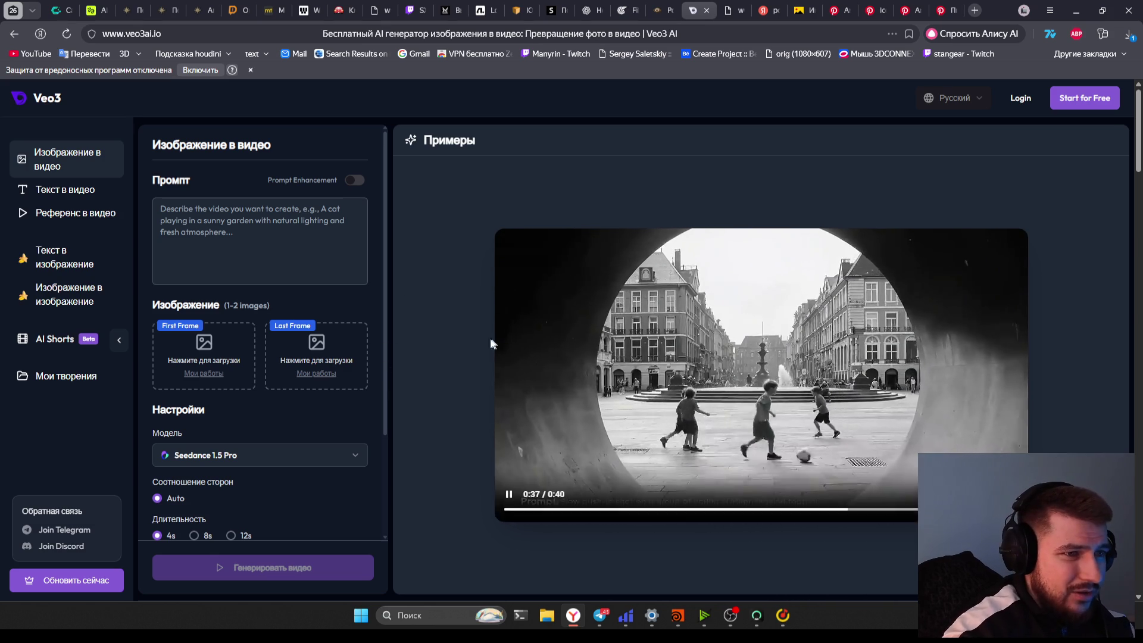
Check the credits and cost labels, then choose Start for Free
scroll(384, 303, down, 1)
scroll(384, 304, down, 2)
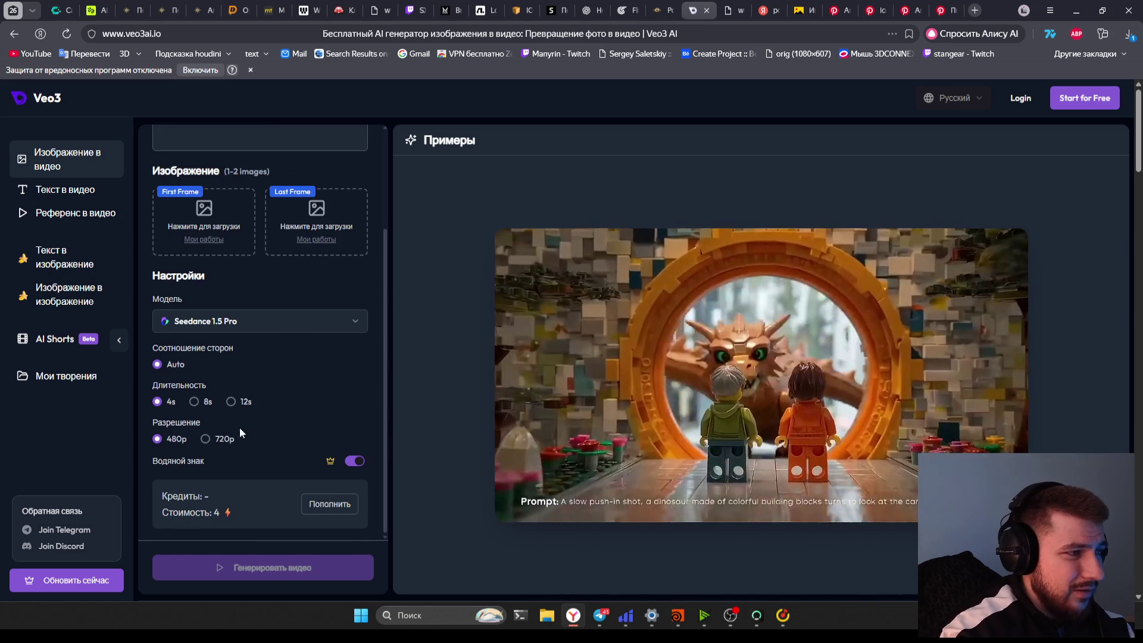
drag(168, 497, 186, 501)
click(186, 501)
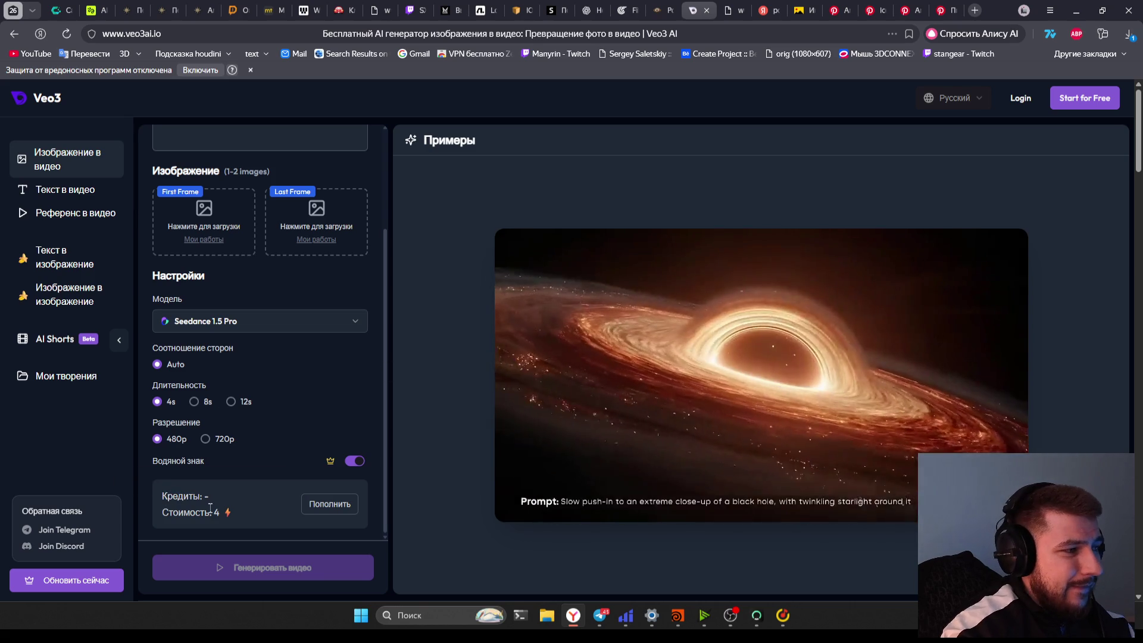
drag(162, 512, 212, 528)
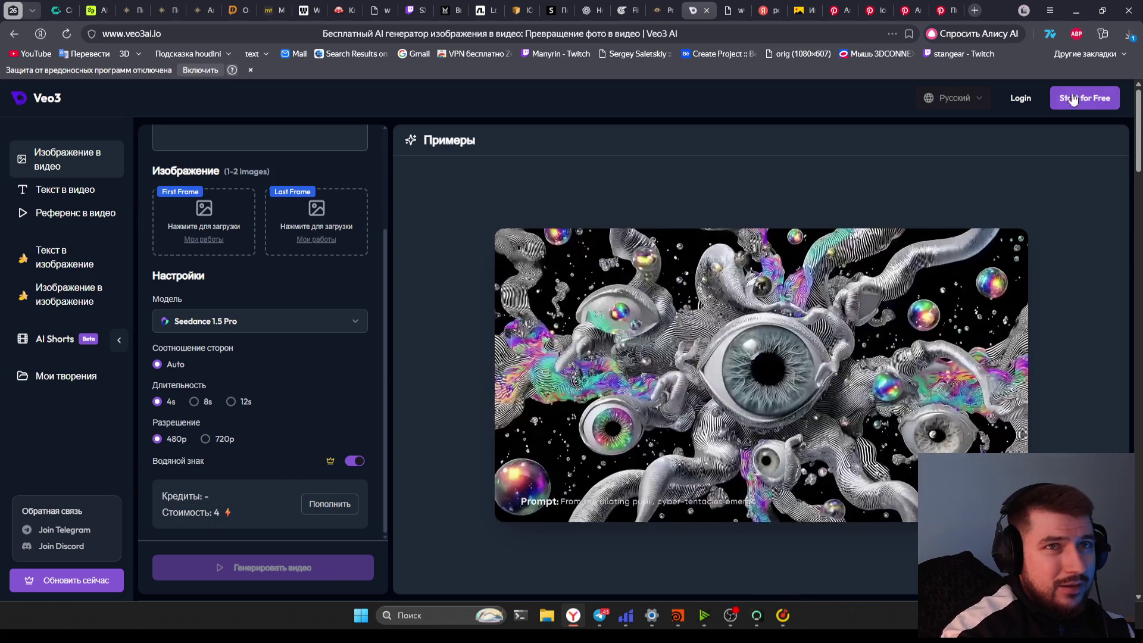
click(1080, 103)
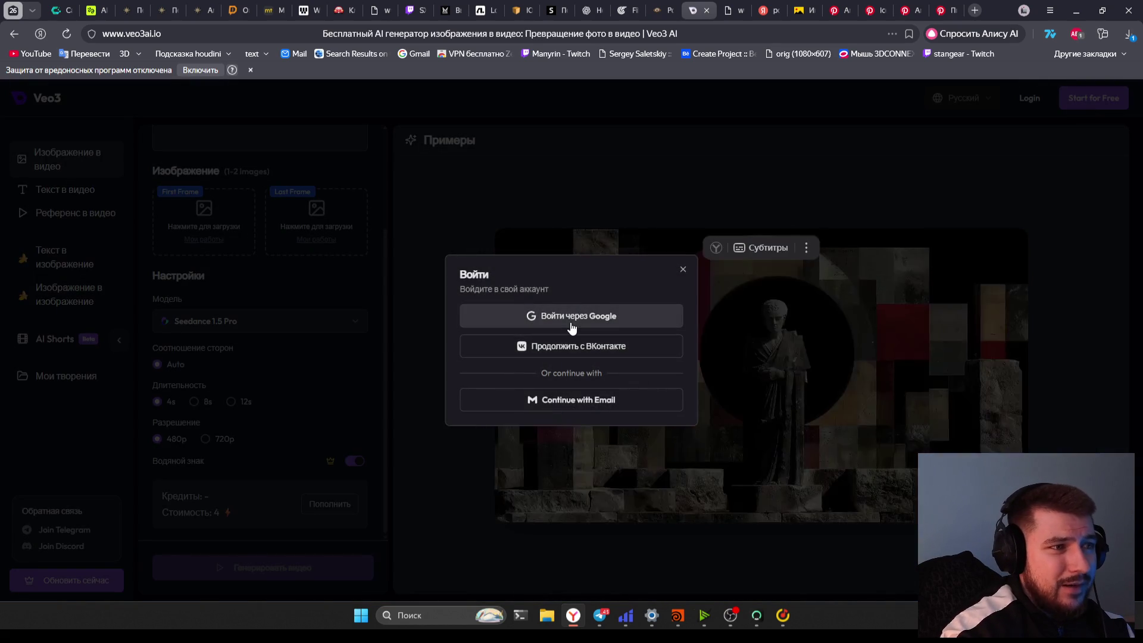
Sign in to veo3ai.io with the chosen Google account, then open the Frozen Lake Pinterest tab
click(571, 321)
click(650, 299)
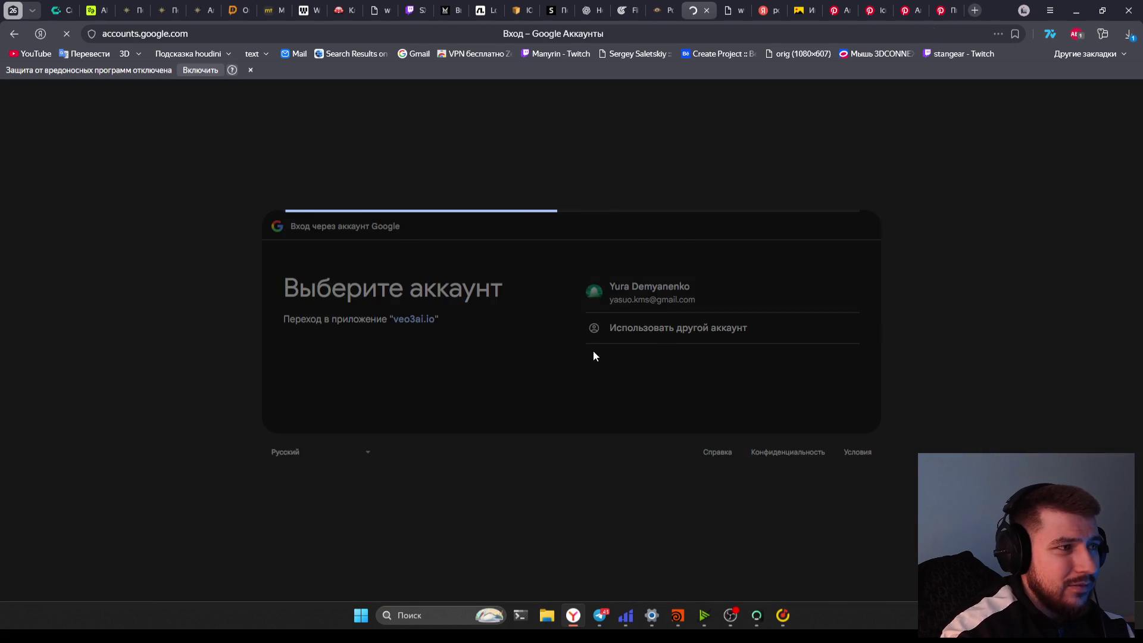
click(789, 460)
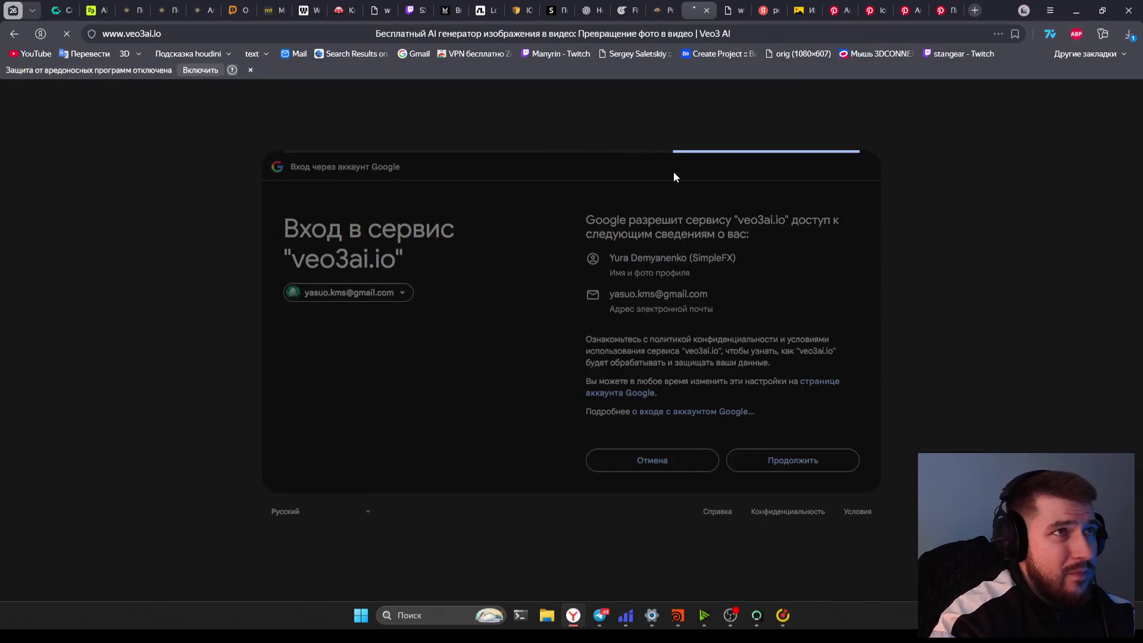
click(946, 10)
View the Frozen Lake and next ice pins, then return to the ice_king_render_sh010_v011 Houdini scene
click(909, 10)
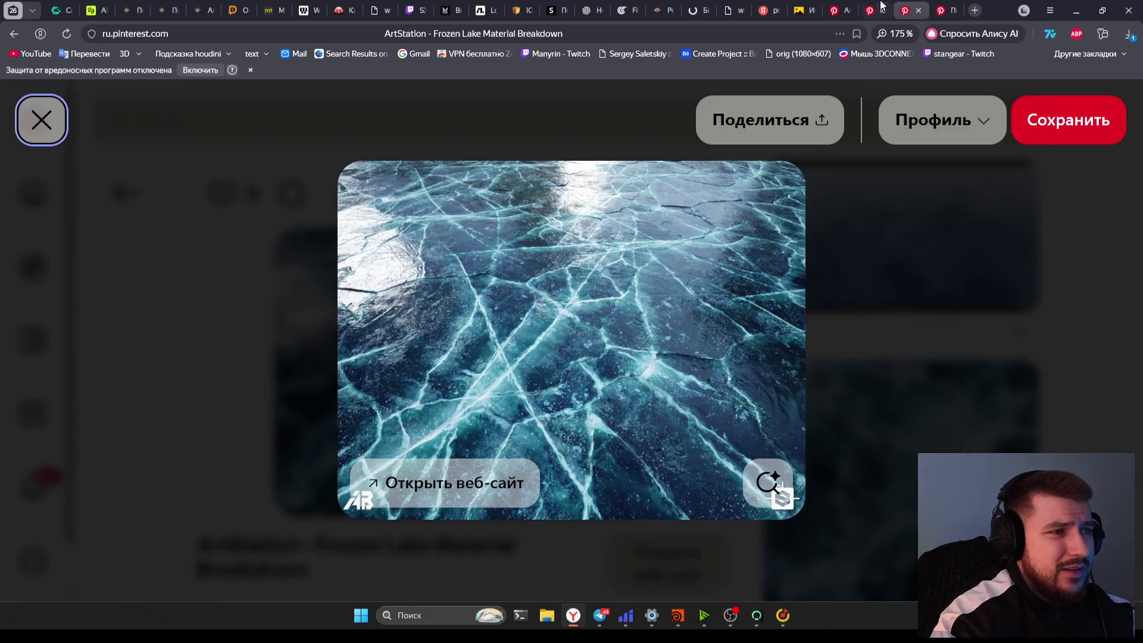
click(937, 9)
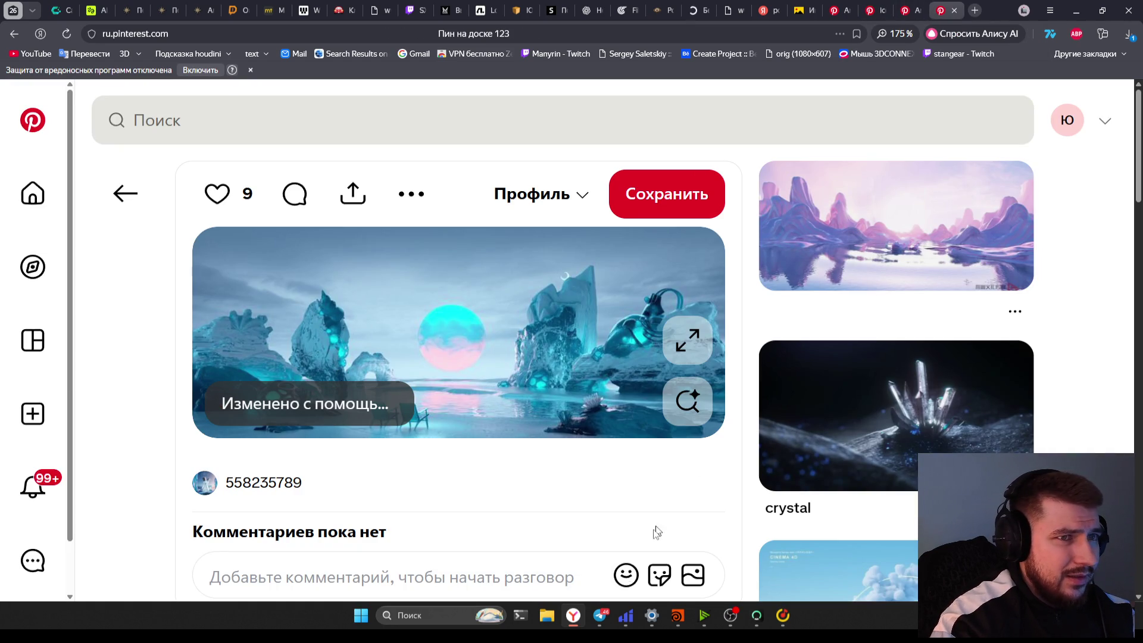
click(685, 622)
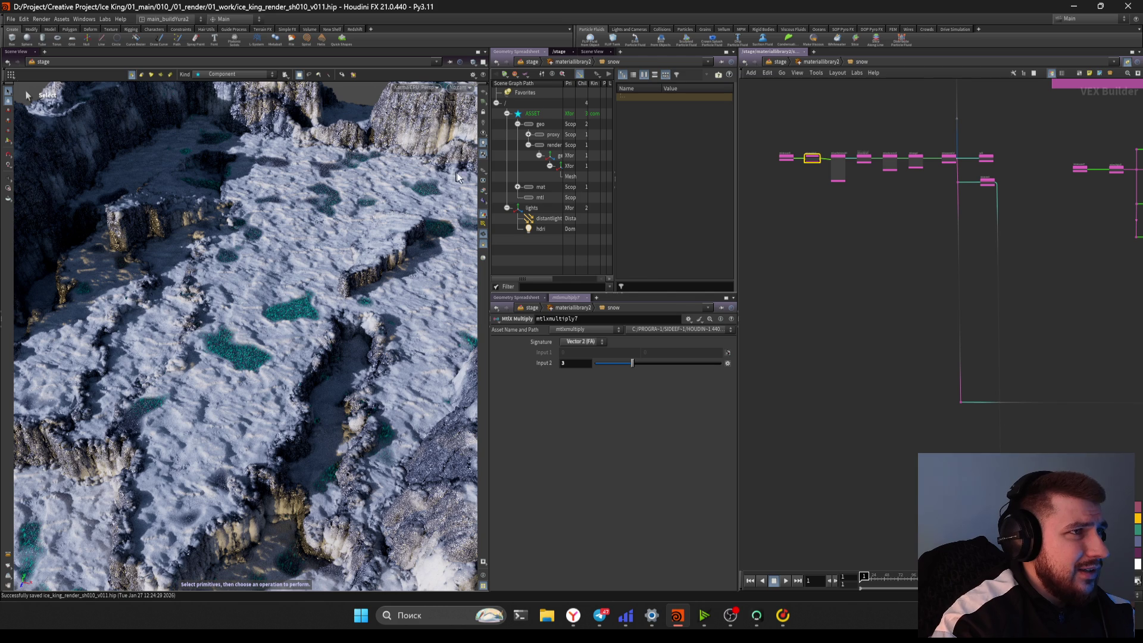
Resize the viewport divider to narrow the render view slightly, then return to the Pinterest pin
drag(488, 178, 685, 187)
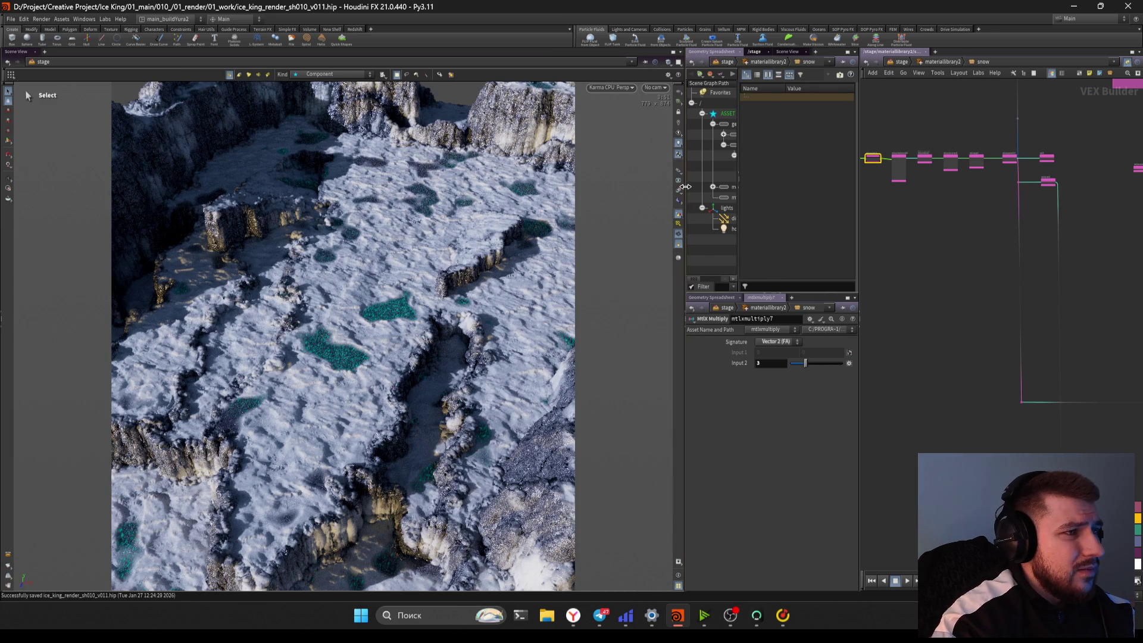
drag(685, 187, 673, 188)
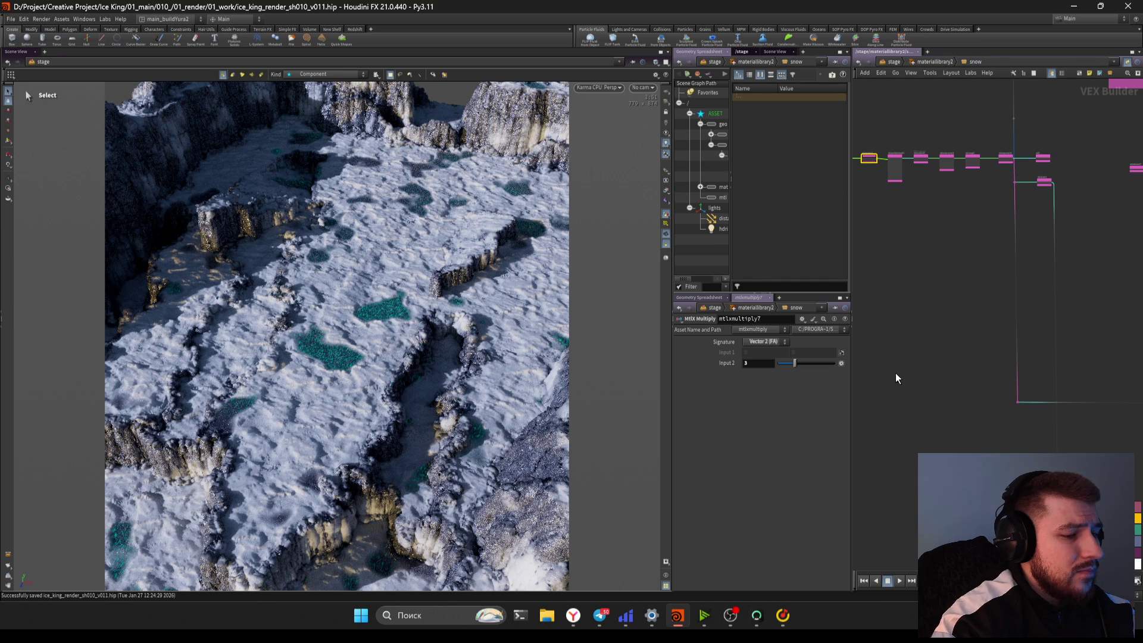
key(alt+Tab)
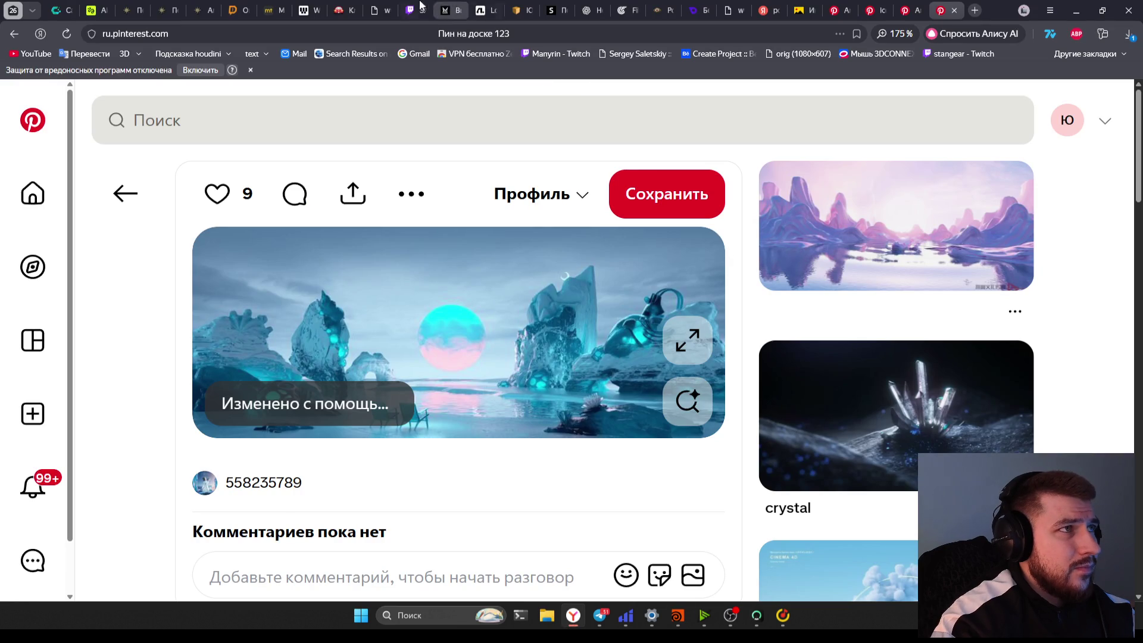
On the Twitch stream, check the Discord link posted in chat, then close it
click(415, 10)
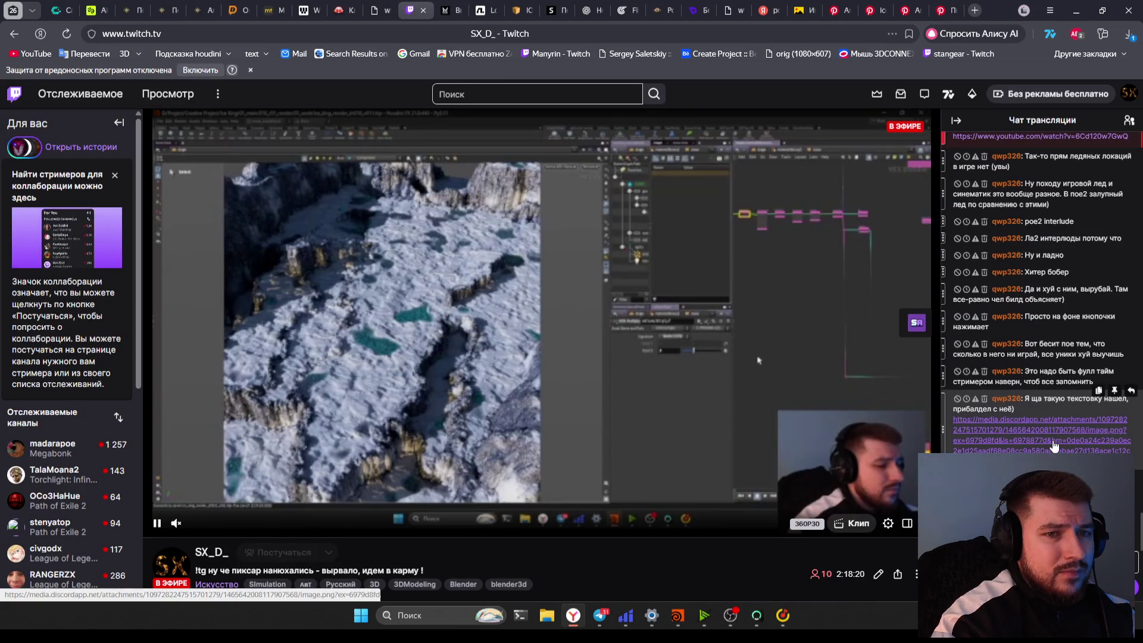
click(1053, 443)
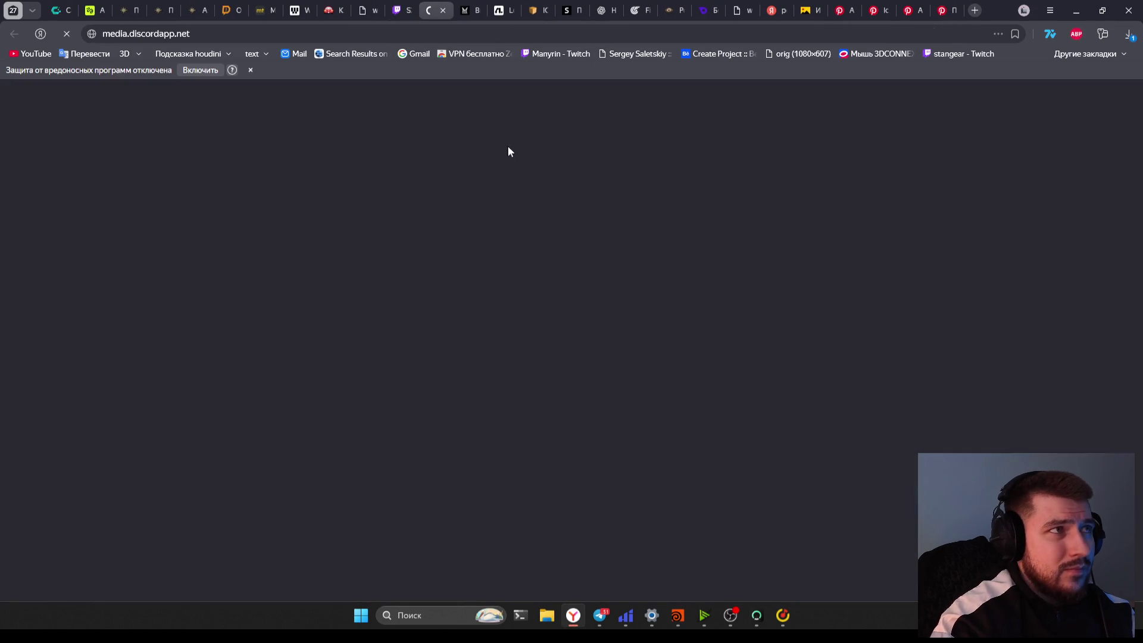
key(ctrl+w)
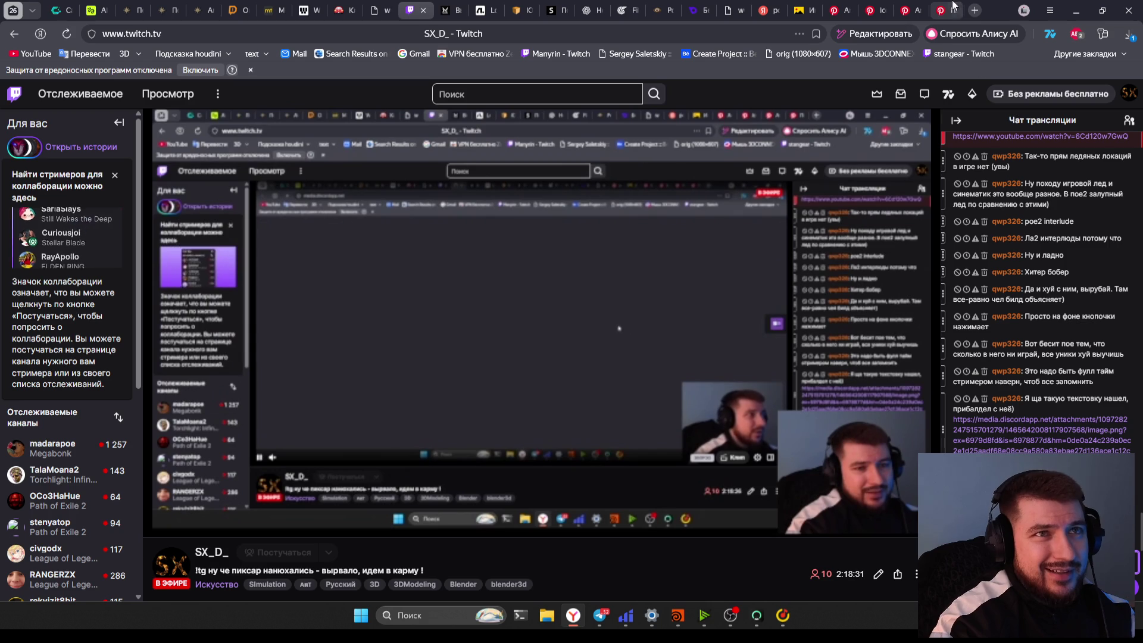
Close the ice ground search tab and another unneeded tab, bringing up the Veo3 AI tab
click(774, 10)
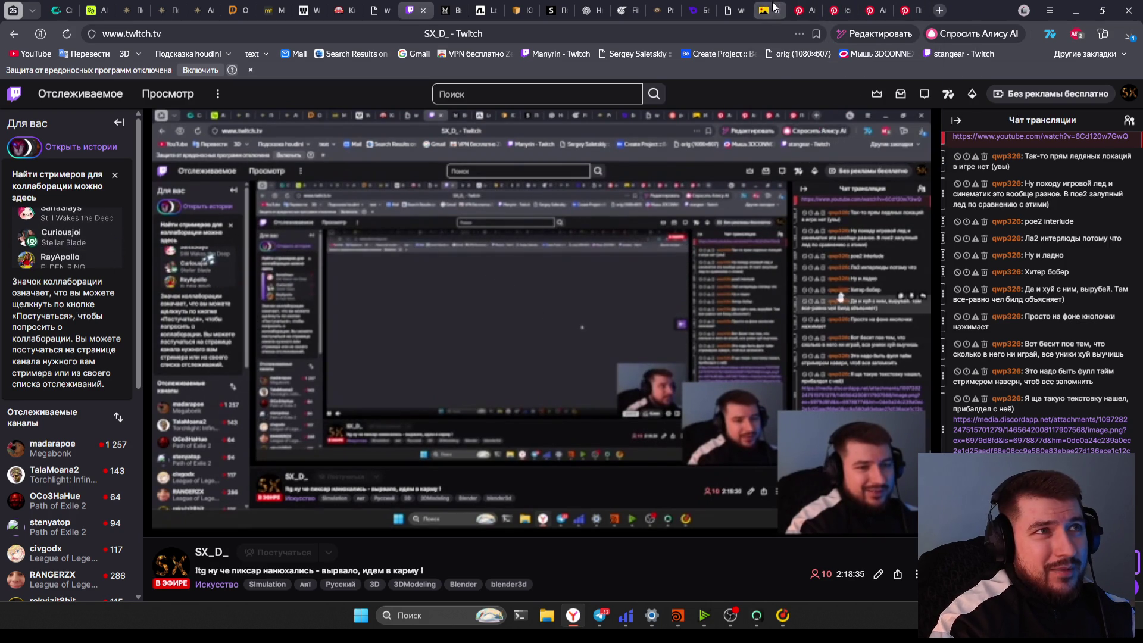
click(775, 10)
click(756, 8)
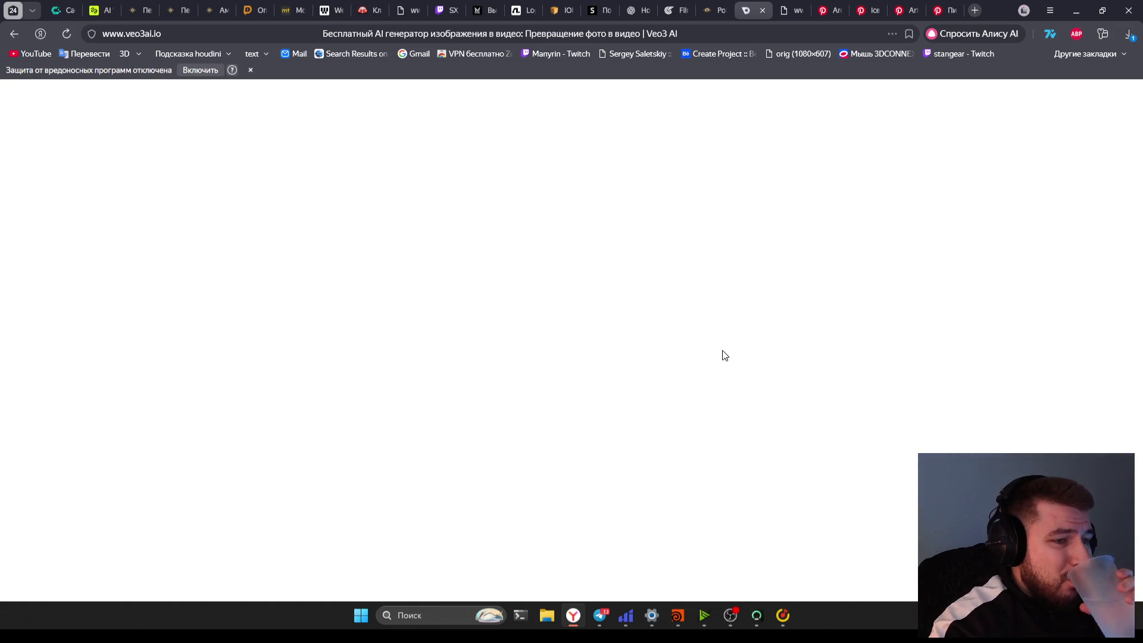
Back in Houdini, go up to /stage and set the display flag on karmarendersettings1 to render
click(671, 623)
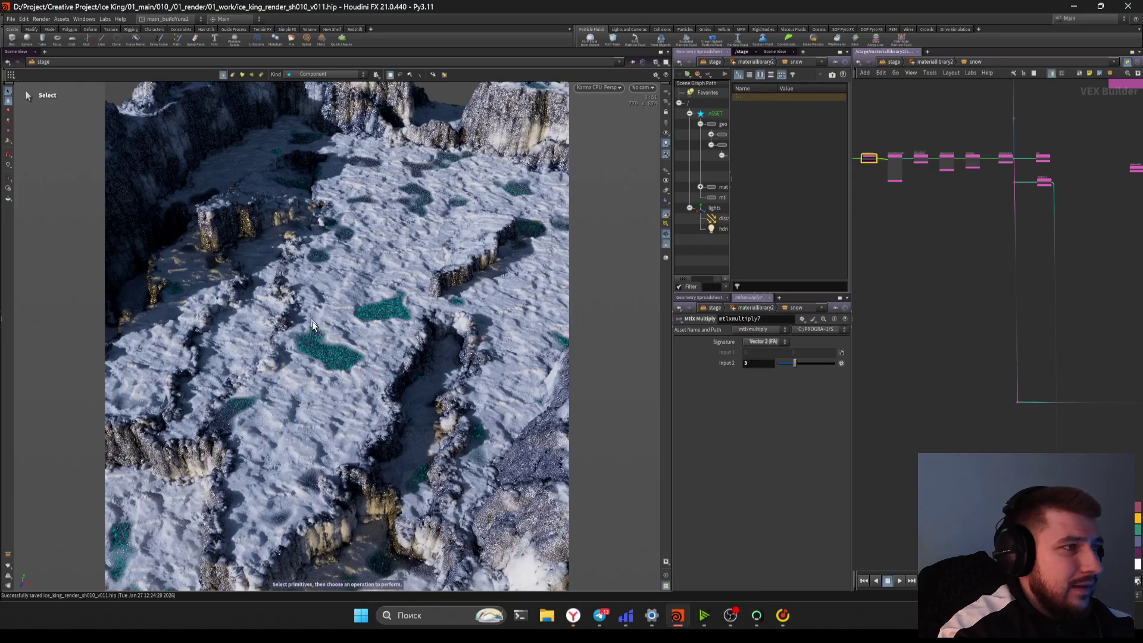
scroll(975, 272, down, 3)
scroll(919, 119, down, 2)
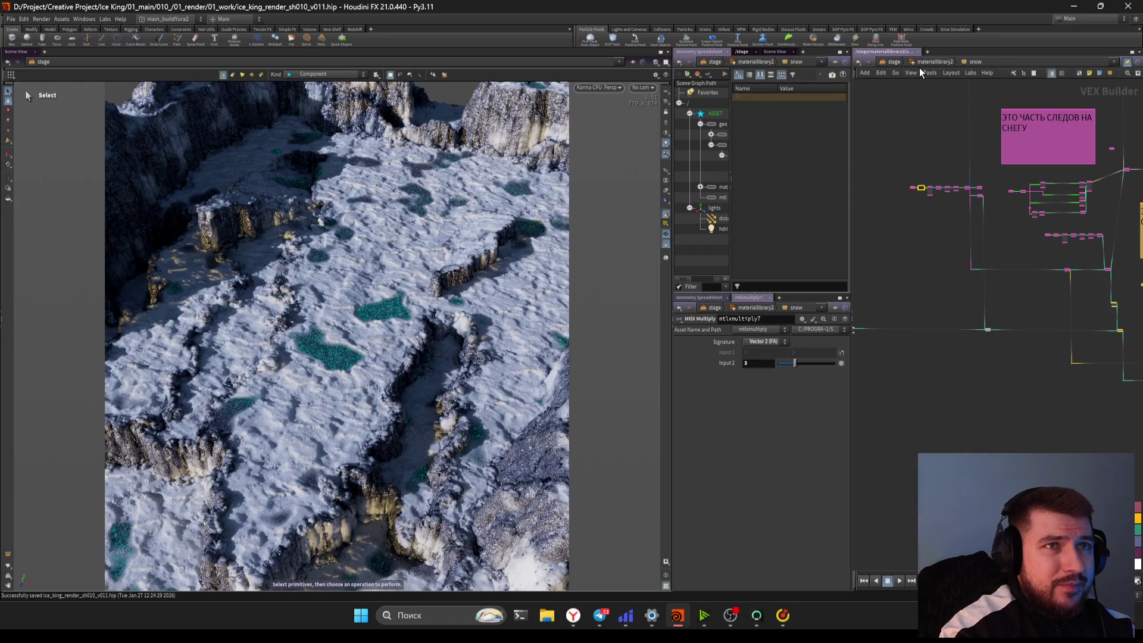
click(891, 63)
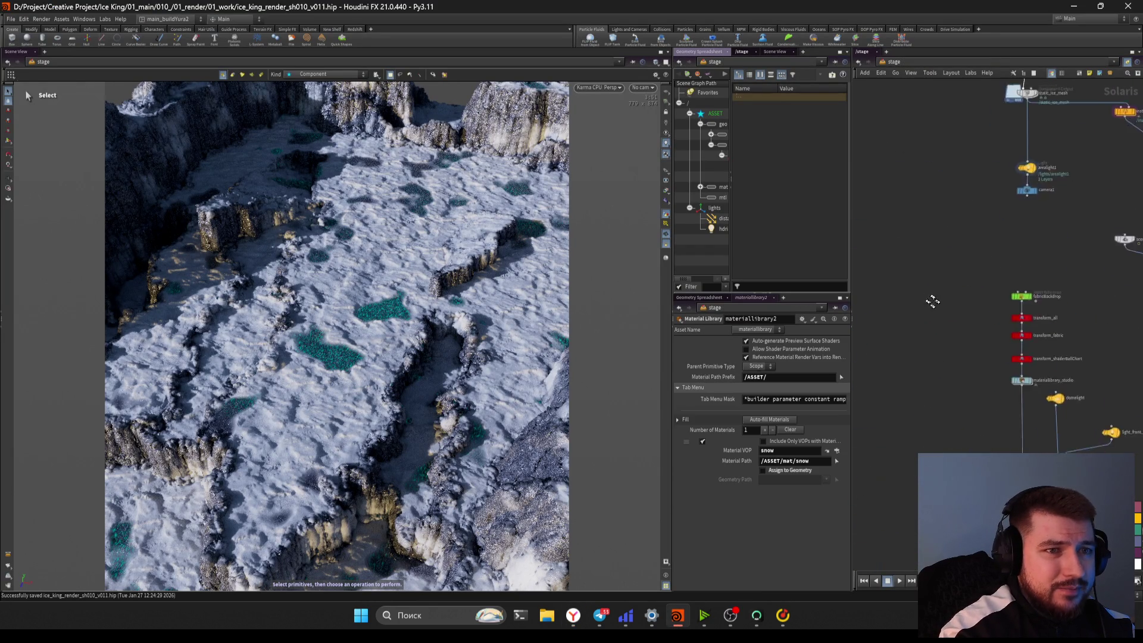
scroll(982, 369, up, 5)
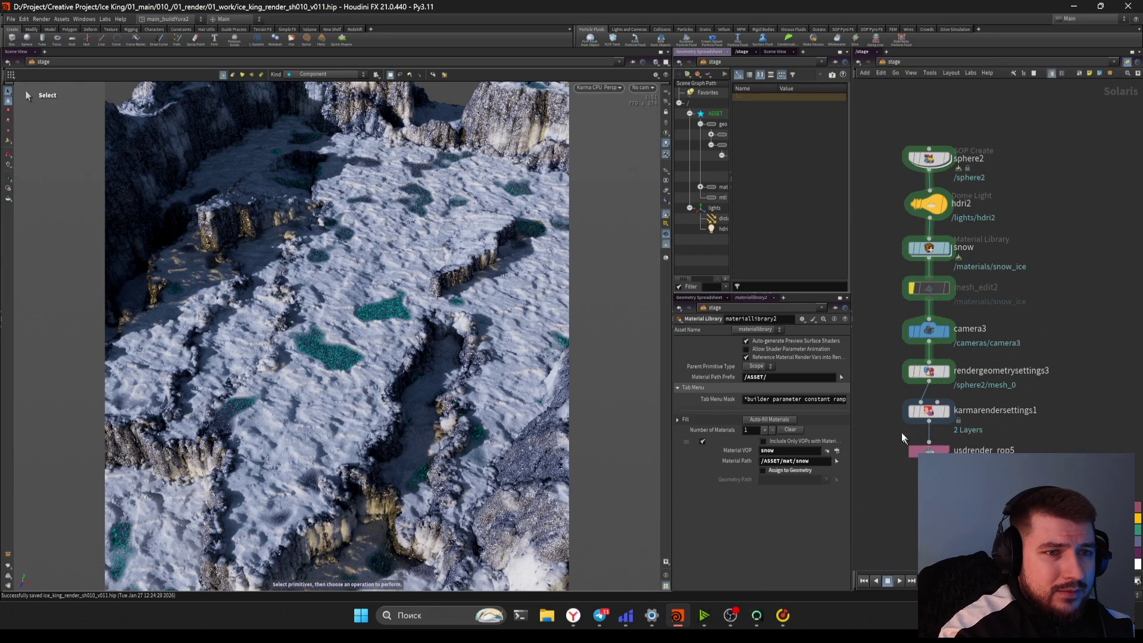
click(928, 411)
key(r)
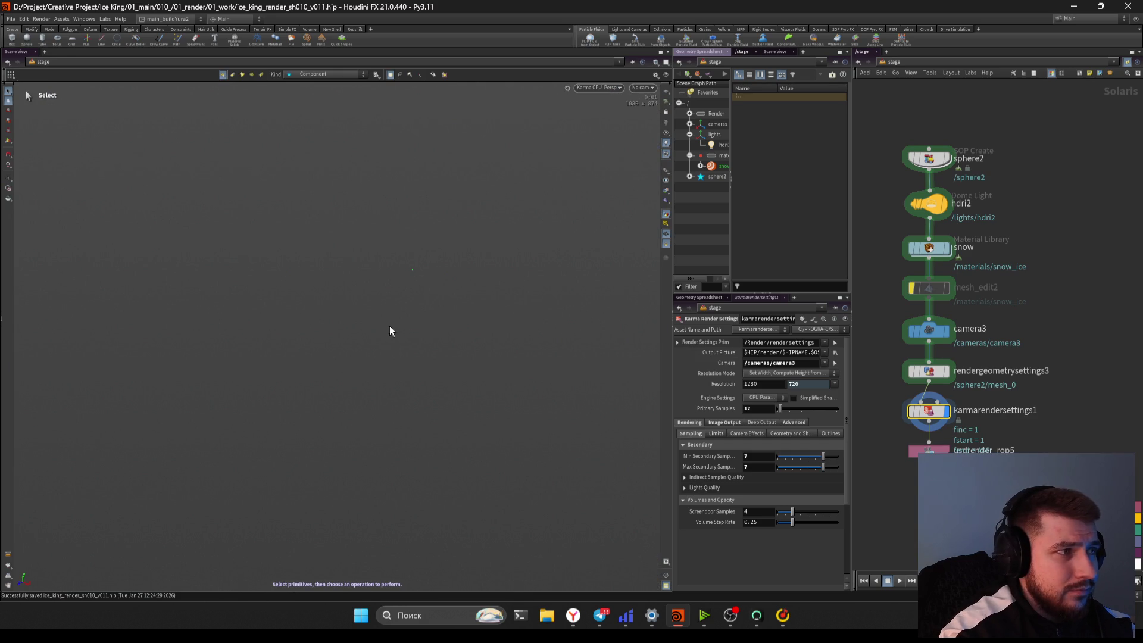
View the Karma render through /cameras/camera3, then switch to the browser
click(643, 87)
click(655, 105)
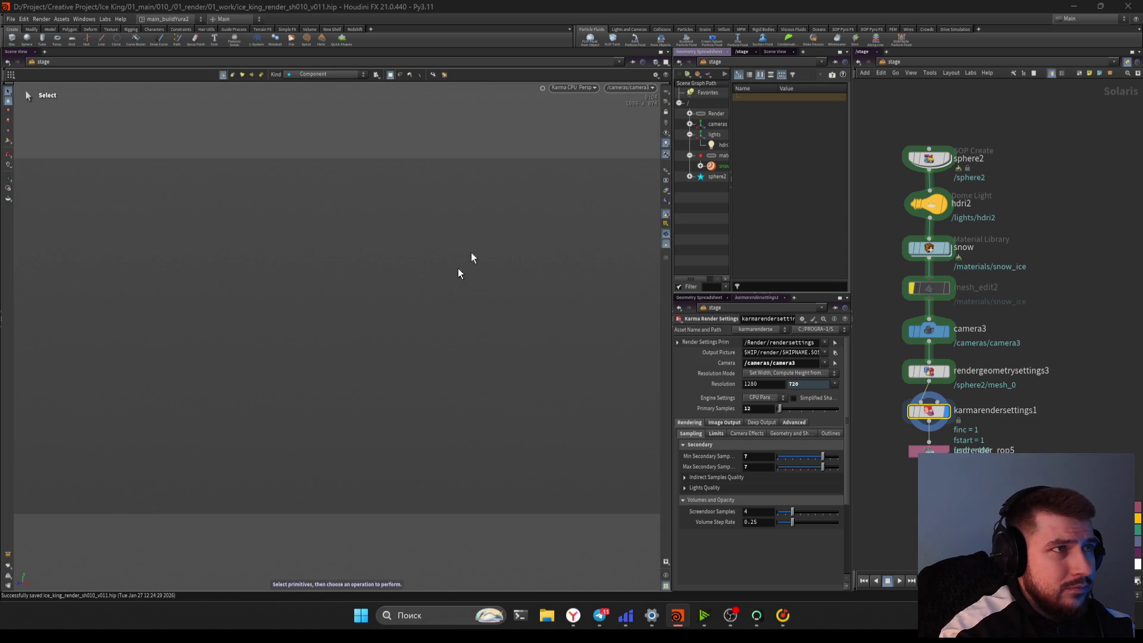
click(573, 615)
click(574, 616)
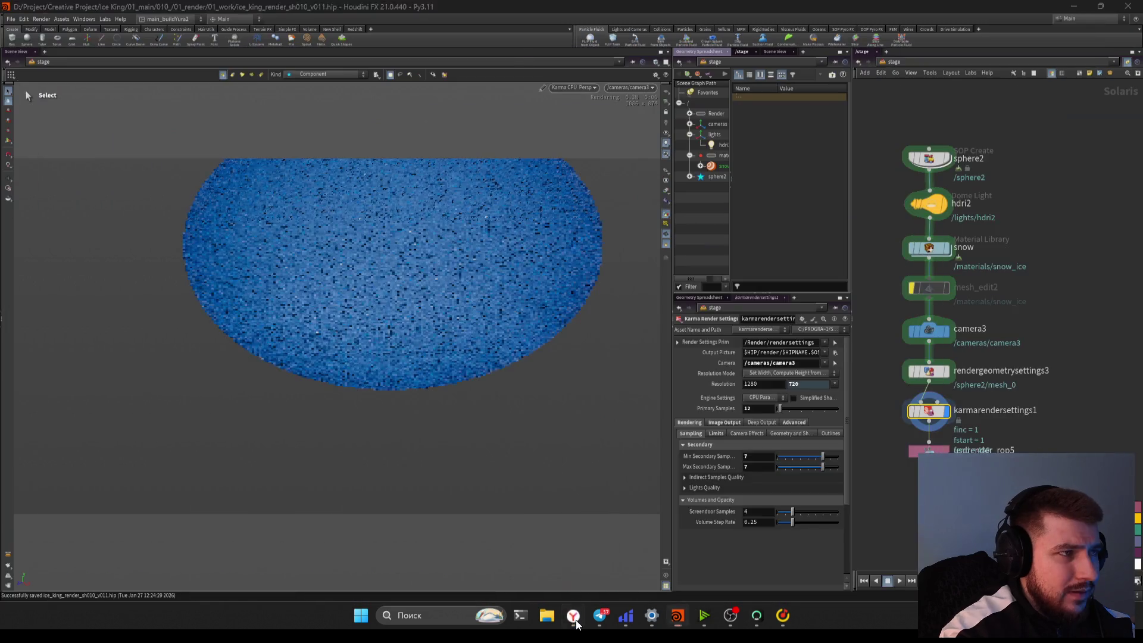
click(598, 88)
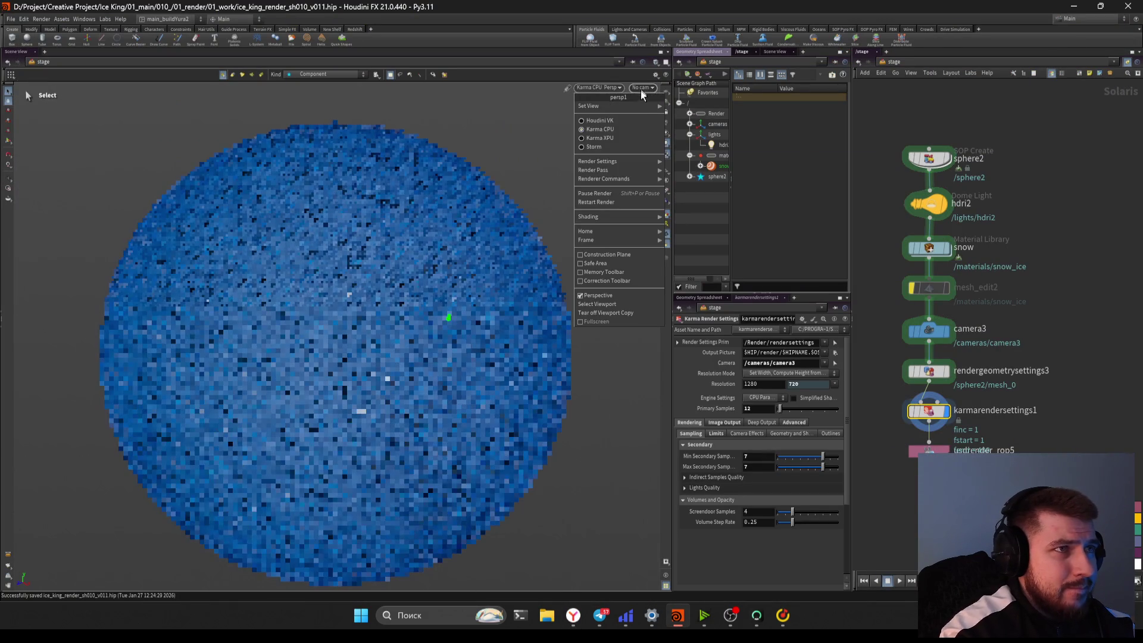
click(641, 90)
click(655, 105)
key(alt+Tab)
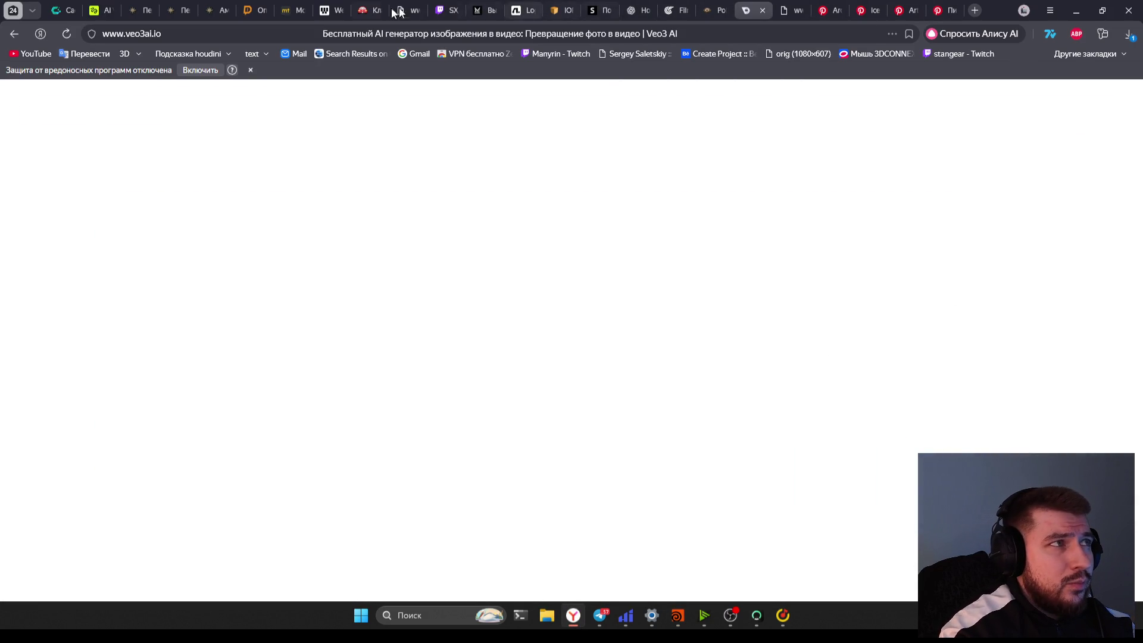
Look through the Pinterest ice references to the Ice Bubbles pin, then return to Houdini
click(947, 10)
click(906, 10)
click(941, 10)
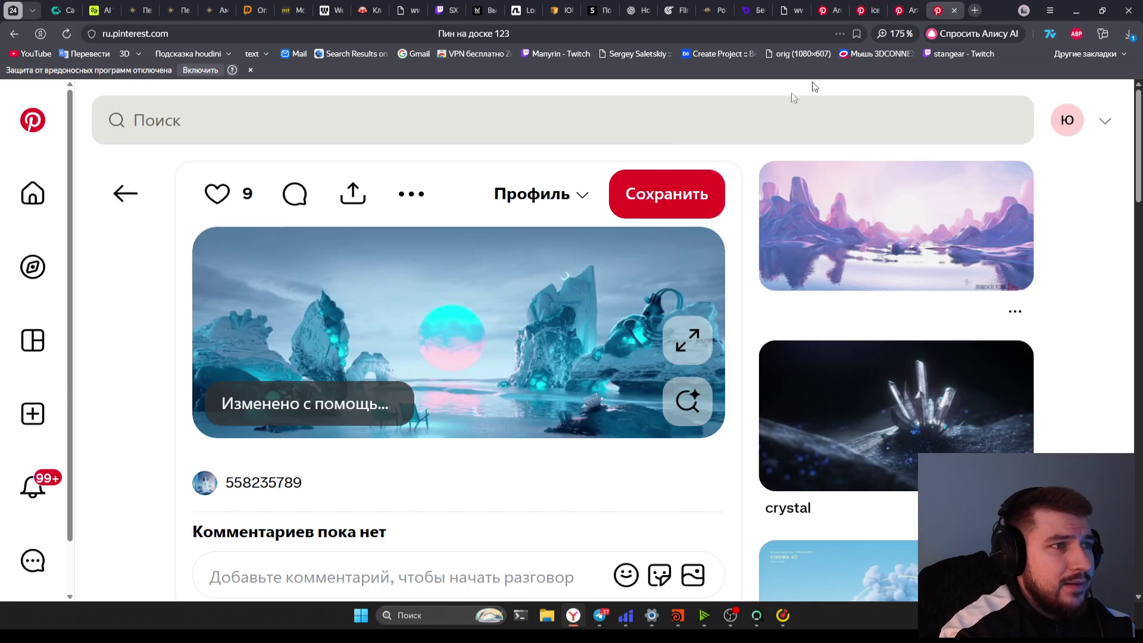
click(861, 10)
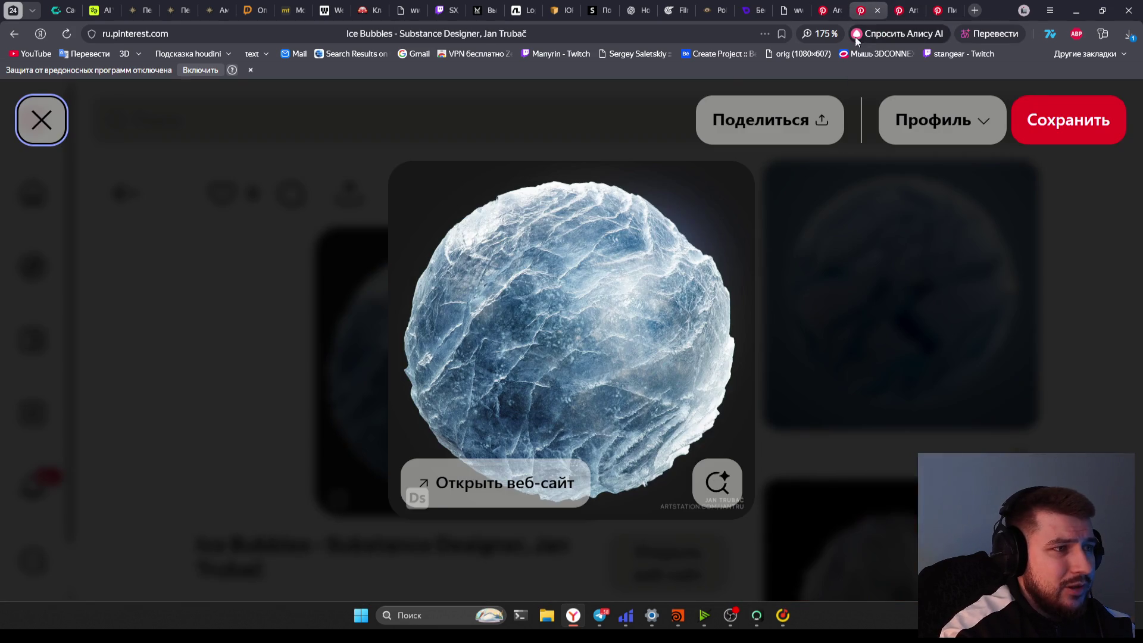
key(alt+Tab)
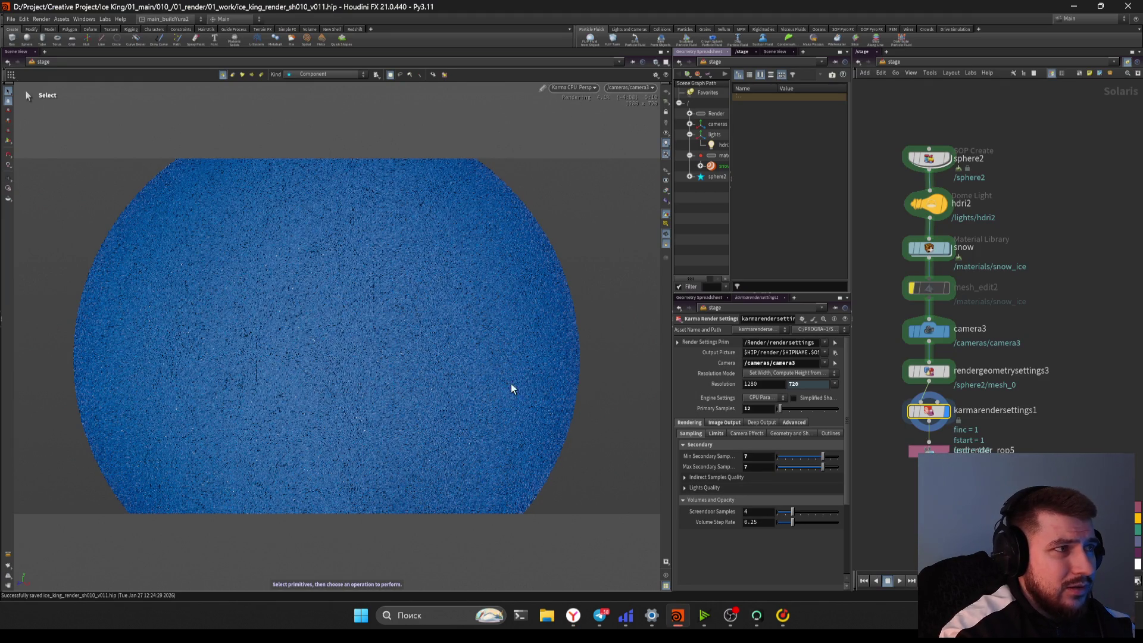
Select the hdri2 dome light and set its exposure to -2
scroll(953, 399, down, 3)
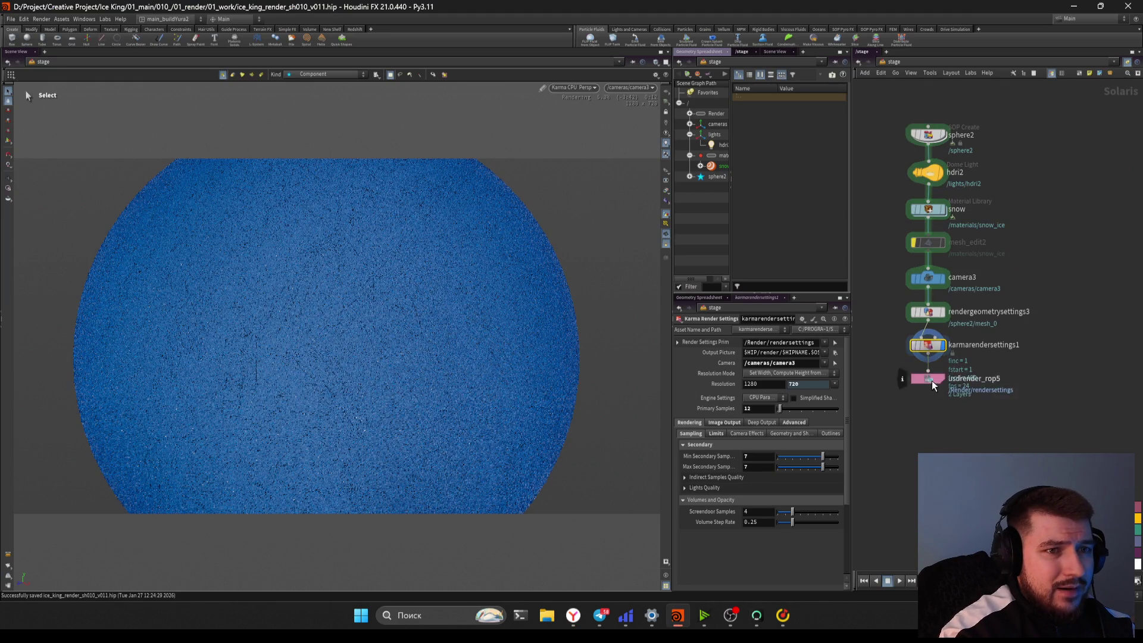
scroll(988, 327, up, 2)
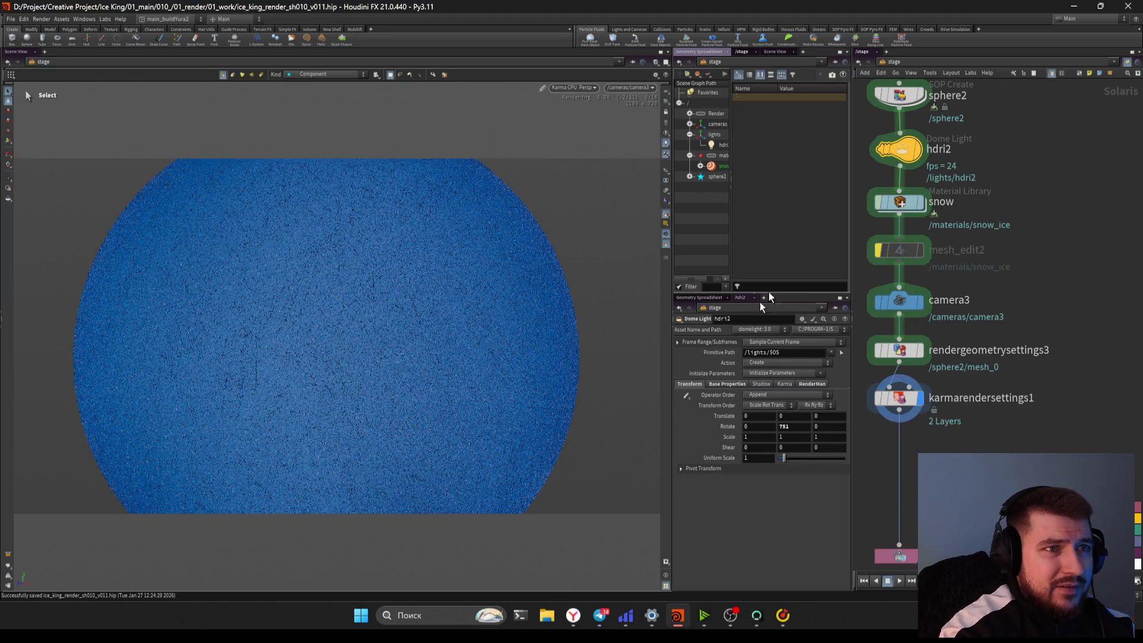
click(899, 149)
scroll(759, 405, up, 1)
click(759, 404)
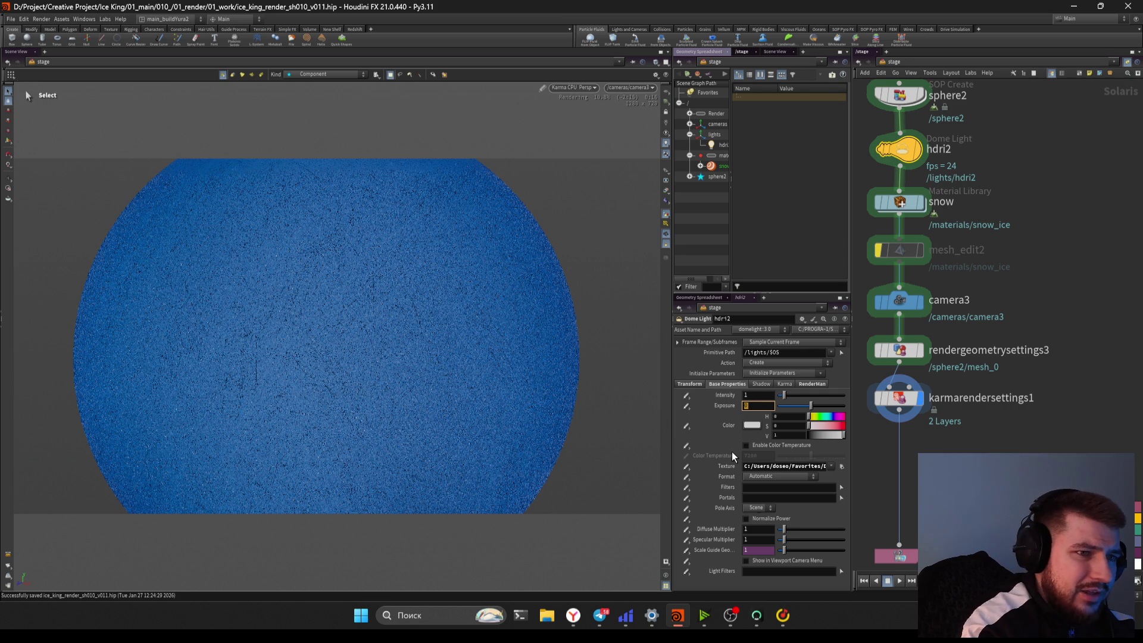
text(-1)
key(Return)
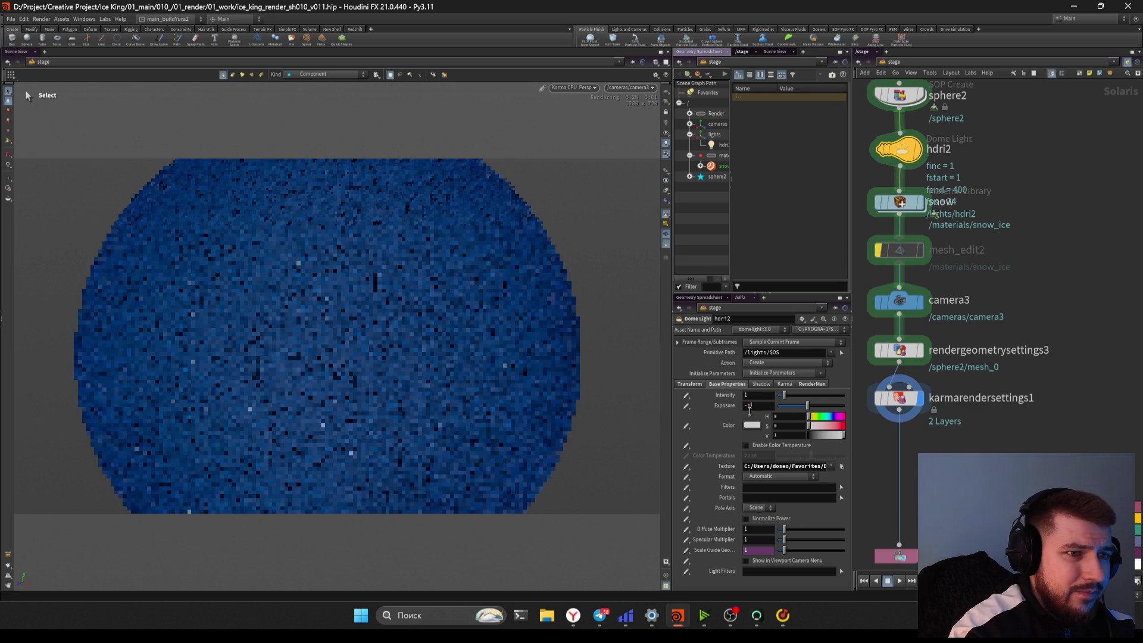
text(-2)
key(Return)
Bring up the network's node creation menu to add a new area light
scroll(938, 438, down, 2)
key(Tab)
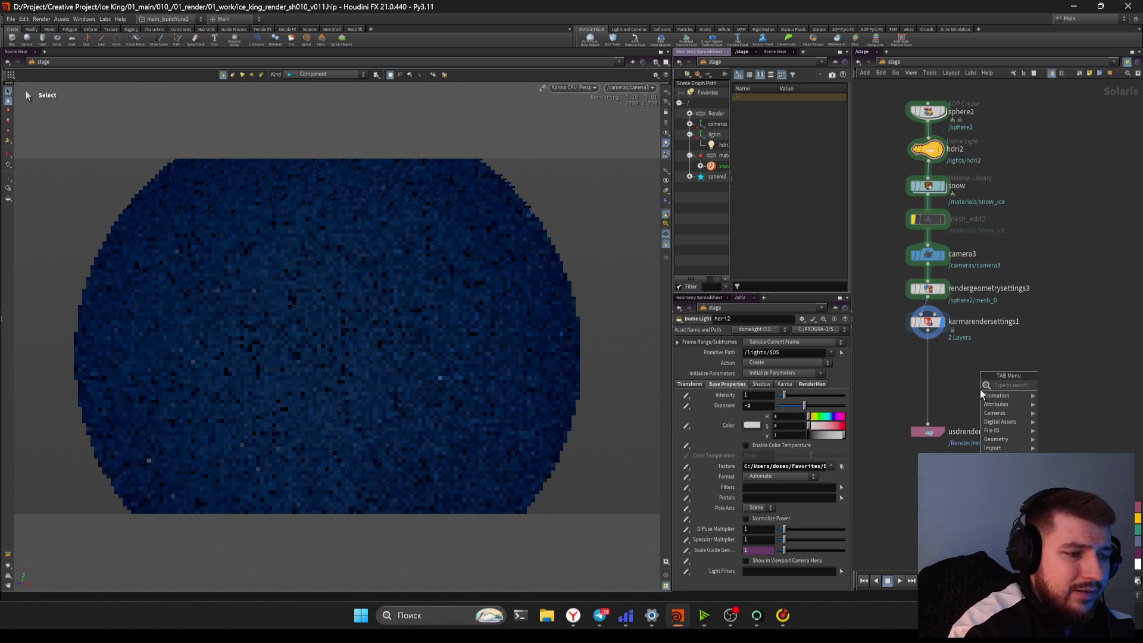
key(Escape)
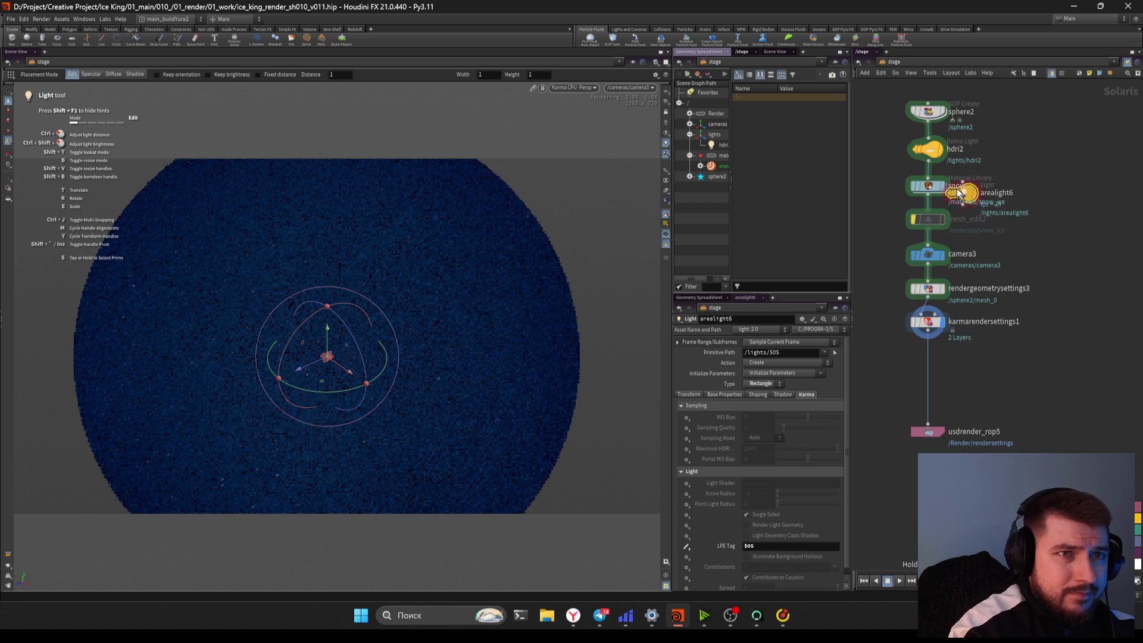
Insert arealight6 between hdri2 and snow as a sphere light with intensity 5 and radius 5
click(937, 176)
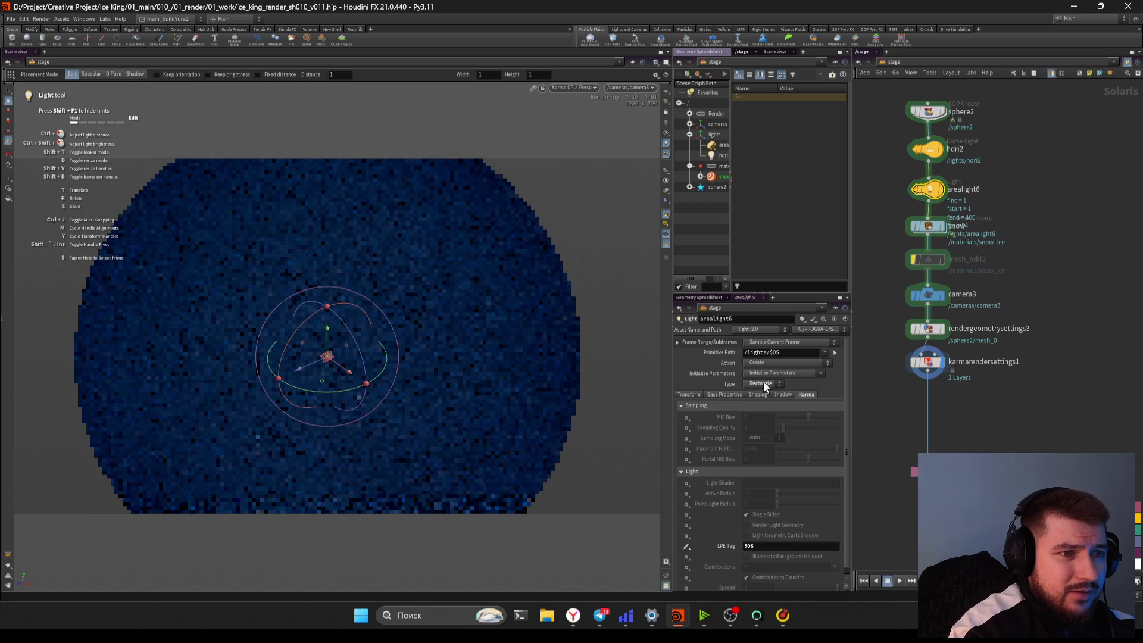
click(763, 383)
click(760, 435)
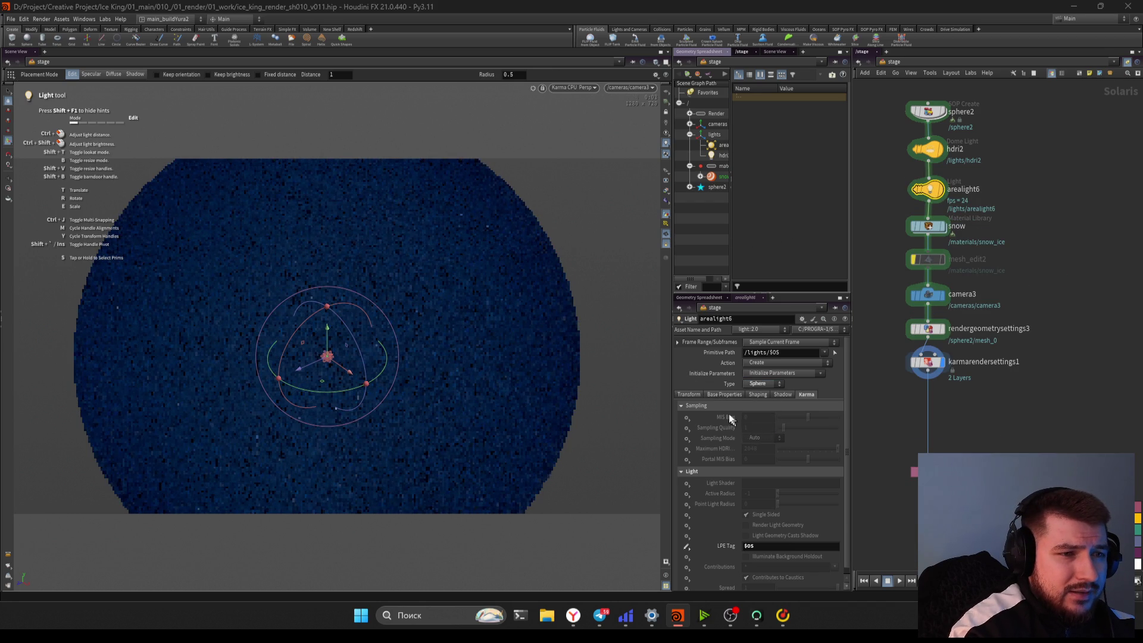
click(759, 405)
text(5)
key(Return)
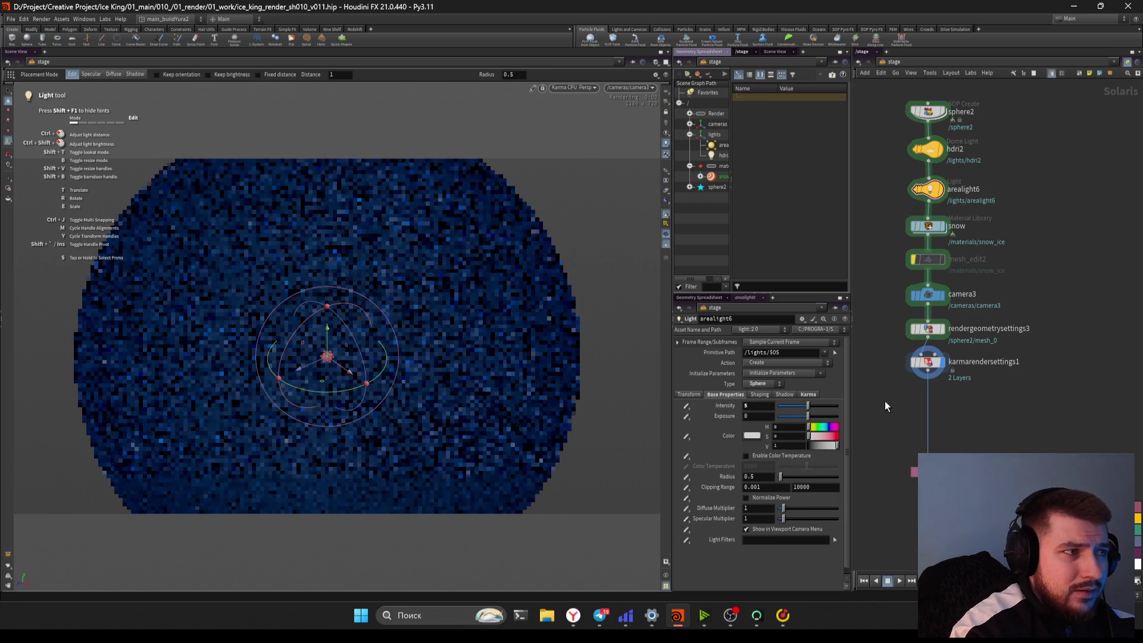
text(5)
key(Return)
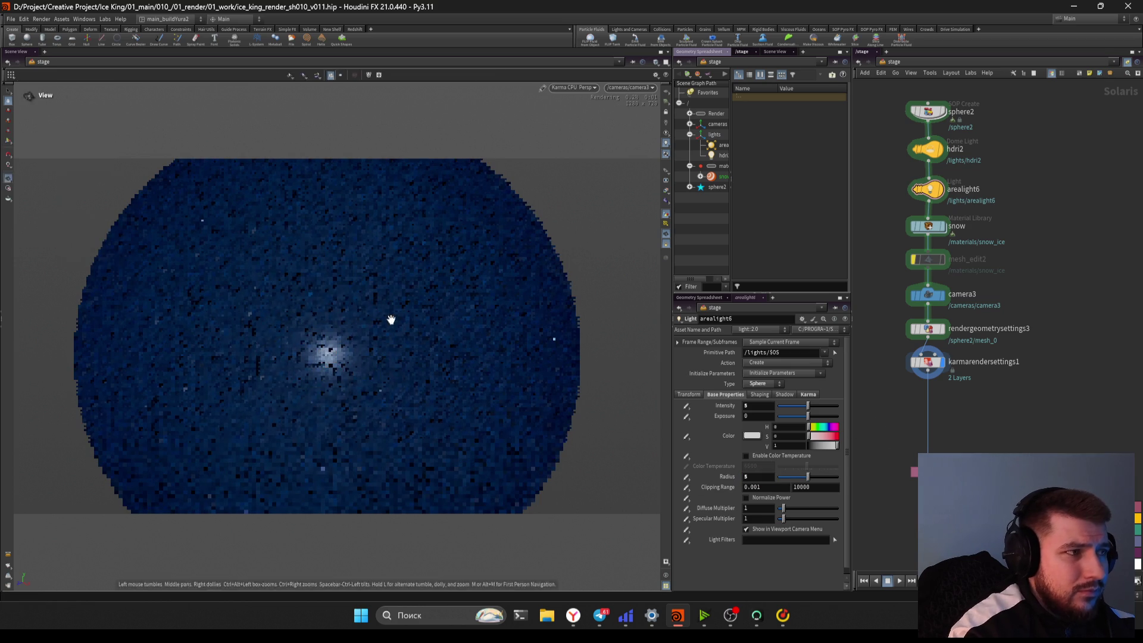
Switch the viewport to GL and inspect the light from below, the right side and perspective
click(574, 88)
click(581, 121)
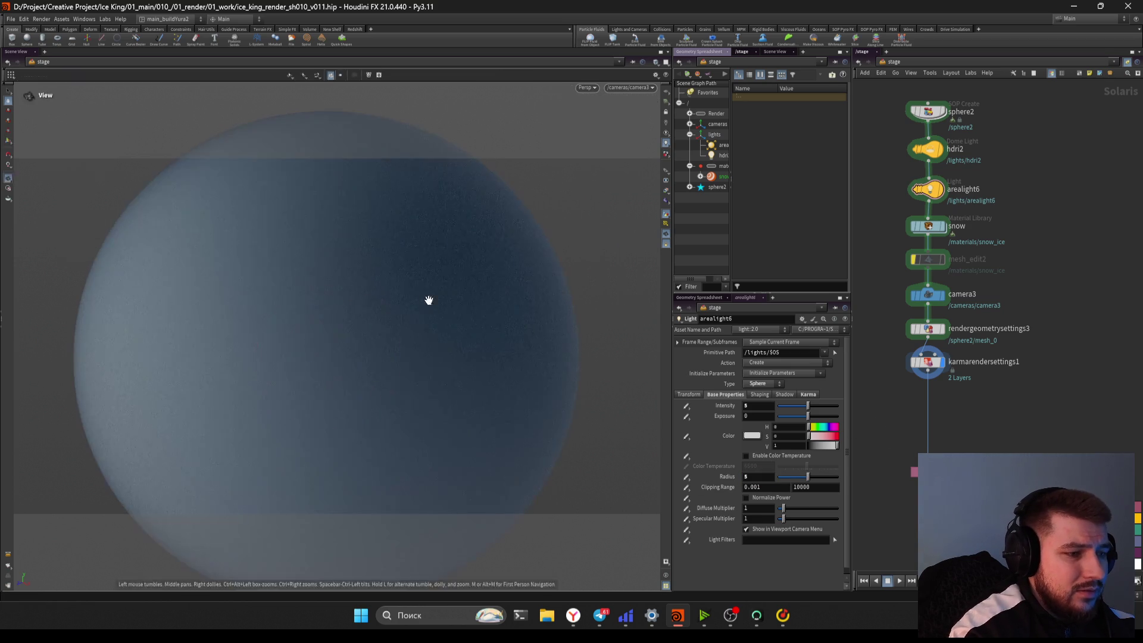
mouse_move(436, 289)
mouse_down()
mouse_move(421, 327)
mouse_move(444, 322)
mouse_up()
right_drag(444, 322, 377, 334)
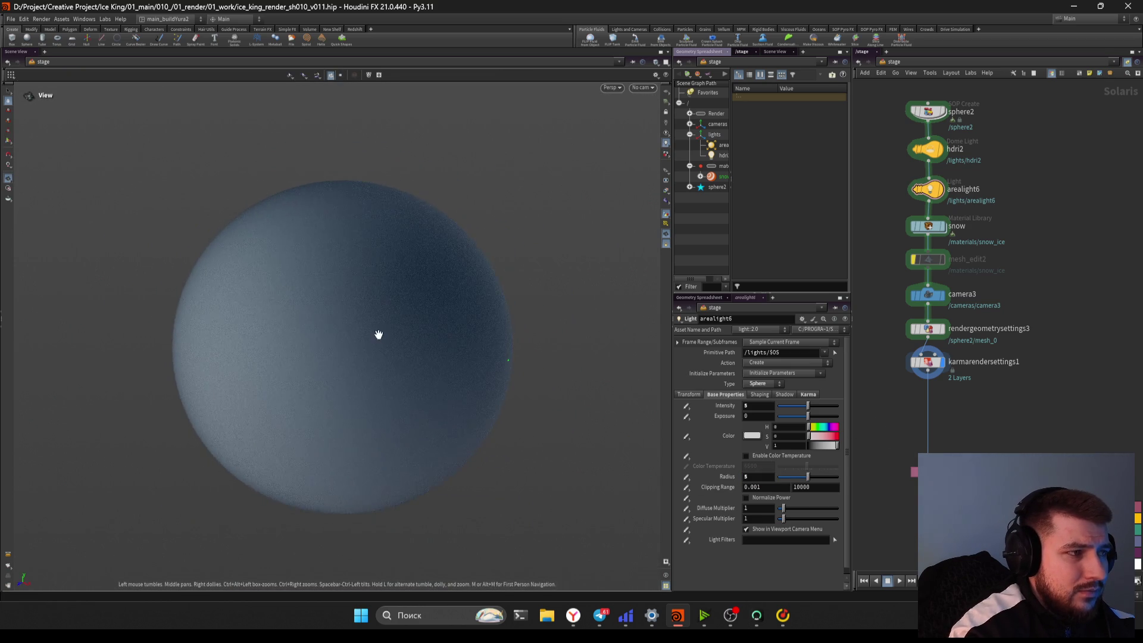
mouse_move(386, 337)
mouse_down()
mouse_move(400, 359)
mouse_move(333, 431)
mouse_move(406, 347)
mouse_move(390, 370)
mouse_move(403, 322)
mouse_move(471, 305)
mouse_move(383, 390)
mouse_move(441, 352)
mouse_move(357, 357)
mouse_up()
key(Return)
key(Escape)
key(Return)
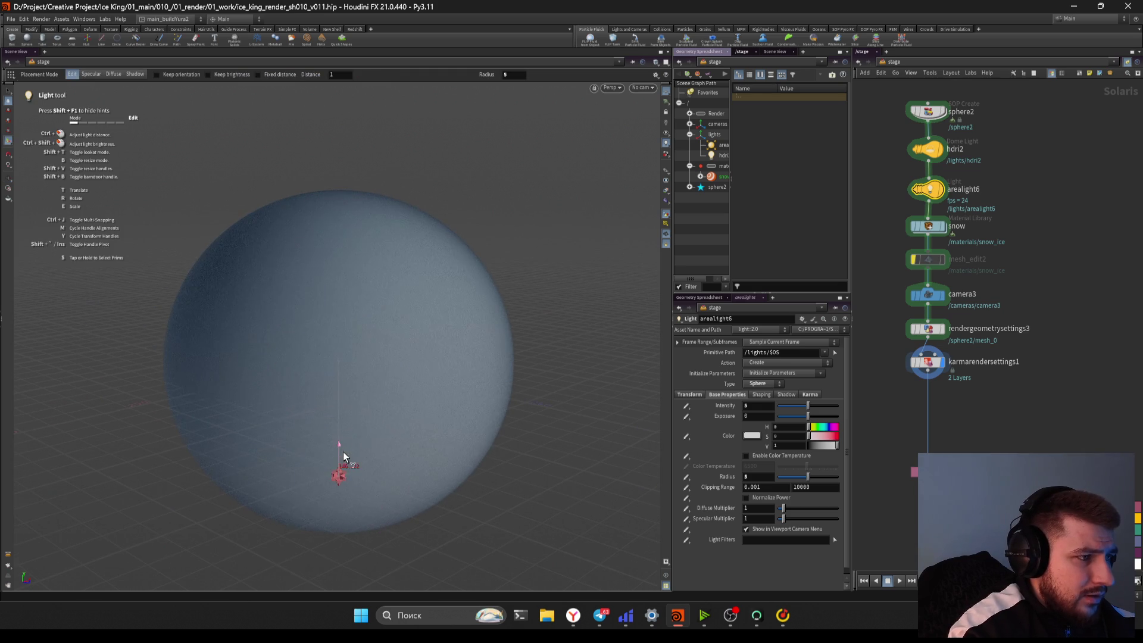
key(Escape)
key(ctrl+space+2)
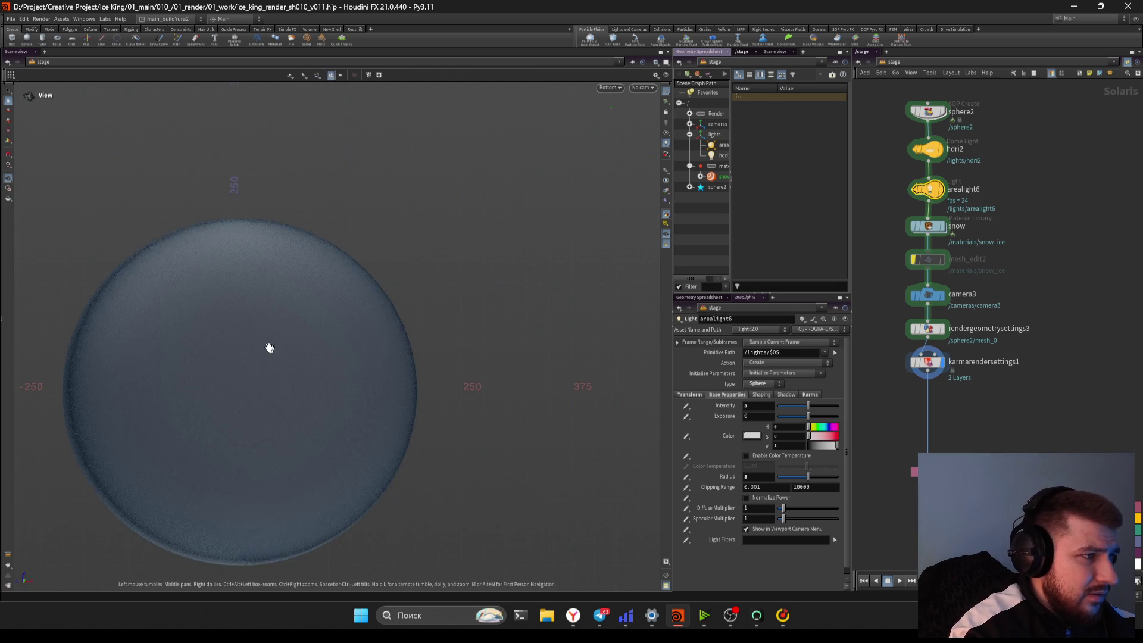
key(space+4)
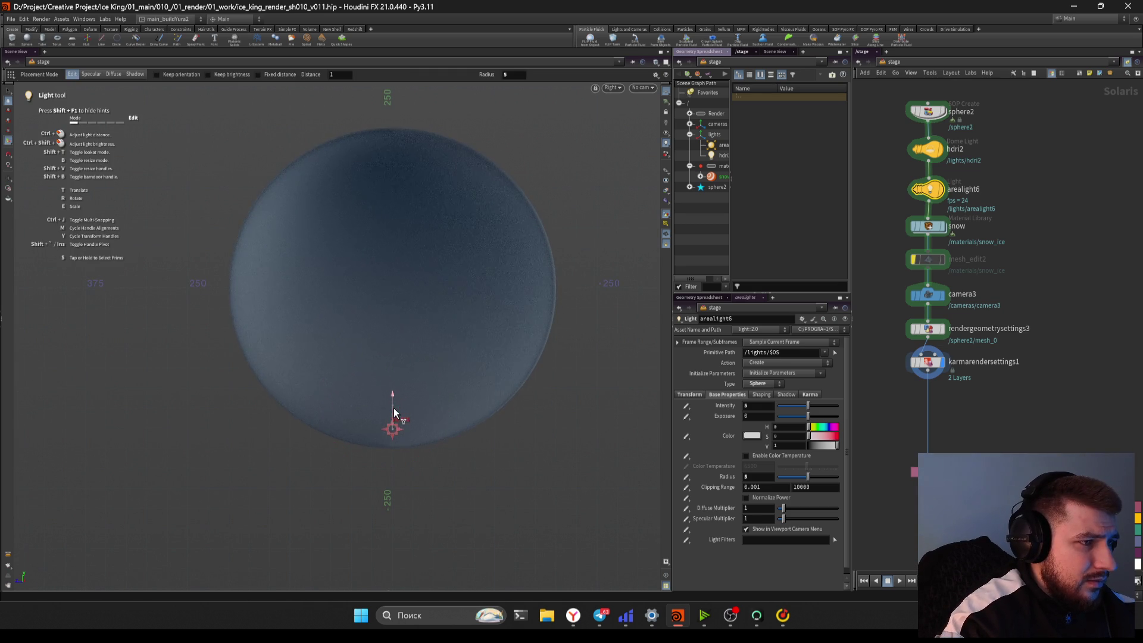
key(space+1)
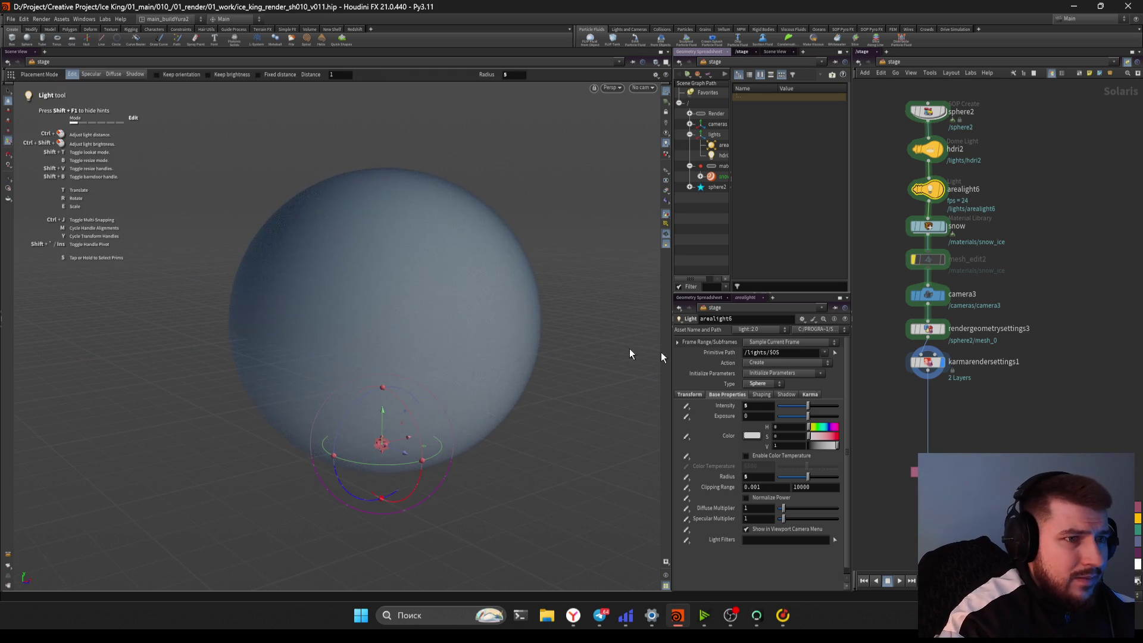
Set arealight6's radius to 25 with intensity 1, and render the viewport in Karma CPU
click(926, 366)
click(927, 190)
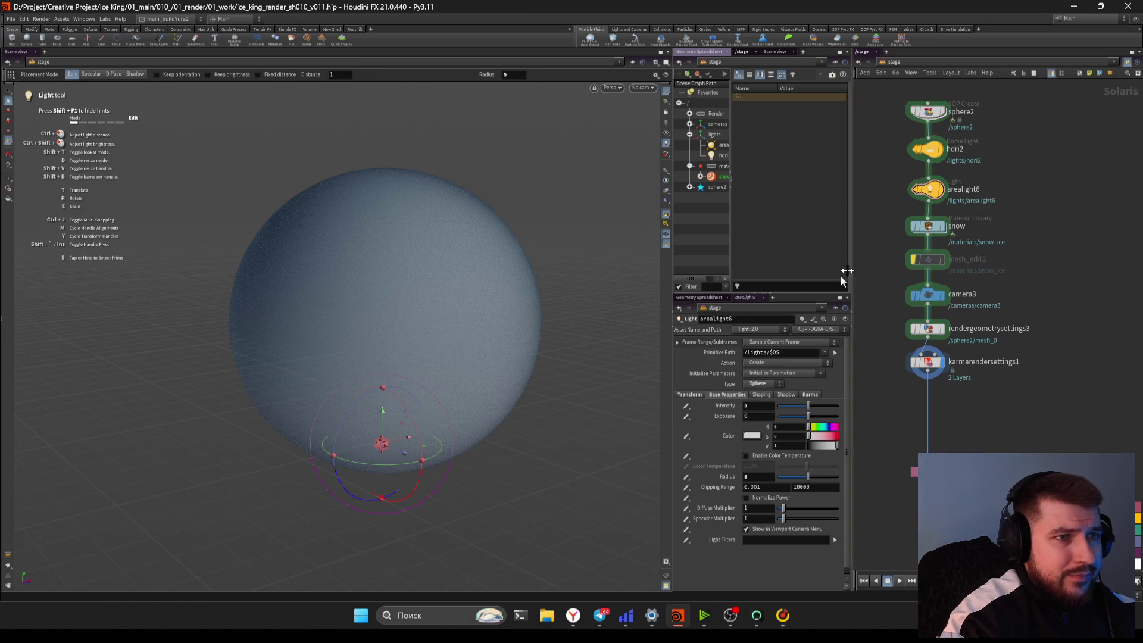
text(25)
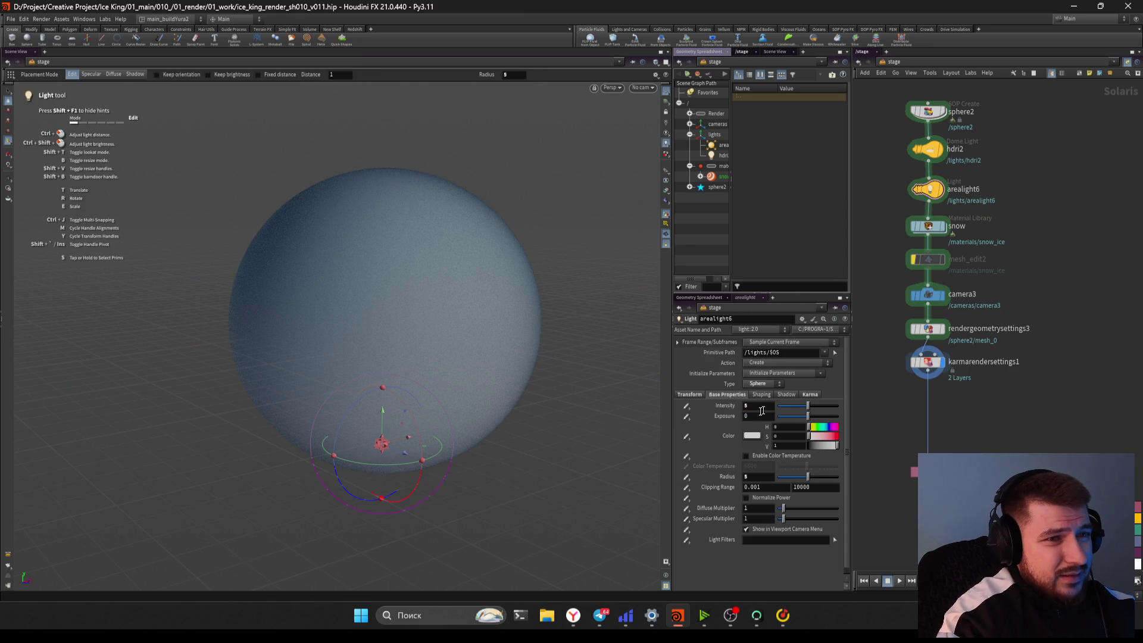
key(Return)
text(25)
key(Return)
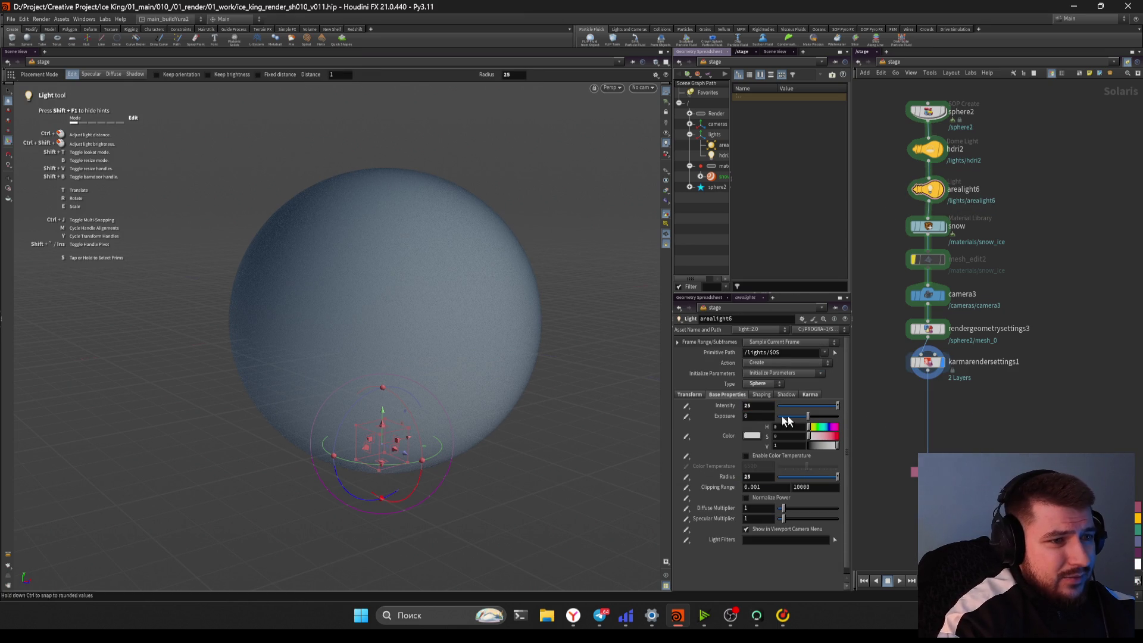
ctrl+middle_click(785, 409)
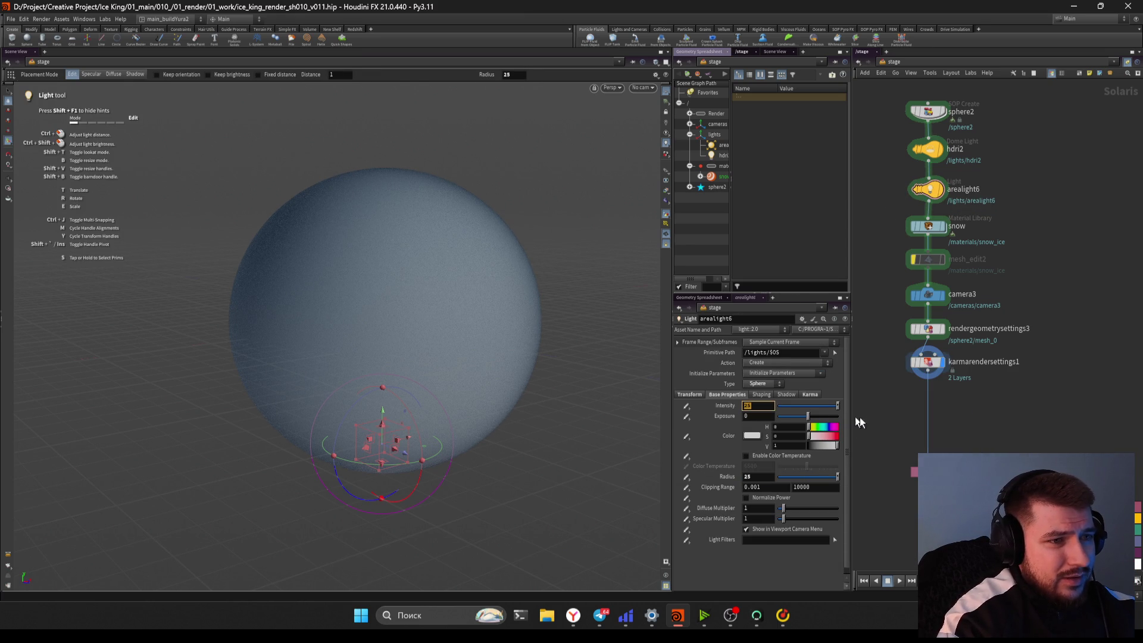
click(612, 88)
click(631, 128)
key(s)
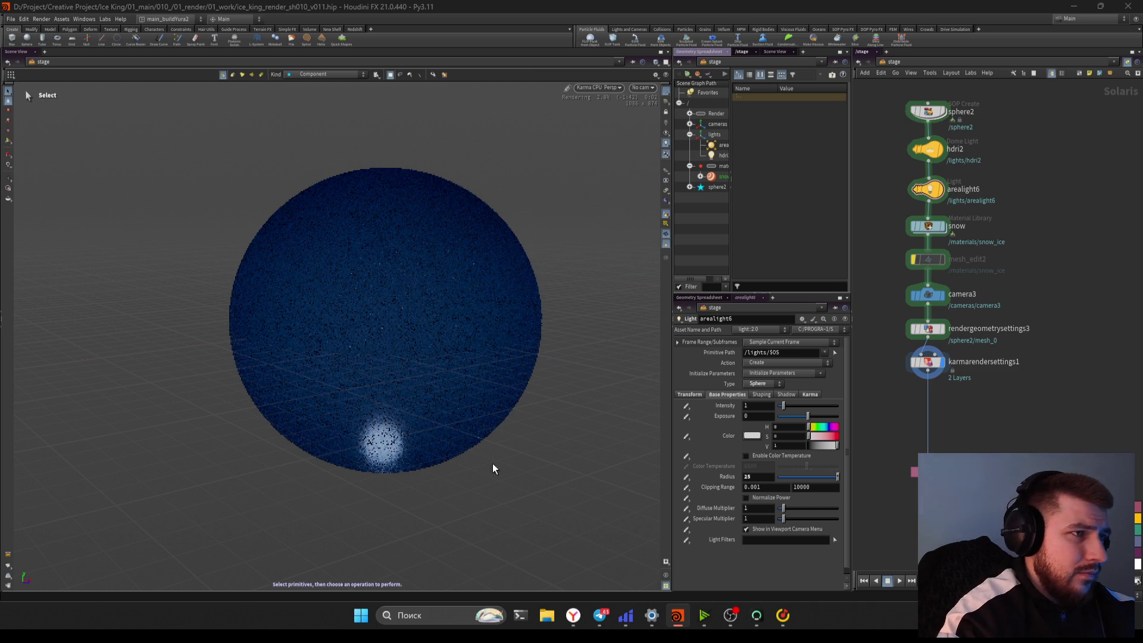
View through camera3 and set arealight6's radius to 155
click(643, 87)
click(658, 105)
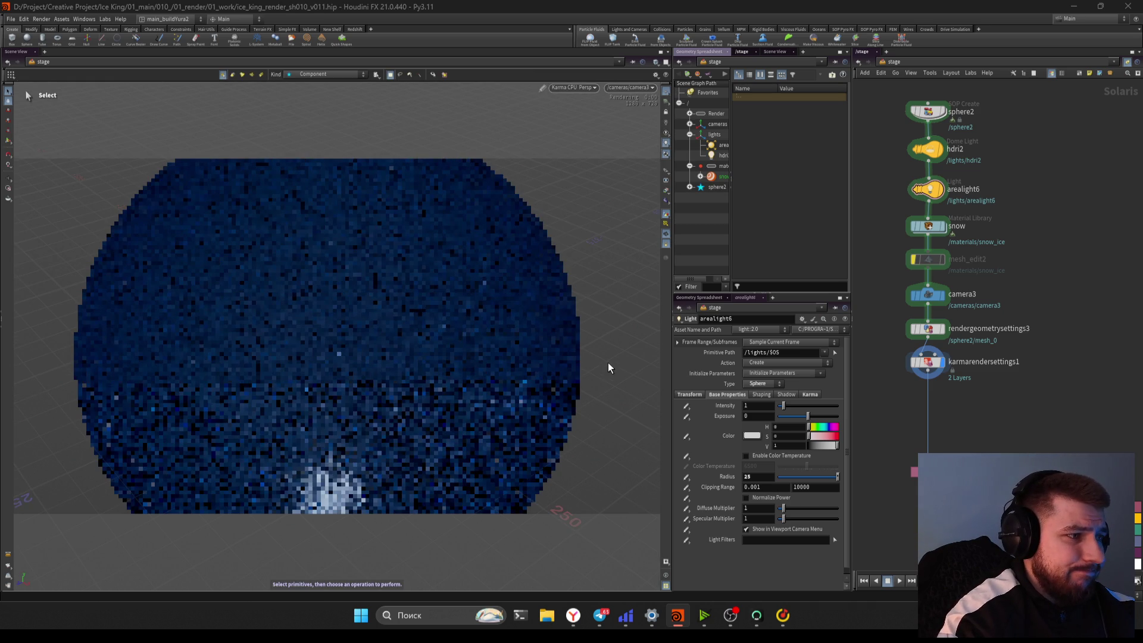
double_click(751, 476)
text(155)
key(Return)
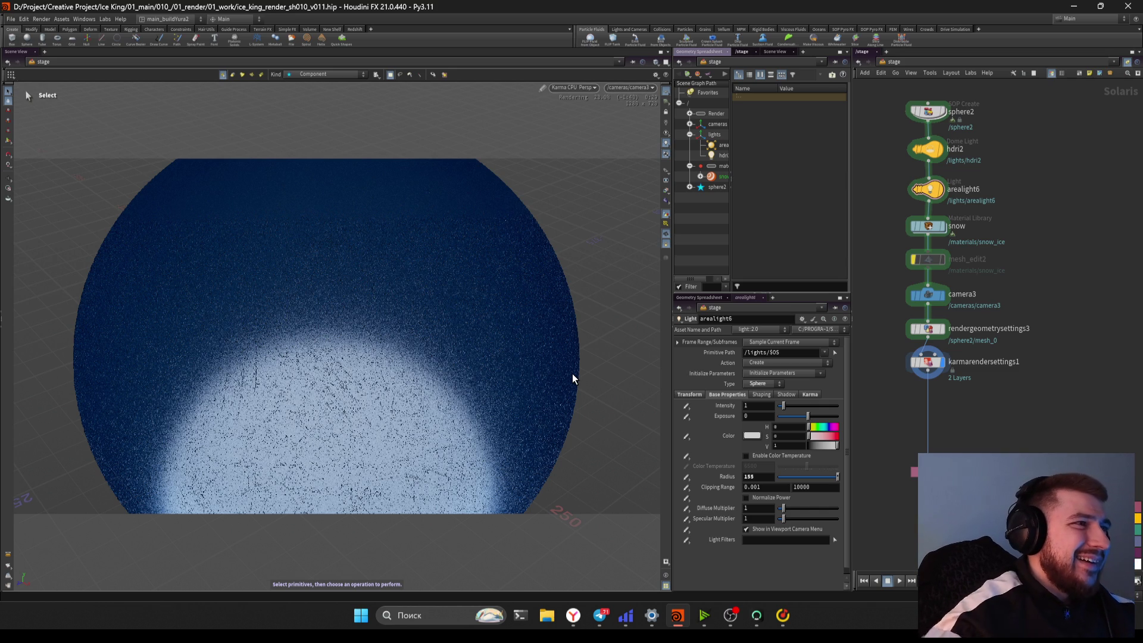
Nudge the karmarendersettings1 node upward, save the scene, and select karmarendersettings1
key(Escape)
drag(319, 314, 232, 339)
drag(370, 372, 366, 354)
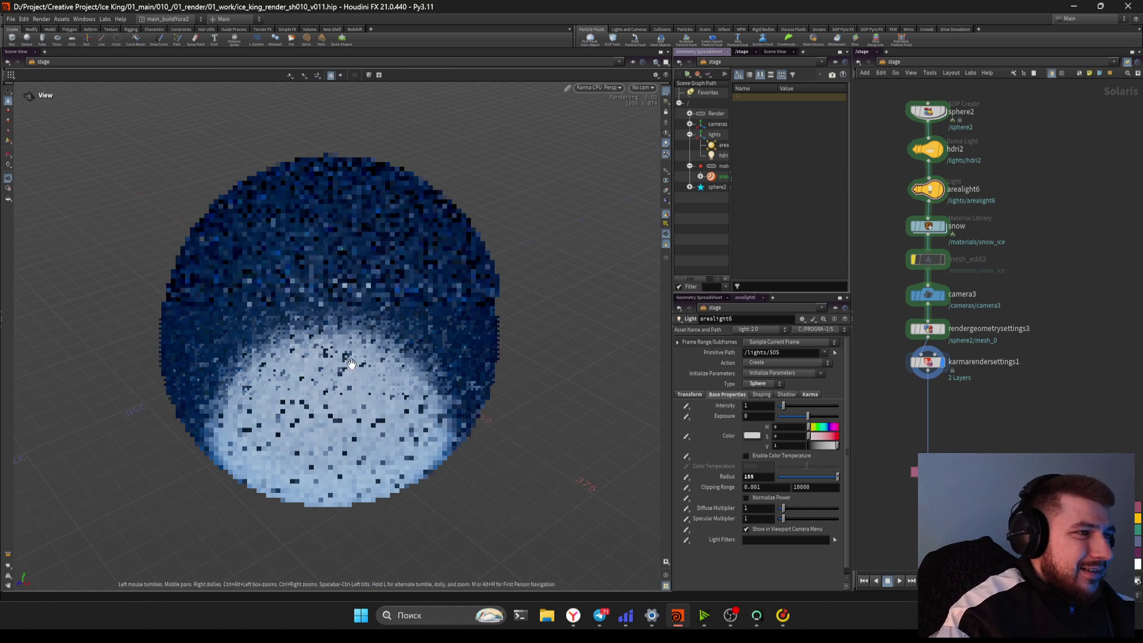
key(s)
scroll(1016, 393, down, 2)
scroll(1016, 390, up, 1)
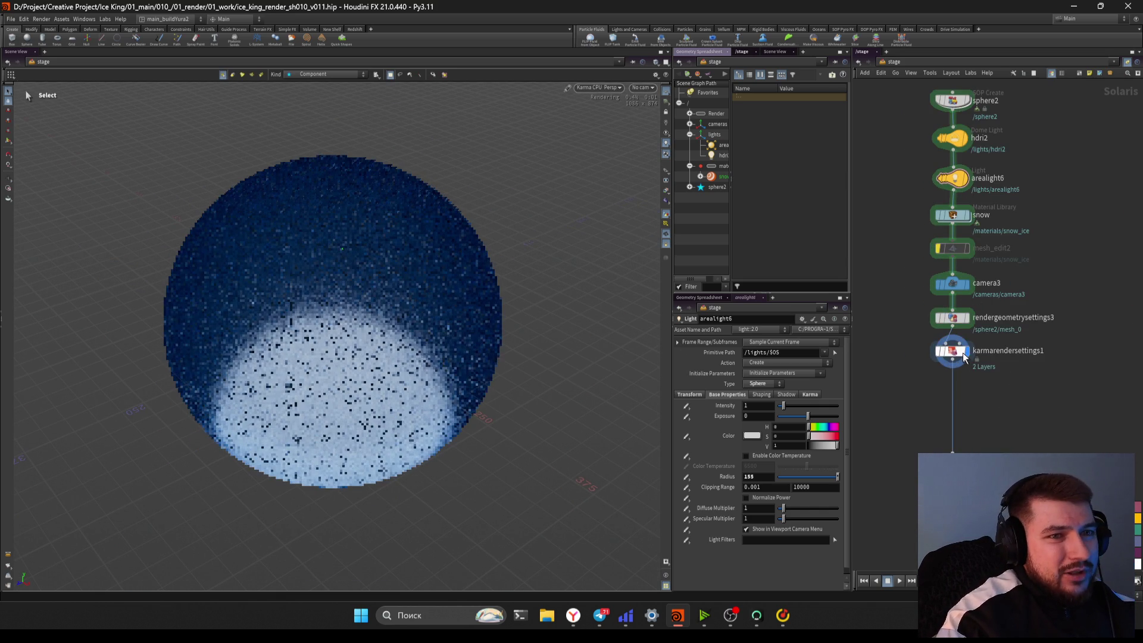
scroll(980, 387, down, 2)
scroll(941, 380, up, 5)
drag(942, 380, 942, 371)
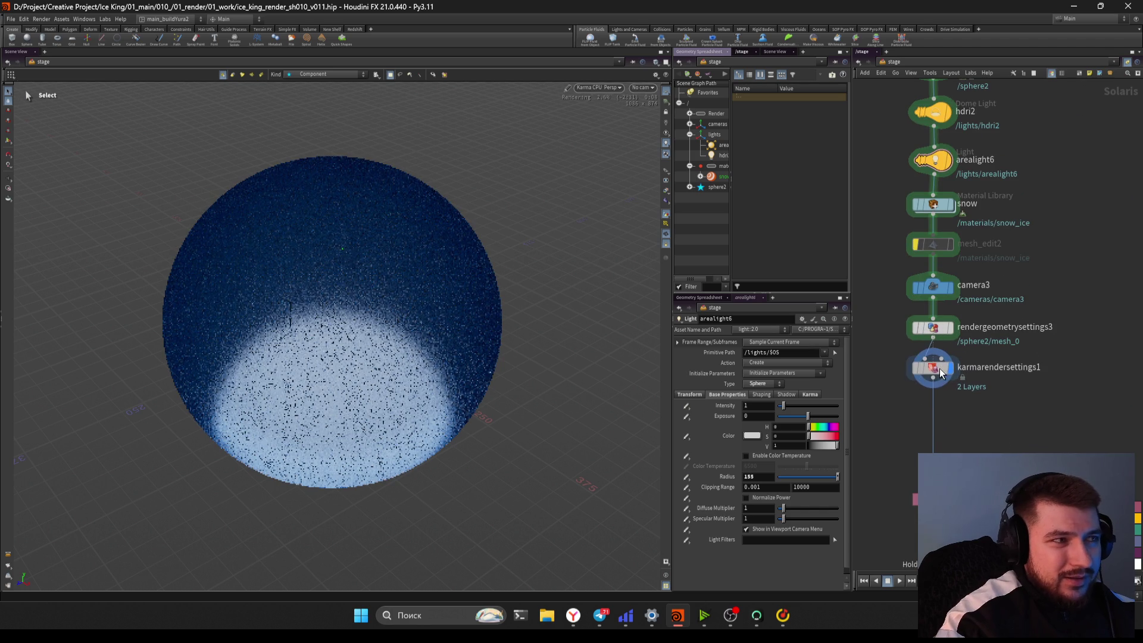
key(ctrl+s)
scroll(888, 427, down, 3)
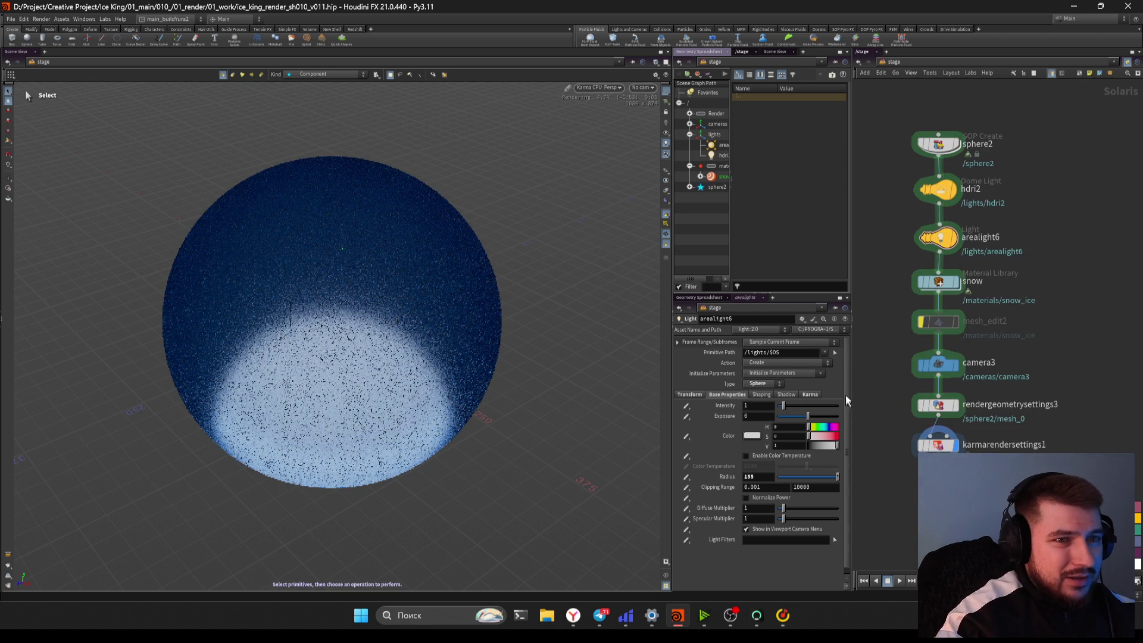
click(933, 388)
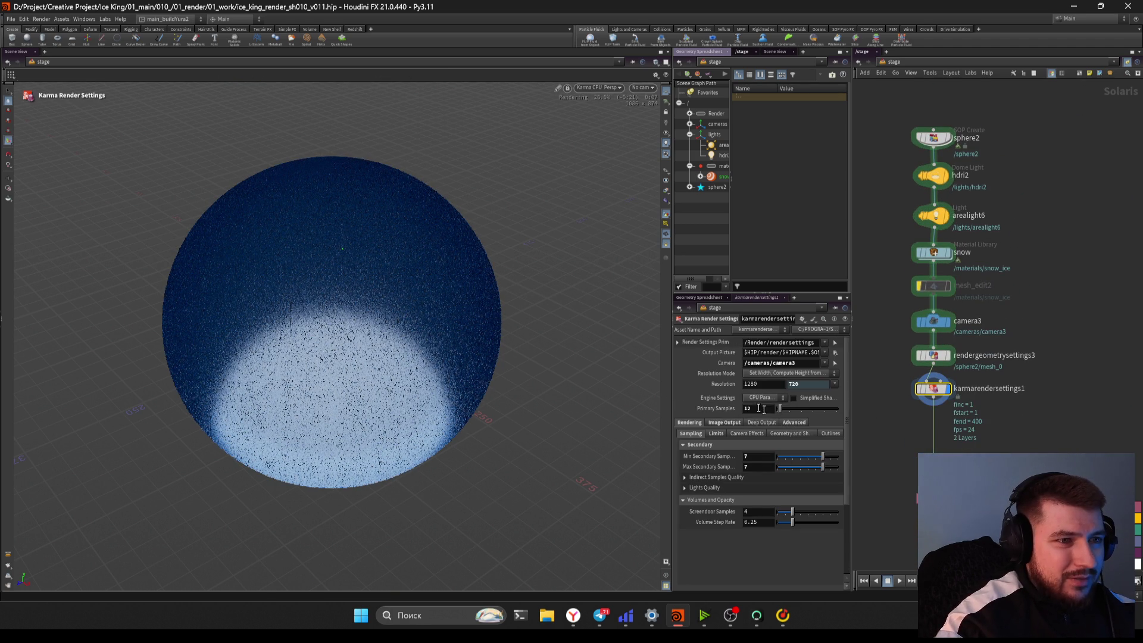
Set karmarendersettings1's Advanced Image Mode to Progressive instead of buckets
drag(673, 399, 584, 398)
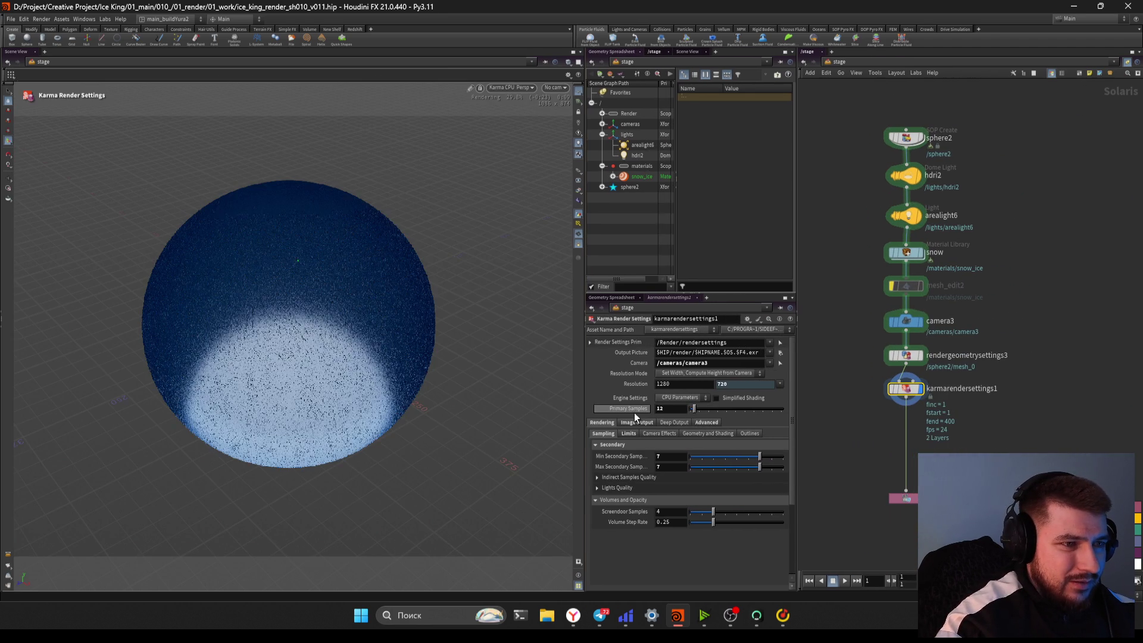
click(706, 422)
click(676, 452)
click(675, 463)
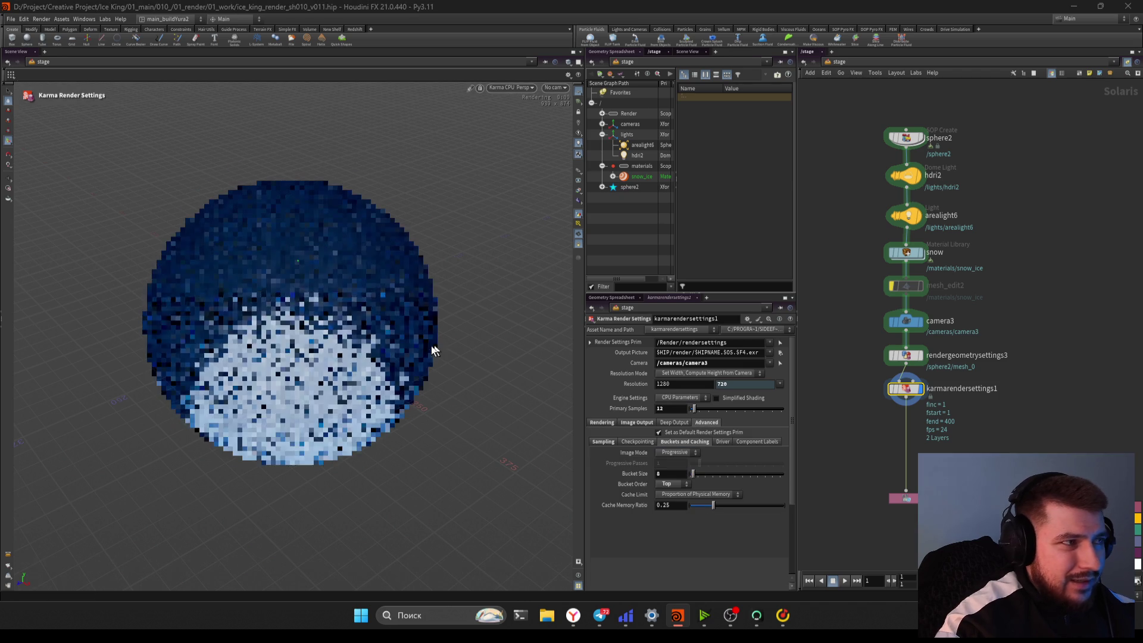
Inspect the snow_ice shader inside the snow material library, then return to /stage
double_click(906, 253)
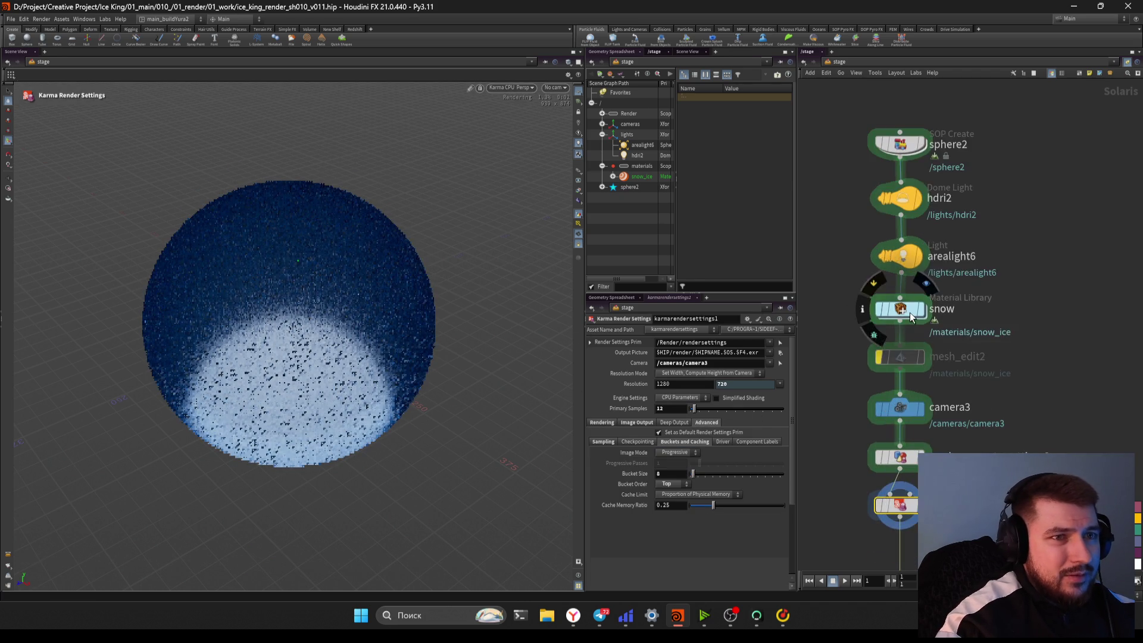
double_click(933, 412)
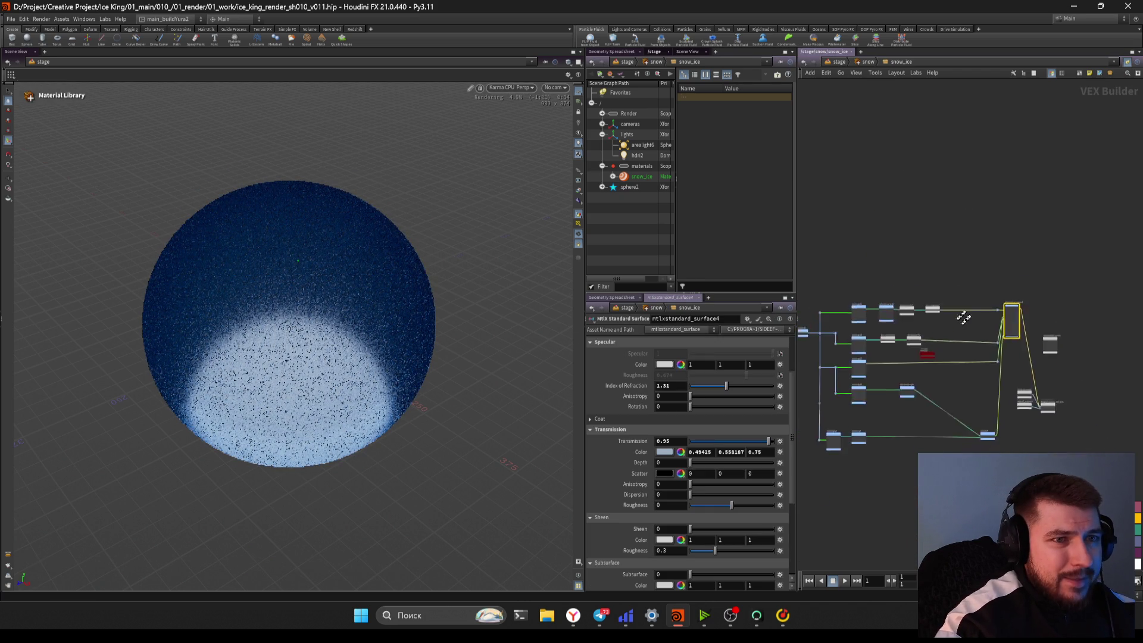
scroll(661, 525, down, 5)
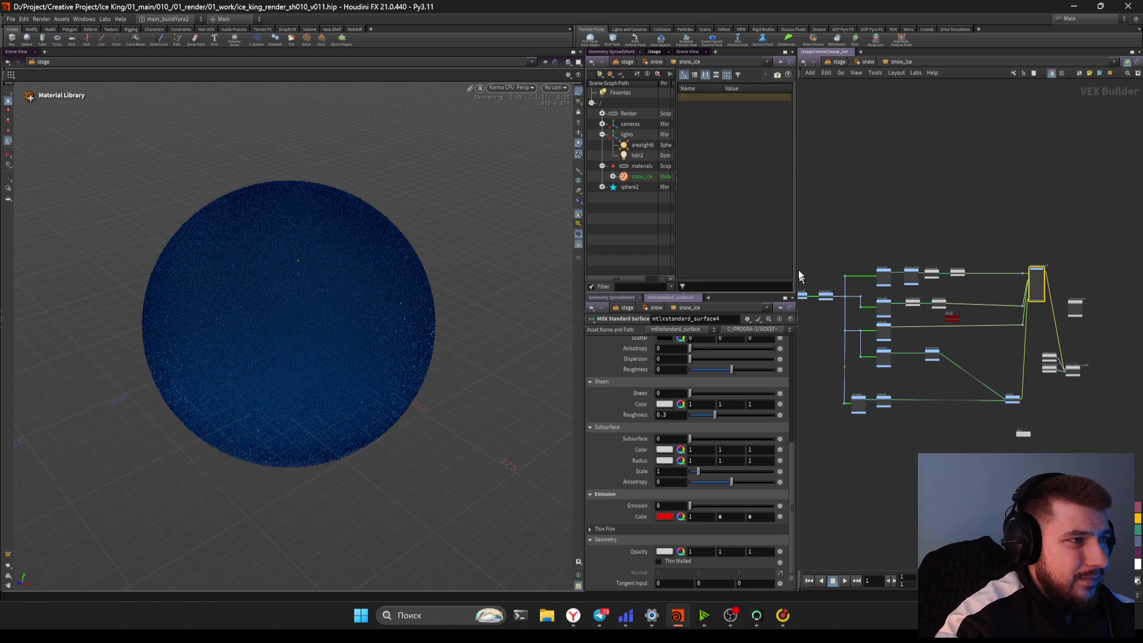
click(837, 61)
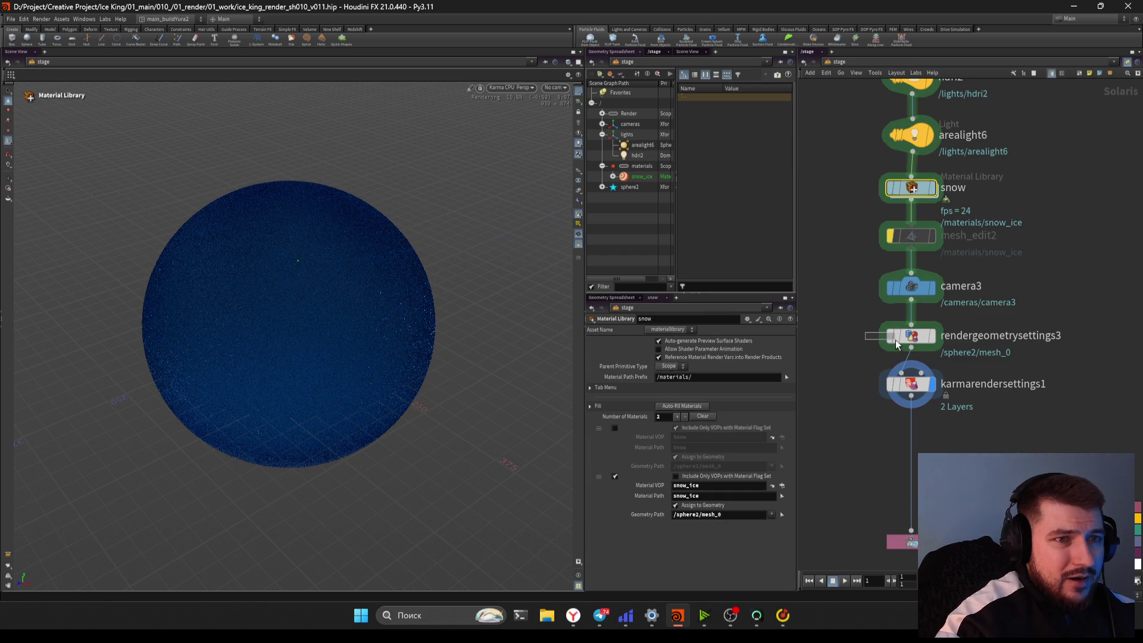